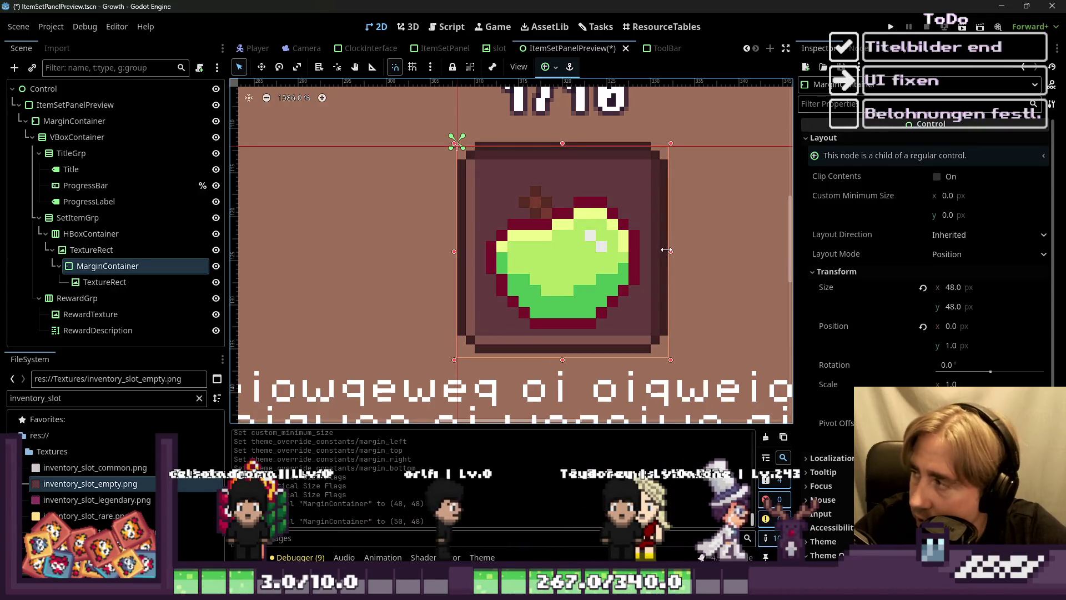
# Step: Shorten the apple's MarginContainer to 46 px tall on the canvas
pyautogui.scroll(5, 519, 187)
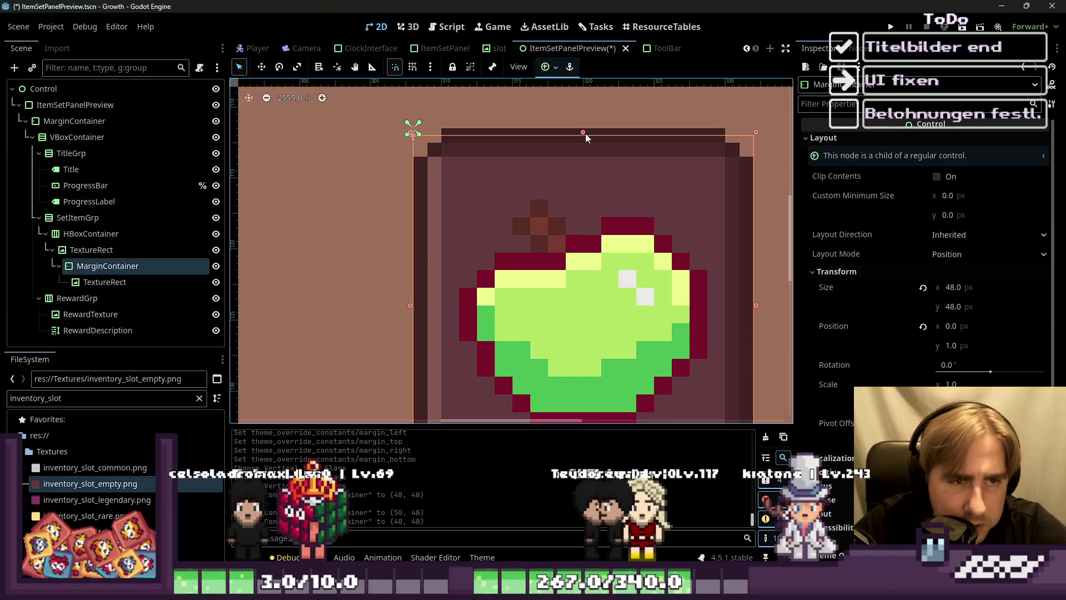
pyautogui.moveTo(583, 132); pyautogui.dragTo(579, 135)
pyautogui.scroll(-5, 590, 134)
pyautogui.scroll(2, 571, 315)
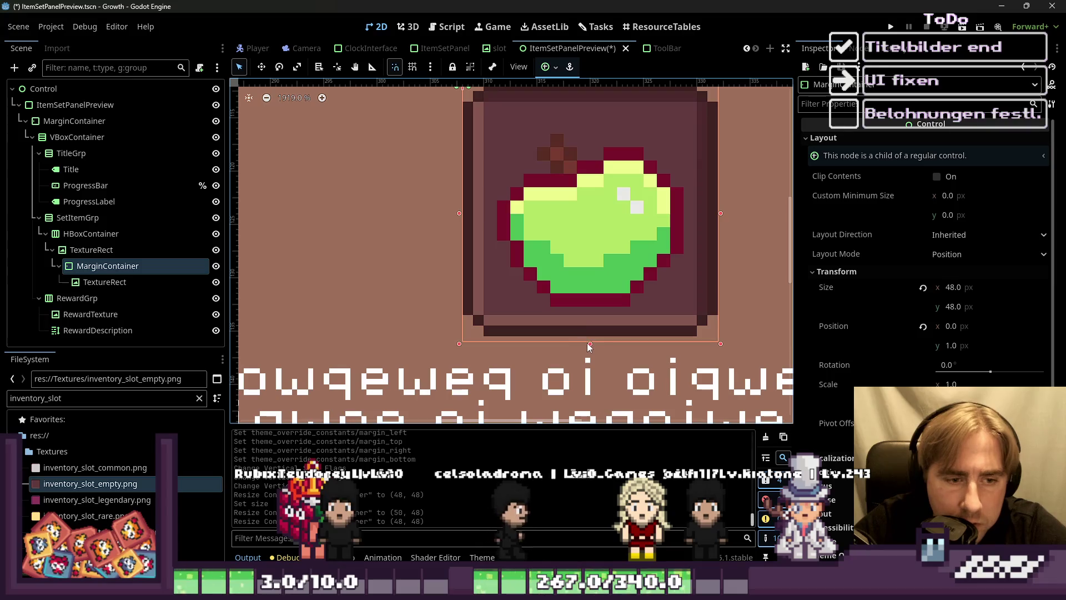
pyautogui.moveTo(589, 345)
pyautogui.mouseDown()
pyautogui.moveTo(587, 322)
pyautogui.moveTo(589, 332)
pyautogui.mouseUp()
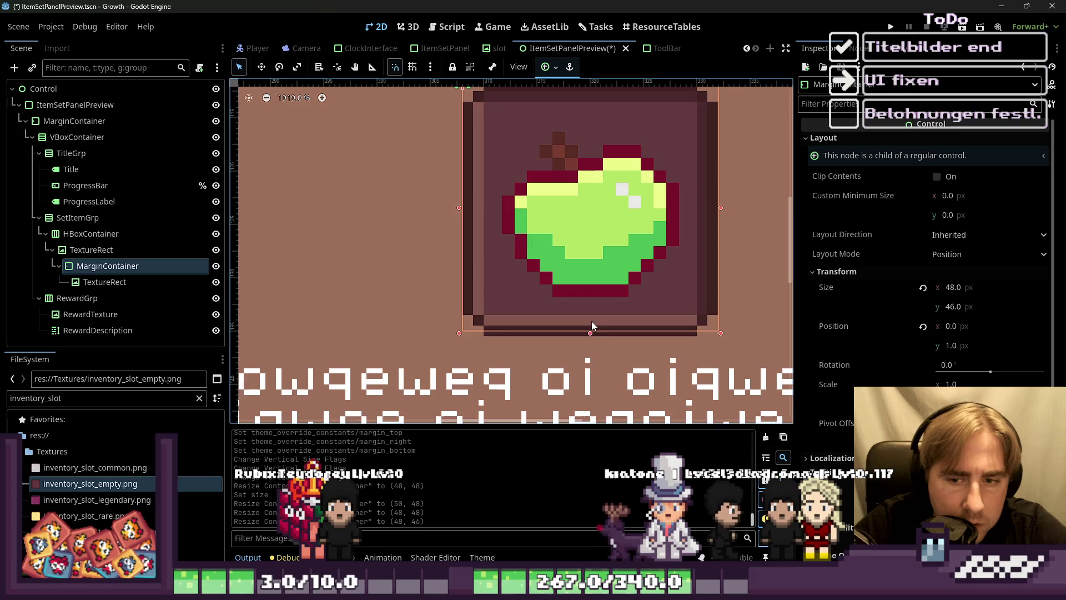
pyautogui.scroll(-3, 591, 324)
# Step: Inspect the root Control, ItemSetPanelPreview, VBoxContainer and SetItemGrp nodes, including SetItemGrp's transform
pyautogui.click(48, 89)
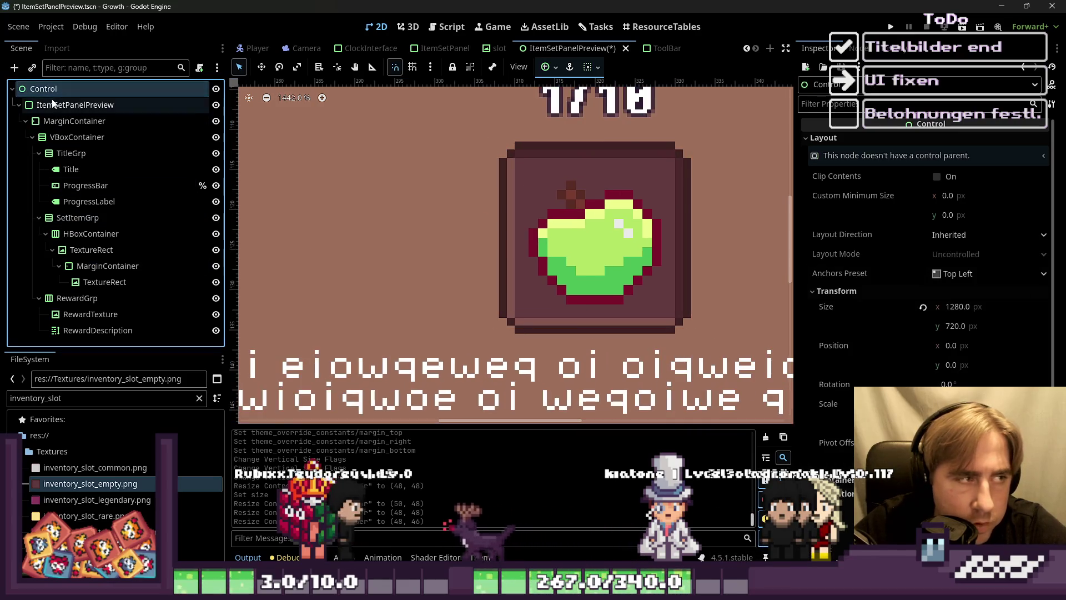
pyautogui.click(54, 105)
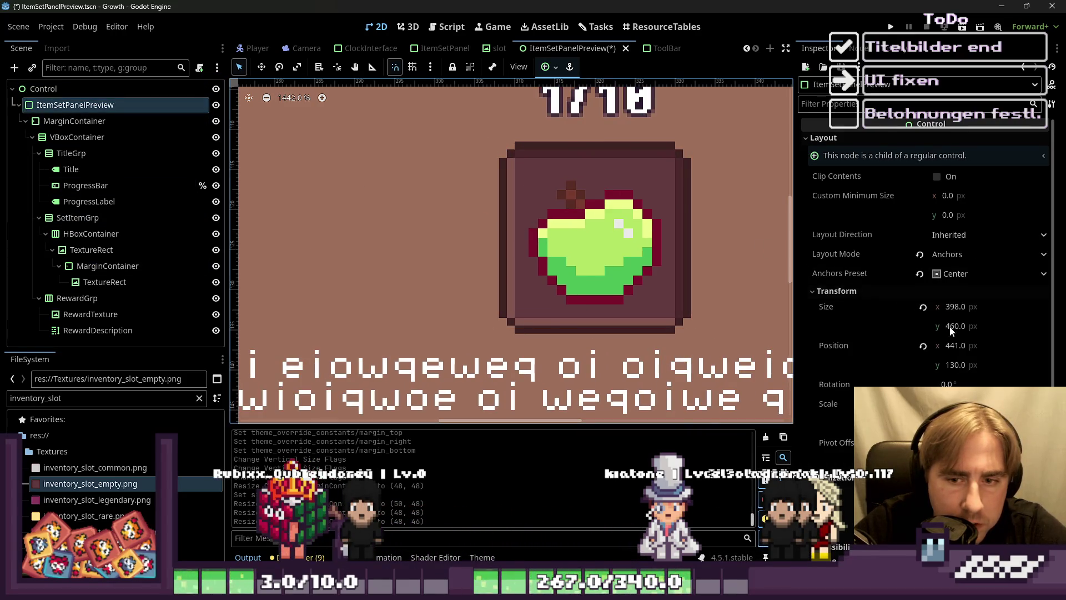
pyautogui.scroll(-3, 604, 226)
pyautogui.click(566, 181)
pyautogui.click(578, 199)
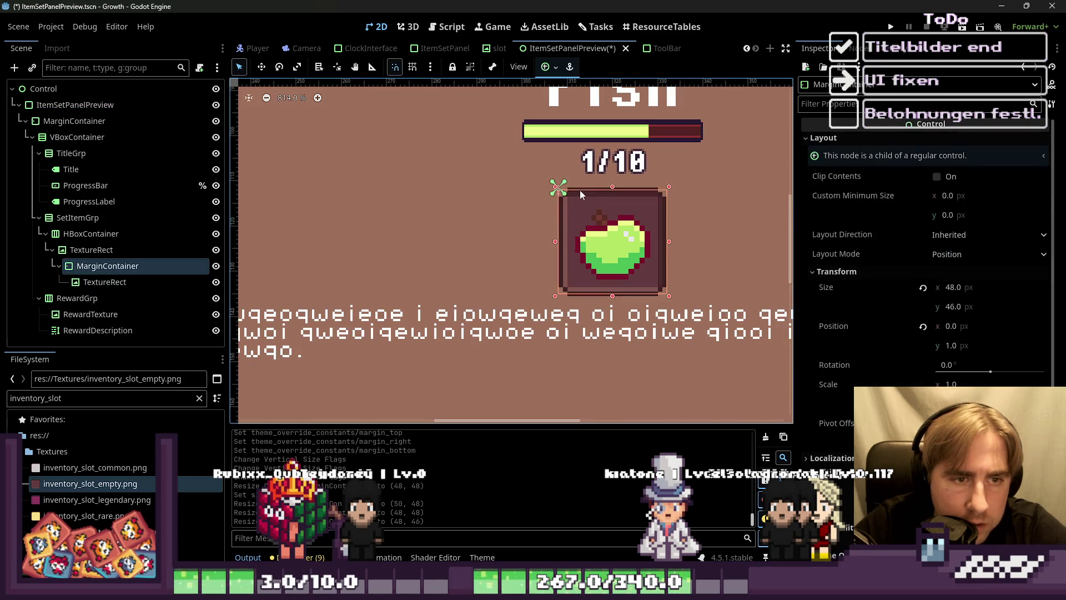
pyautogui.click(60, 218)
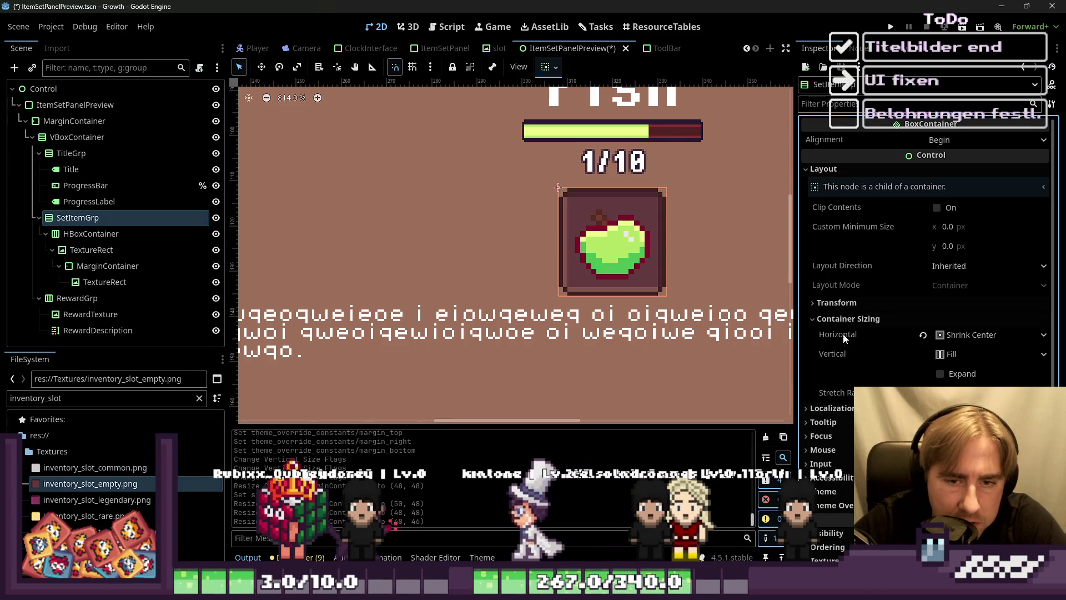
pyautogui.click(840, 305)
pyautogui.click(841, 305)
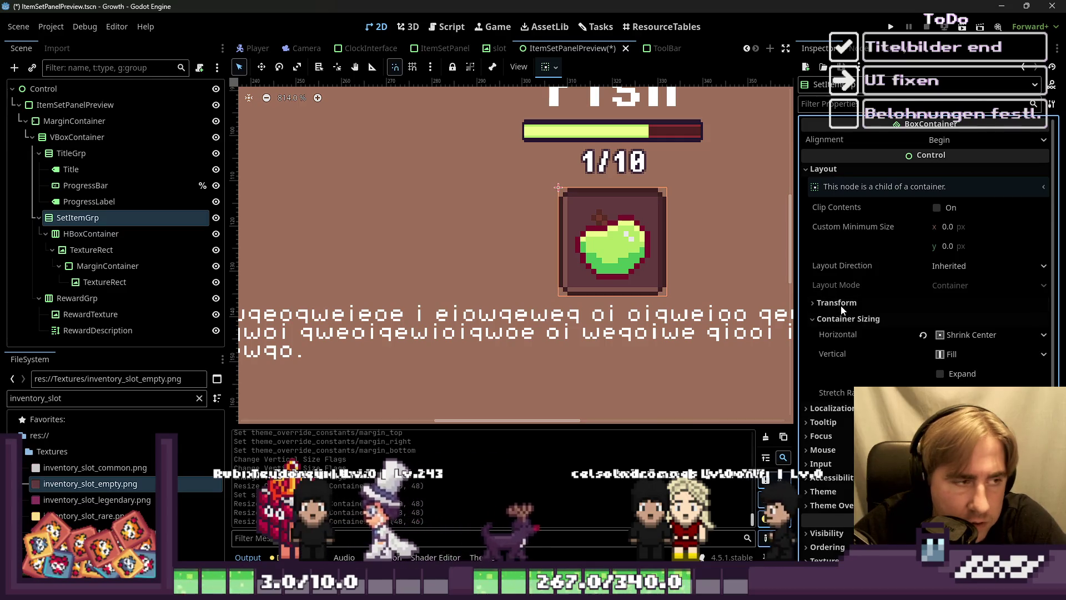
pyautogui.click(60, 138)
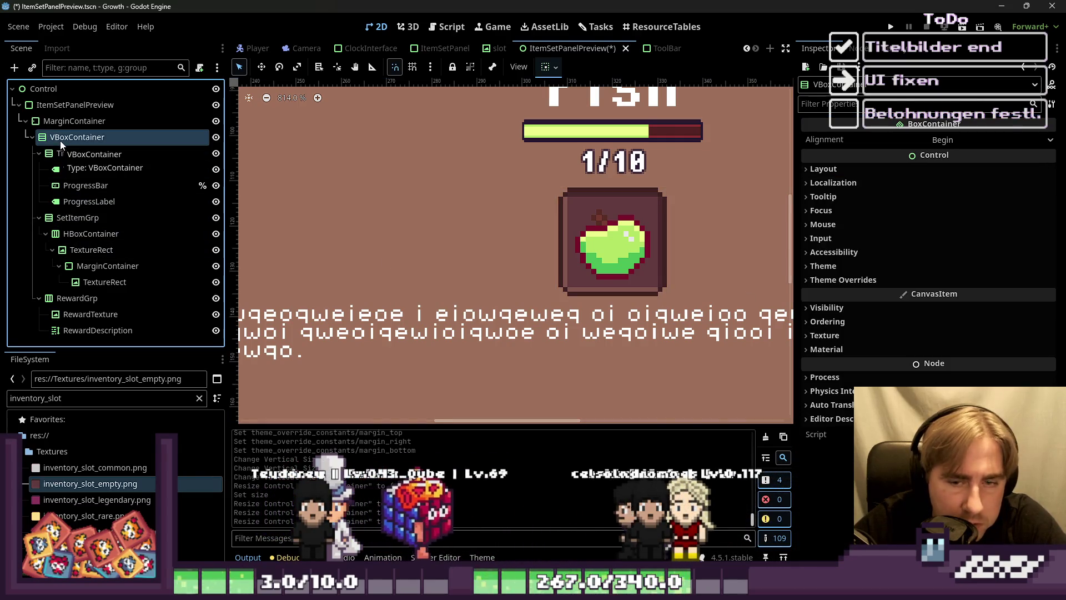
pyautogui.click(59, 219)
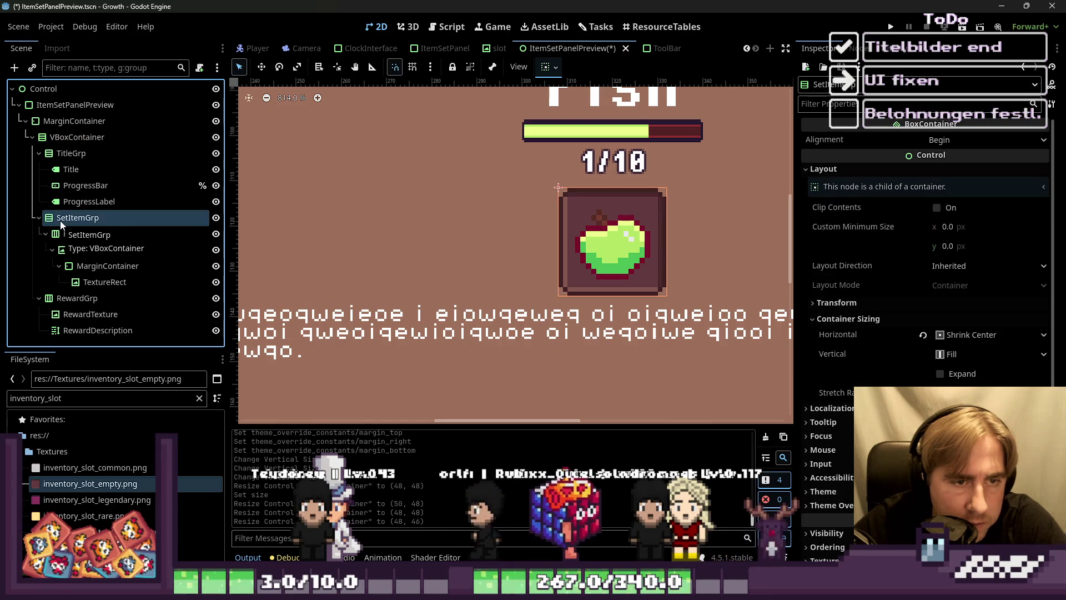
# Step: Move the apple TextureRect out of the MarginContainer so it sits beside it in the slot
pyautogui.click(74, 253)
pyautogui.click(104, 267)
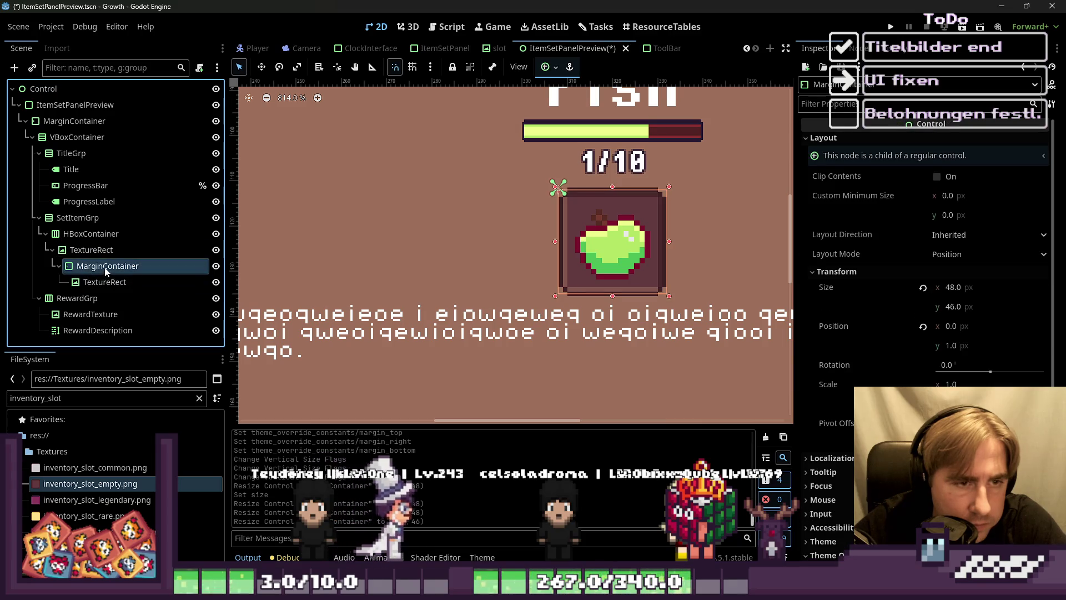
pyautogui.moveTo(104, 283); pyautogui.dragTo(105, 261)
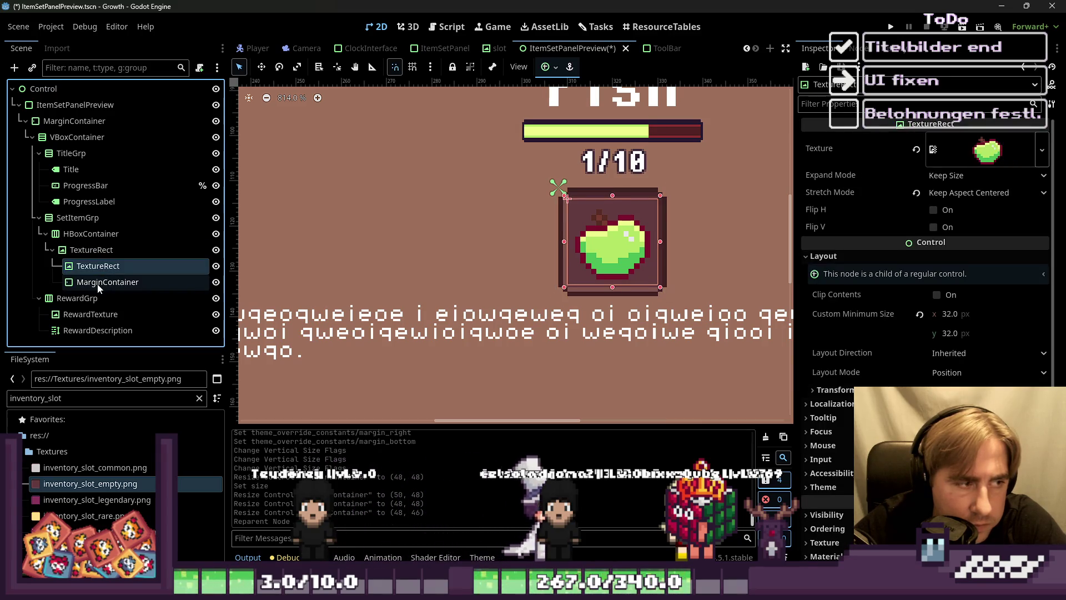
pyautogui.click(98, 285)
# Step: Delete the empty MarginContainer from the slot
pyautogui.rightClick(132, 283)
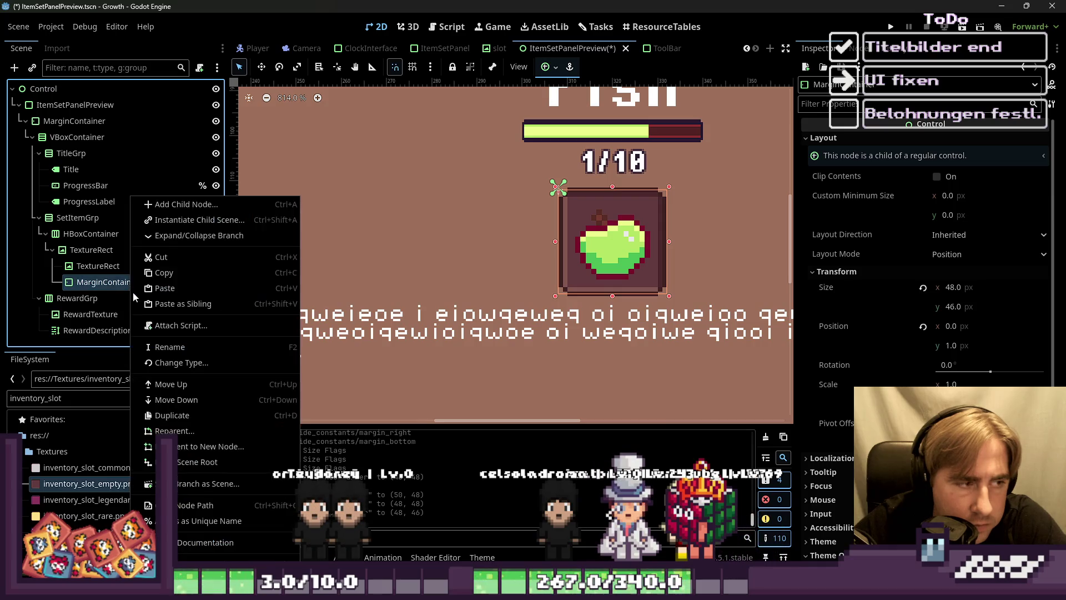
pyautogui.click(178, 558)
pyautogui.click(494, 307)
# Step: Enlarge the apple TextureRect's box upward, downward, left and right inside the slot
pyautogui.scroll(2, 621, 238)
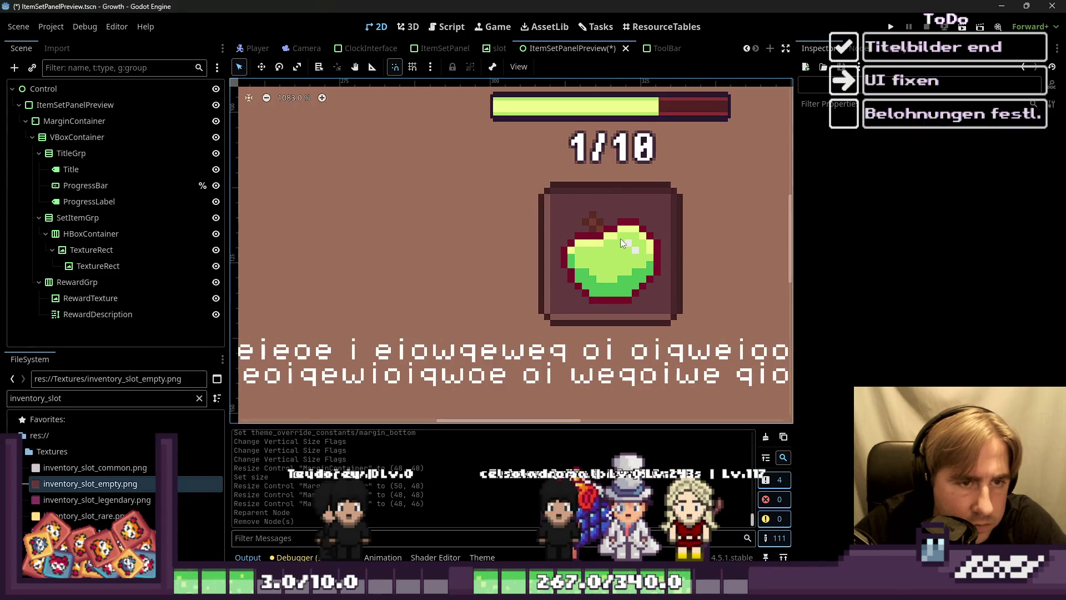
pyautogui.click(620, 242)
pyautogui.scroll(3, 624, 210)
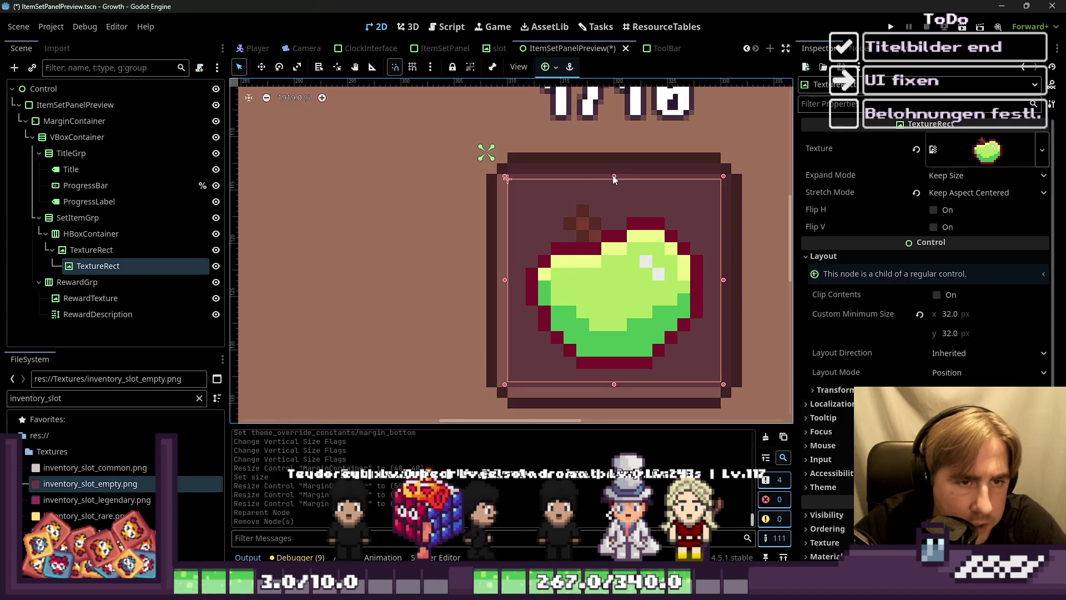
pyautogui.moveTo(614, 178); pyautogui.dragTo(614, 147)
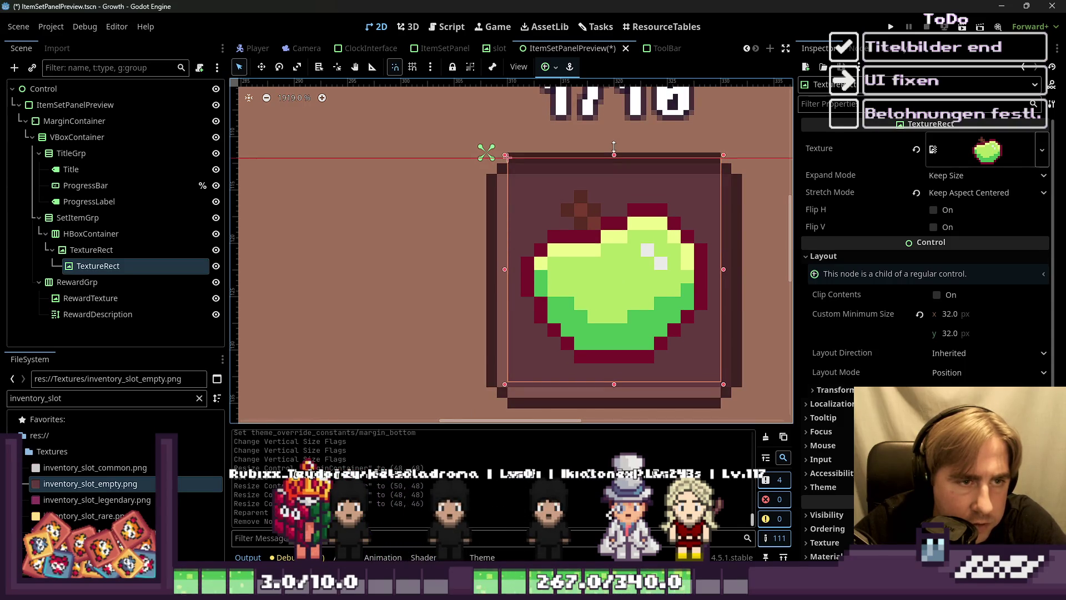
pyautogui.click(89, 250)
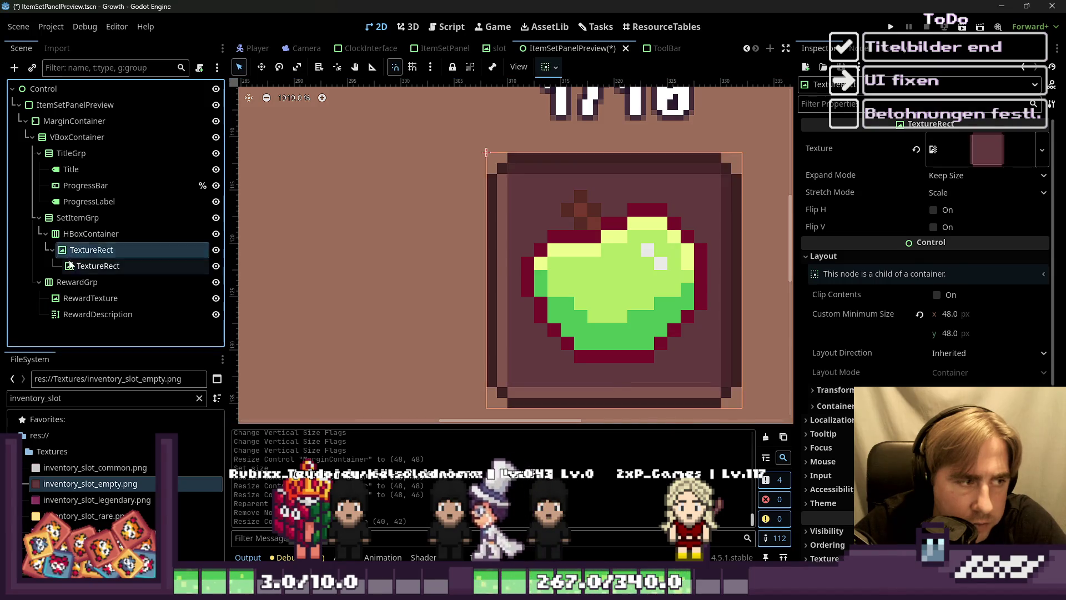
pyautogui.click(71, 267)
pyautogui.moveTo(613, 385); pyautogui.dragTo(606, 400)
pyautogui.moveTo(503, 283); pyautogui.dragTo(492, 286)
pyautogui.moveTo(722, 281); pyautogui.dragTo(744, 280)
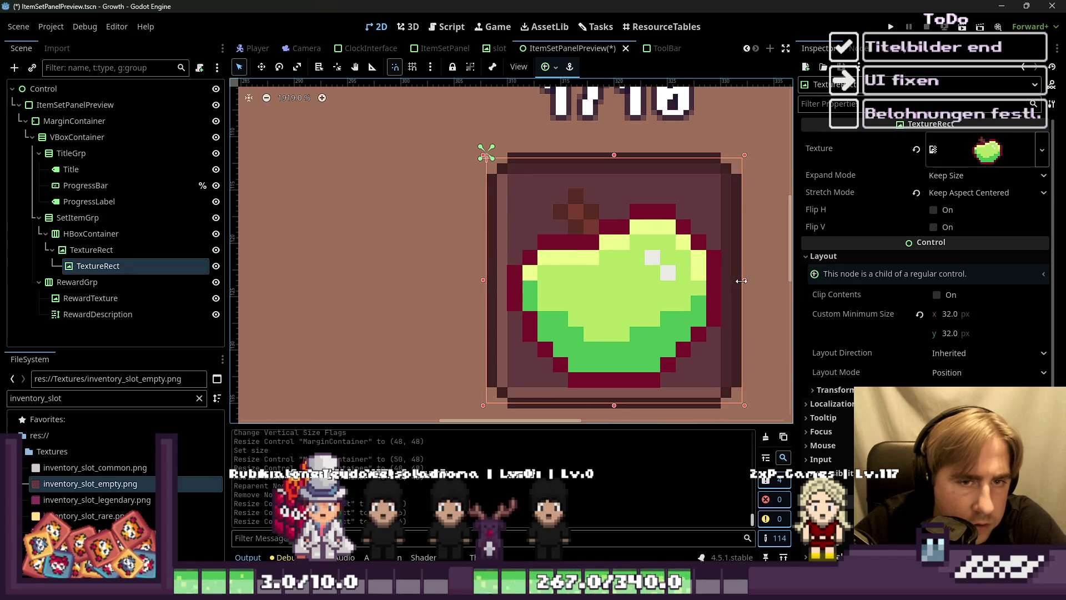
# Step: Try Keep, Keep Aspect, then Scale stretch modes and refit the apple's box in the slot
pyautogui.click(946, 190)
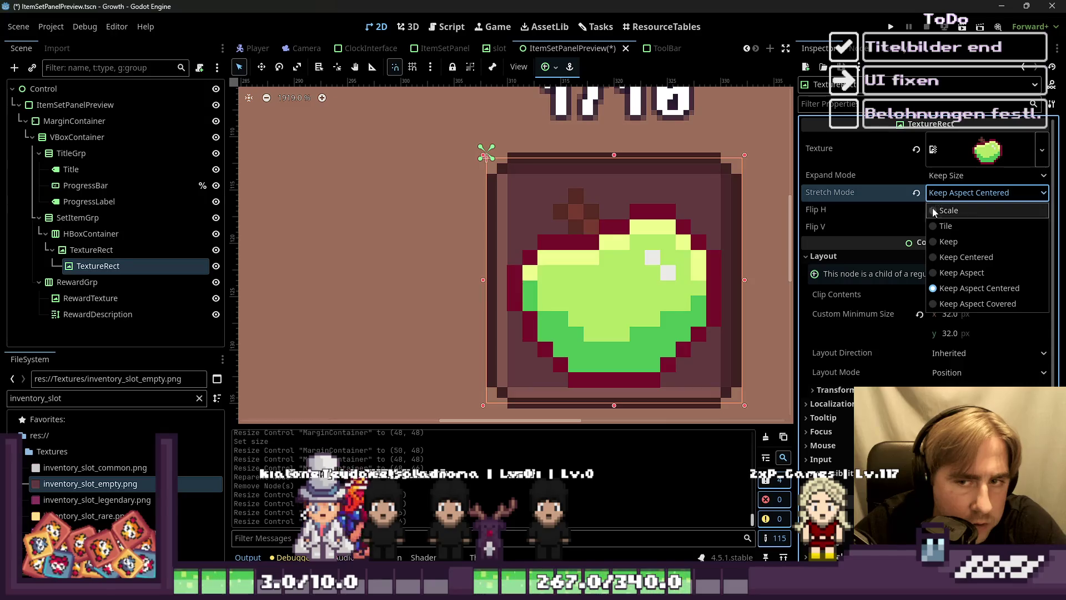
pyautogui.click(944, 242)
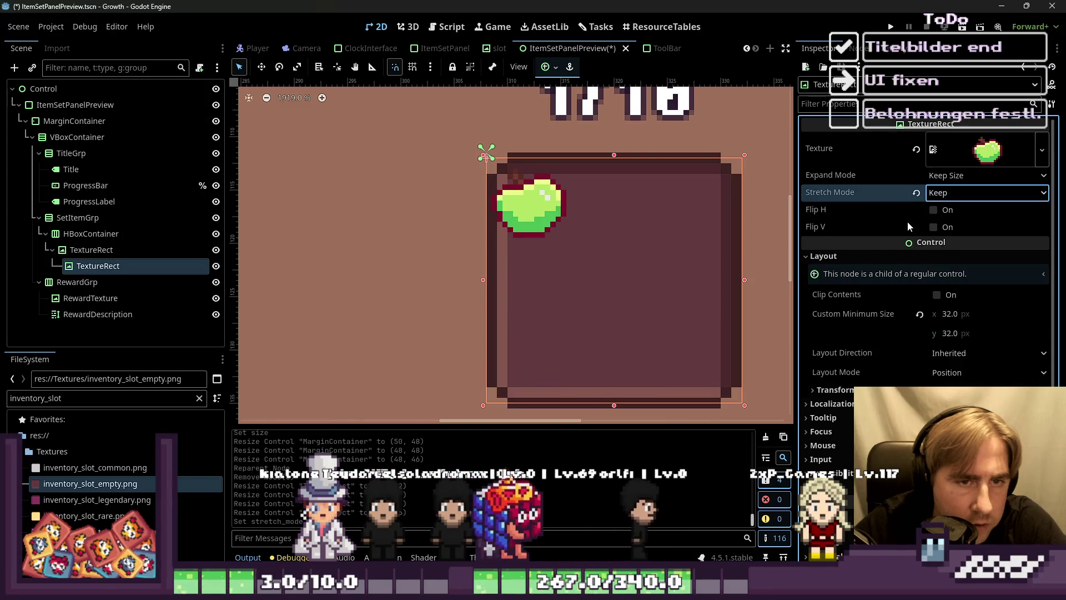
pyautogui.click(944, 192)
pyautogui.click(937, 277)
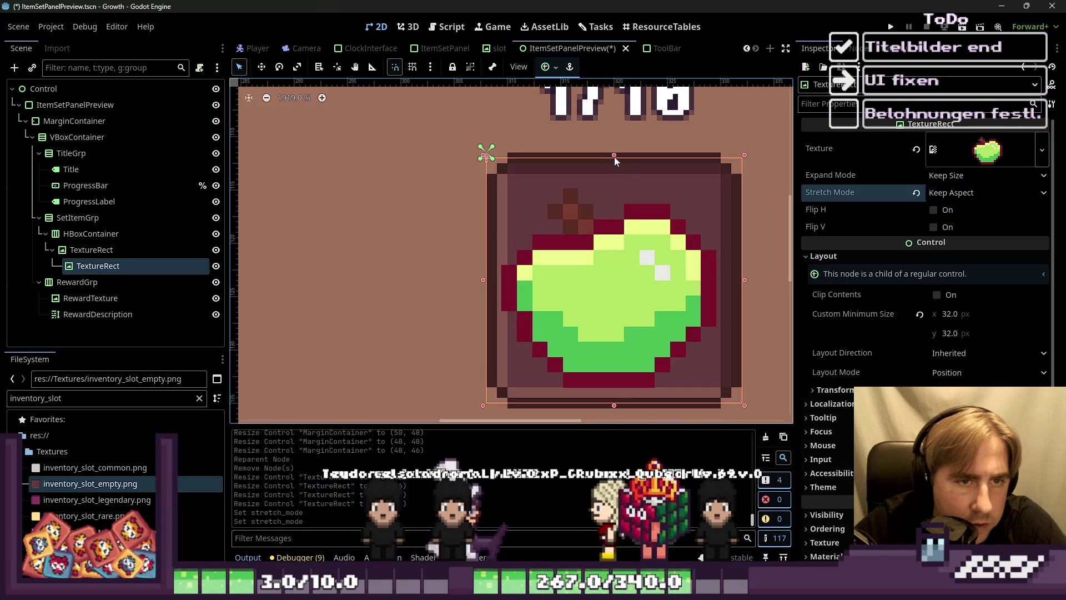
pyautogui.moveTo(614, 156); pyautogui.dragTo(616, 129)
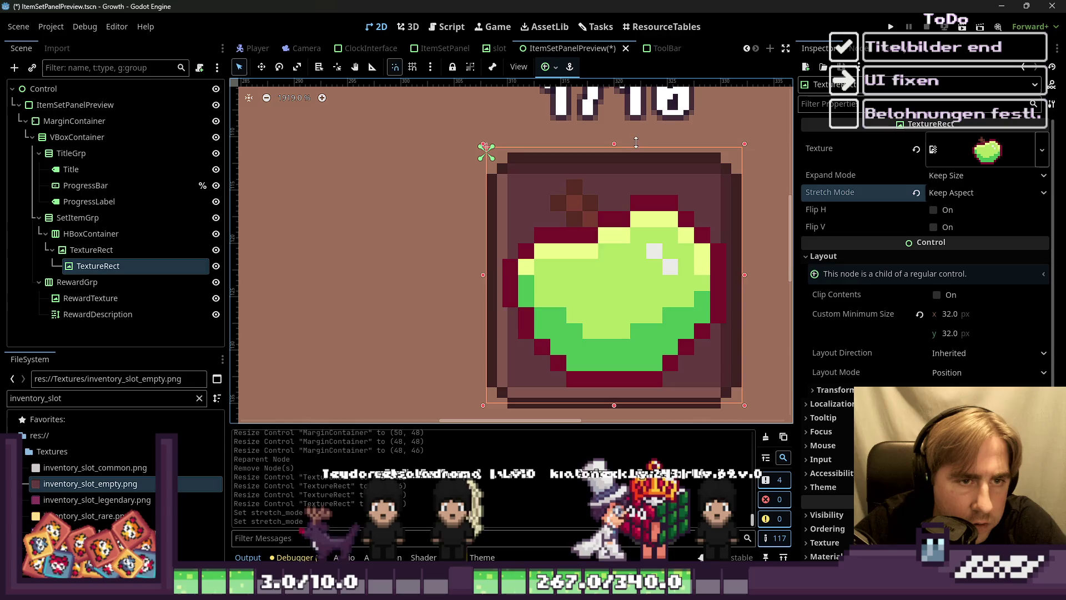
pyautogui.click(948, 193)
pyautogui.click(948, 211)
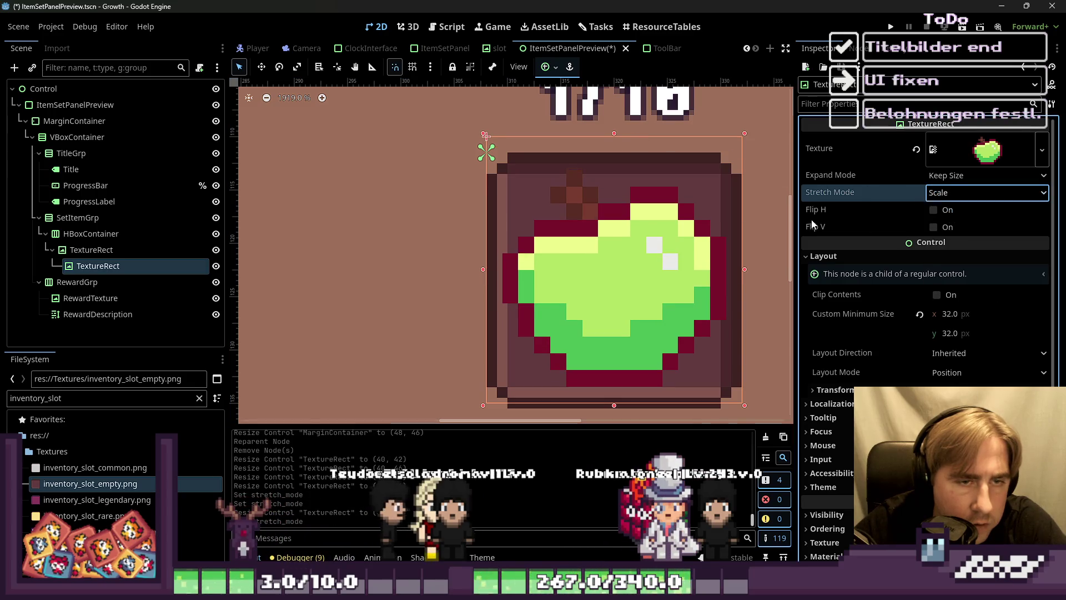
pyautogui.moveTo(616, 139); pyautogui.dragTo(619, 149)
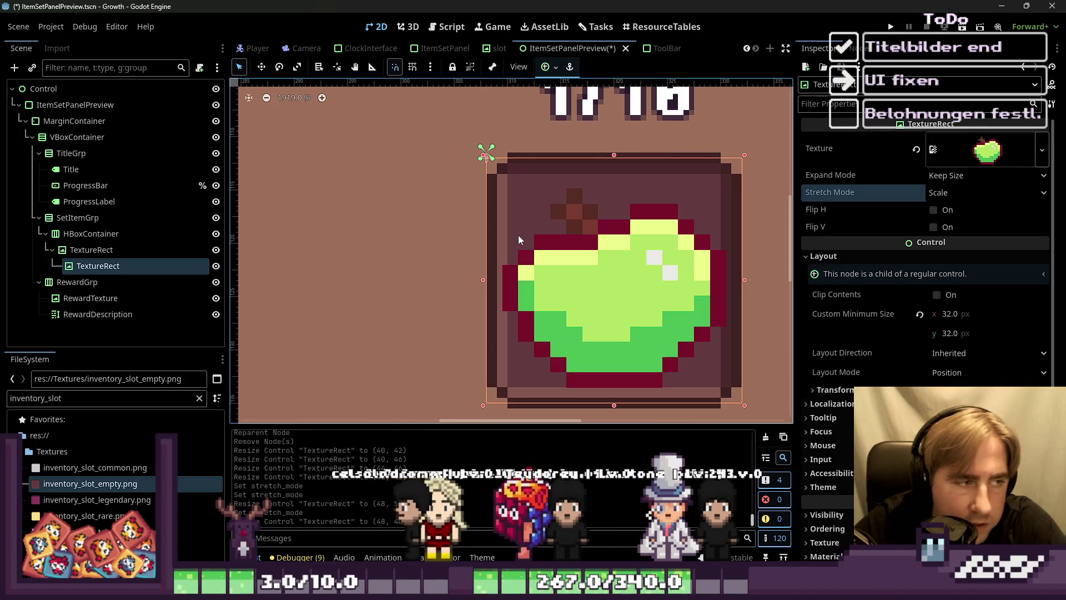
pyautogui.moveTo(484, 280); pyautogui.dragTo(504, 280)
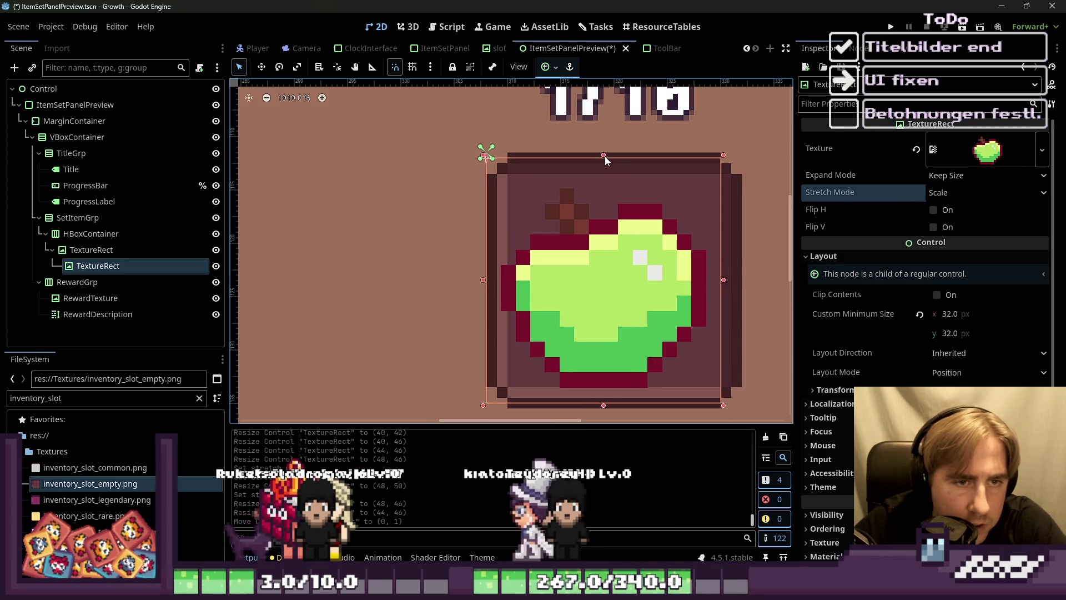
pyautogui.moveTo(604, 157); pyautogui.dragTo(604, 169)
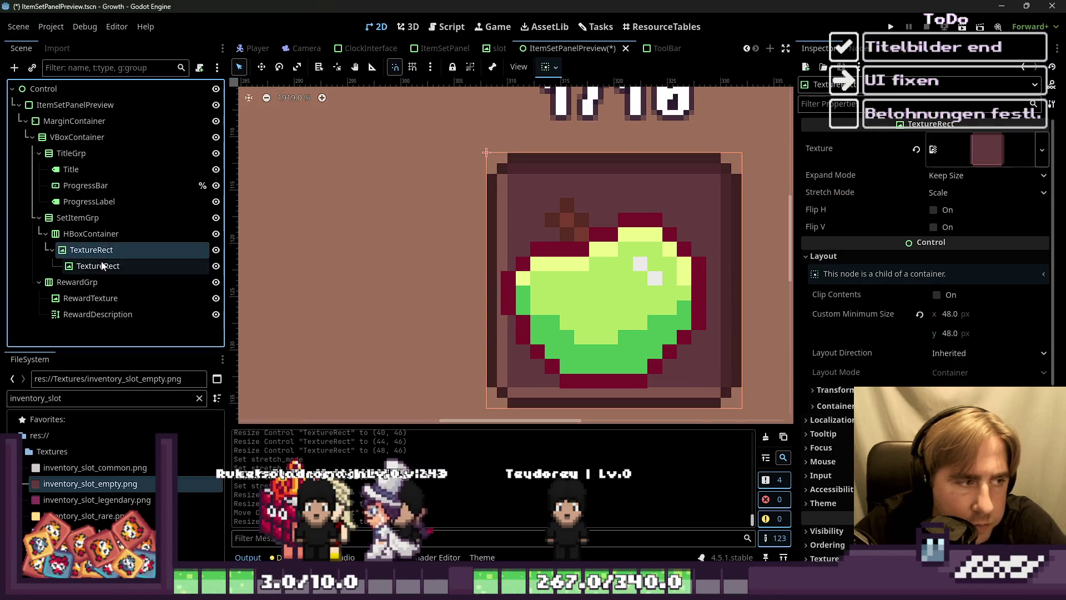
pyautogui.moveTo(98, 266)
pyautogui.mouseDown()
pyautogui.moveTo(77, 262)
pyautogui.moveTo(111, 244)
pyautogui.mouseUp()
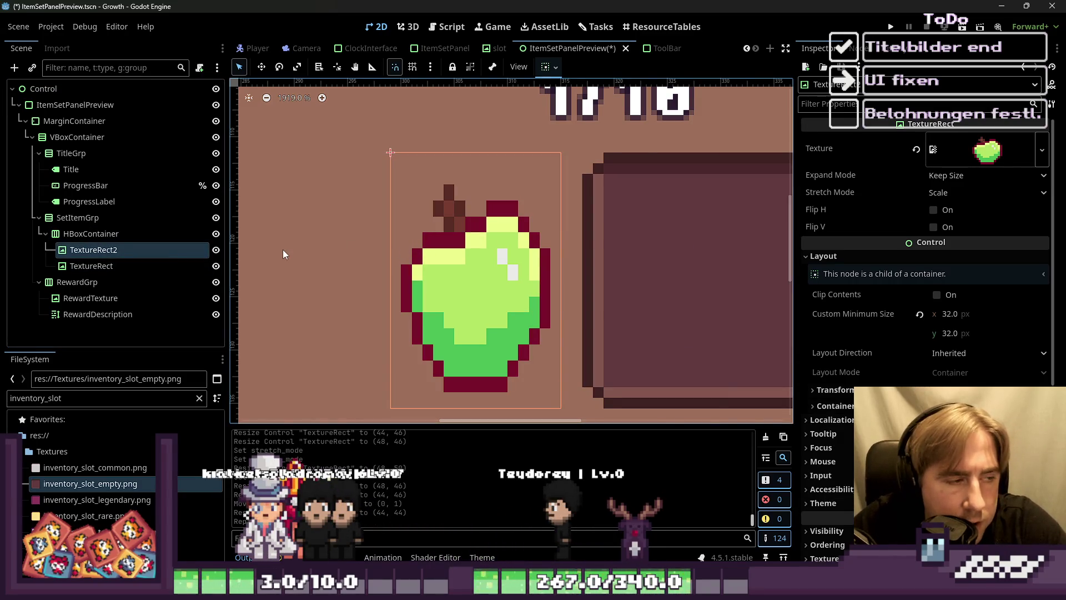
pyautogui.hotkey('ctrl', 'z')
# Step: Add a PanelContainer under HBoxContainer and put the slot frame TextureRect inside it
pyautogui.click(95, 250)
pyautogui.hotkey('ctrl', 'a')
pyautogui.write('P')
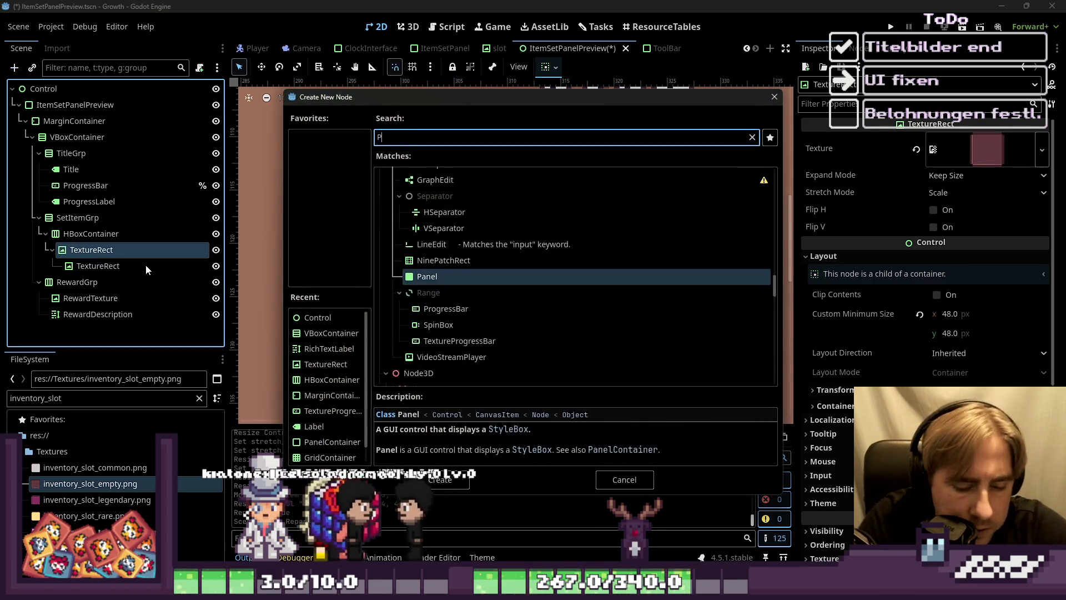
pyautogui.write('anelCo')
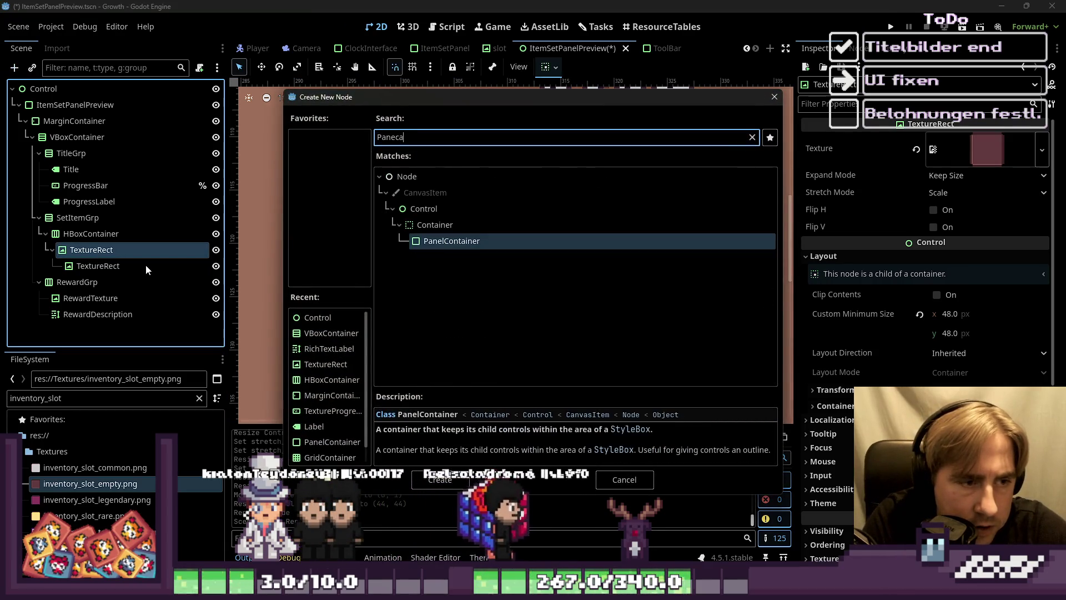
pyautogui.press('Return')
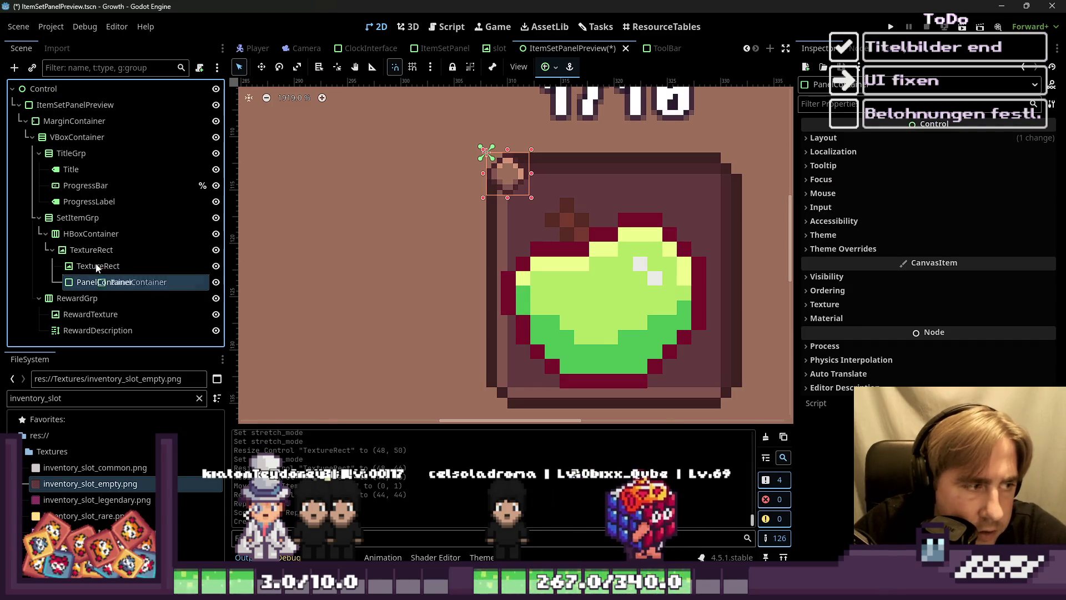
pyautogui.moveTo(111, 282)
pyautogui.mouseDown()
pyautogui.moveTo(98, 243)
pyautogui.moveTo(89, 268)
pyautogui.moveTo(83, 251)
pyautogui.mouseUp()
pyautogui.click(100, 281)
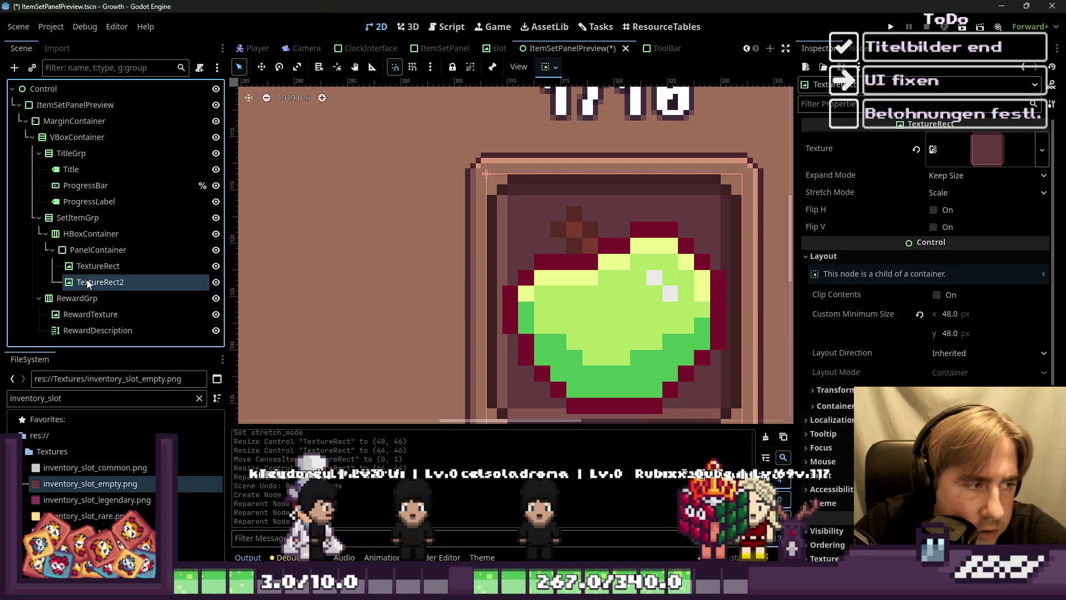
# Step: Add a MarginContainer to PanelContainer, placed between TextureRect and TextureRect2
pyautogui.scroll(-2, 468, 177)
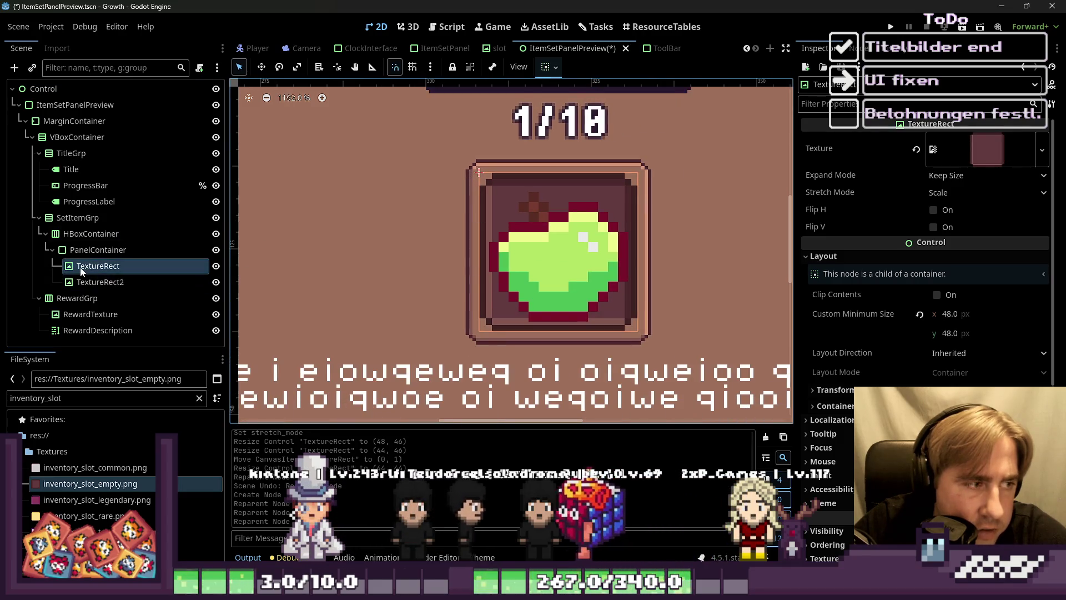
pyautogui.click(97, 251)
pyautogui.hotkey('ctrl', 'a')
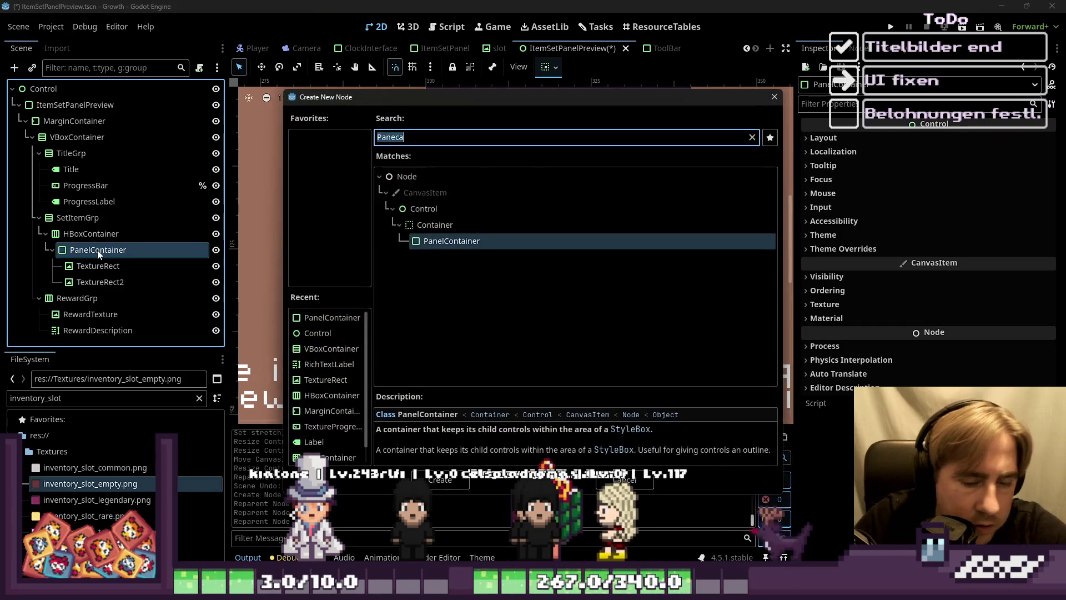
pyautogui.write('Margin')
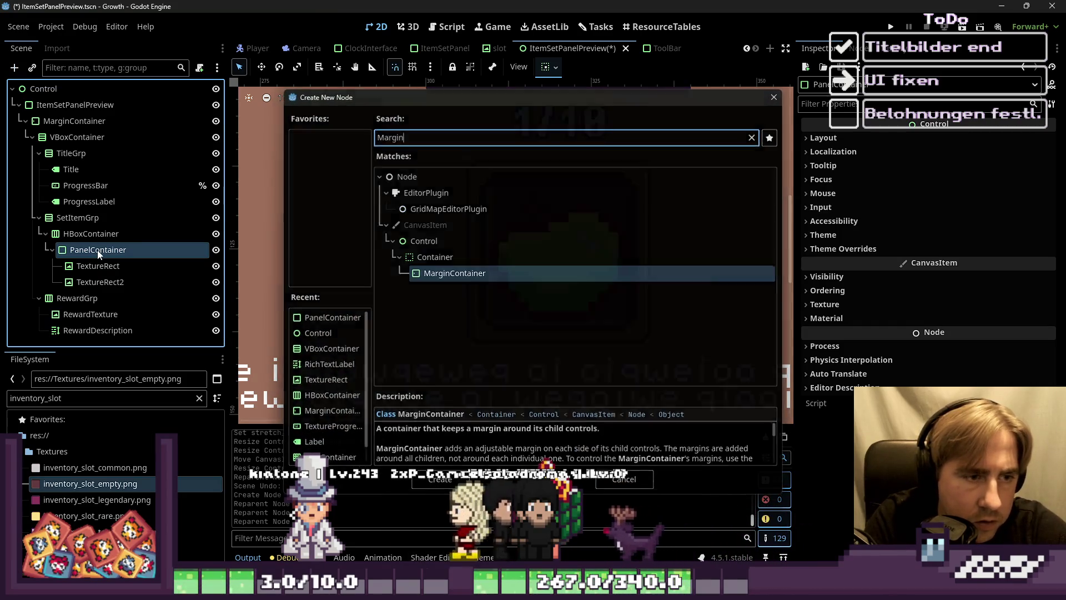
pyautogui.press('Return')
pyautogui.moveTo(111, 298)
pyautogui.mouseDown()
pyautogui.moveTo(110, 276)
pyautogui.moveTo(128, 285)
pyautogui.mouseUp()
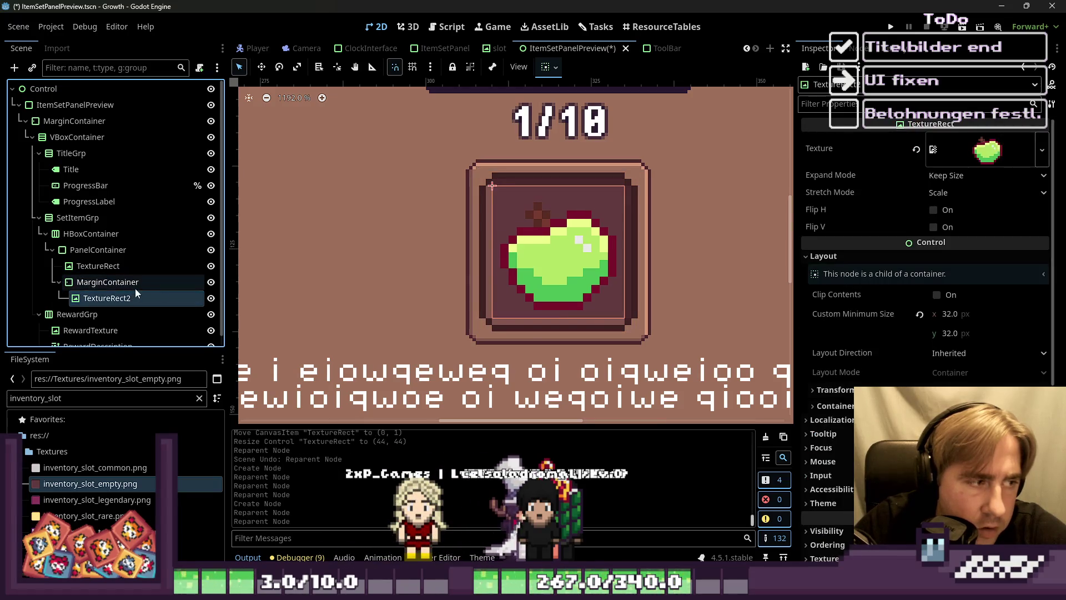
pyautogui.scroll(2, 568, 285)
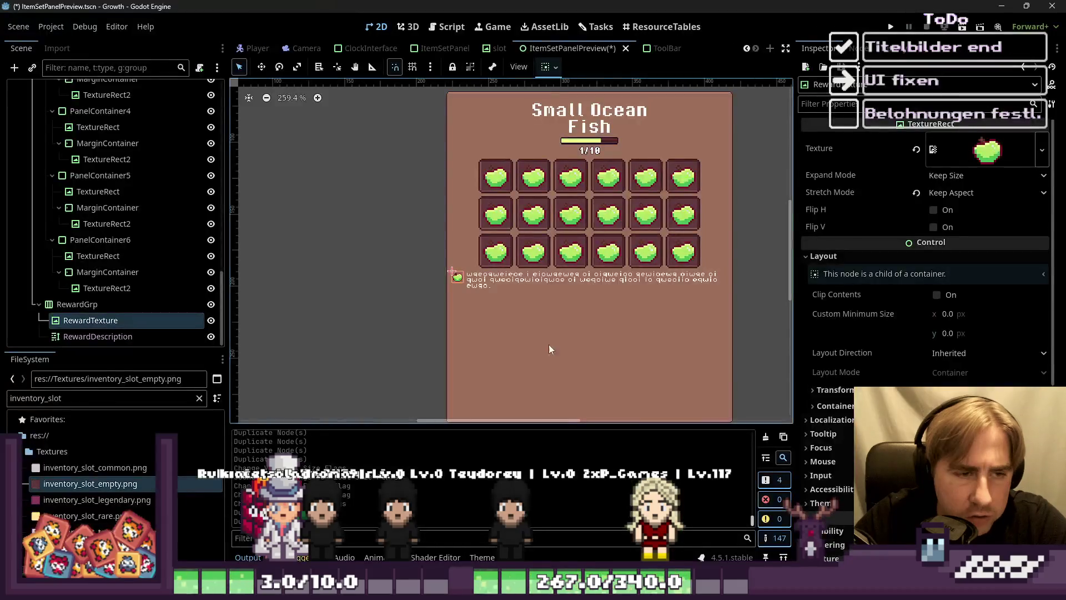
# Step: Collapse the HBoxContainer, SetItemGrp2 and SetItemGrp3 entries in the Scene tree
pyautogui.click(515, 275)
pyautogui.click(78, 305)
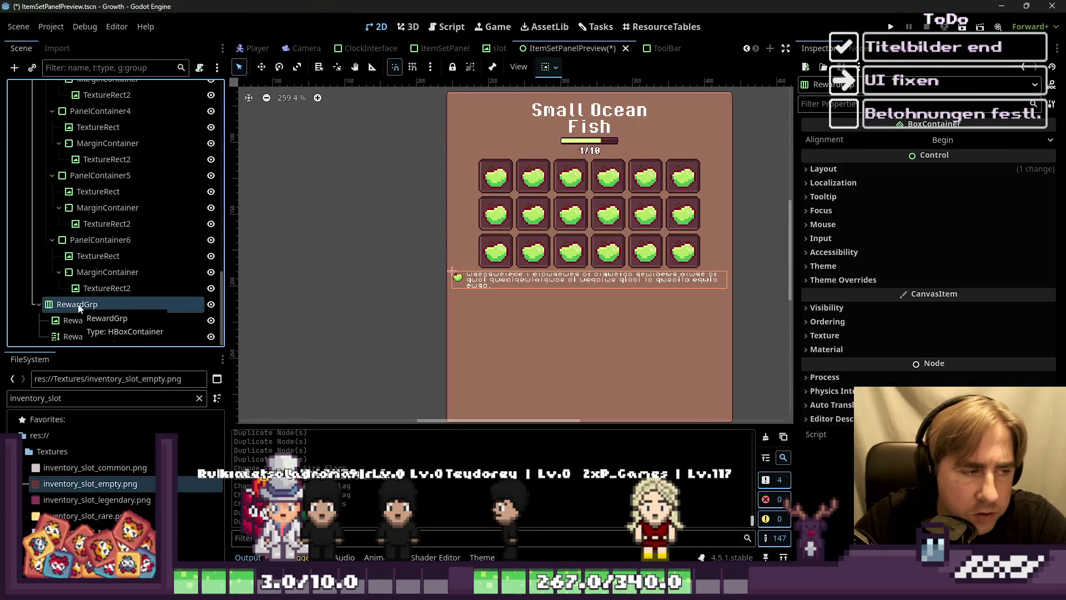
pyautogui.scroll(5, 91, 209)
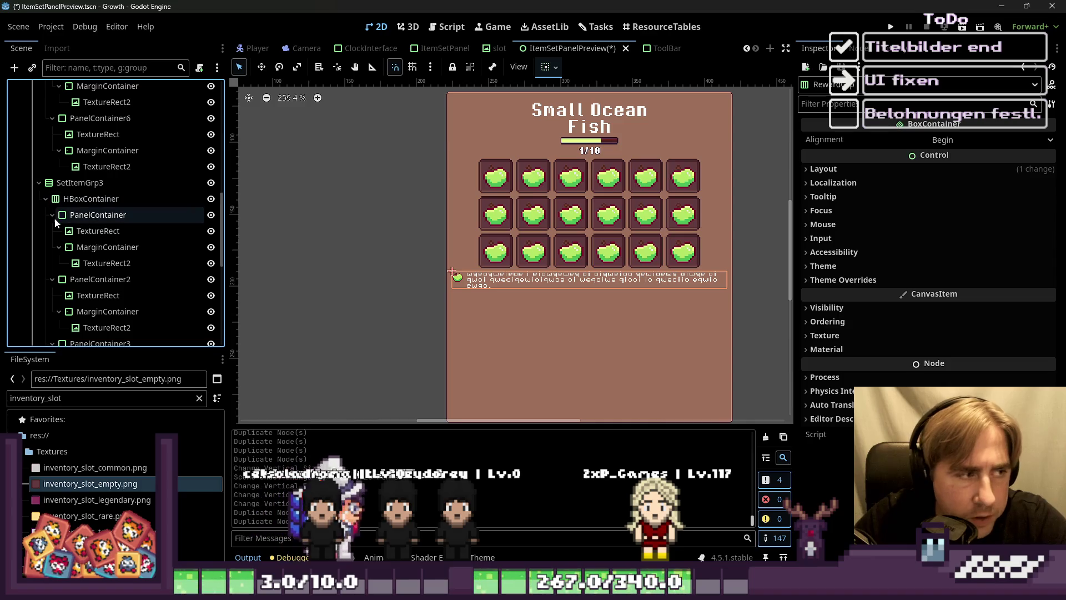
pyautogui.click(46, 199)
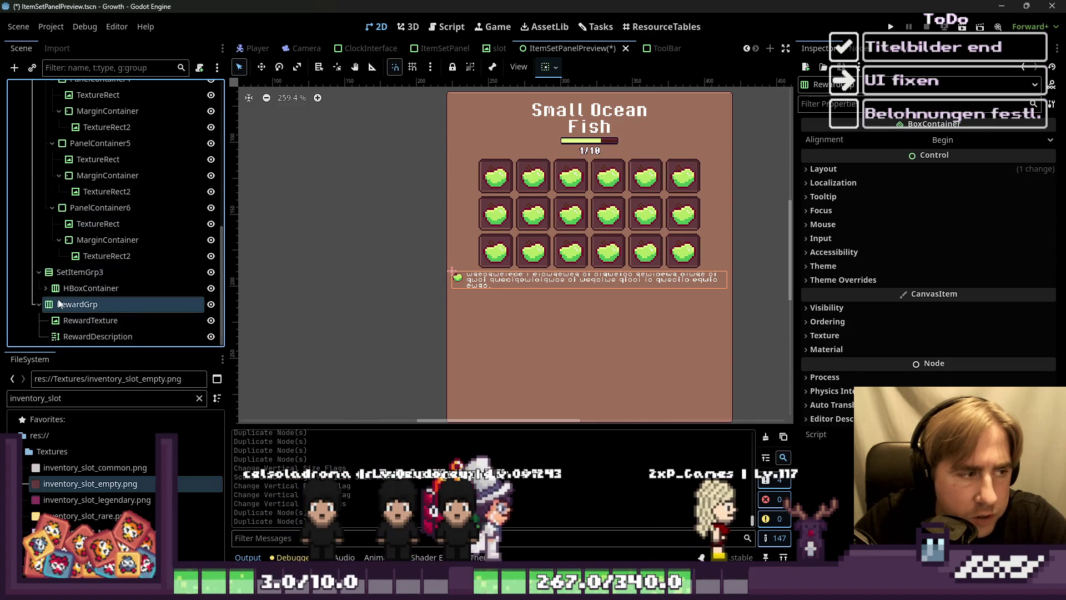
pyautogui.scroll(10, 41, 256)
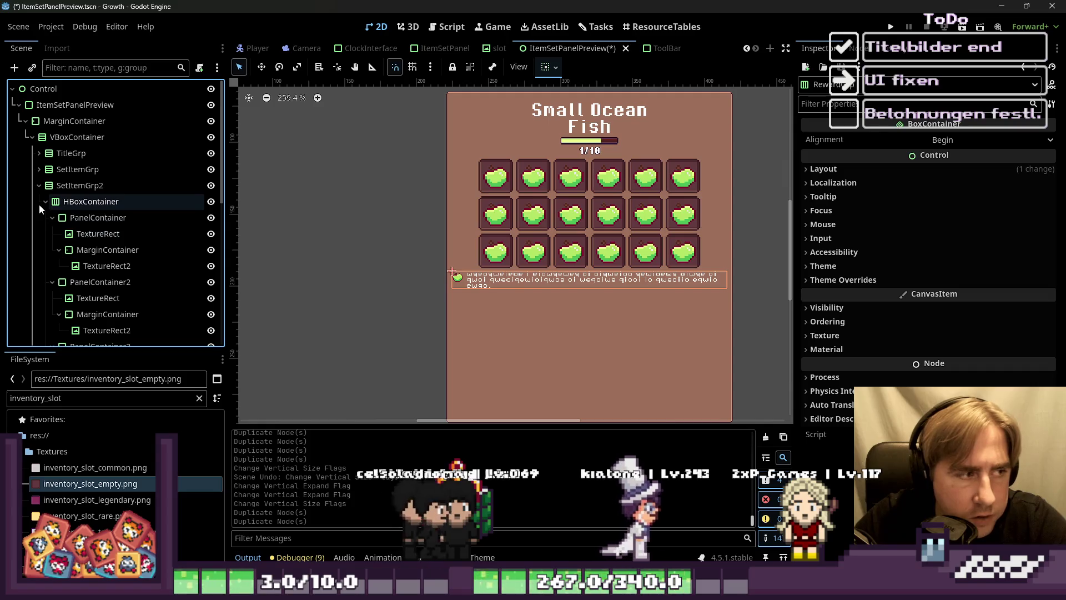
pyautogui.click(39, 185)
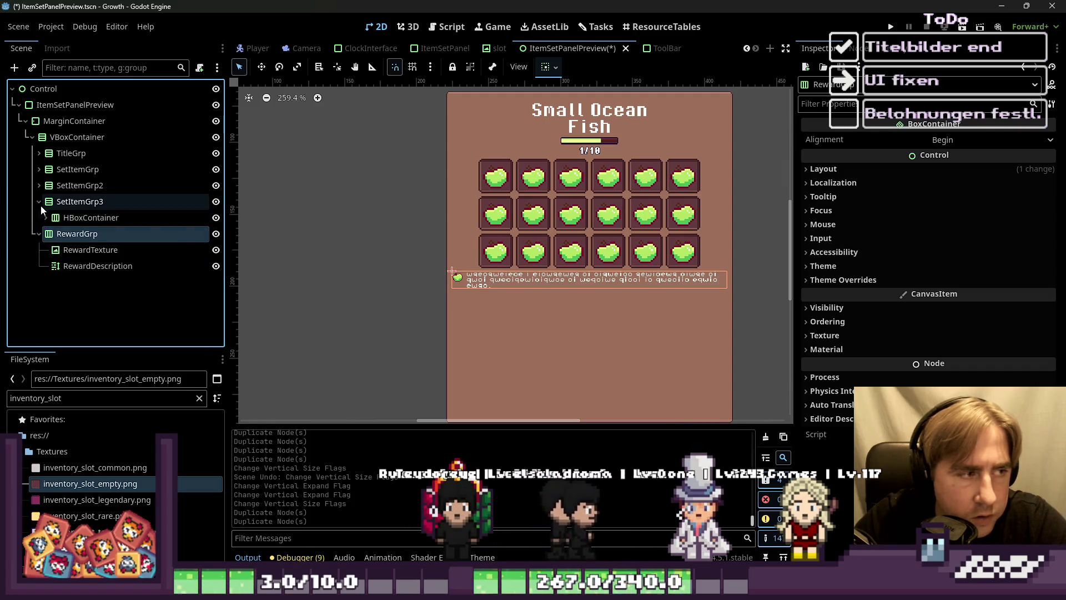
pyautogui.click(40, 203)
# Step: Inspect each SetItemGrp, select all three together, then keep only SetItemGrp selected
pyautogui.click(76, 177)
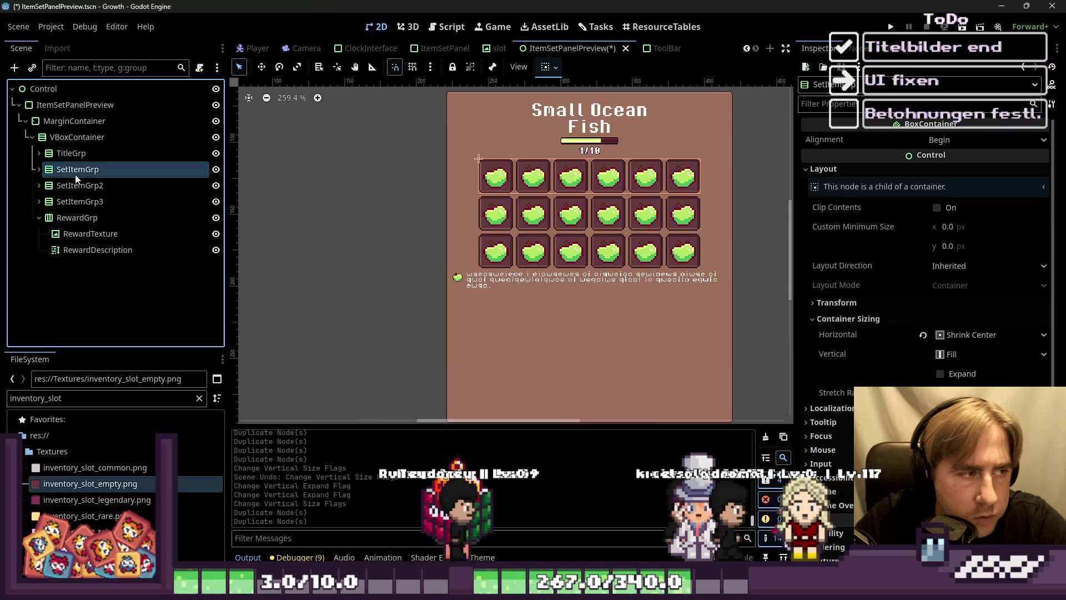
pyautogui.click(77, 184)
pyautogui.click(78, 201)
pyautogui.click(77, 169)
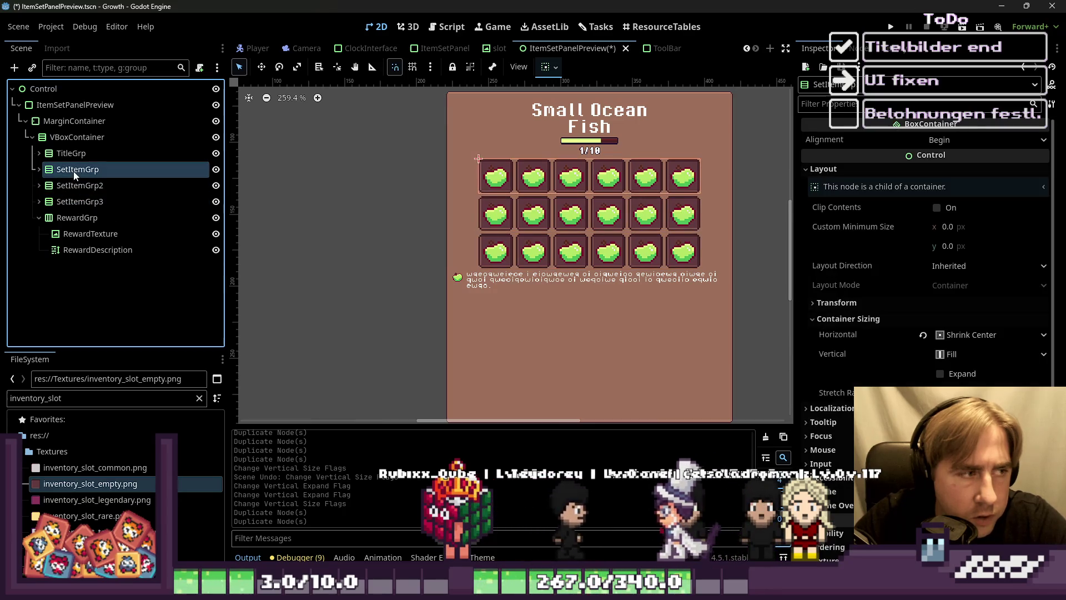
pyautogui.keyDown('shift'); pyautogui.click(75, 206); pyautogui.keyUp('shift')
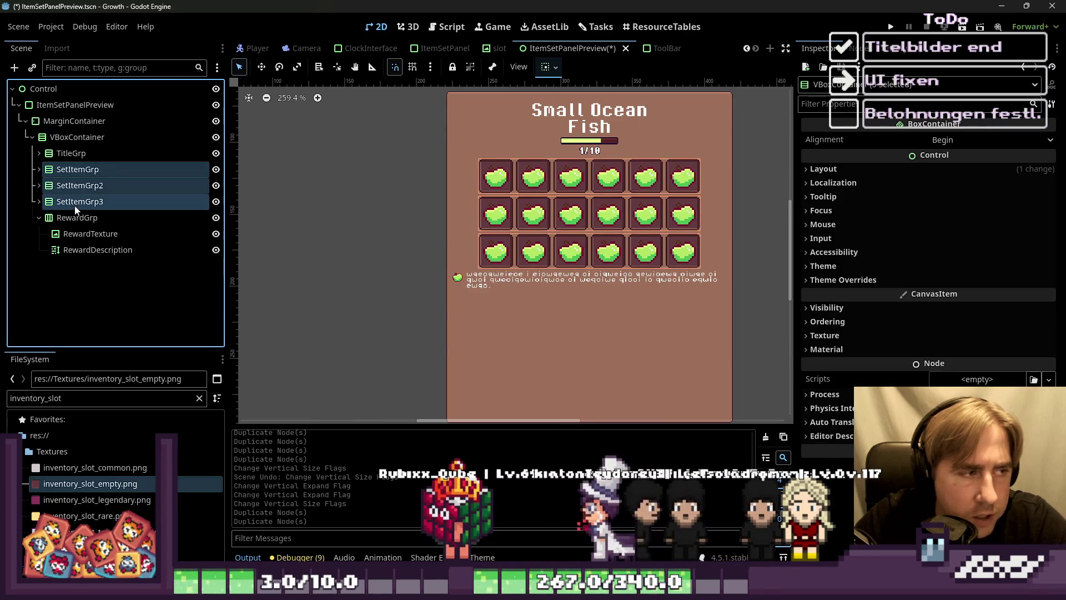
pyautogui.click(61, 171)
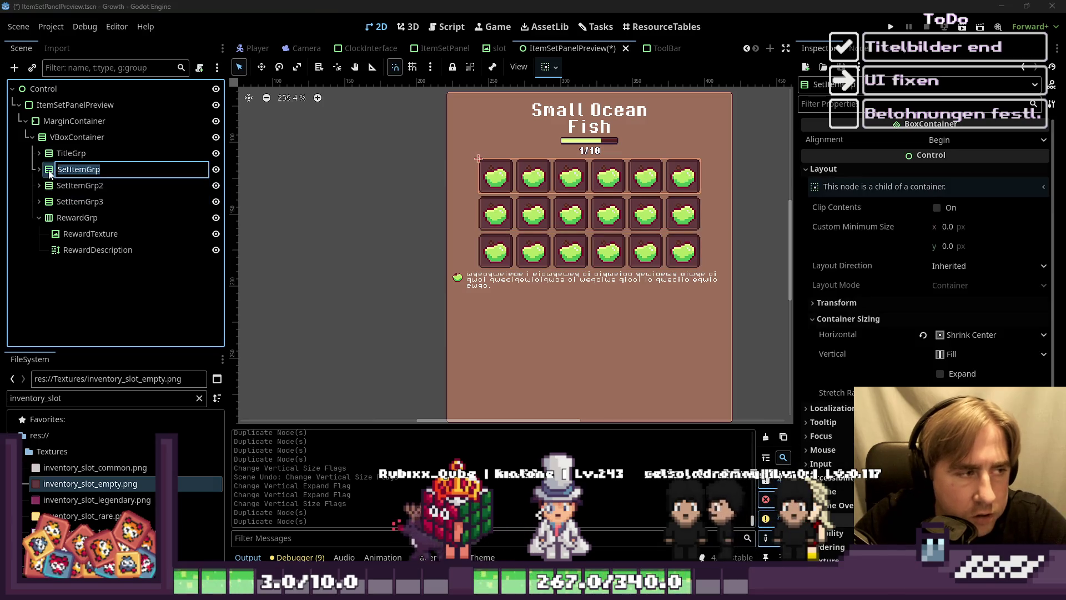
# Step: Add a new VBoxContainer to the main VBoxContainer, placed directly below TitleGrp
pyautogui.click(48, 138)
pyautogui.hotkey('ctrl', 'a')
pyautogui.write('Pane')
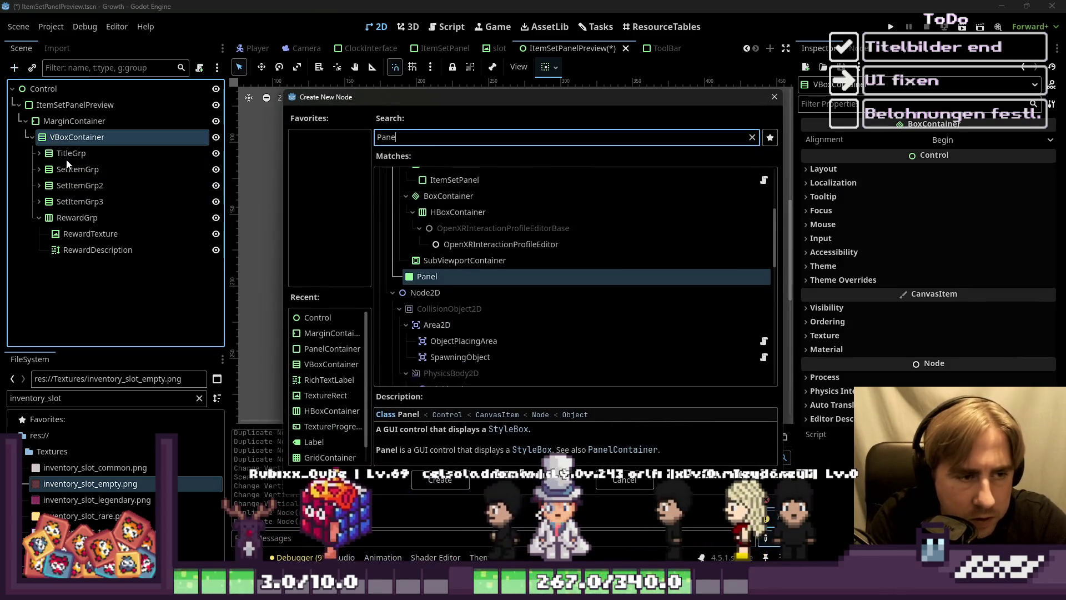
pyautogui.press('BackSpace')
pyautogui.press('BackSpace')
pyautogui.press('BackSpace')
pyautogui.write('Hb')
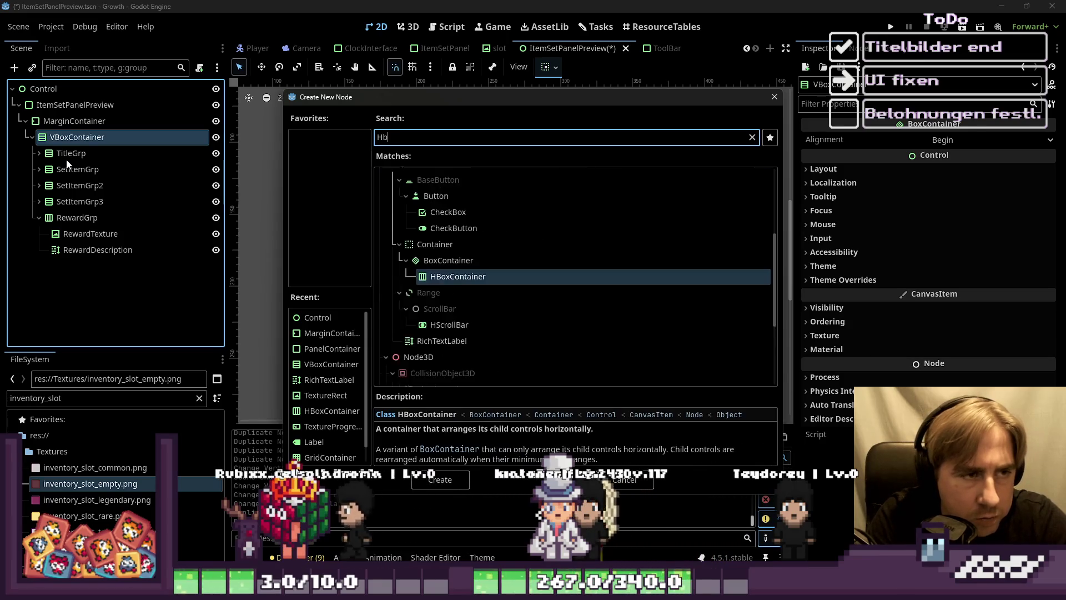
pyautogui.write('oVBox')
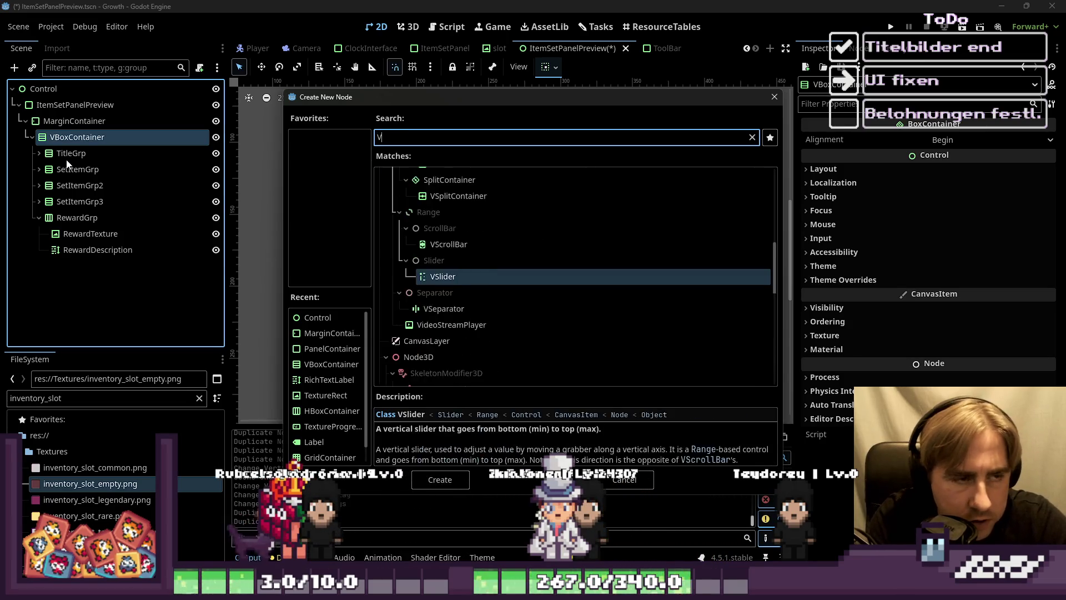
pyautogui.press('Return')
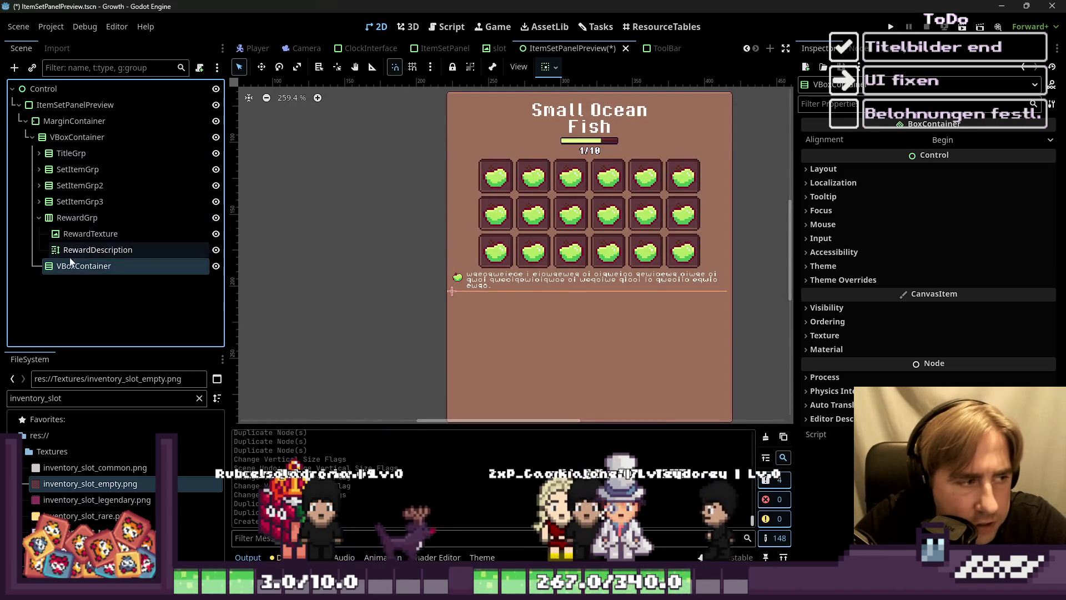
pyautogui.moveTo(83, 265)
pyautogui.mouseDown()
pyautogui.moveTo(64, 201)
pyautogui.moveTo(72, 162)
pyautogui.mouseUp()
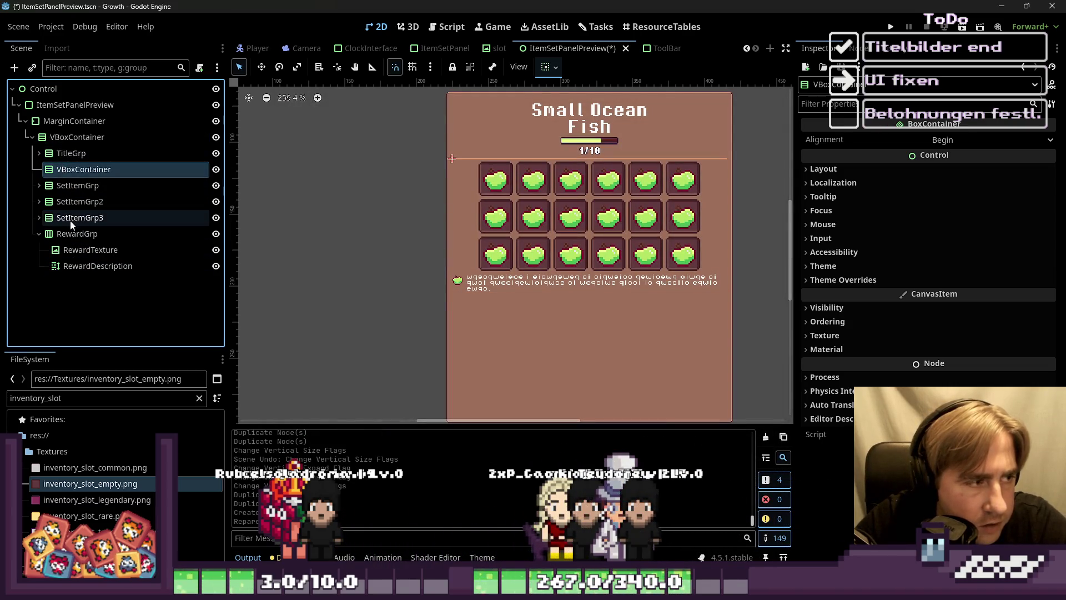
# Step: Select and expand SetItemGrp, frame it on the canvas, and undo the extra rows and container
pyautogui.click(70, 220)
pyautogui.keyDown('shift'); pyautogui.click(63, 187); pyautogui.keyUp('shift')
pyautogui.click(63, 188)
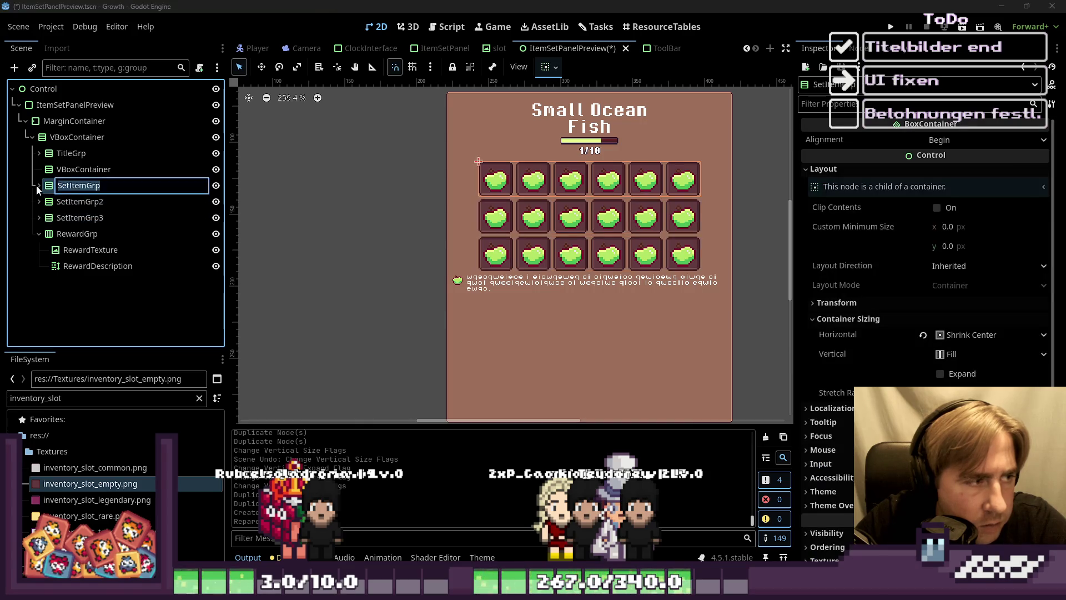
pyautogui.click(37, 185)
pyautogui.press('f')
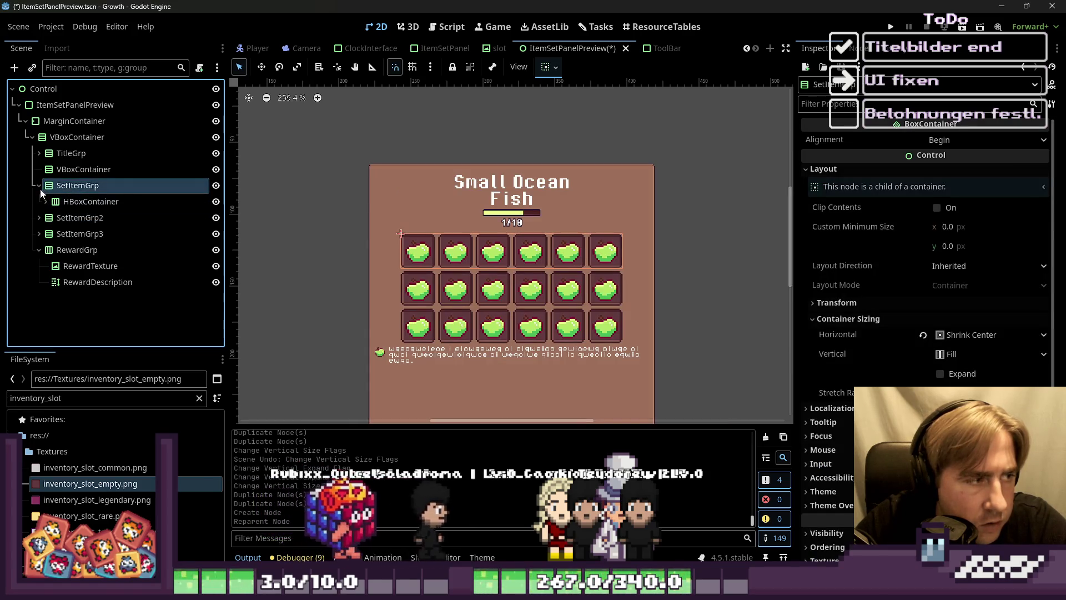
pyautogui.hotkey('ctrl', 'z')
pyautogui.hotkey('ctrl', 'z')
pyautogui.hotkey('ctrl', 'z')
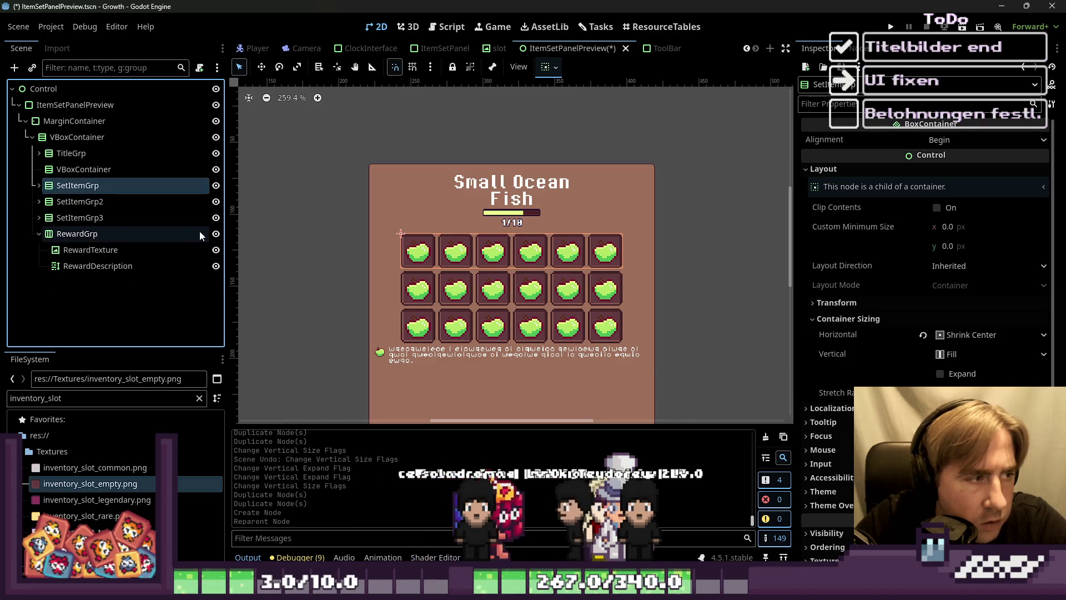
# Step: Duplicate the HBoxContainer row of slots inside SetItemGrp, then collapse SetItemGrp
pyautogui.click(39, 170)
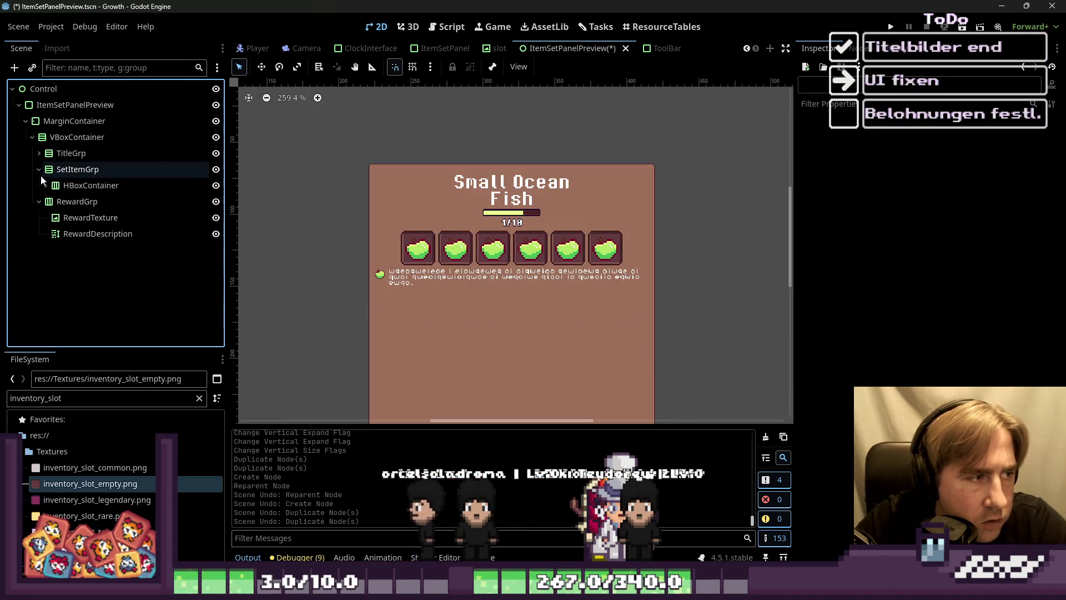
pyautogui.click(59, 185)
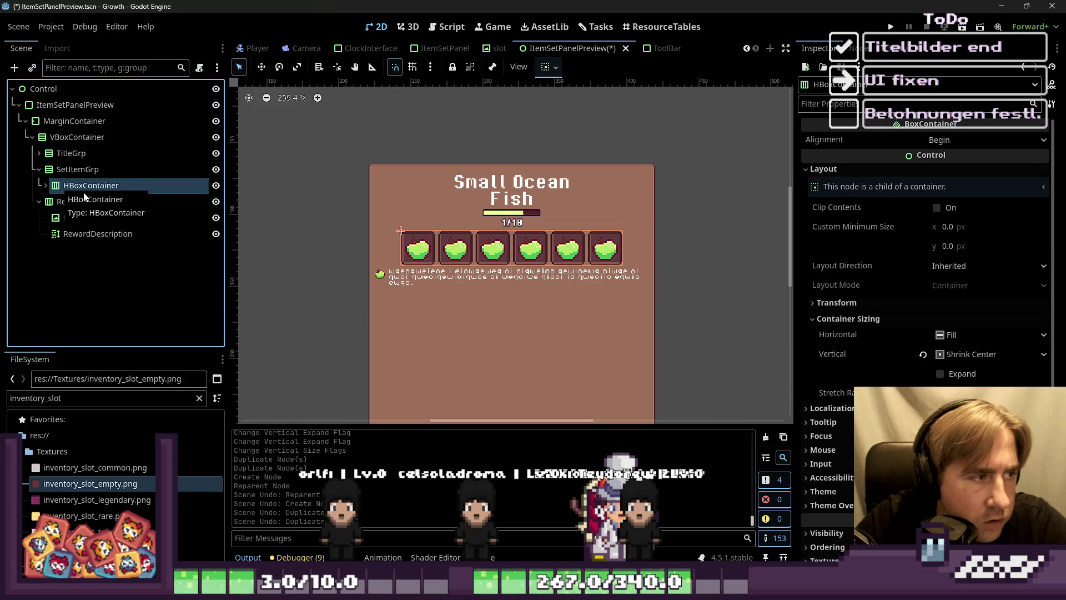
pyautogui.click(44, 185)
pyautogui.click(43, 186)
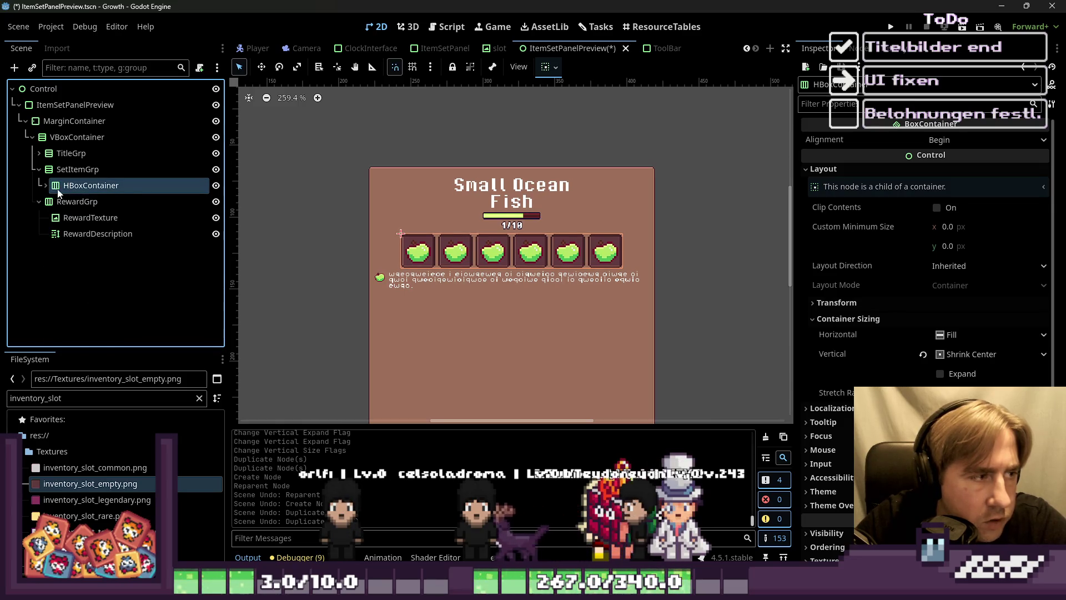
pyautogui.hotkey('ctrl', 'd')
pyautogui.hotkey('ctrl', 'd')
pyautogui.scroll(10, 93, 196)
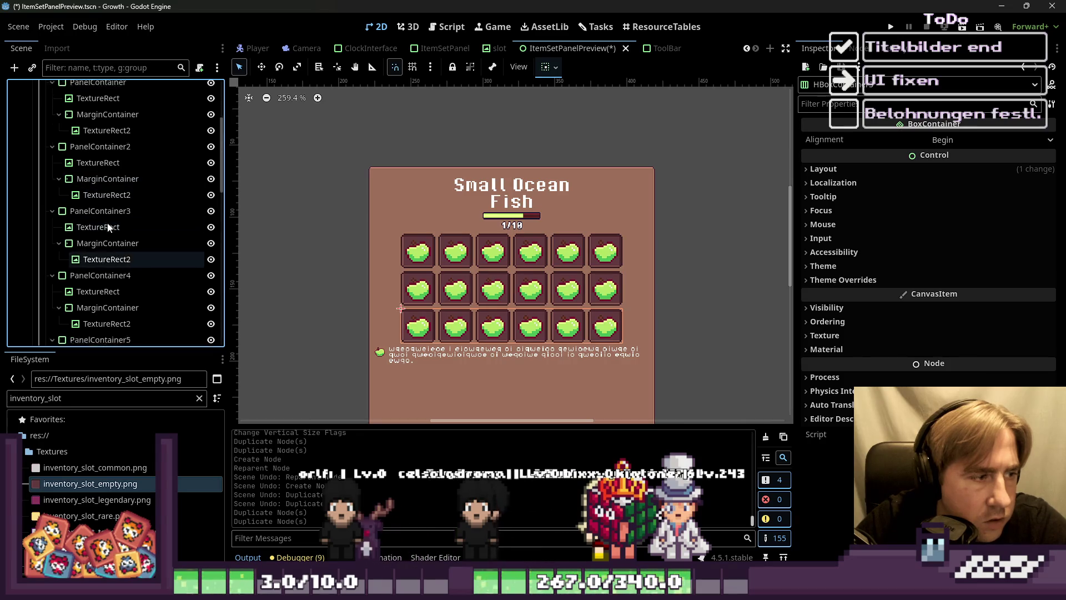
pyautogui.click(39, 169)
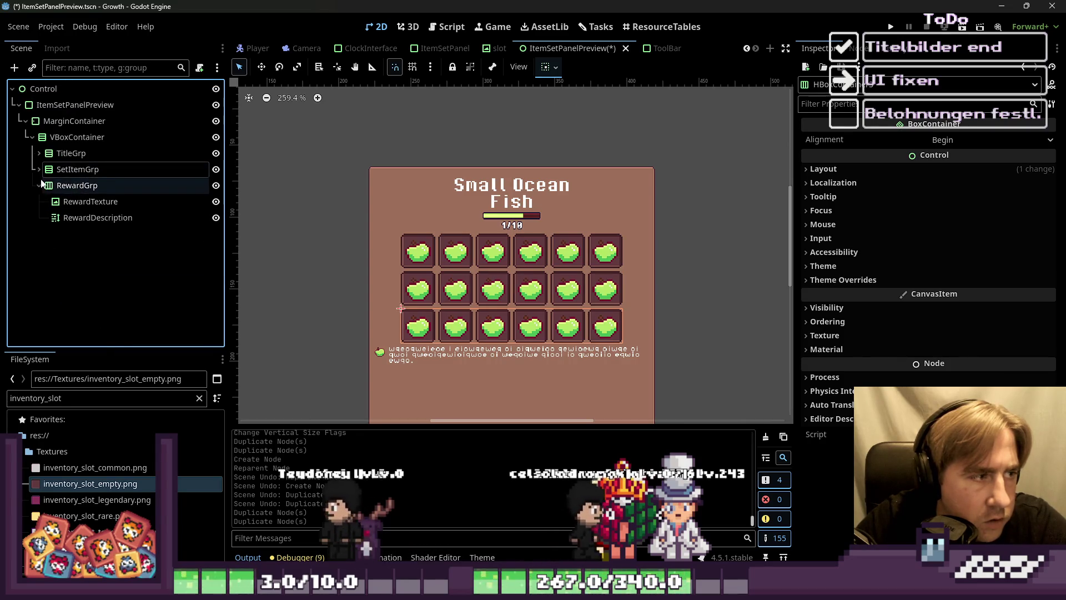
pyautogui.click(38, 170)
pyautogui.click(40, 170)
# Step: Turn on Vertical Expand for SetItemGrp and set its Alignment to Center
pyautogui.click(135, 169)
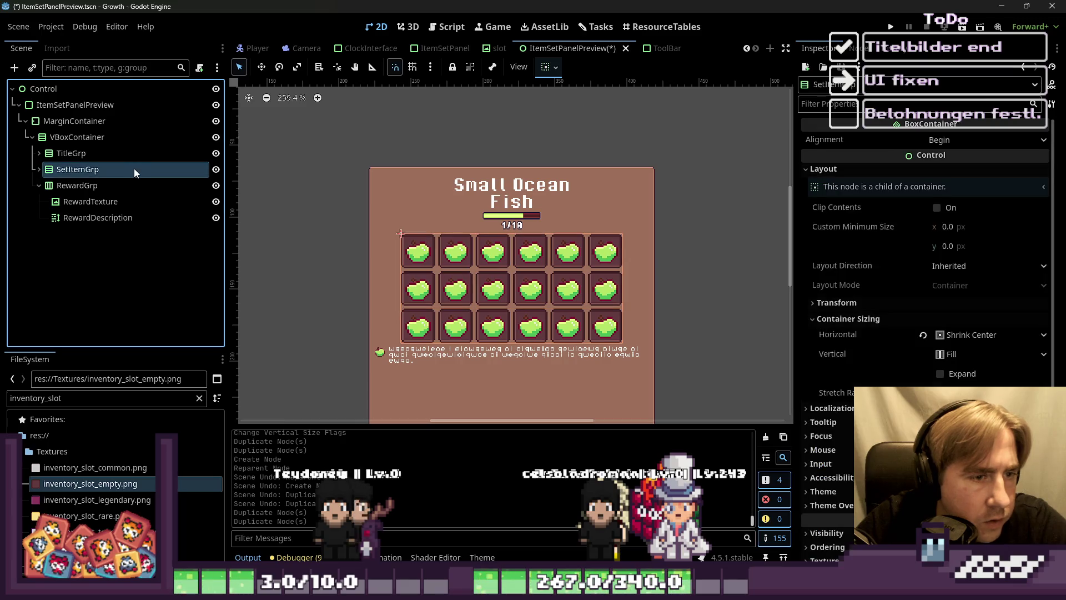
pyautogui.click(549, 68)
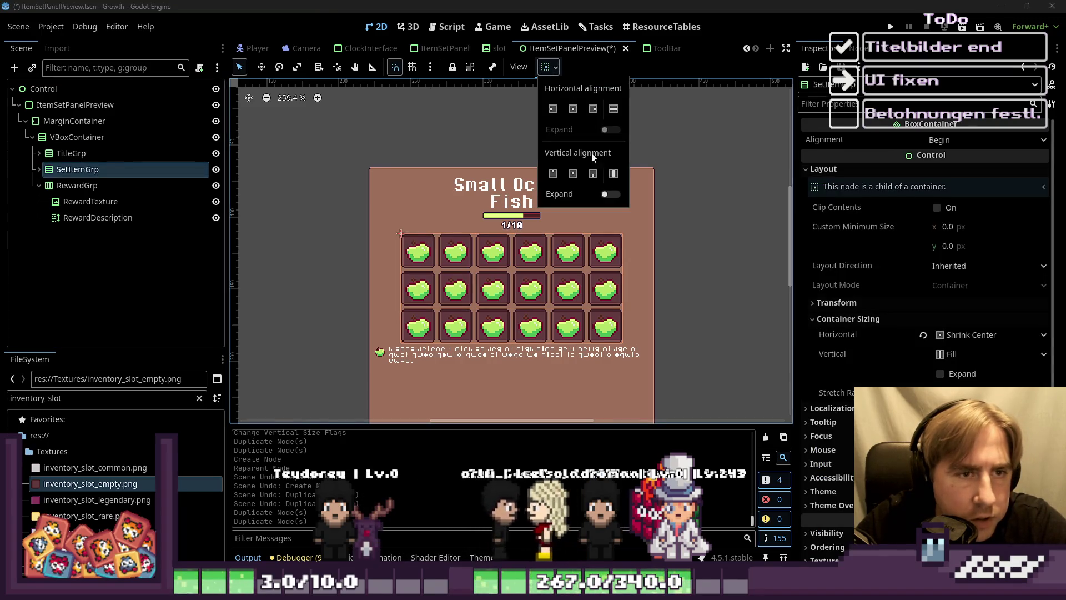
pyautogui.click(609, 194)
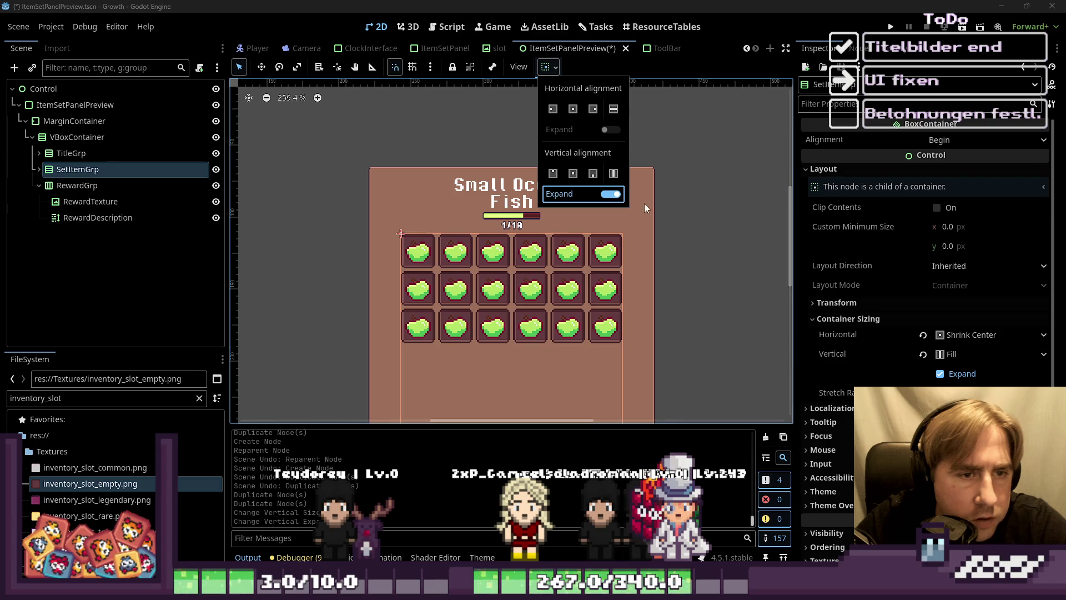
pyautogui.scroll(-3, 643, 208)
pyautogui.click(447, 211)
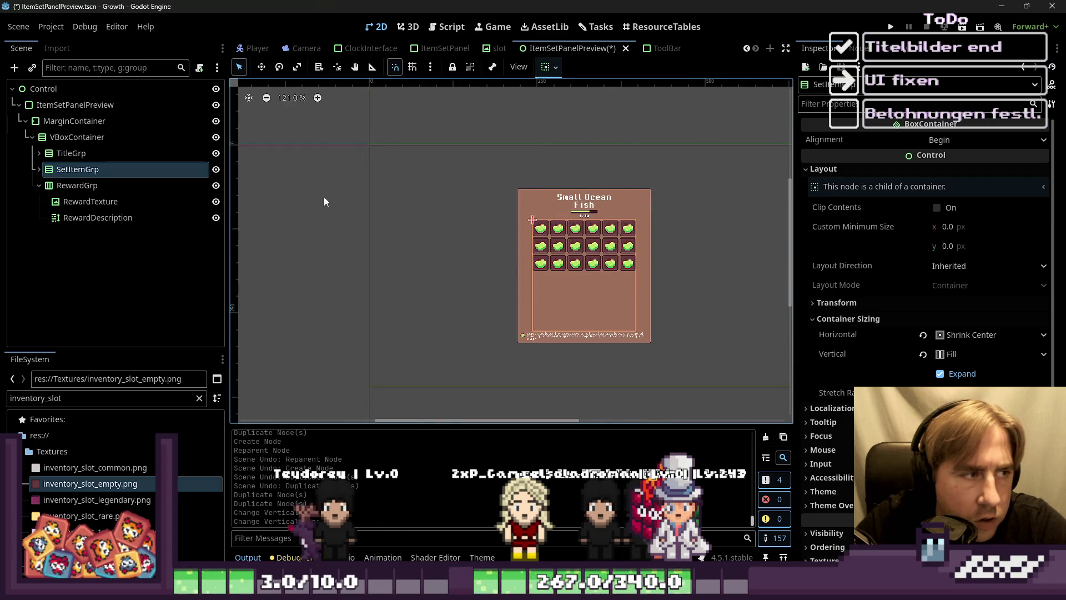
pyautogui.click(954, 144)
pyautogui.click(951, 170)
# Step: Check the result by selecting the root Control, a slot, SetItemGrp and the reward text
pyautogui.click(494, 332)
pyautogui.scroll(3, 565, 325)
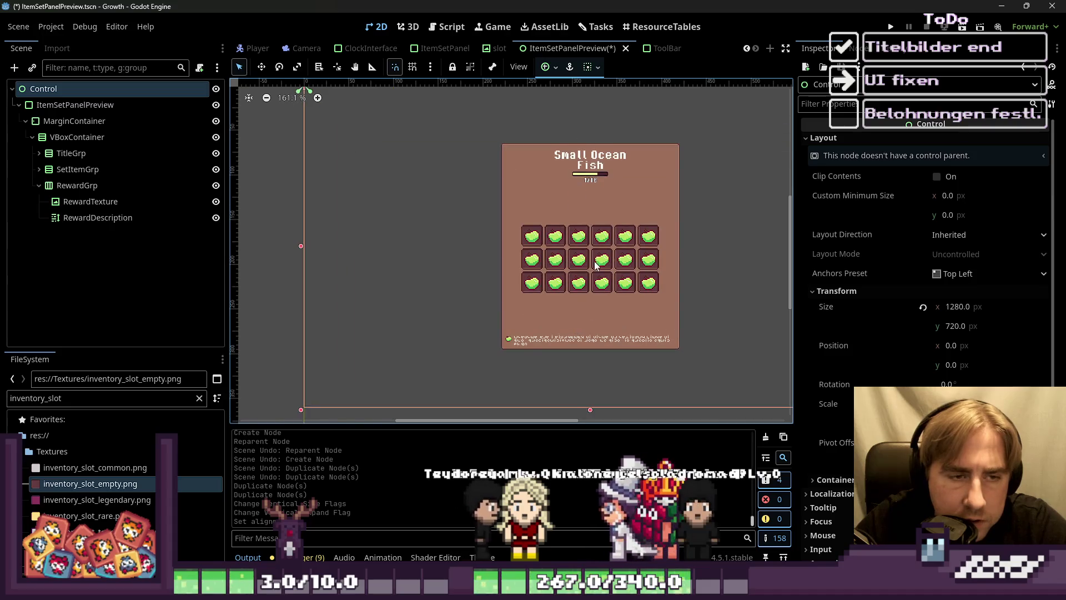
pyautogui.click(595, 266)
pyautogui.click(557, 206)
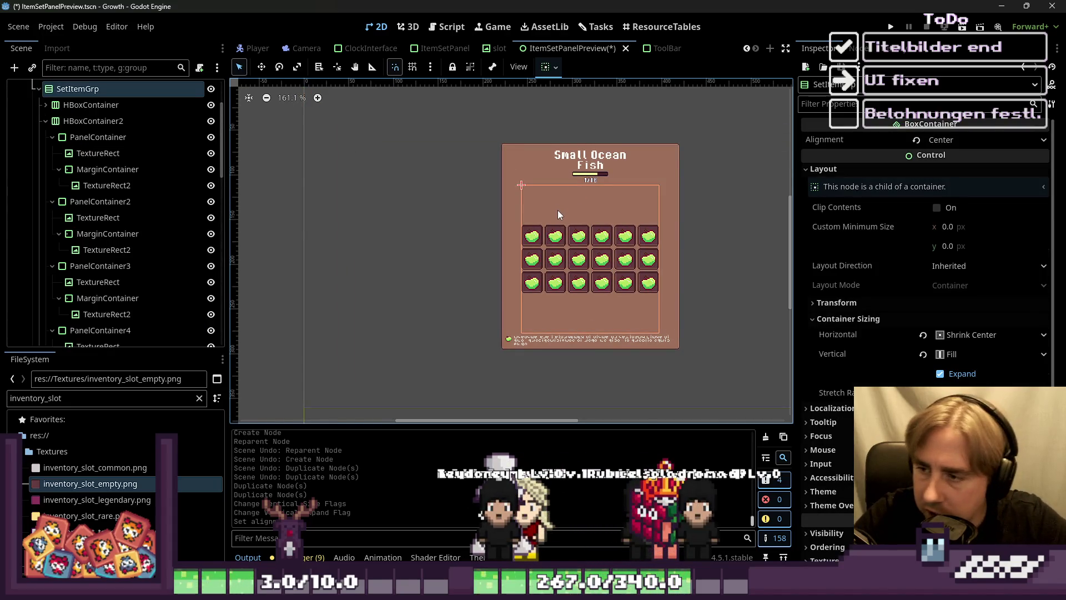
pyautogui.click(564, 339)
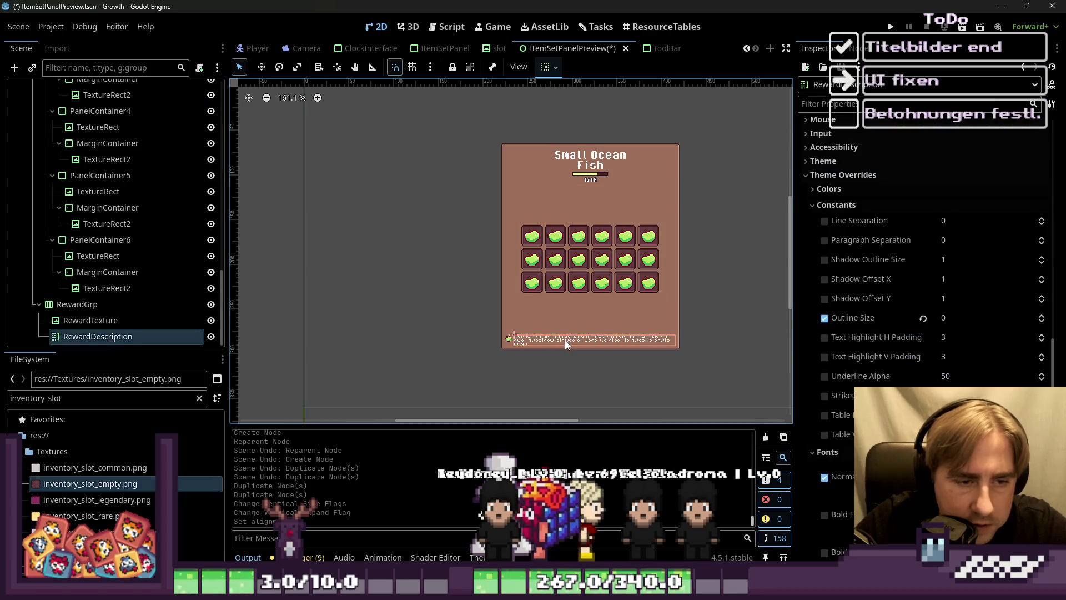
pyautogui.scroll(3, 566, 341)
pyautogui.click(556, 294)
pyautogui.click(531, 337)
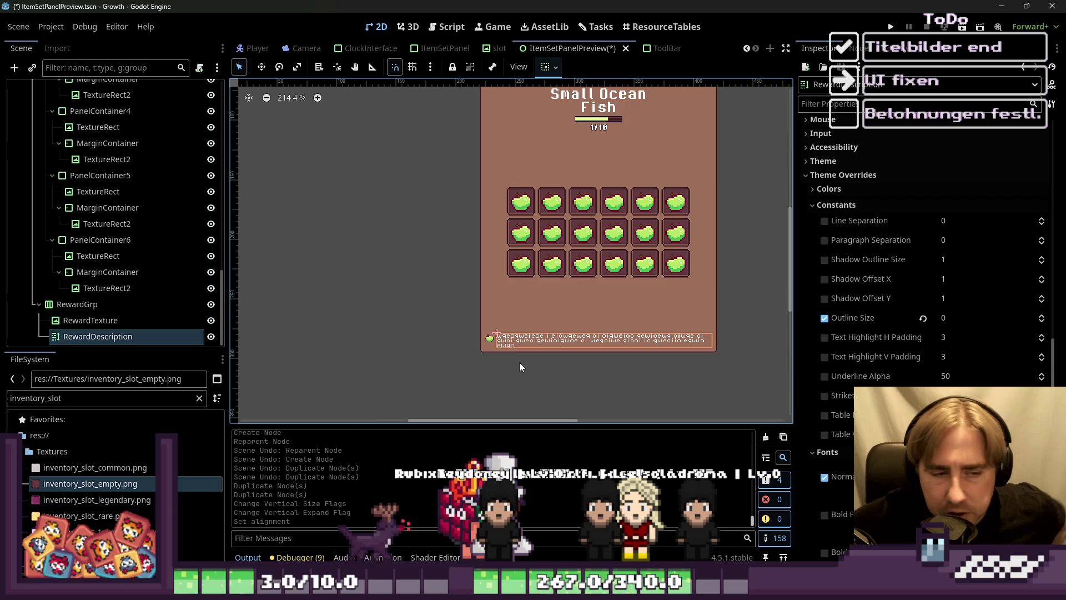
pyautogui.scroll(5, 128, 222)
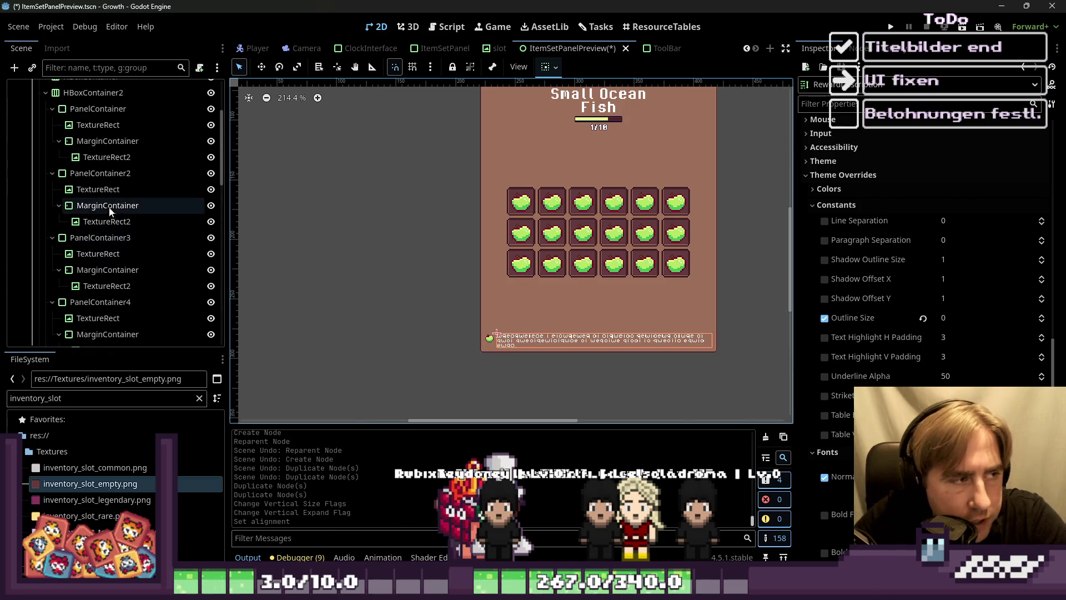
pyautogui.scroll(5, 109, 210)
# Step: Collapse SetItemGrp and RewardGrp, and start adding a child node to VBoxContainer
pyautogui.click(39, 169)
pyautogui.click(45, 185)
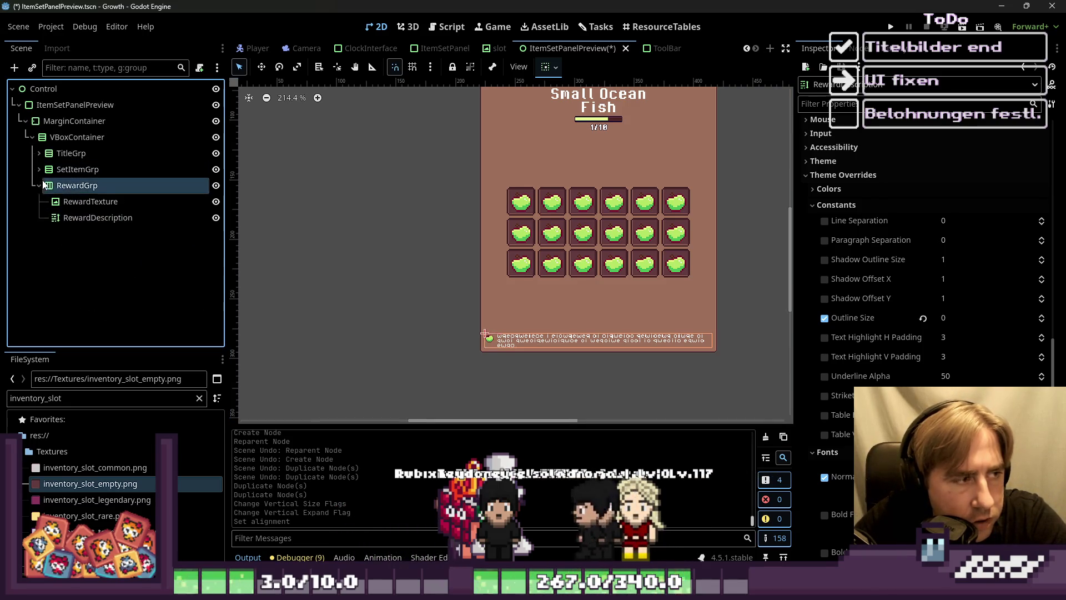
pyautogui.click(40, 186)
pyautogui.click(55, 137)
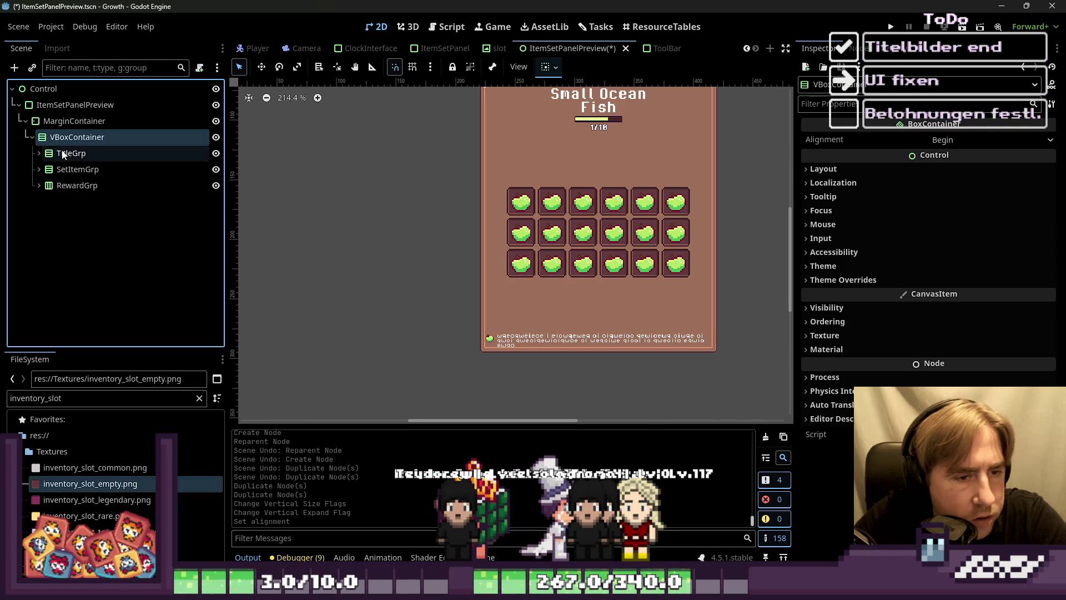
pyautogui.hotkey('ctrl', 'a')
# Step: Add a Label node under VBoxContainer and move it below SetItemGrp
pyautogui.write('look')
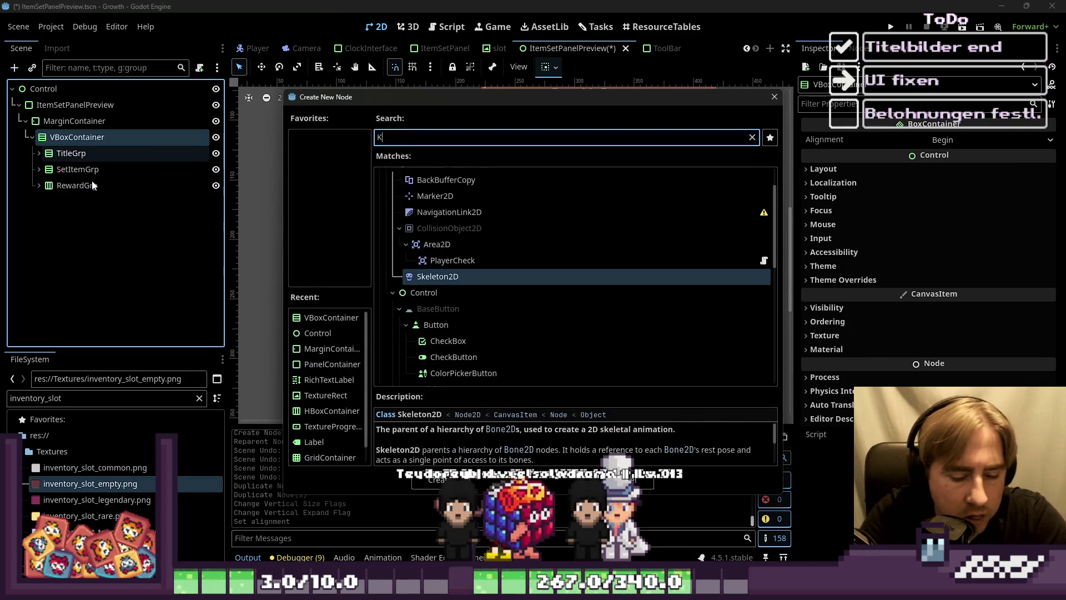
pyautogui.press('BackSpace')
pyautogui.press('BackSpace')
pyautogui.press('BackSpace')
pyautogui.write('label')
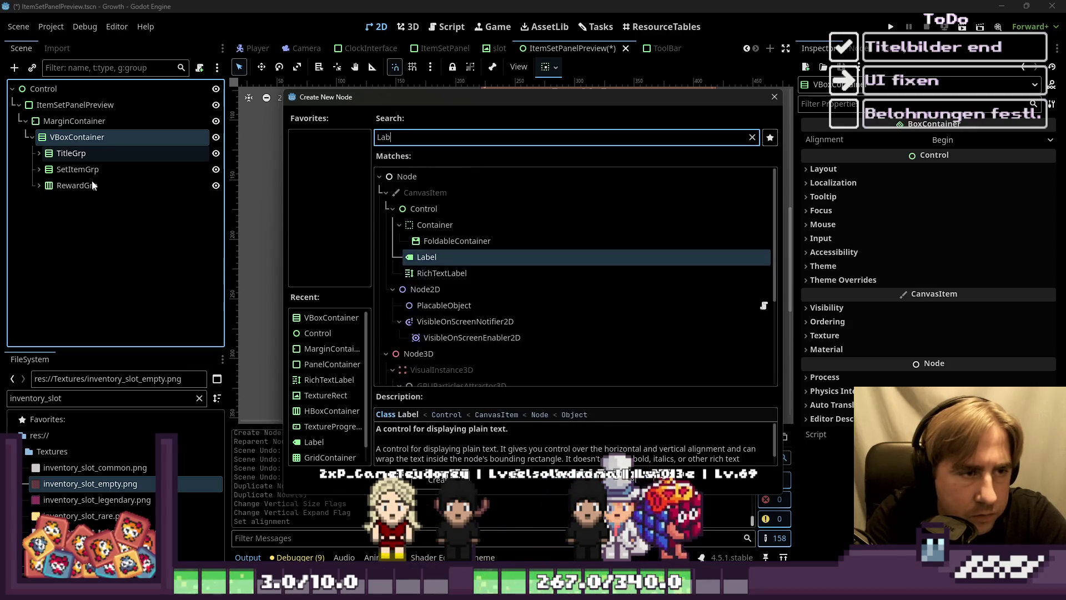
pyautogui.press('Return')
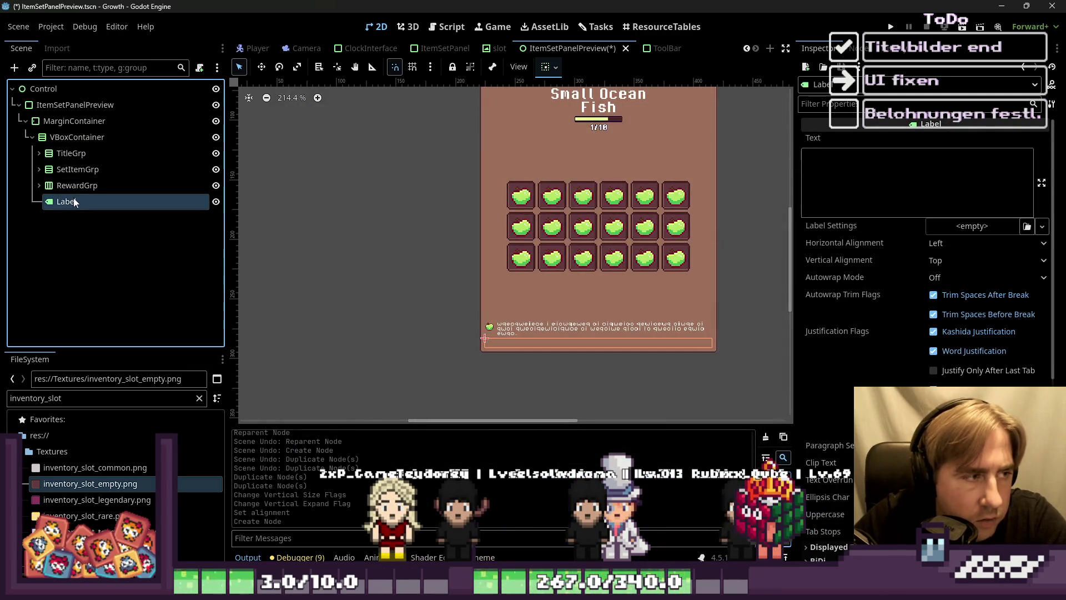
pyautogui.moveTo(73, 151); pyautogui.dragTo(75, 150)
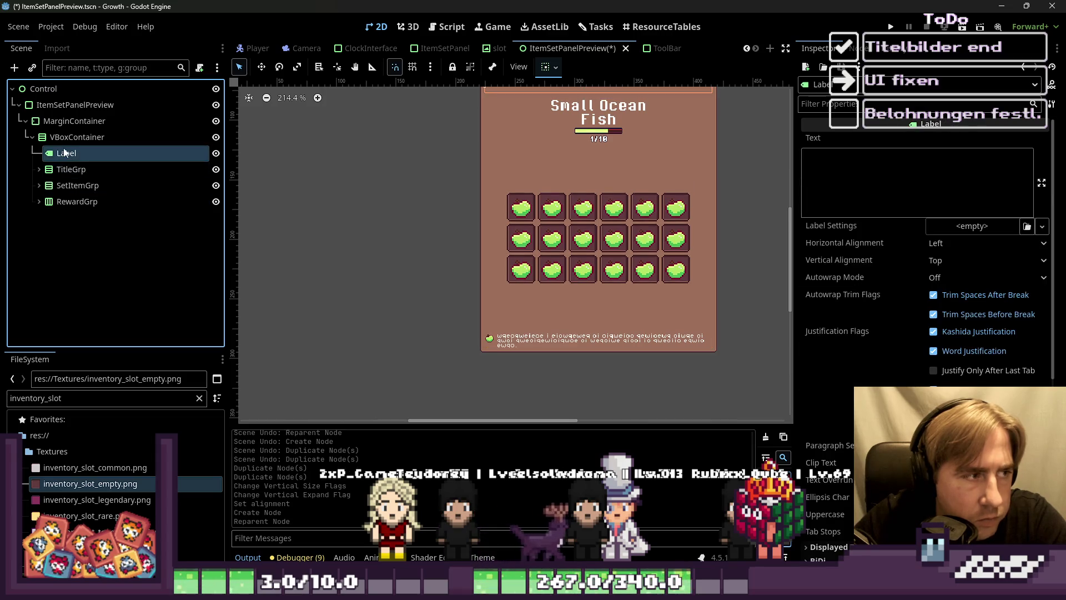
pyautogui.moveTo(63, 187); pyautogui.dragTo(63, 189)
pyautogui.click(895, 175)
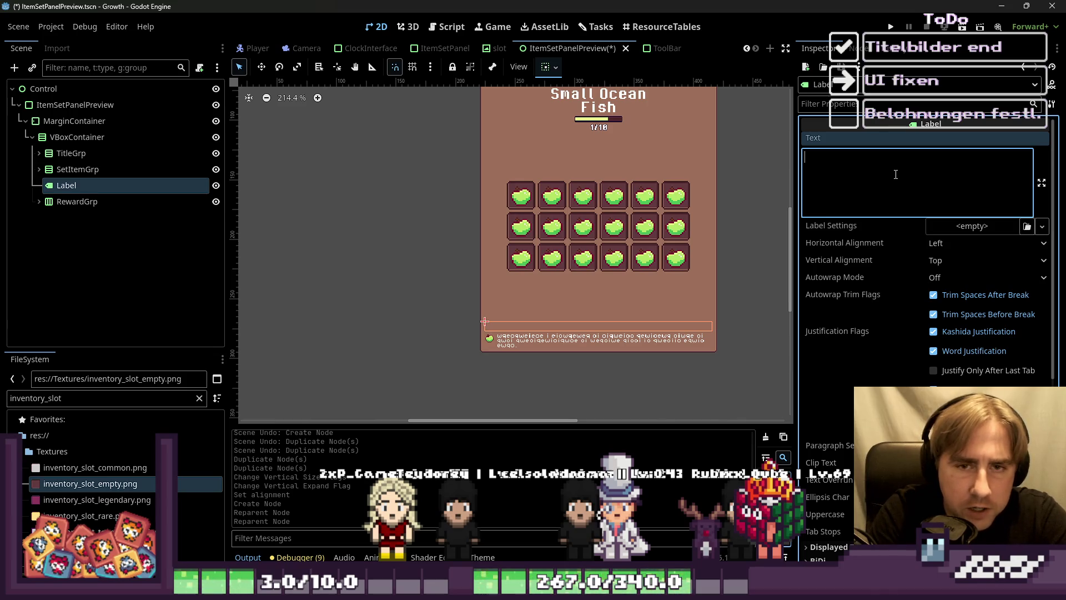
# Step: Duplicate the Title label, place the copy below SetItemGrp, and delete the empty Label
pyautogui.click(39, 154)
pyautogui.click(67, 169)
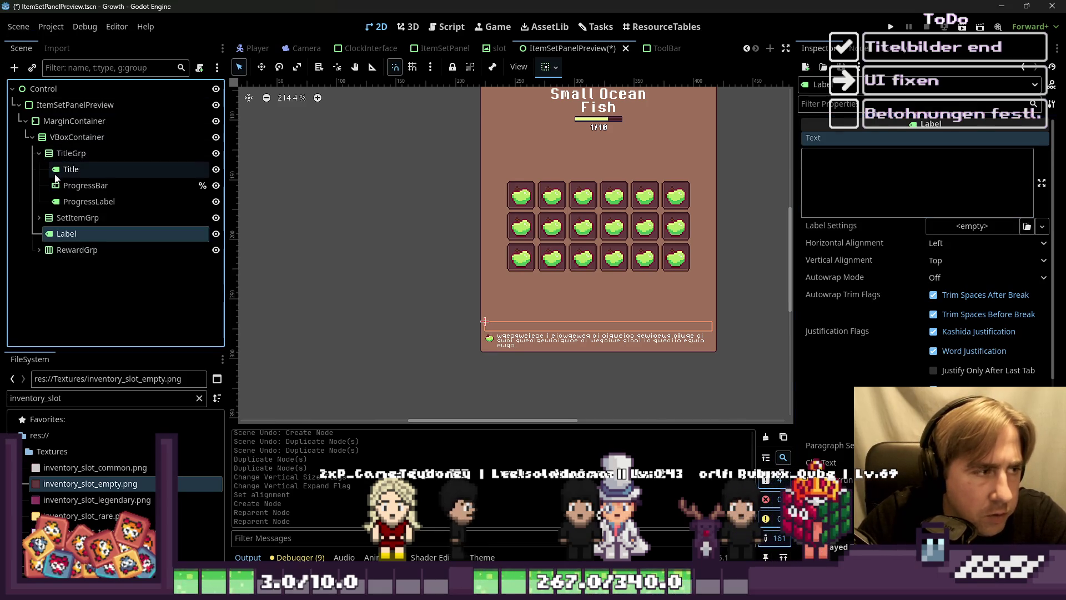
pyautogui.hotkey('ctrl', 'd')
pyautogui.moveTo(66, 186)
pyautogui.mouseDown()
pyautogui.moveTo(78, 253)
pyautogui.moveTo(54, 248)
pyautogui.mouseUp()
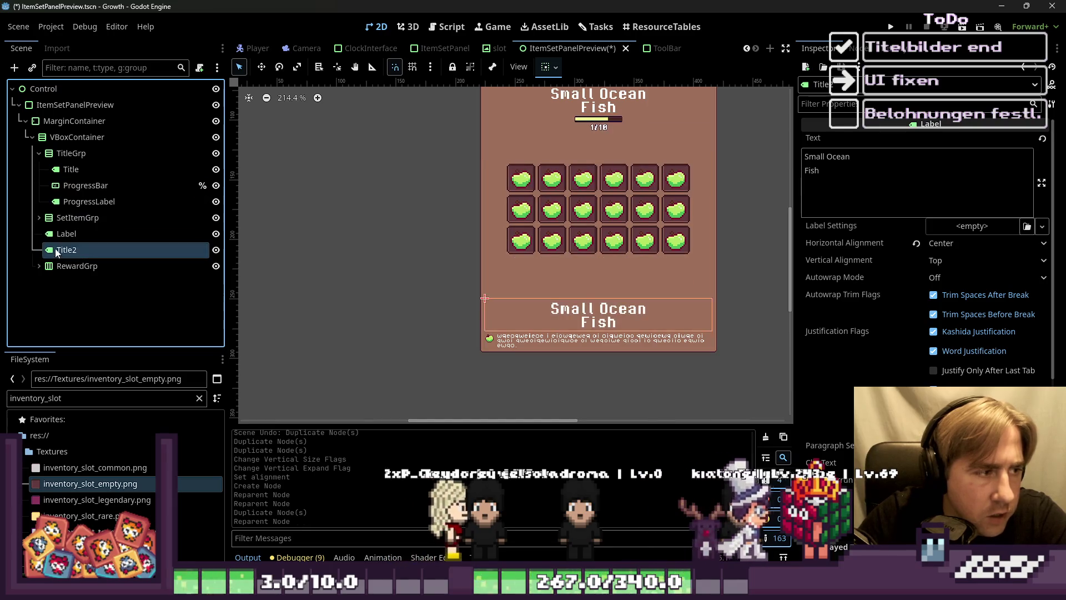
pyautogui.click(65, 234)
pyautogui.press('Delete')
pyautogui.press('Return')
# Step: Rename the title copy to RewardTitle and set its text to 'Reward'
pyautogui.doubleClick(72, 235)
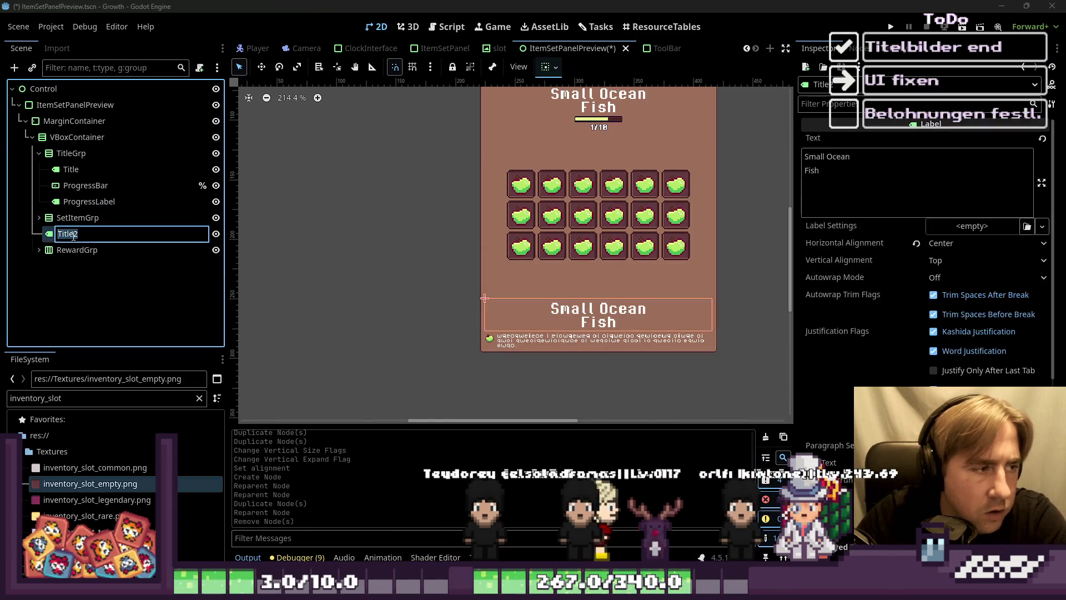
pyautogui.write('ardTit')
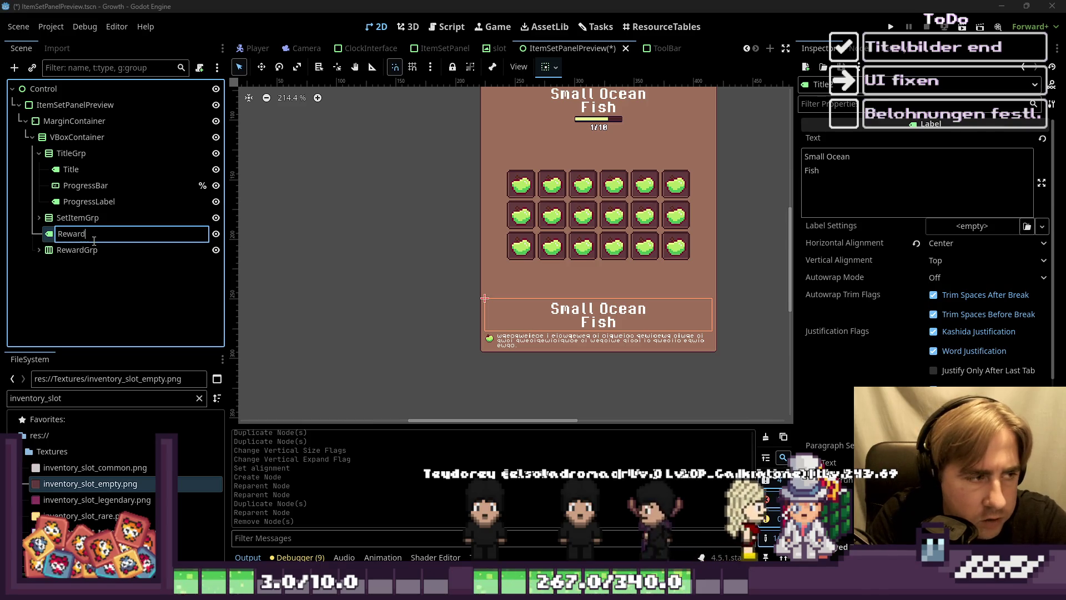
pyautogui.press('Return')
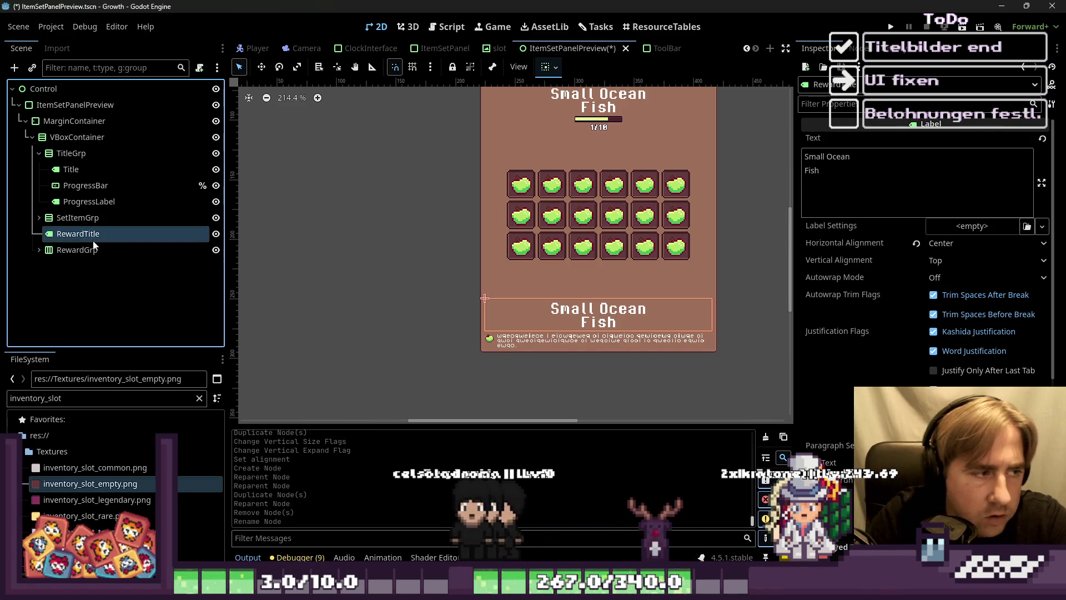
pyautogui.click(901, 175)
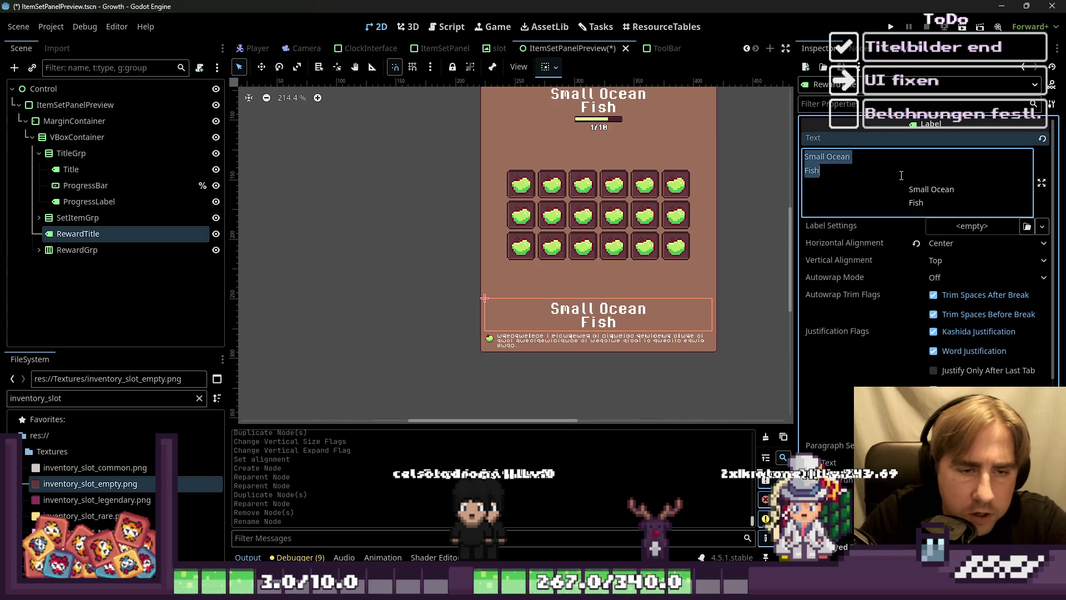
pyautogui.write('Reward')
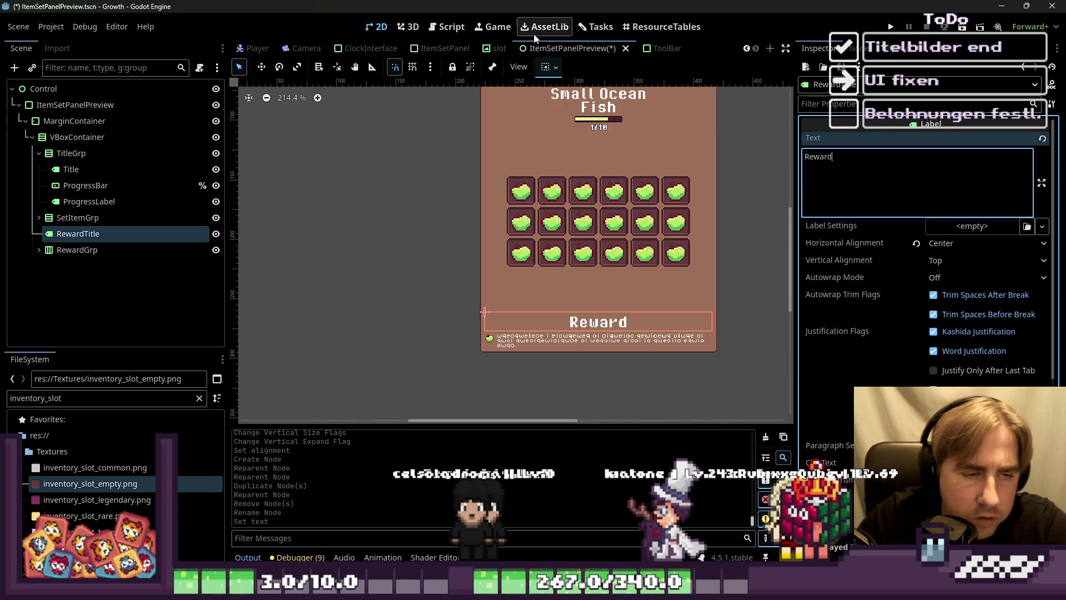
pyautogui.click(506, 222)
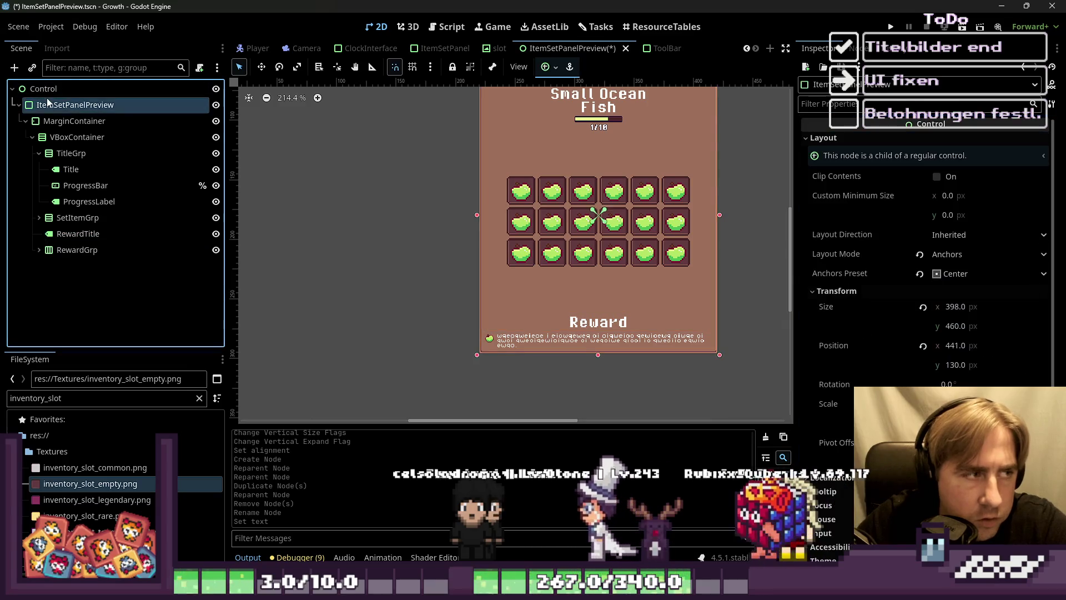
# Step: Collapse the three slot rows and select the SetItemGrp container
pyautogui.click(506, 222)
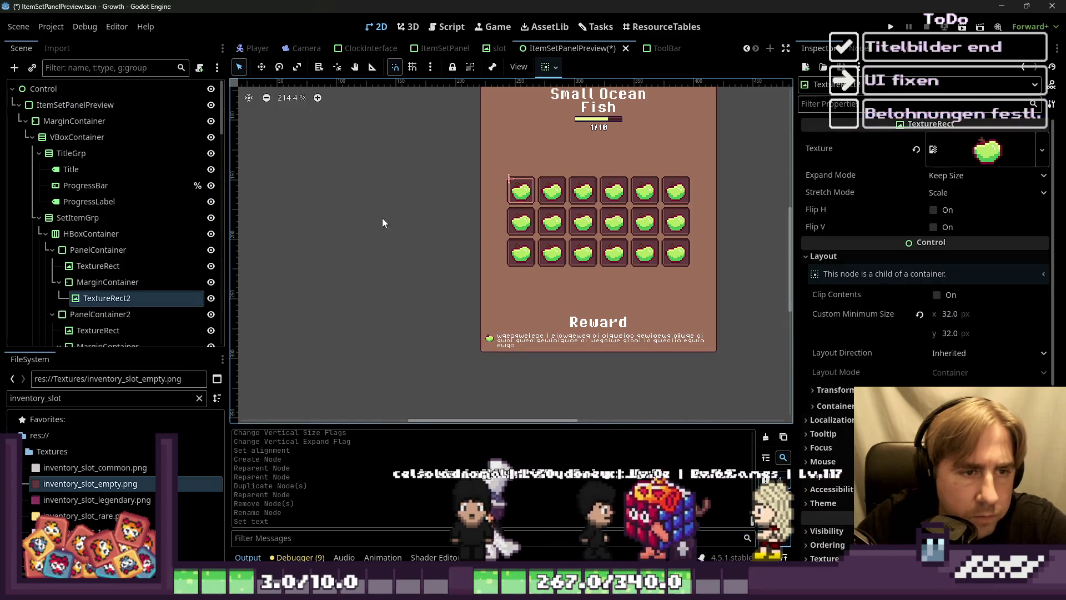
pyautogui.click(74, 228)
pyautogui.click(46, 234)
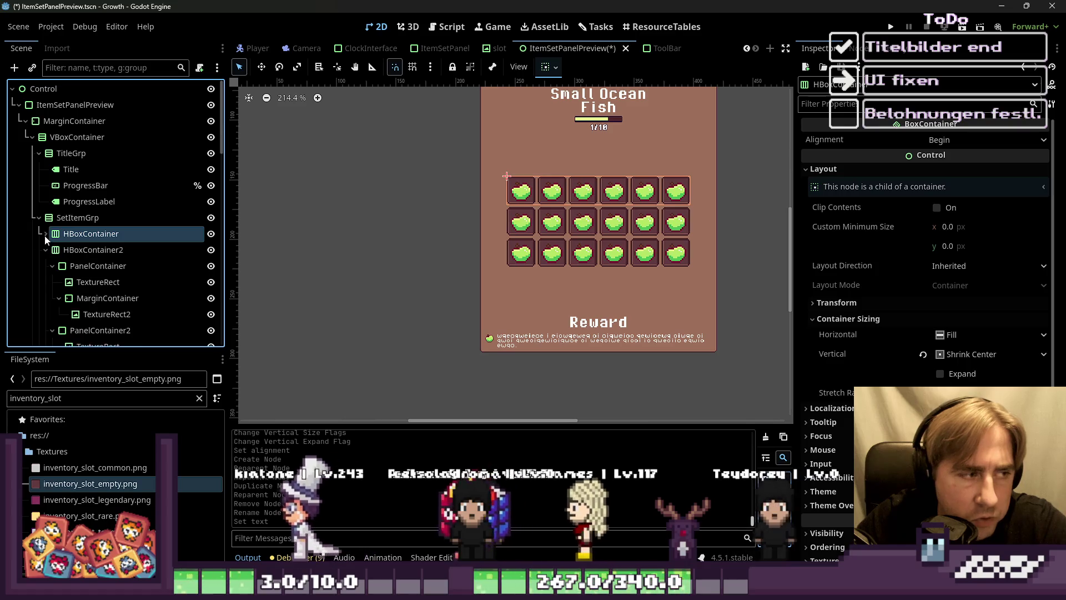
pyautogui.click(45, 249)
pyautogui.click(45, 266)
pyautogui.click(66, 218)
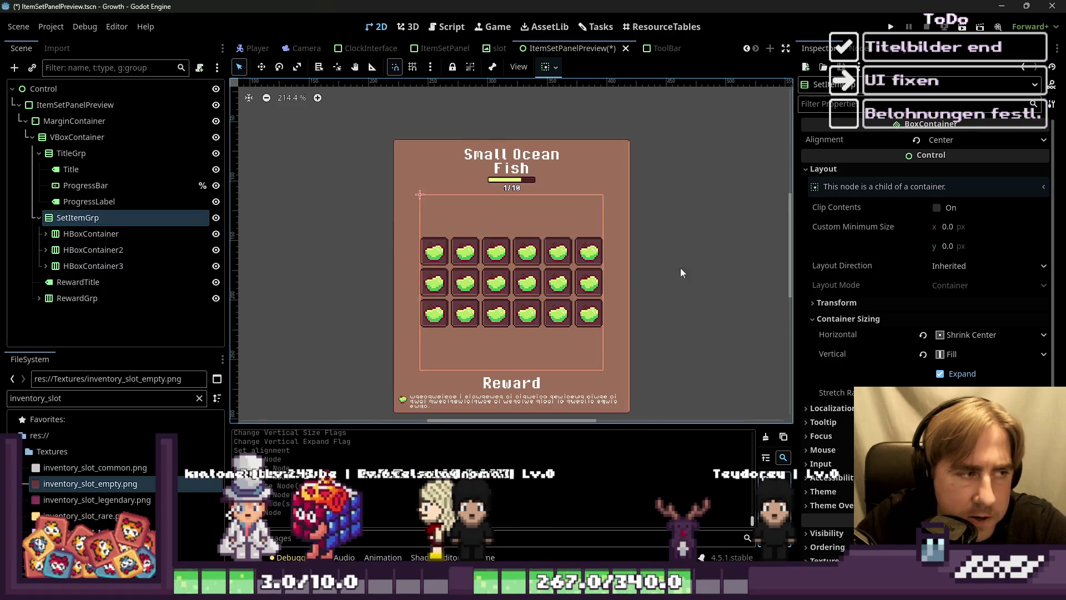
# Step: Enable SetItemGrp's Separation constant override and drag it higher to widen the row gaps
pyautogui.scroll(-3, 823, 393)
pyautogui.click(835, 380)
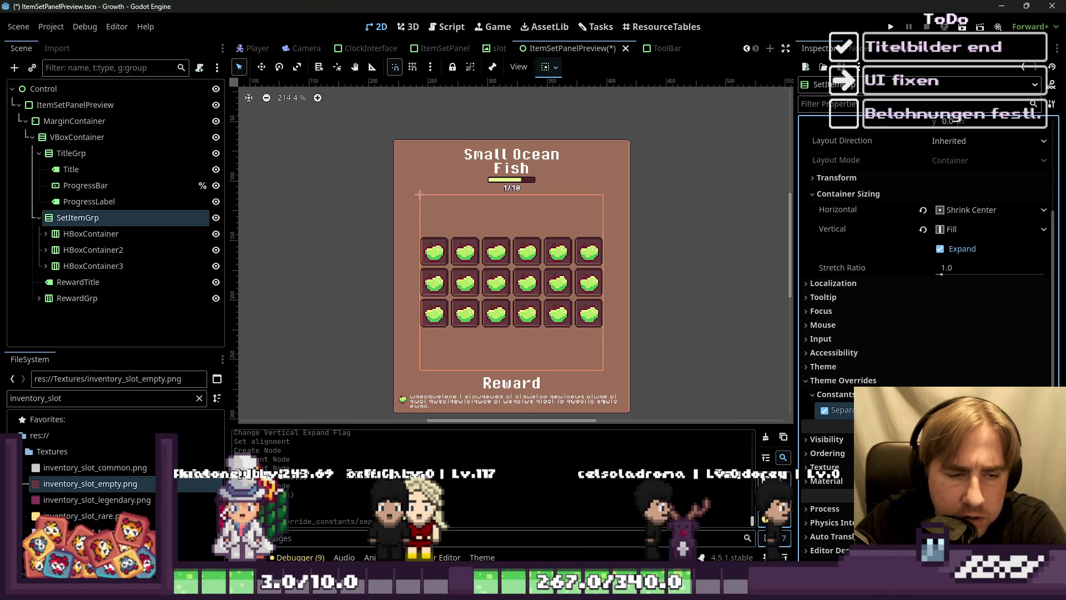
pyautogui.moveTo(888, 410); pyautogui.dragTo(916, 409)
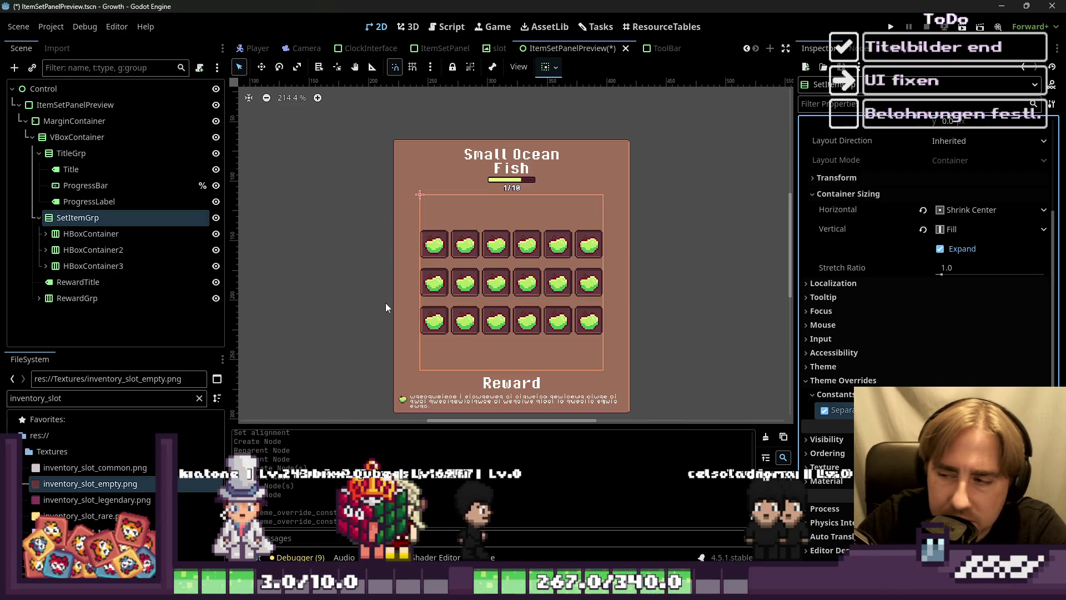
pyautogui.click(88, 233)
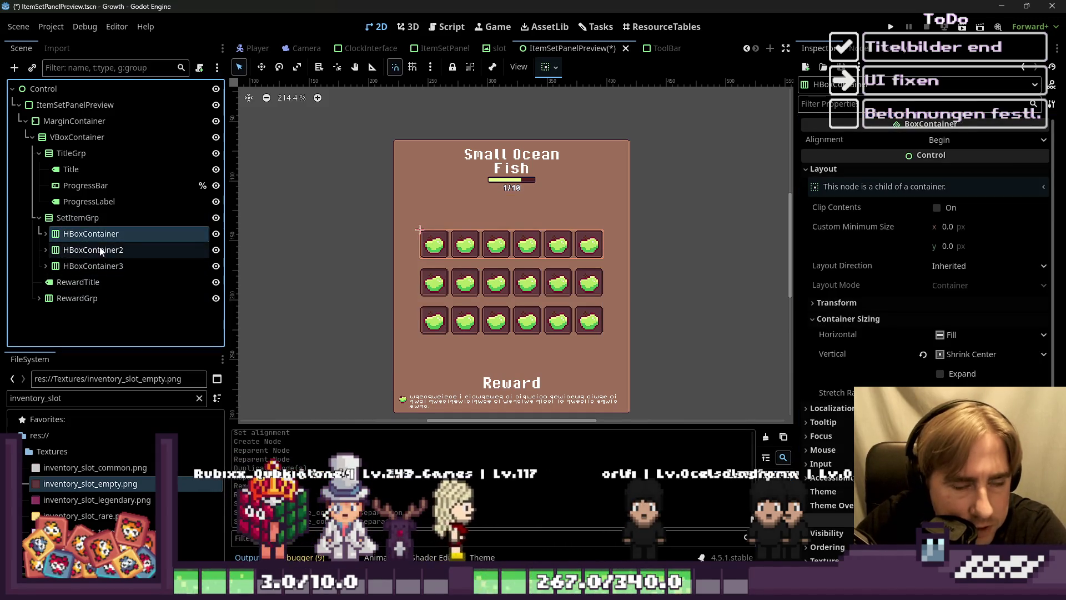
# Step: Delete the extra PanelContainer slot from the top HBoxContainer row
pyautogui.click(45, 234)
pyautogui.click(97, 250)
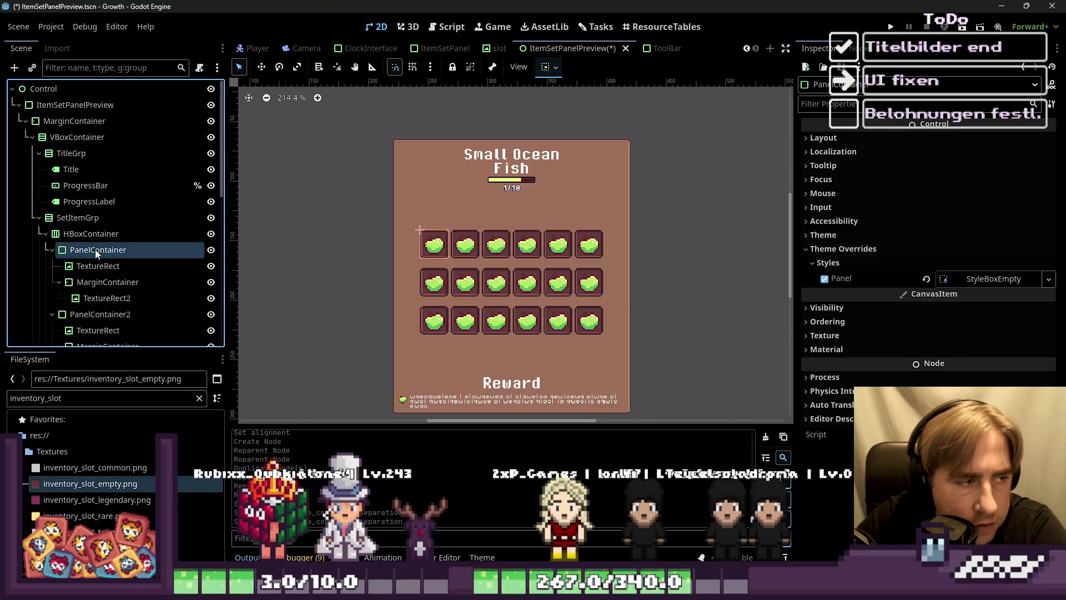
pyautogui.press('Delete')
pyautogui.press('Return')
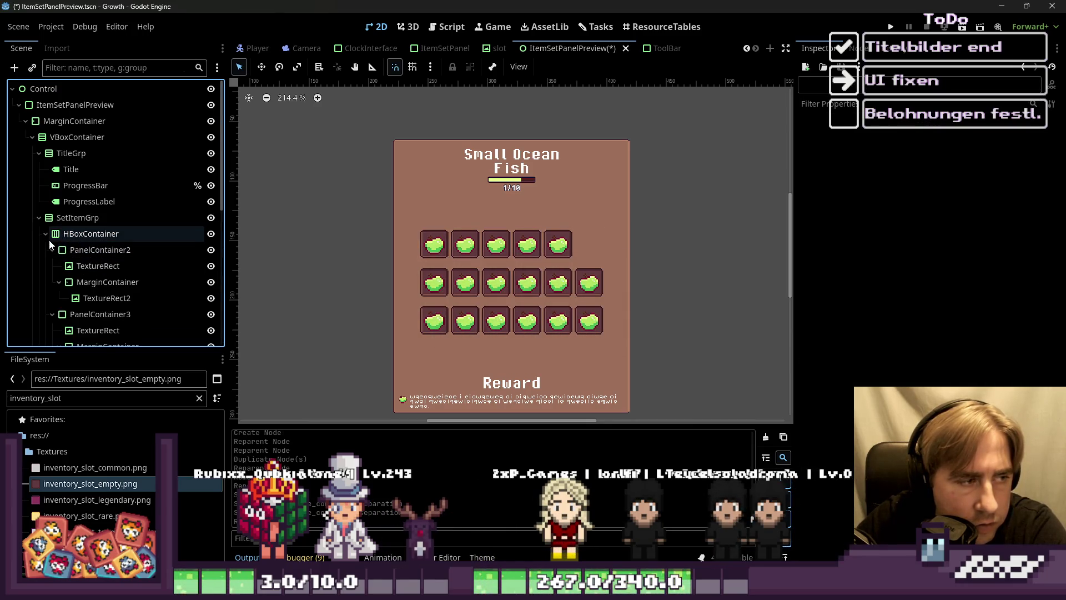
# Step: Delete the second and third slot rows, HBoxContainer2 and HBoxContainer3
pyautogui.click(45, 250)
pyautogui.click(45, 250)
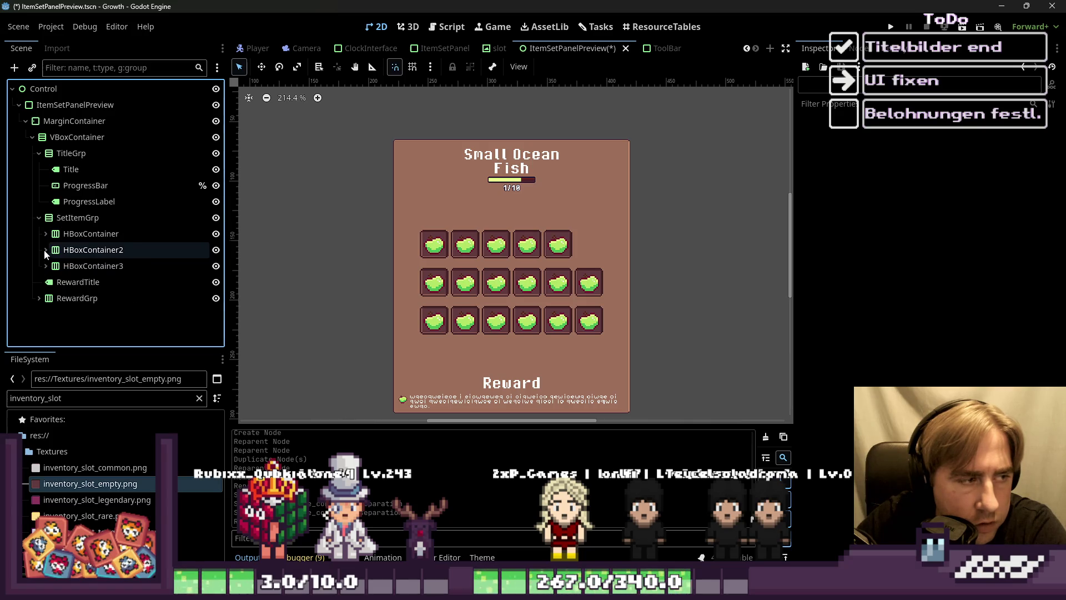
pyautogui.click(79, 251)
pyautogui.press('Delete')
pyautogui.press('Return')
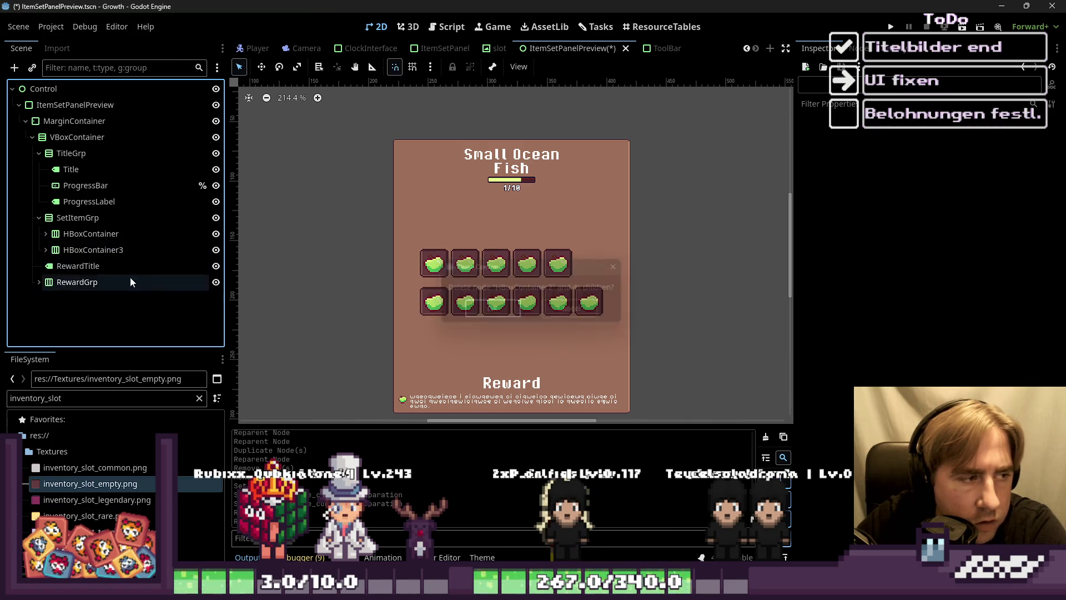
pyautogui.press('Delete')
pyautogui.press('Return')
# Step: Duplicate the remaining HBoxContainer row, then undo the duplicates
pyautogui.click(100, 238)
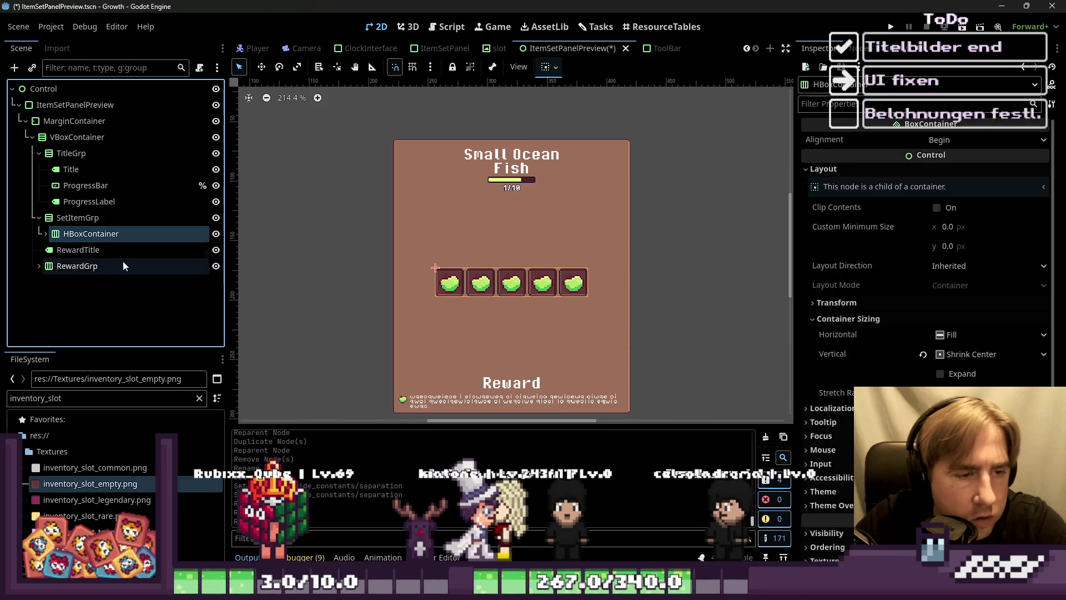
pyautogui.hotkey('ctrl', 'd')
pyautogui.hotkey('ctrl', 'd')
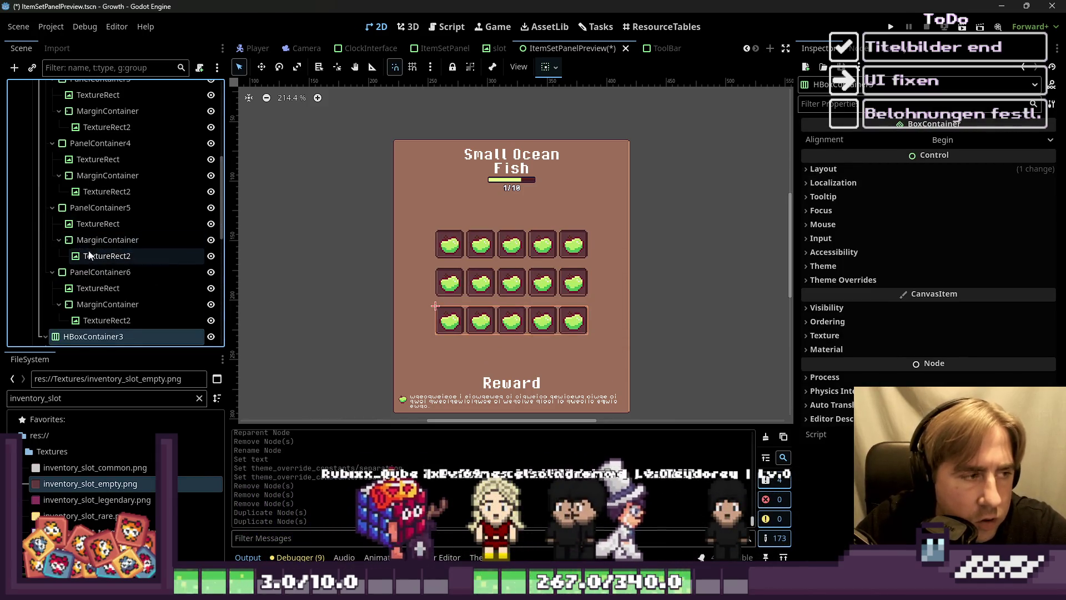
pyautogui.scroll(2, 71, 228)
pyautogui.scroll(5, 71, 227)
pyautogui.click(65, 233)
pyautogui.hotkey('ctrl', 'z')
pyautogui.hotkey('ctrl', 'z')
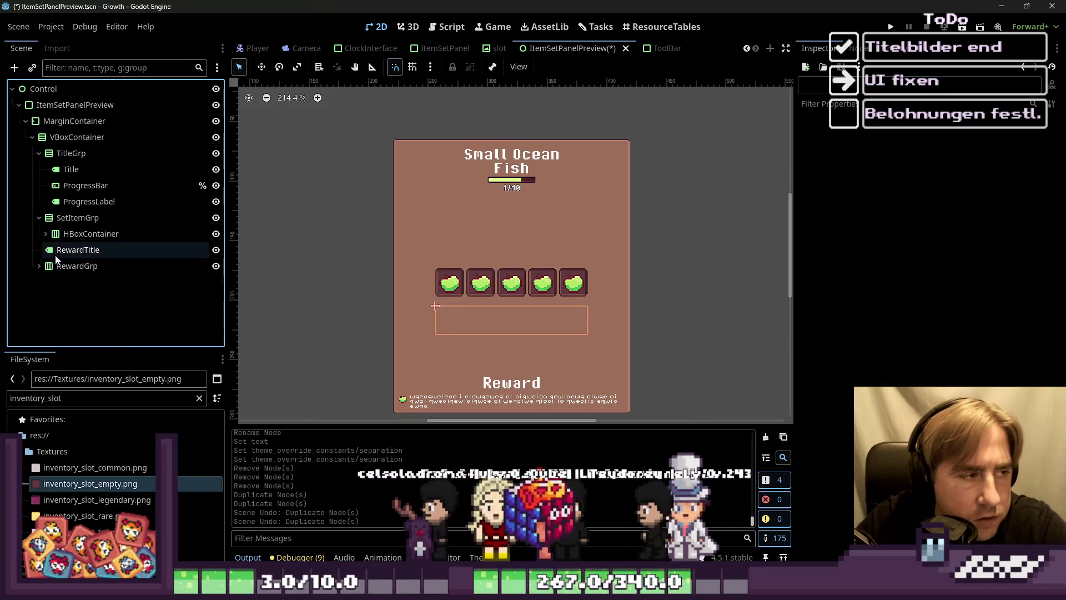
pyautogui.click(65, 238)
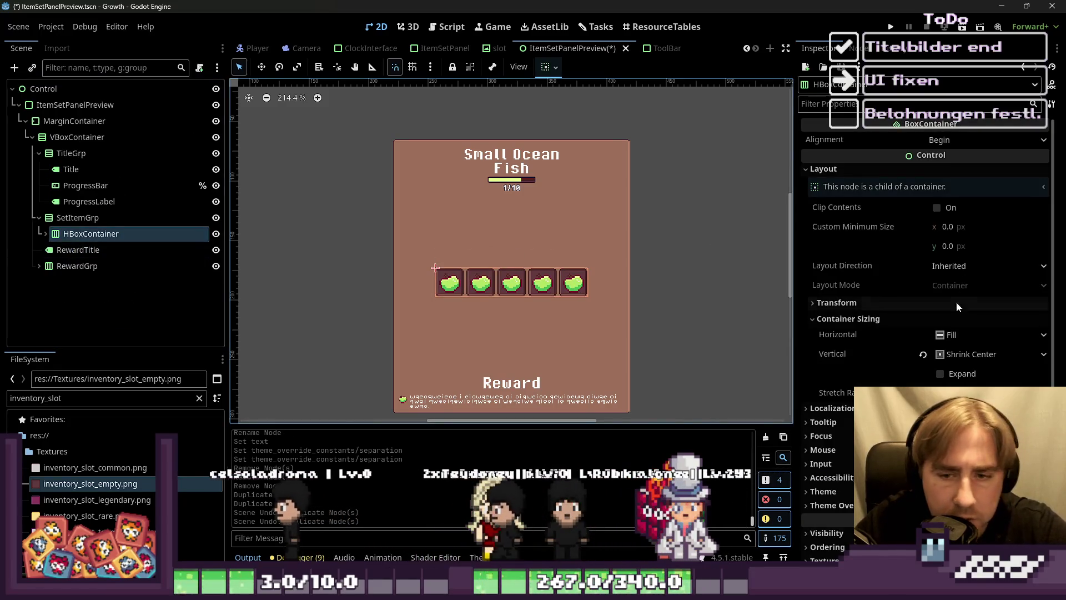
# Step: Raise the HBoxContainer's Separation override to widen slot spacing, then duplicate the five-slot row
pyautogui.click(819, 505)
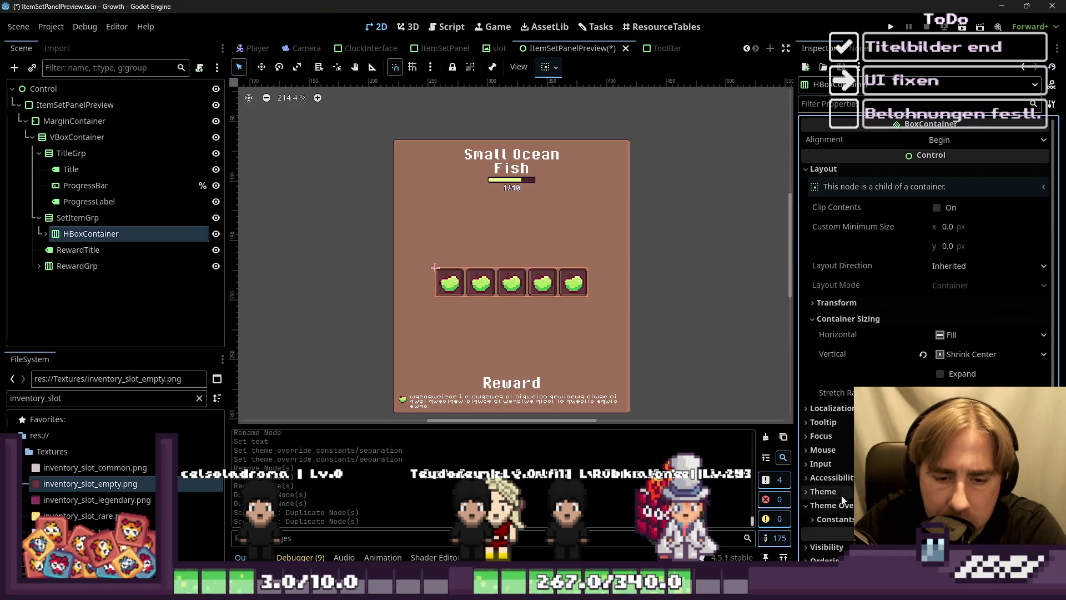
pyautogui.scroll(-4, 813, 478)
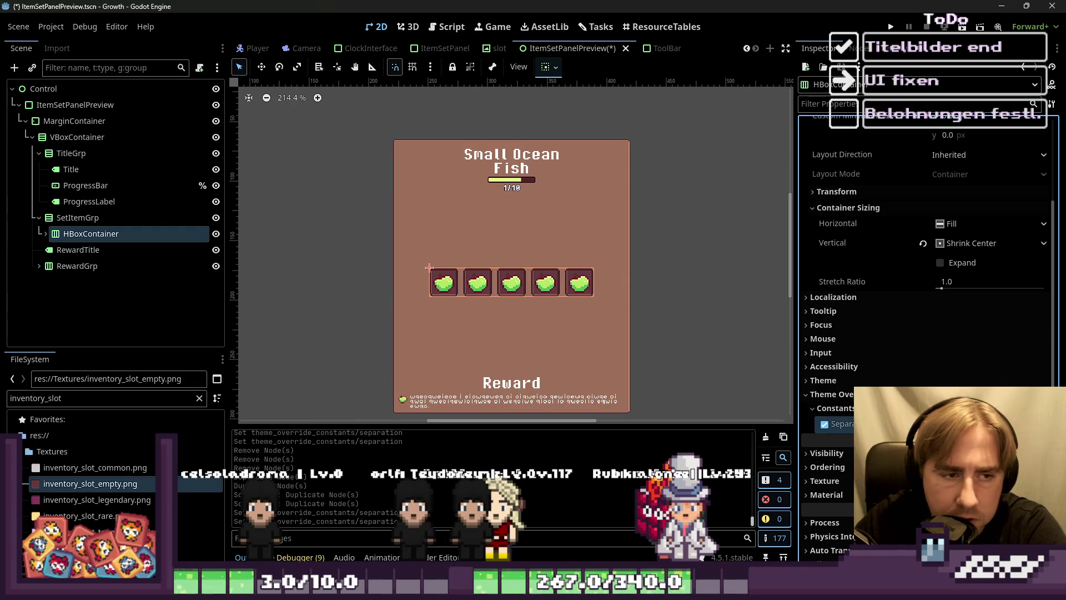
pyautogui.moveTo(944, 423); pyautogui.dragTo(955, 423)
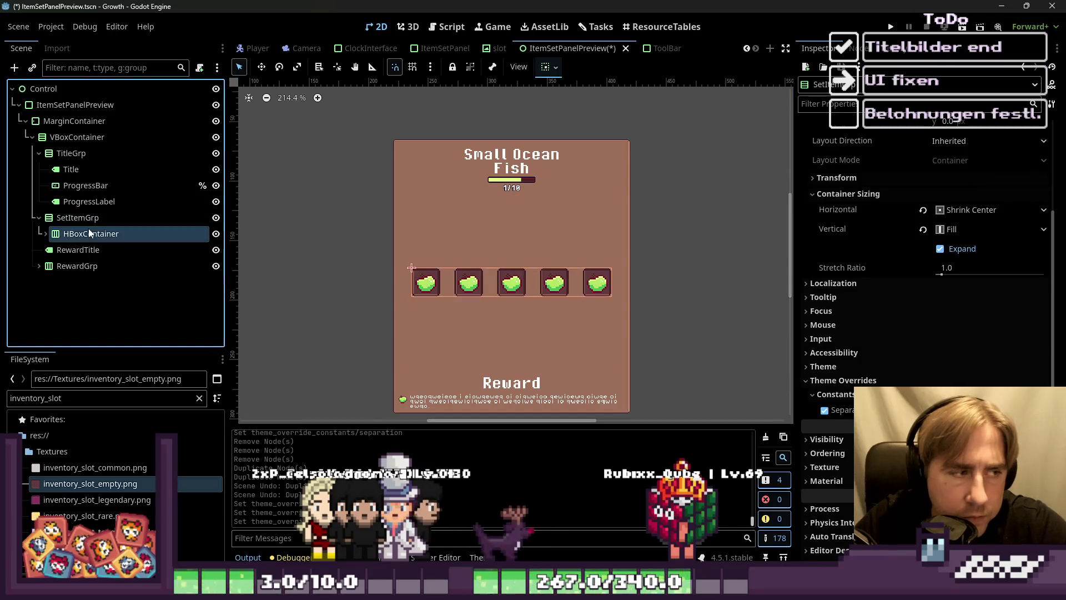
pyautogui.hotkey('ctrl', 'd')
pyautogui.hotkey('ctrl', 'd')
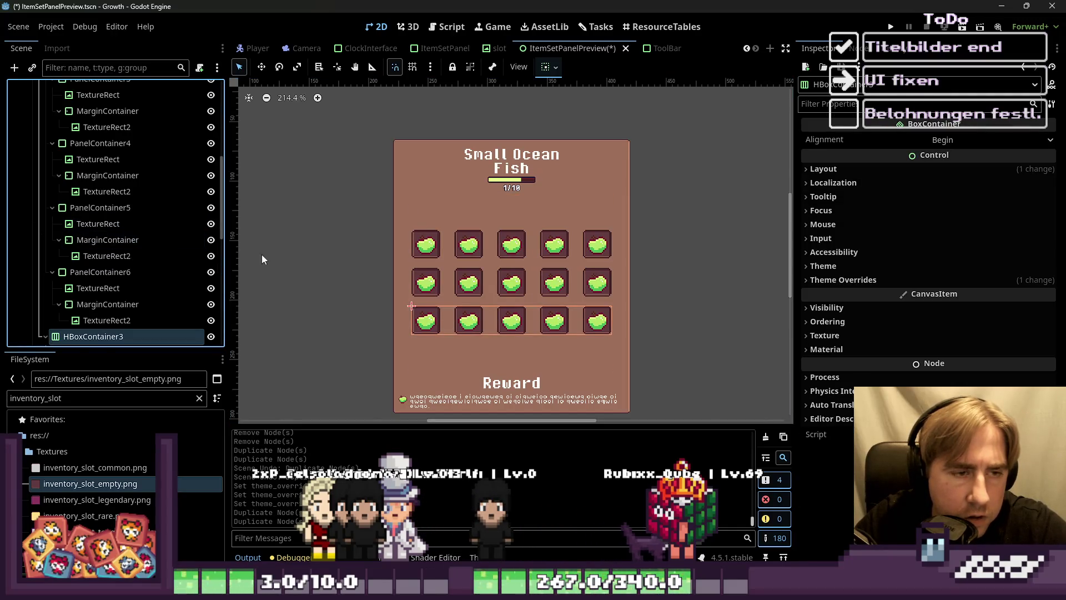
pyautogui.scroll(-2, 661, 258)
pyautogui.click(508, 234)
pyautogui.scroll(2, 507, 234)
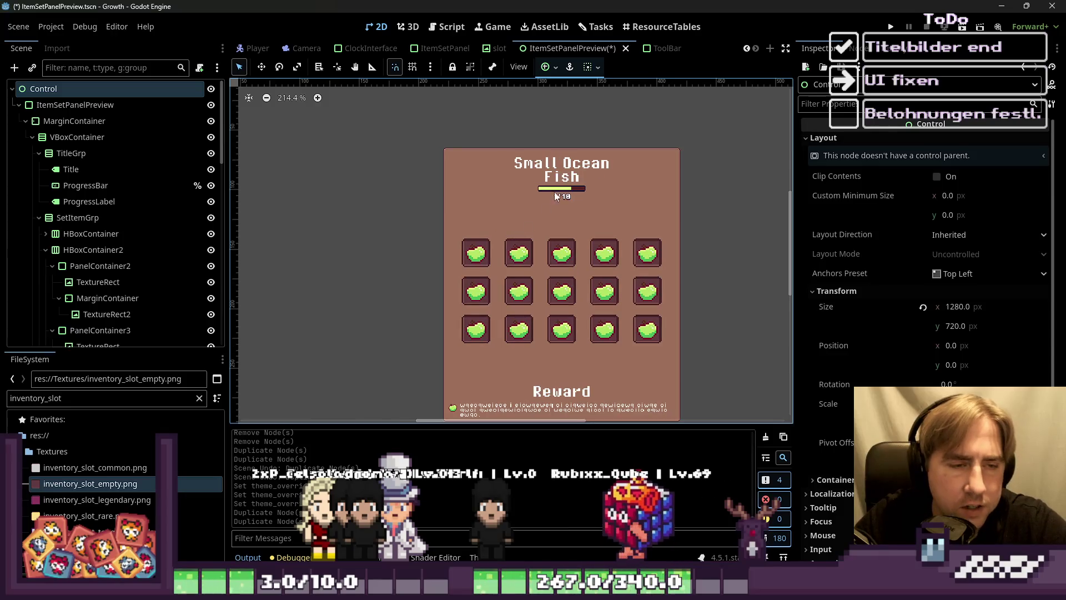
pyautogui.click(561, 188)
pyautogui.click(574, 176)
pyautogui.scroll(2, 570, 191)
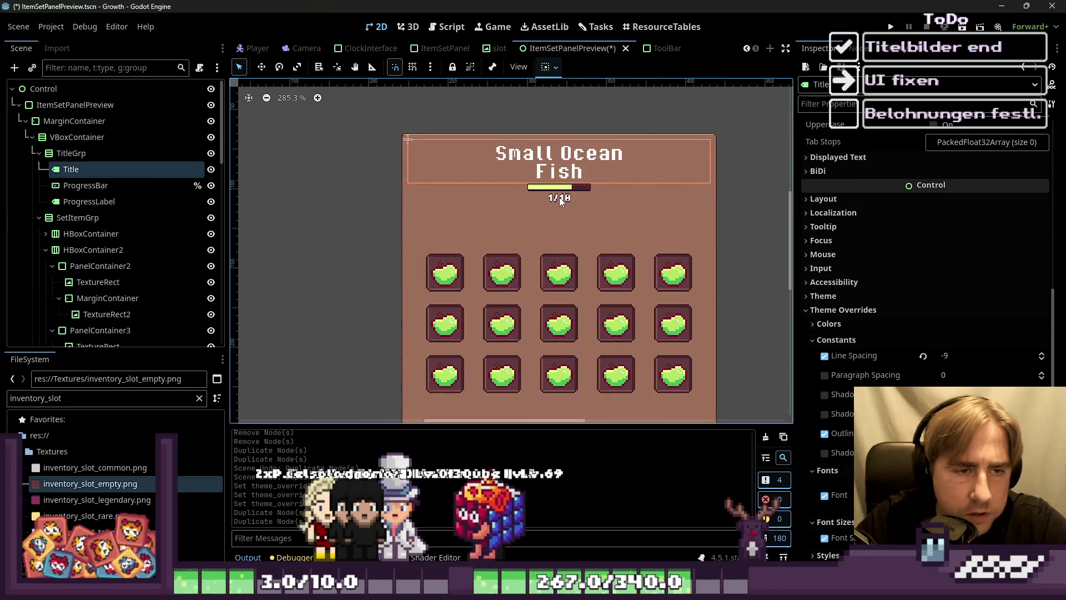
pyautogui.click(71, 153)
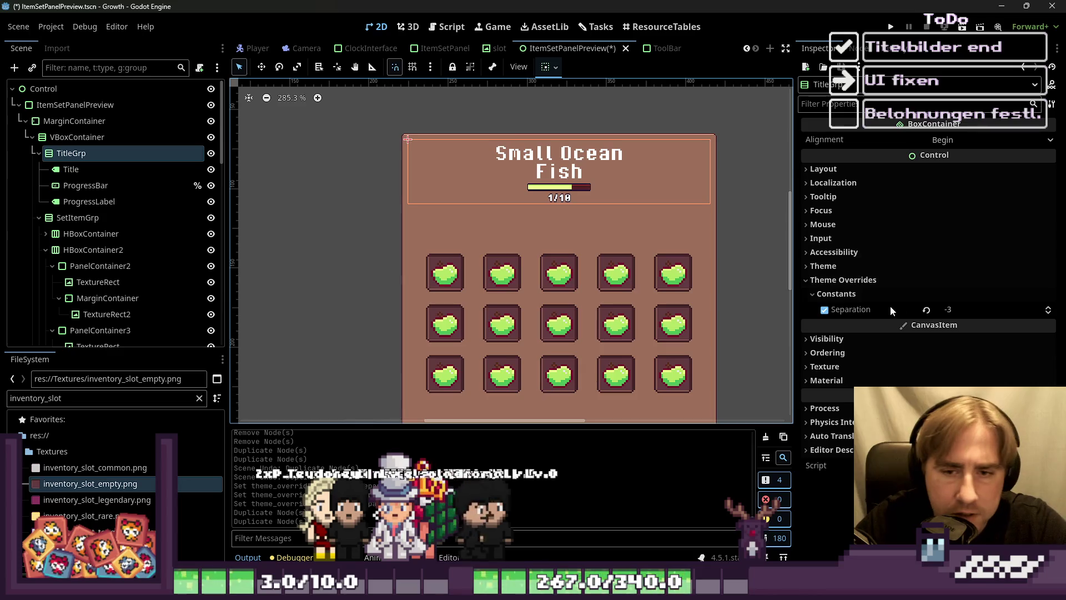
pyautogui.click(925, 311)
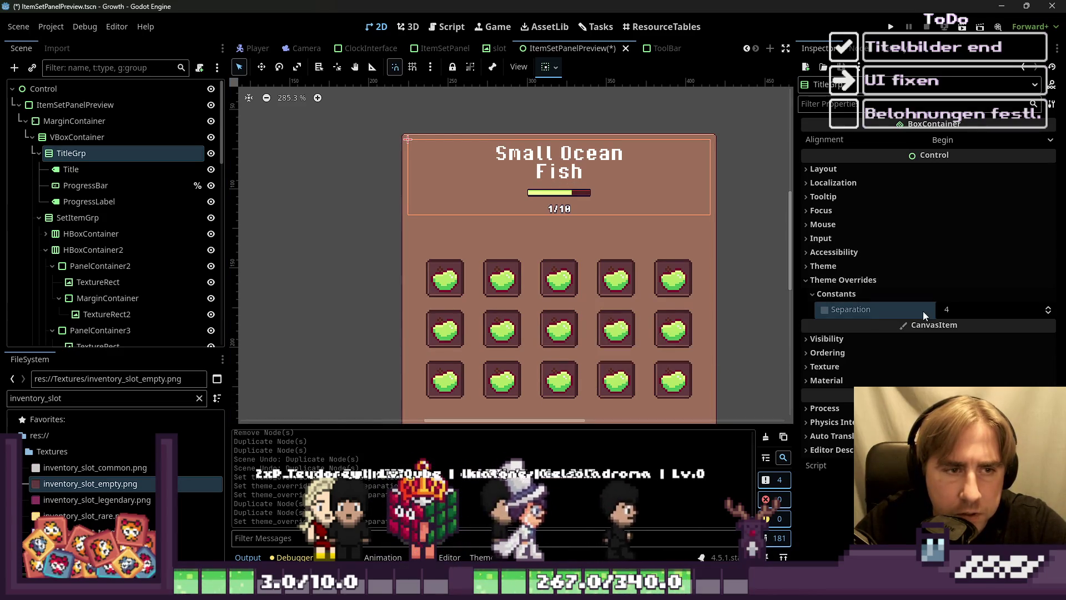
pyautogui.click(951, 309)
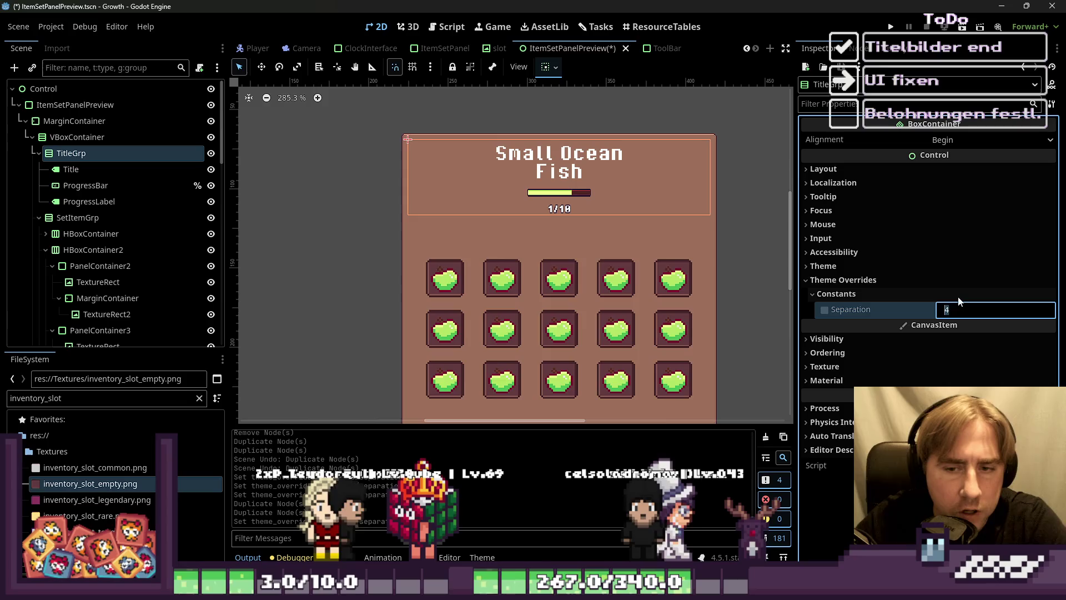
pyautogui.write('11')
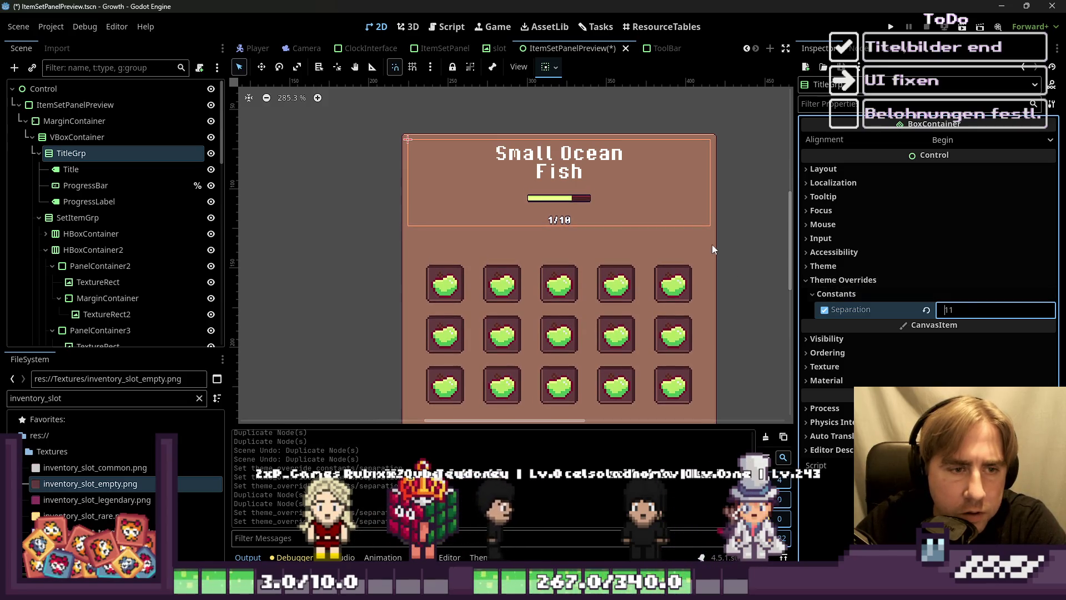
pyautogui.press('BackSpace')
pyautogui.press('BackSpace')
pyautogui.write('7')
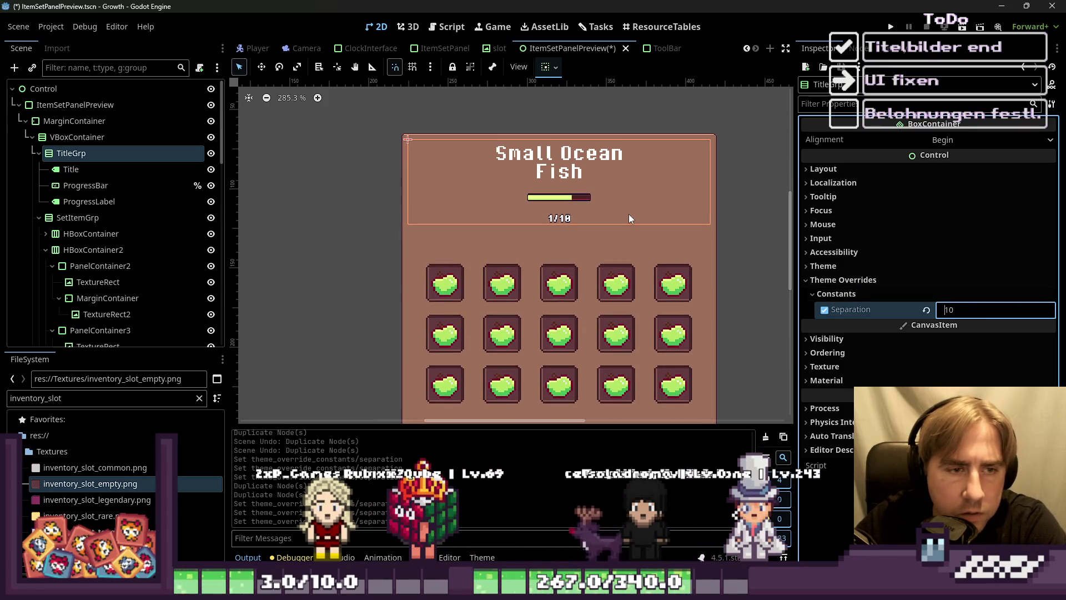
pyautogui.press('Down')
pyautogui.press('Down')
pyautogui.press('Down')
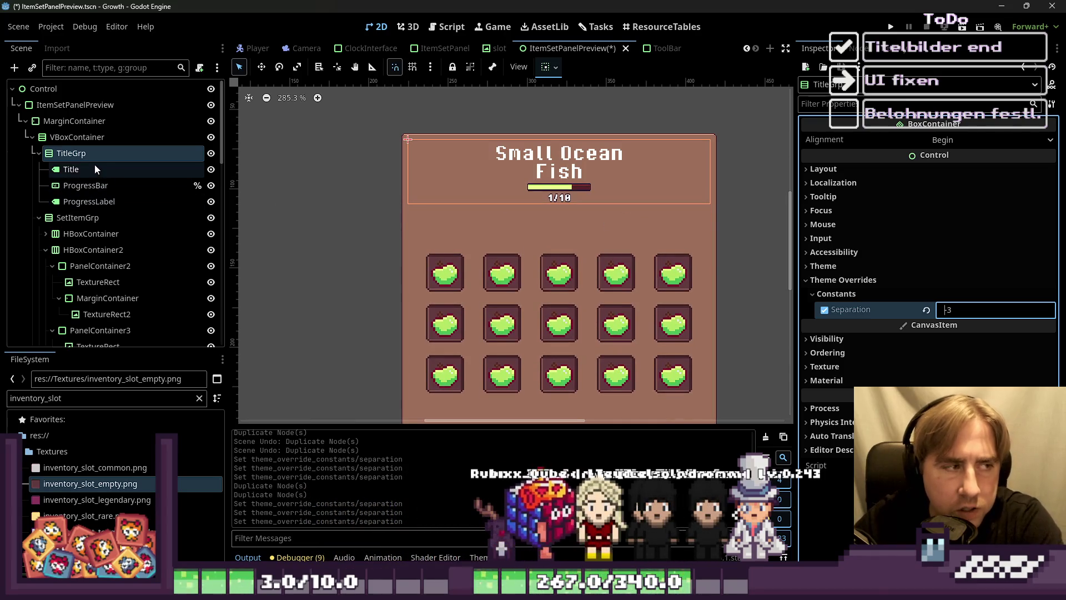
pyautogui.click(81, 189)
pyautogui.click(81, 199)
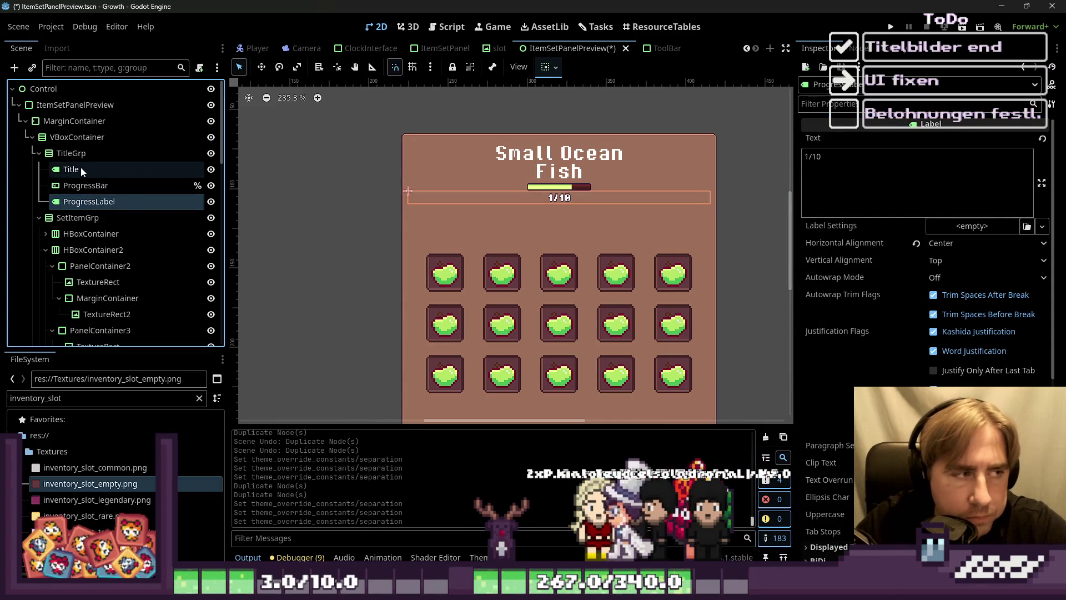
pyautogui.click(552, 173)
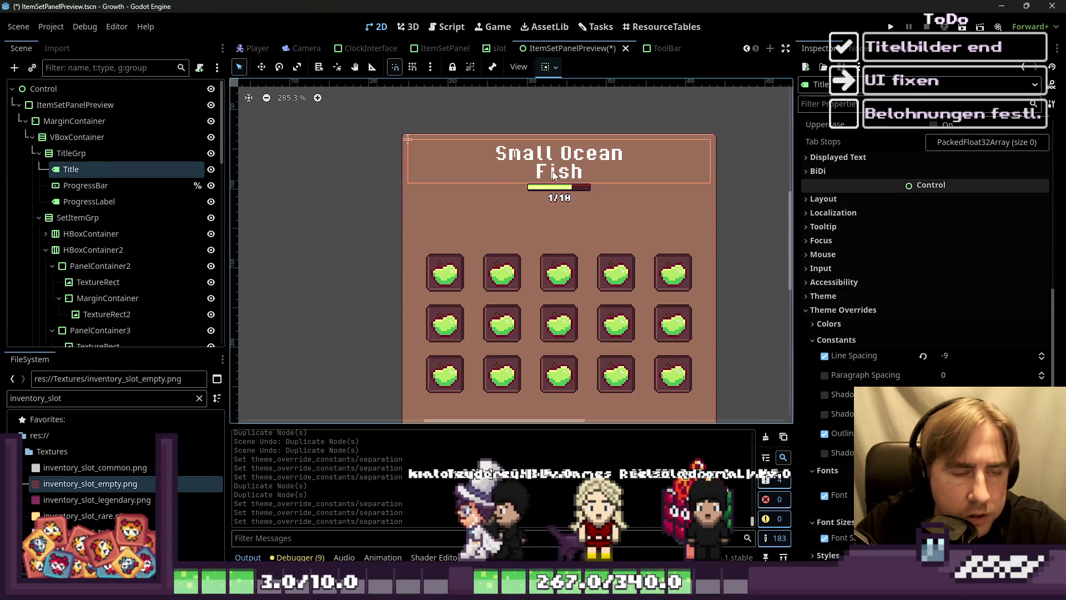
pyautogui.scroll(-4, 552, 174)
pyautogui.click(461, 182)
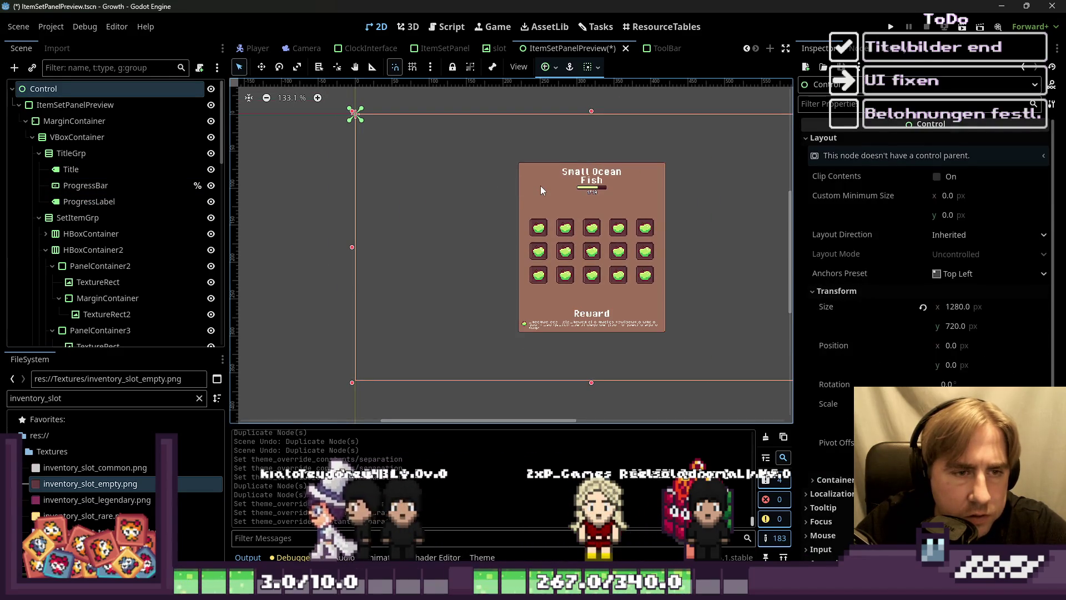
# Step: Collapse the title and slot grid groups and set the slot grid to center vertically
pyautogui.scroll(4, 541, 187)
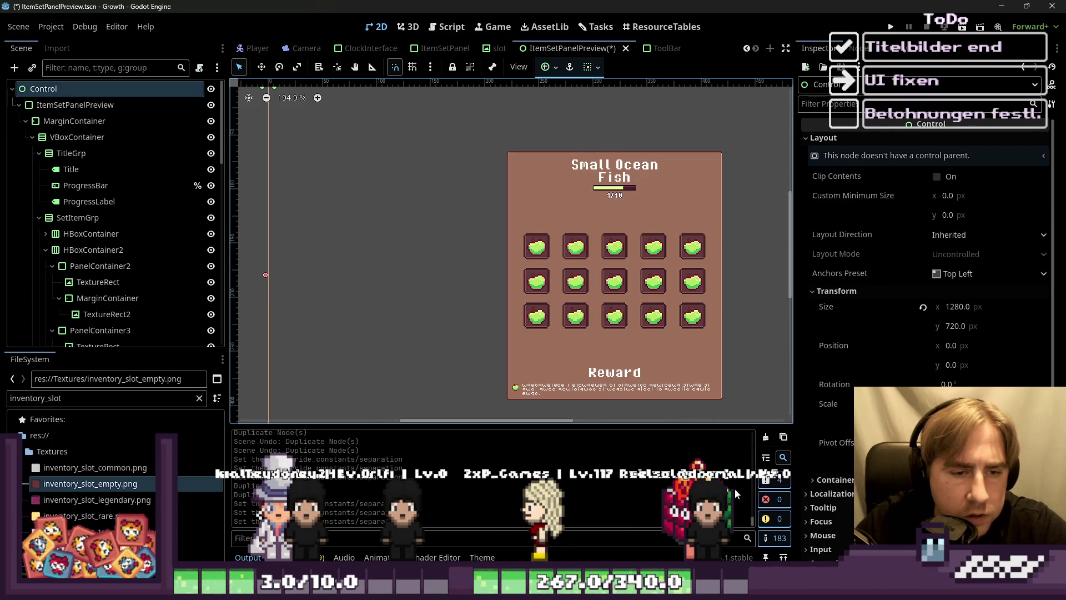
pyautogui.click(611, 375)
pyautogui.click(575, 281)
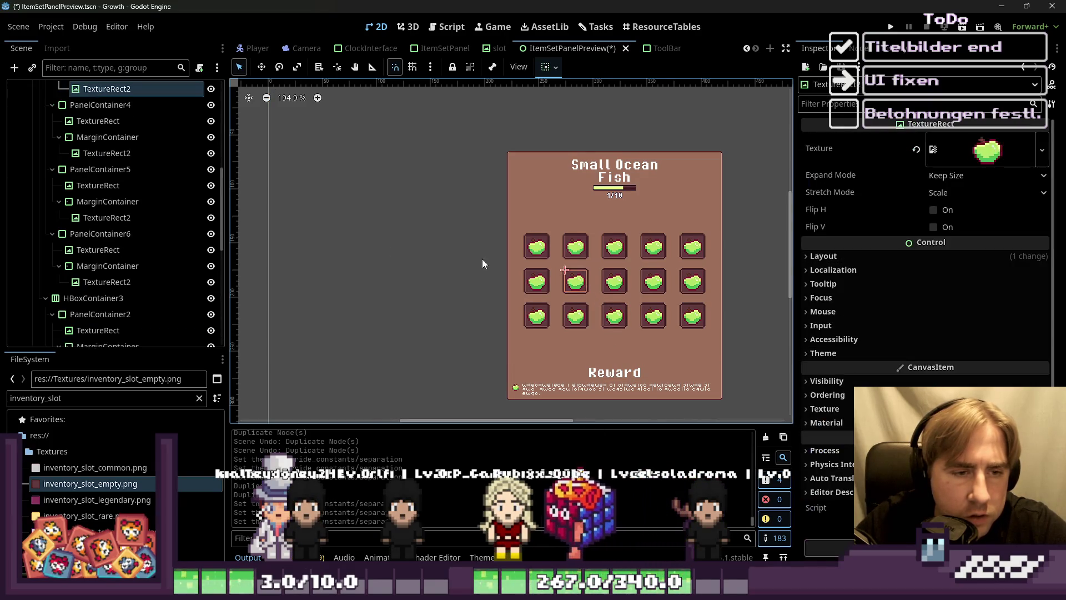
pyautogui.scroll(6, 126, 202)
pyautogui.click(35, 195)
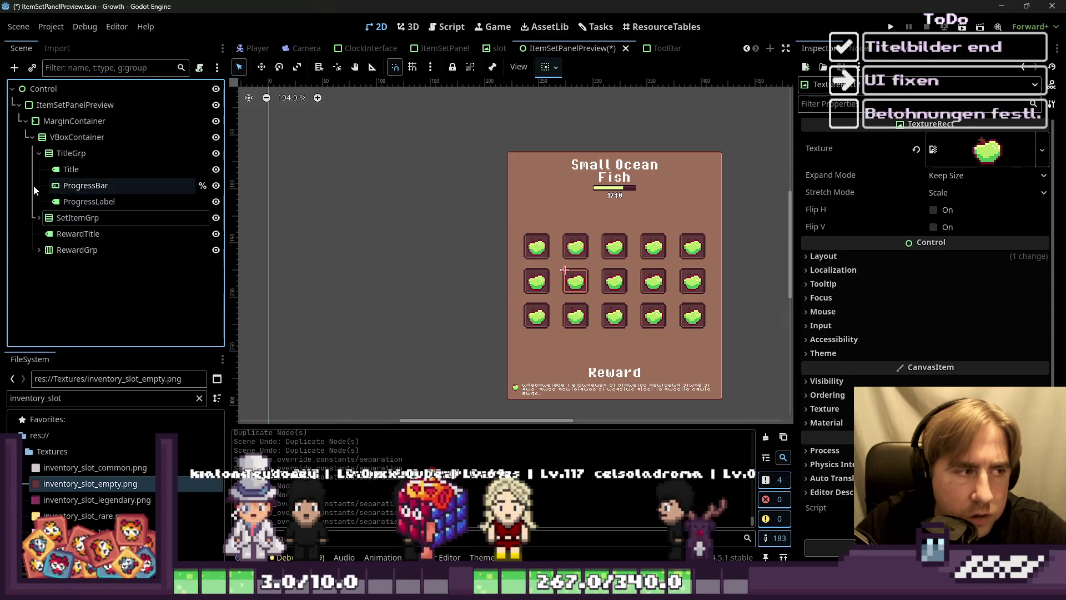
pyautogui.click(38, 154)
pyautogui.click(71, 153)
pyautogui.click(111, 170)
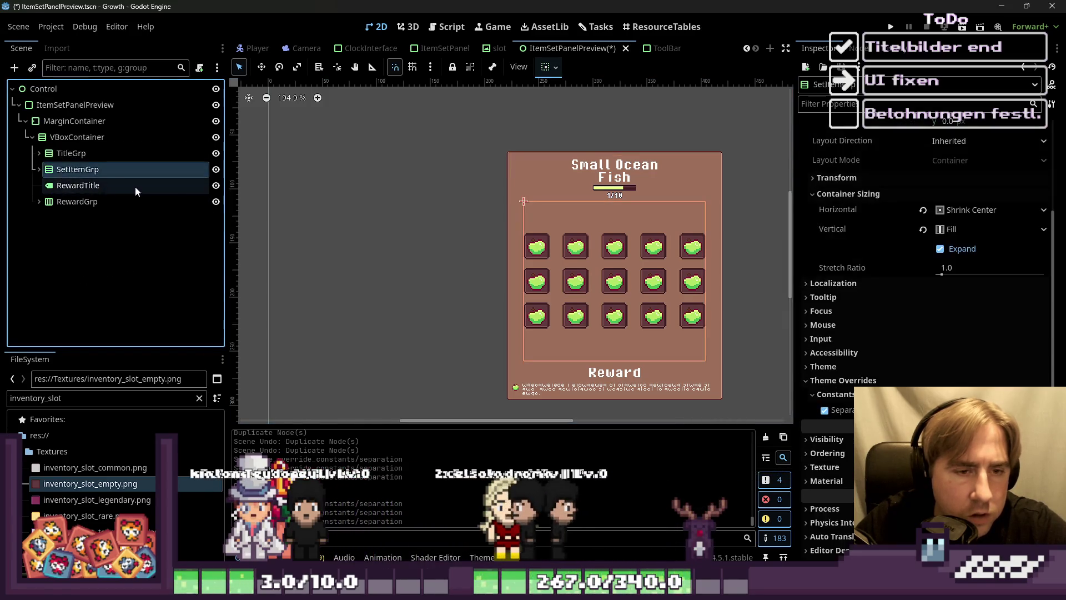
pyautogui.click(548, 67)
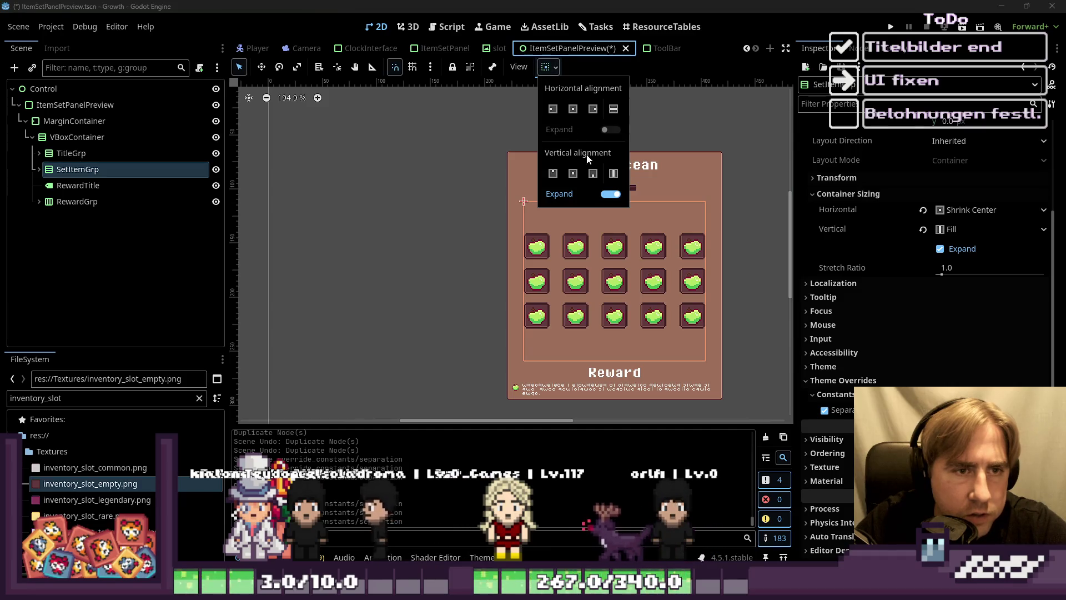
pyautogui.click(575, 175)
pyautogui.click(437, 205)
# Step: Adjust the Reward heading's vertical size flags and review the main container's sizing
pyautogui.click(600, 380)
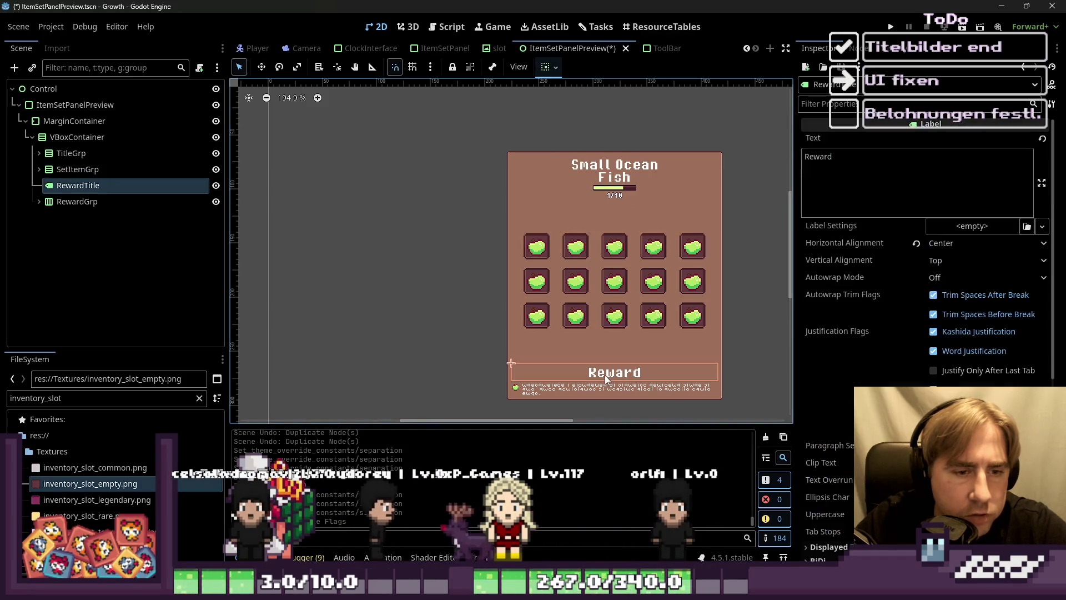
pyautogui.click(547, 67)
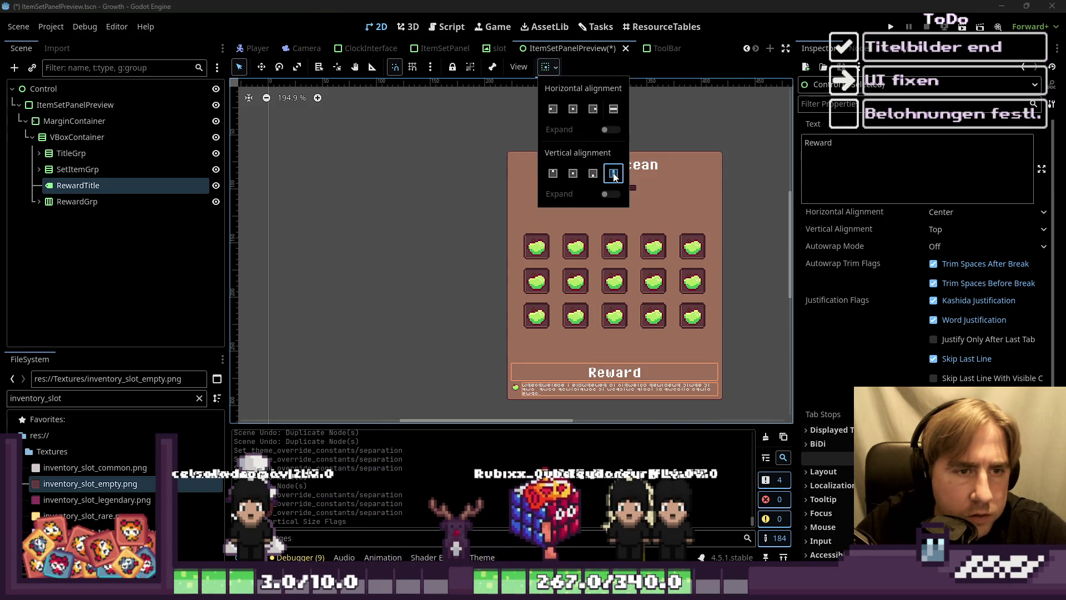
pyautogui.click(376, 240)
pyautogui.click(77, 137)
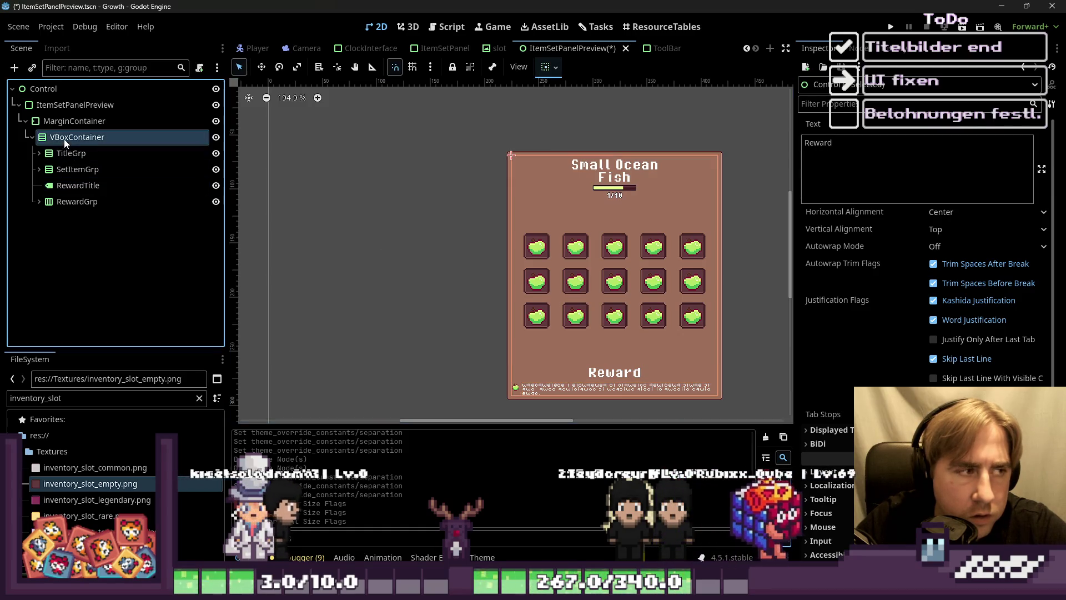
pyautogui.click(546, 67)
# Step: Select RewardTitle and RewardGrp together in the Scene dock
pyautogui.click(387, 150)
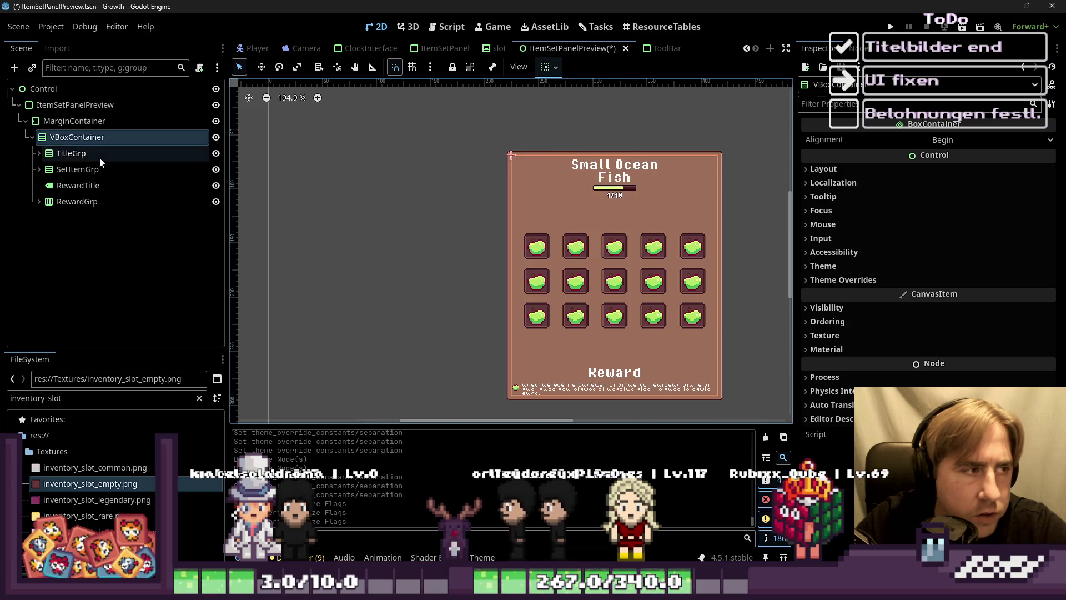
pyautogui.click(78, 203)
pyautogui.press('Up')
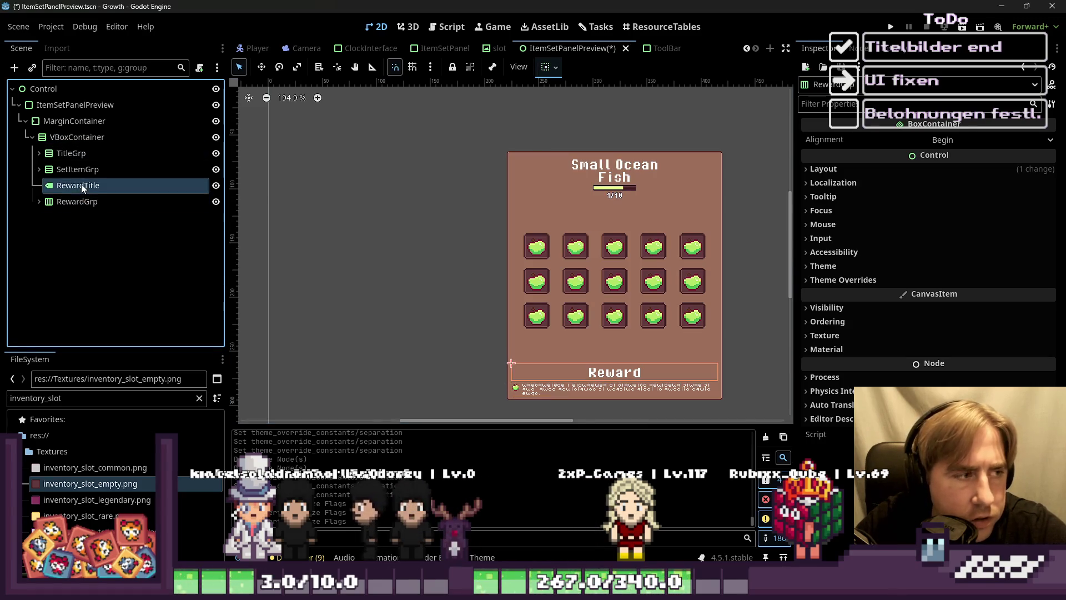
pyautogui.press('Up')
pyautogui.press('Down')
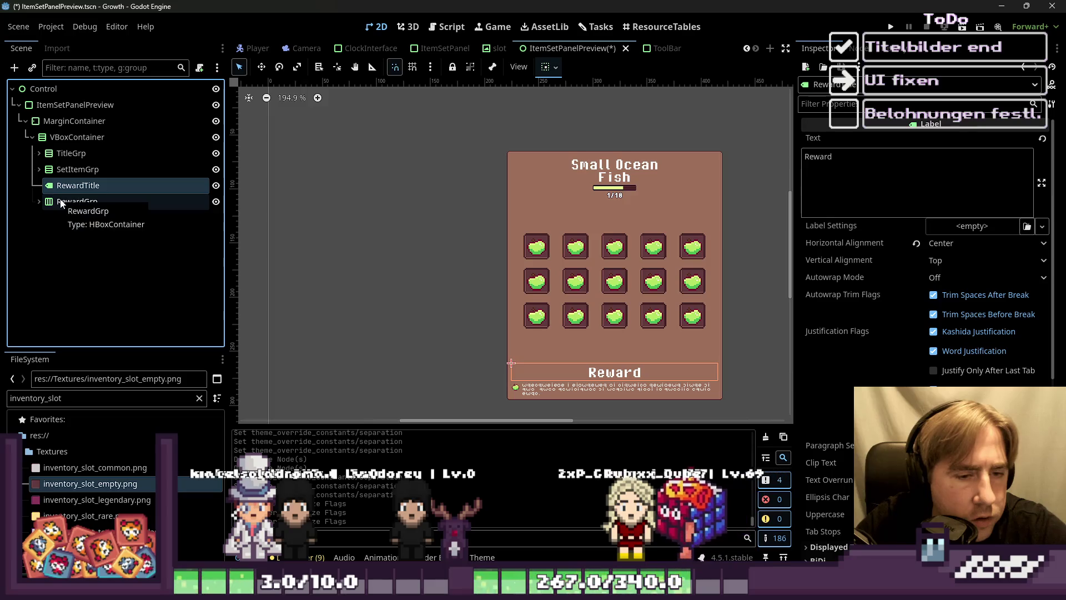
pyautogui.keyDown('ctrl'); pyautogui.click(64, 203); pyautogui.keyUp('ctrl')
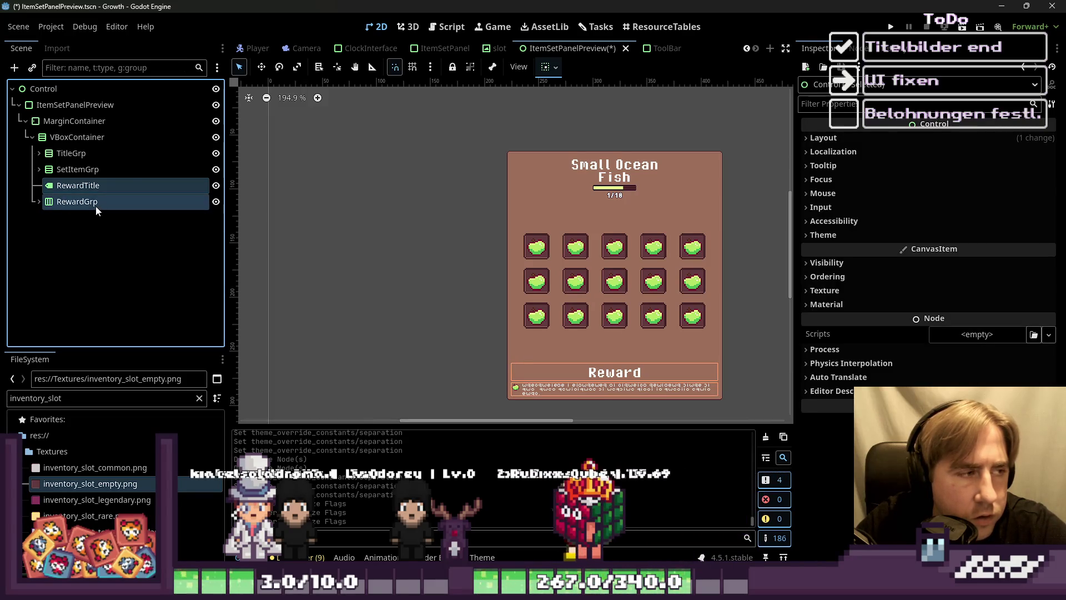
# Step: Add a new VBoxContainer node to the scene
pyautogui.hotkey('ctrl', 'a')
pyautogui.write('s')
pyautogui.press('BackSpace')
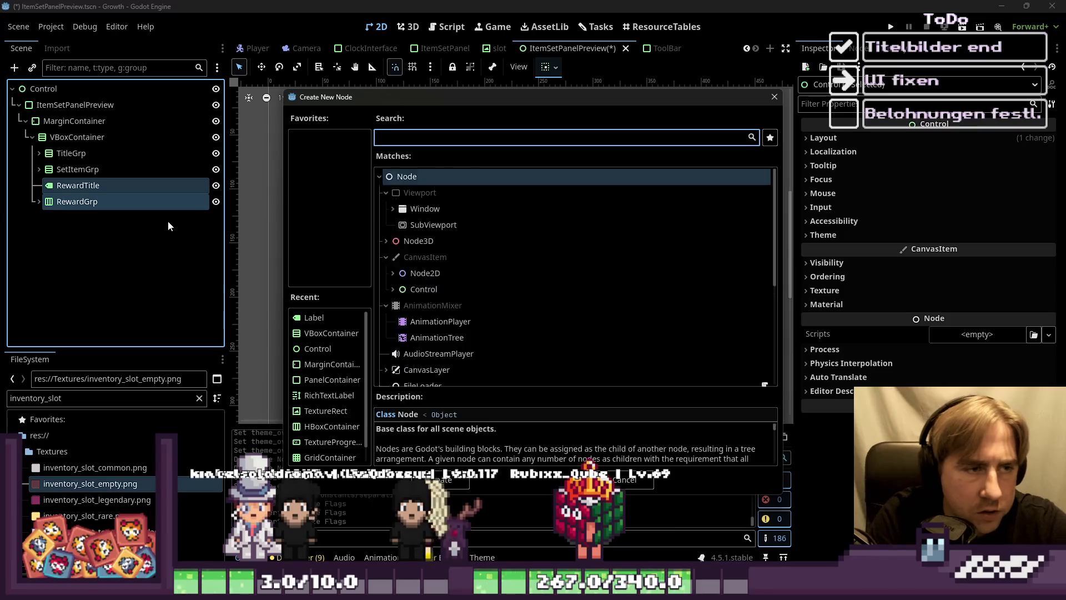
pyautogui.write('vbox')
pyautogui.press('Return')
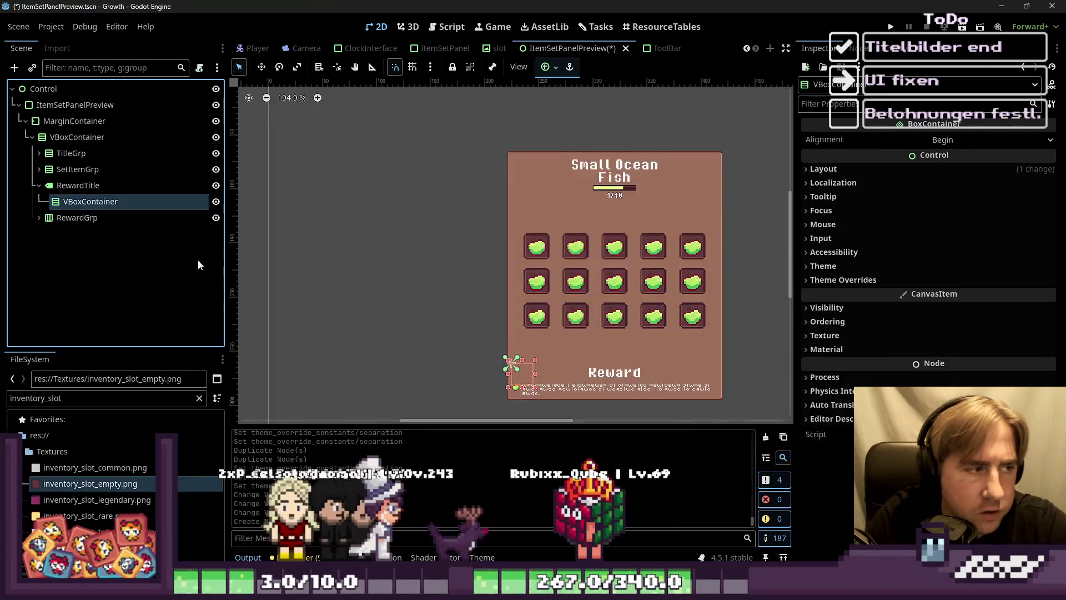
# Step: Move RewardTitle and RewardGrp into the container, rename it RewardGrp, and make it expand vertically
pyautogui.moveTo(89, 201)
pyautogui.mouseDown()
pyautogui.moveTo(70, 180)
pyautogui.moveTo(81, 192)
pyautogui.mouseUp()
pyautogui.click(68, 201)
pyautogui.hotkey('shift', 'Down')
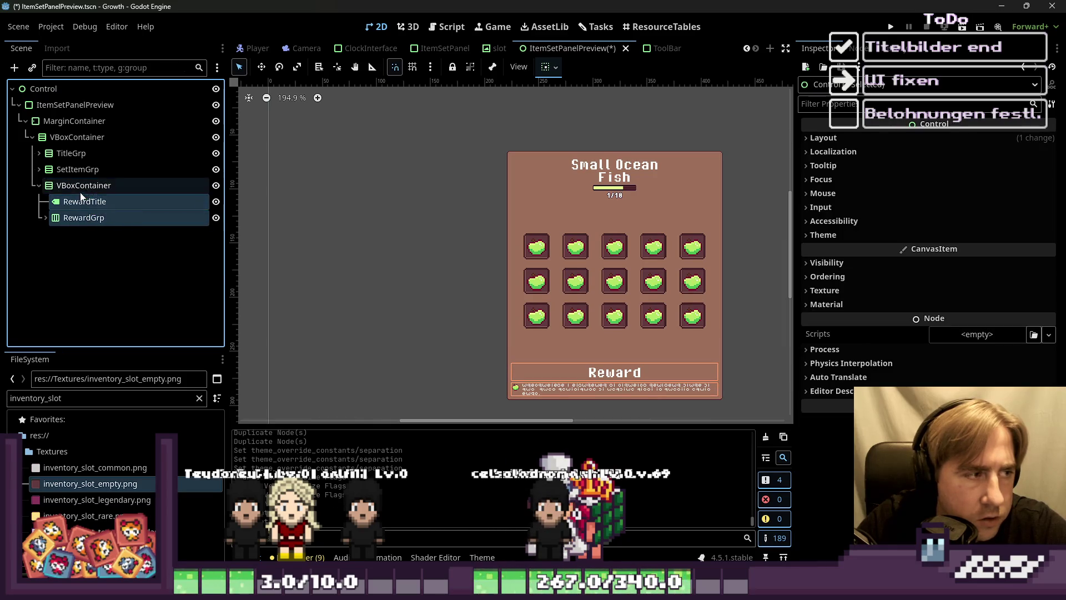
pyautogui.click(86, 192)
pyautogui.write('Rew')
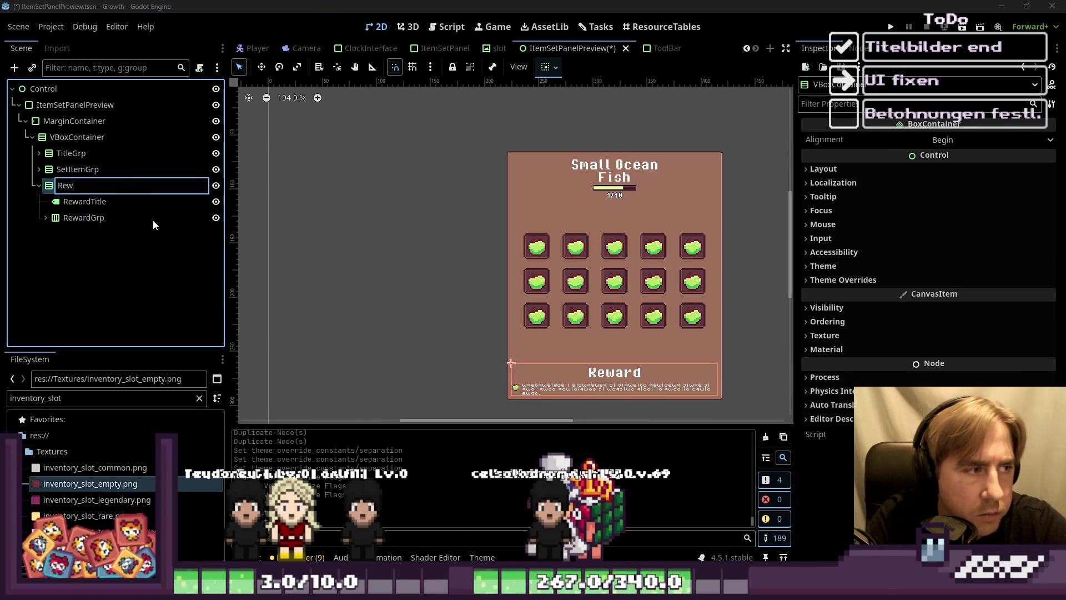
pyautogui.write('ardGrp')
pyautogui.press('Return')
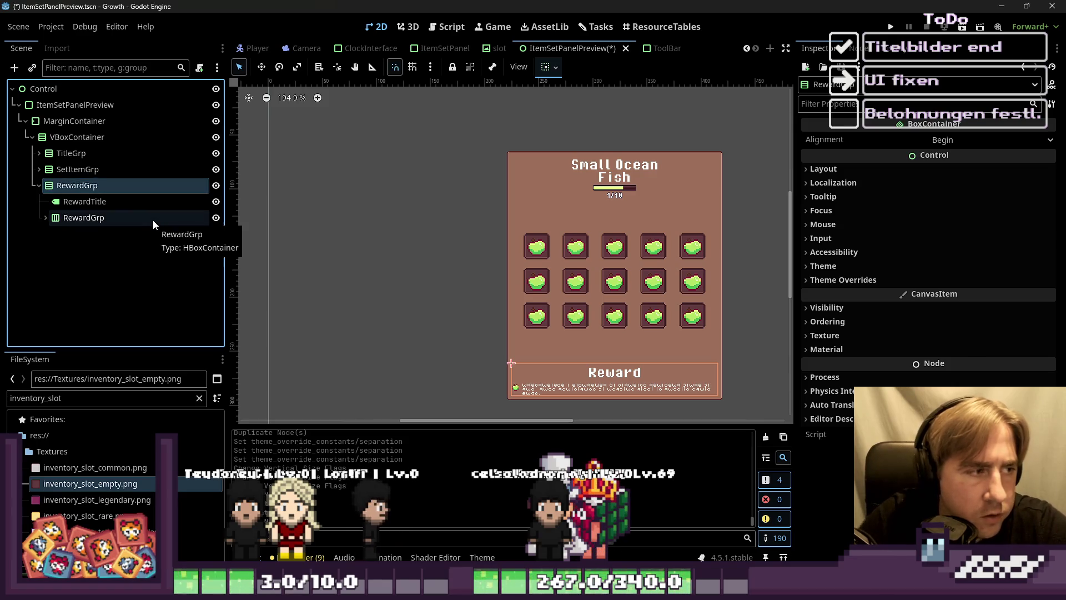
pyautogui.click(39, 185)
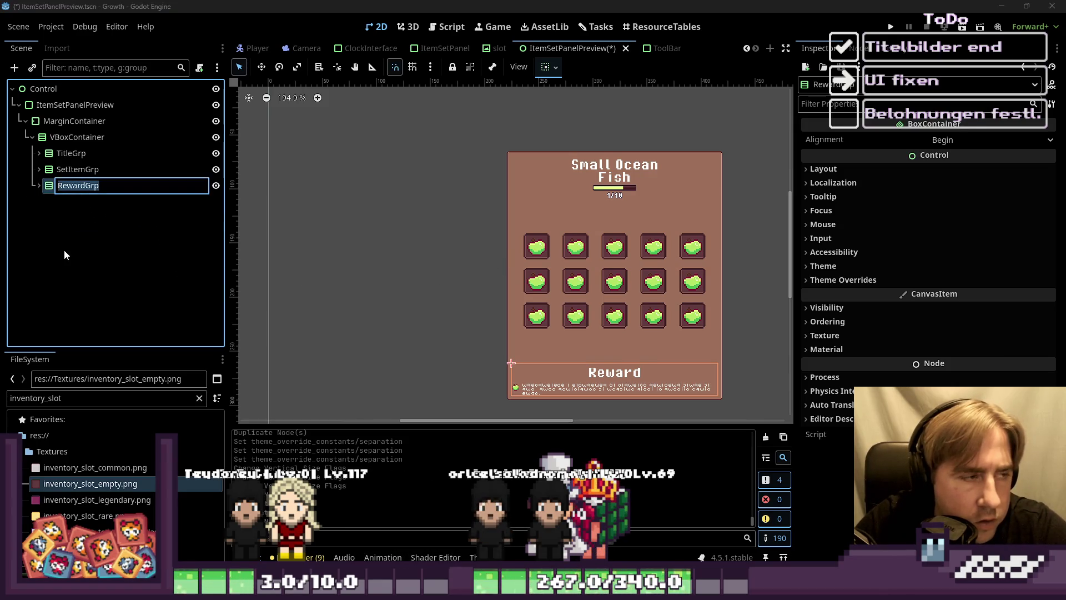
pyautogui.press('Return')
pyautogui.click(555, 67)
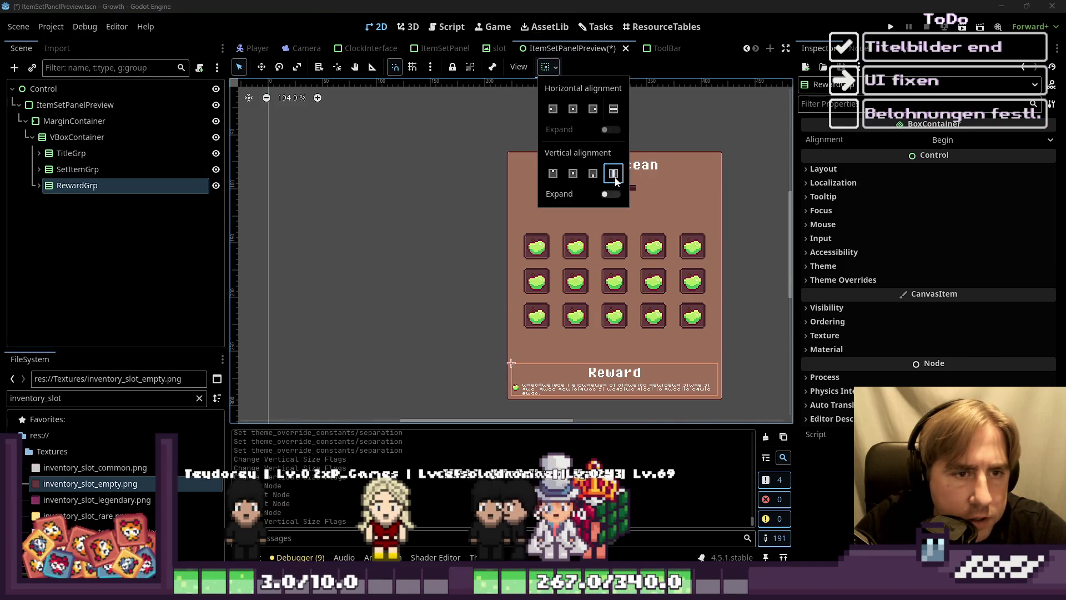
pyautogui.click(615, 194)
# Step: Select the RewardDescription and RewardTexture nodes to inspect the reward row
pyautogui.click(493, 296)
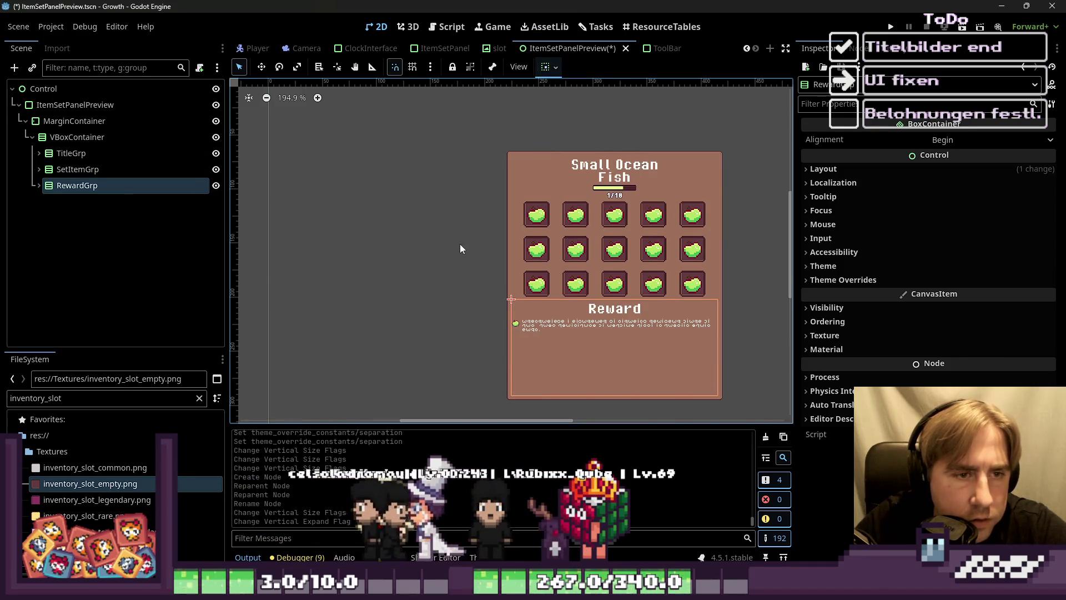
pyautogui.click(472, 222)
pyautogui.click(602, 323)
pyautogui.click(470, 353)
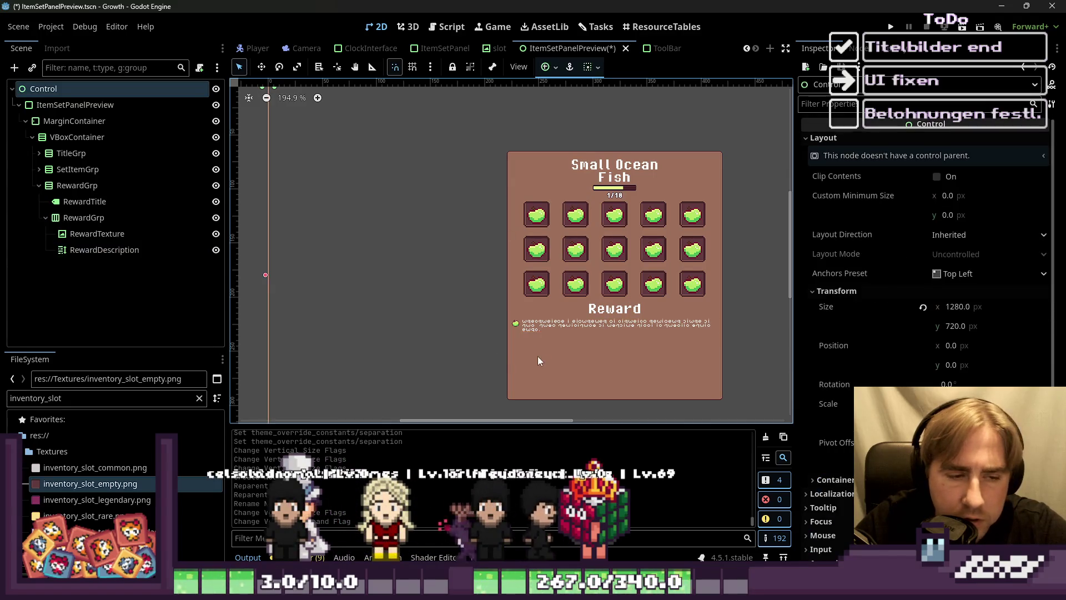
pyautogui.click(575, 324)
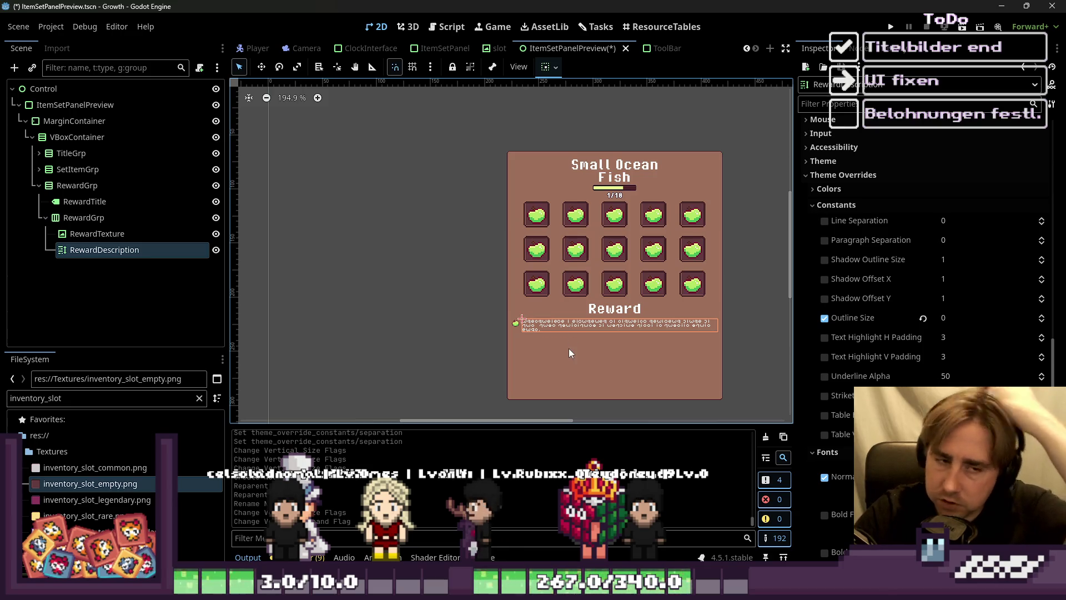
pyautogui.click(128, 239)
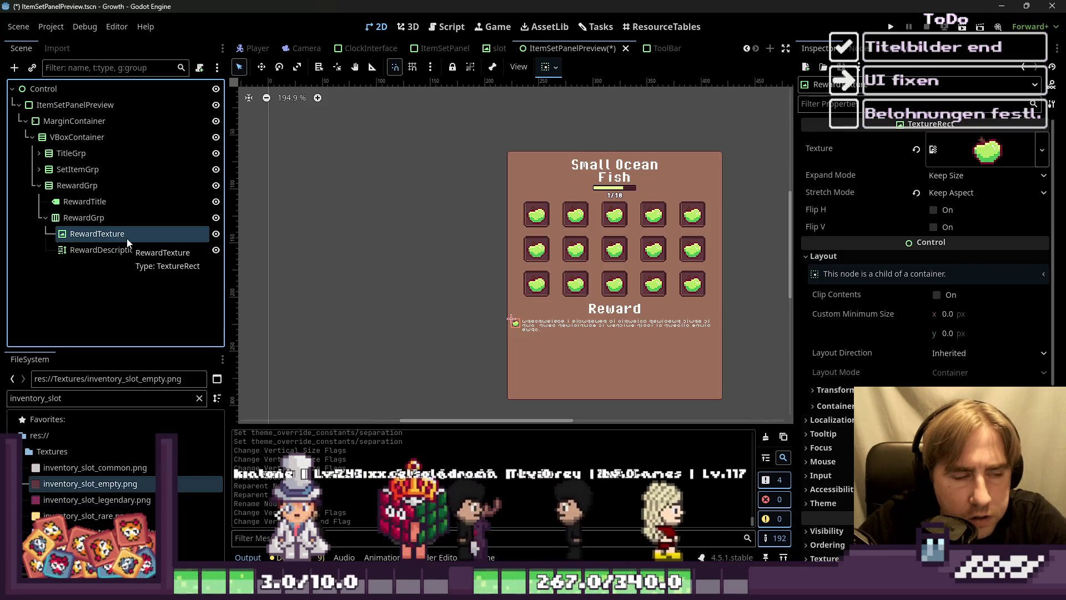
# Step: Inspect a third-row slot's item image, MarginContainer and empty-slot background texture
pyautogui.click(580, 293)
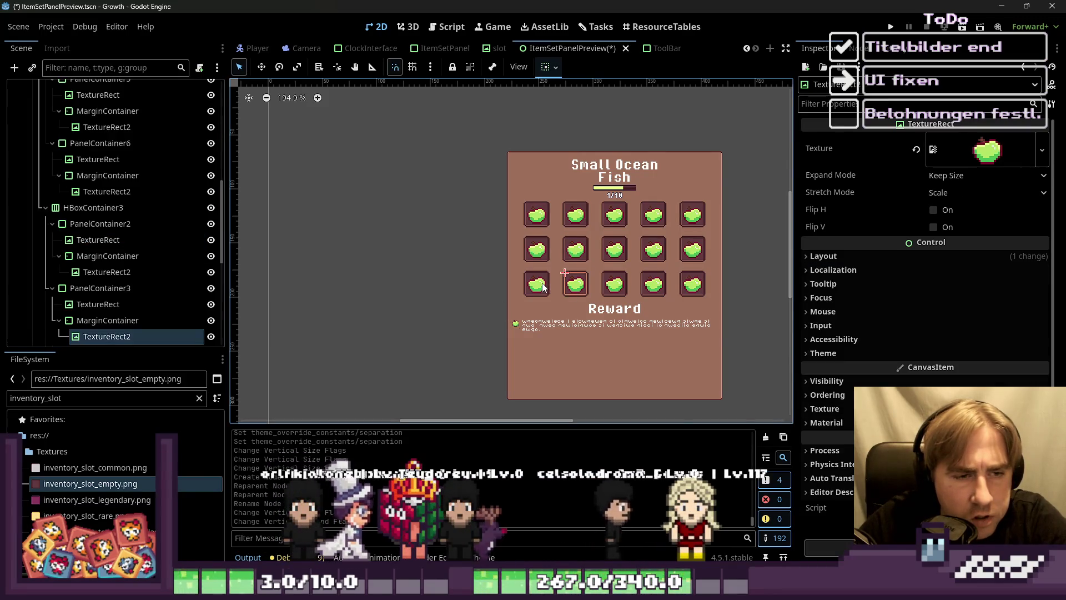
pyautogui.click(111, 272)
pyautogui.click(197, 255)
pyautogui.click(103, 246)
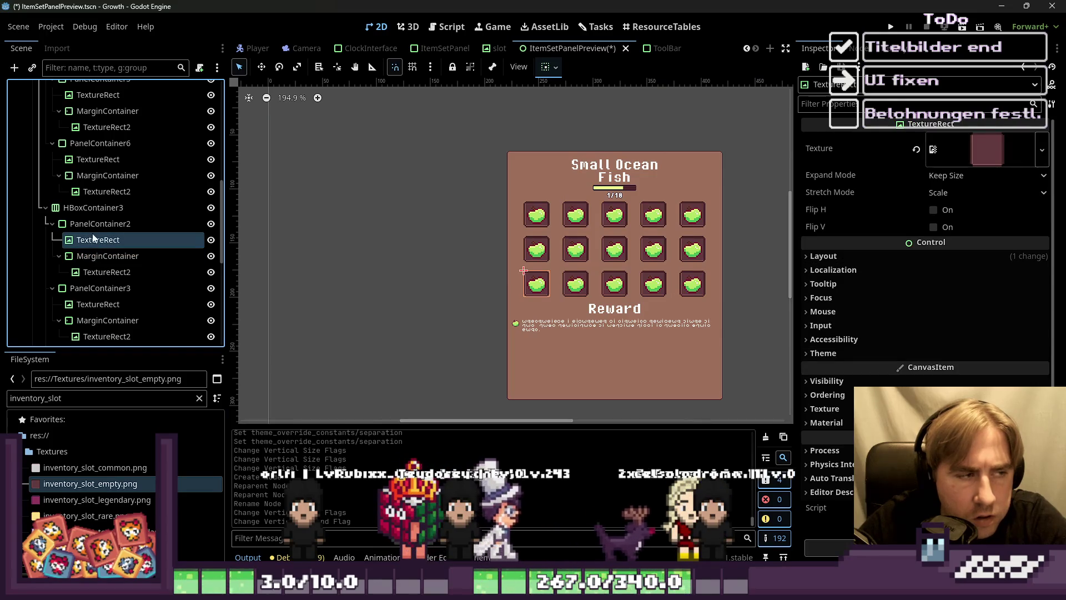
pyautogui.click(99, 223)
pyautogui.click(45, 207)
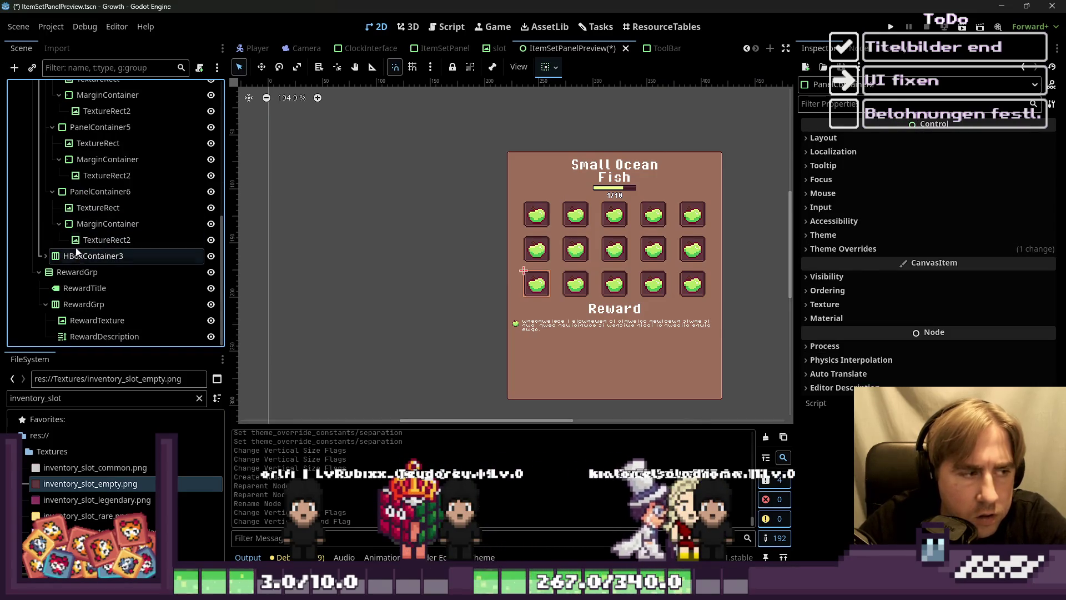
pyautogui.click(107, 239)
pyautogui.click(94, 255)
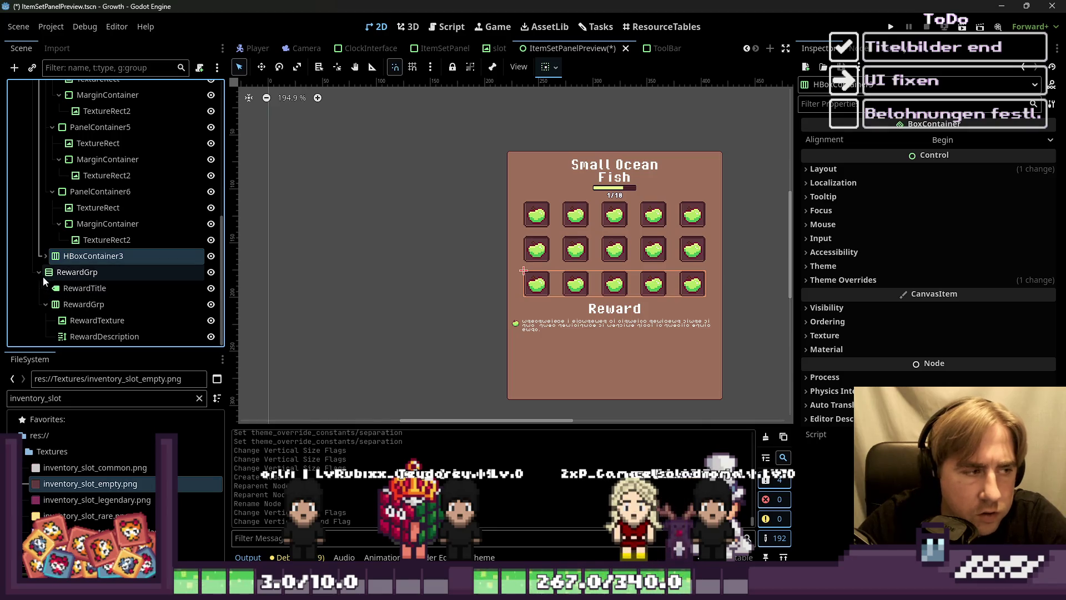
# Step: Delete the RewardTexture icon node from the reward row
pyautogui.click(58, 289)
pyautogui.click(70, 320)
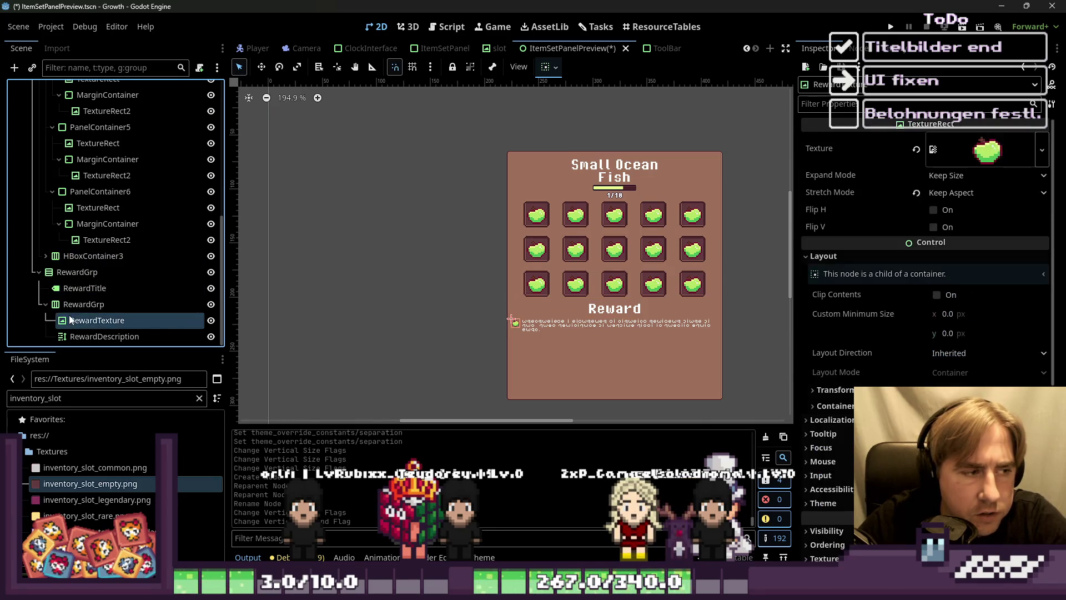
pyautogui.press('Delete')
pyautogui.press('Return')
# Step: Select the inner RewardGrp row and start adding a child node
pyautogui.click(150, 336)
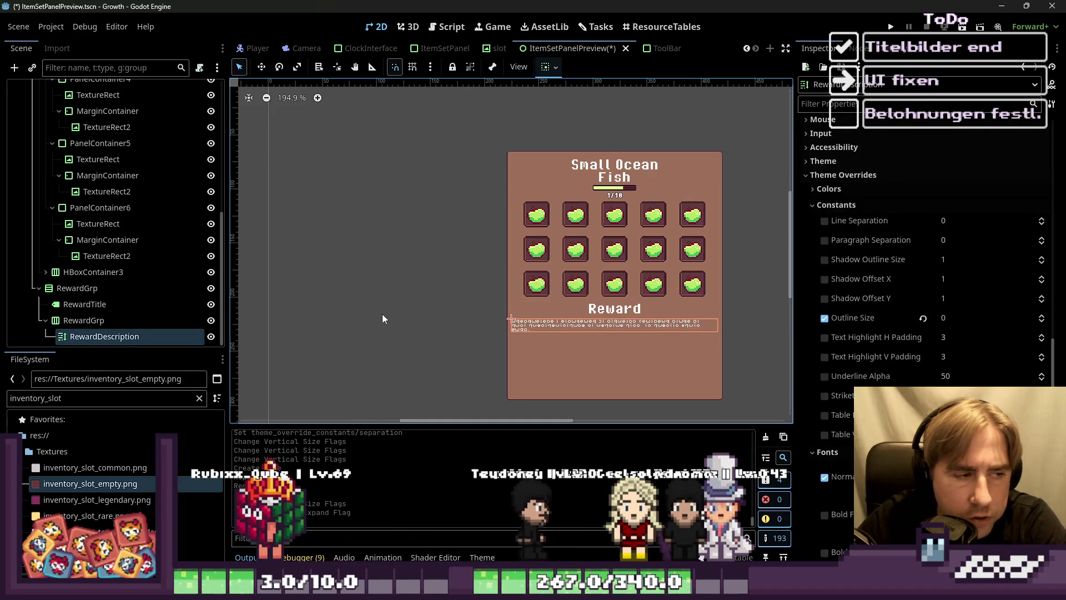
pyautogui.click(110, 321)
pyautogui.click(101, 335)
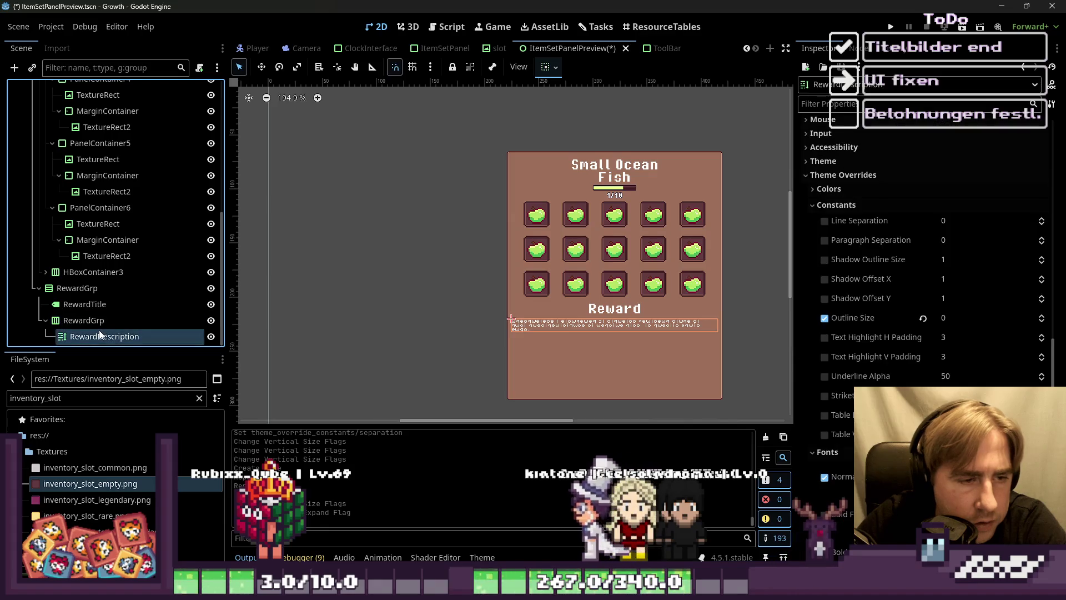
pyautogui.click(84, 321)
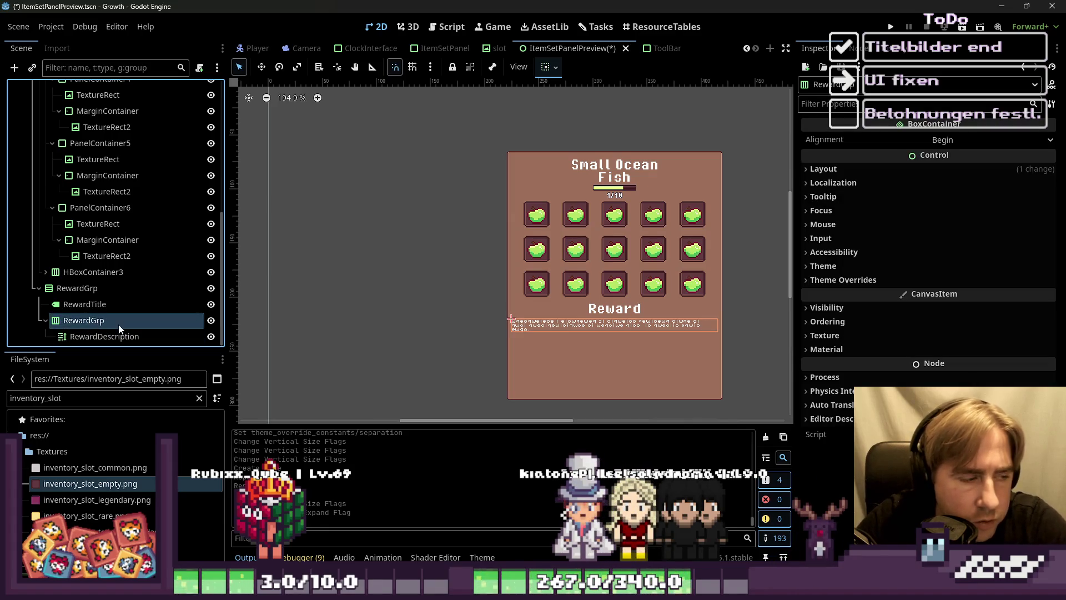
pyautogui.hotkey('ctrl', 'a')
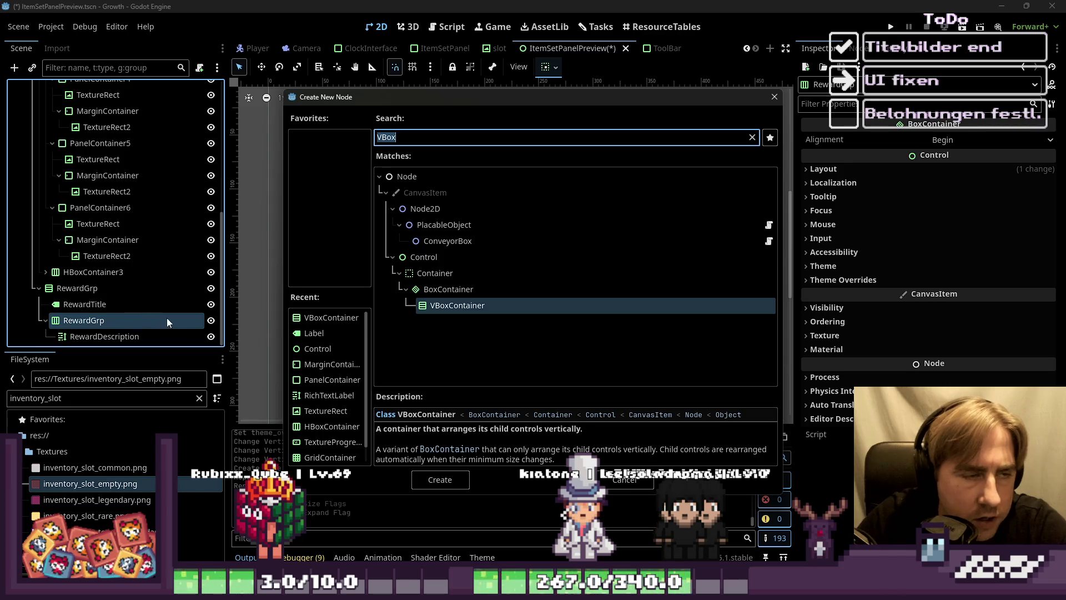
# Step: Add a VBoxContainer under RewardGrp and change RewardGrp's type to VBoxContainer
pyautogui.write('VBo')
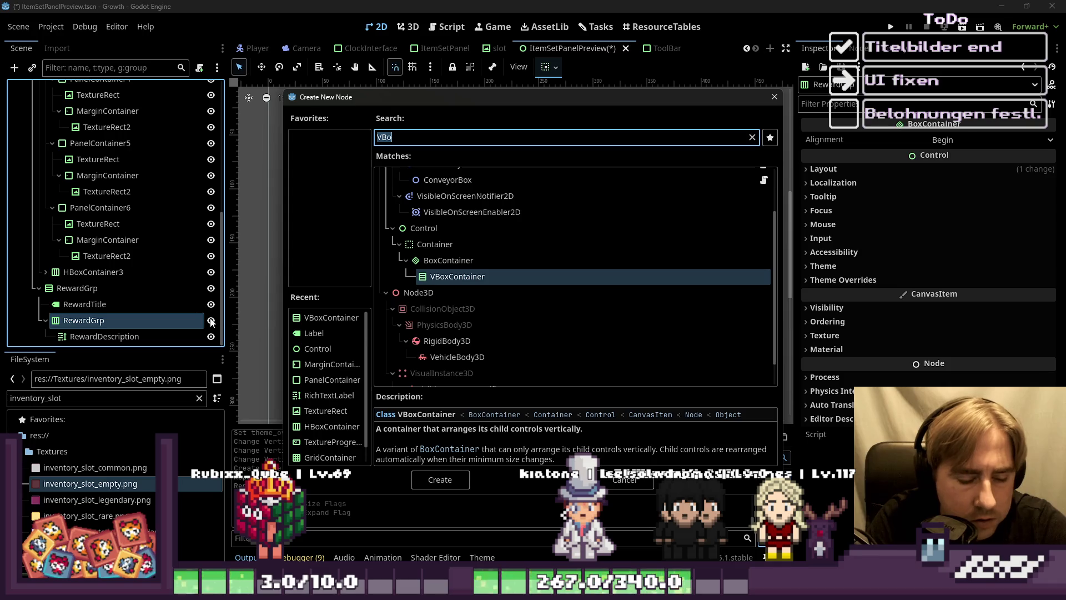
pyautogui.write('HBox')
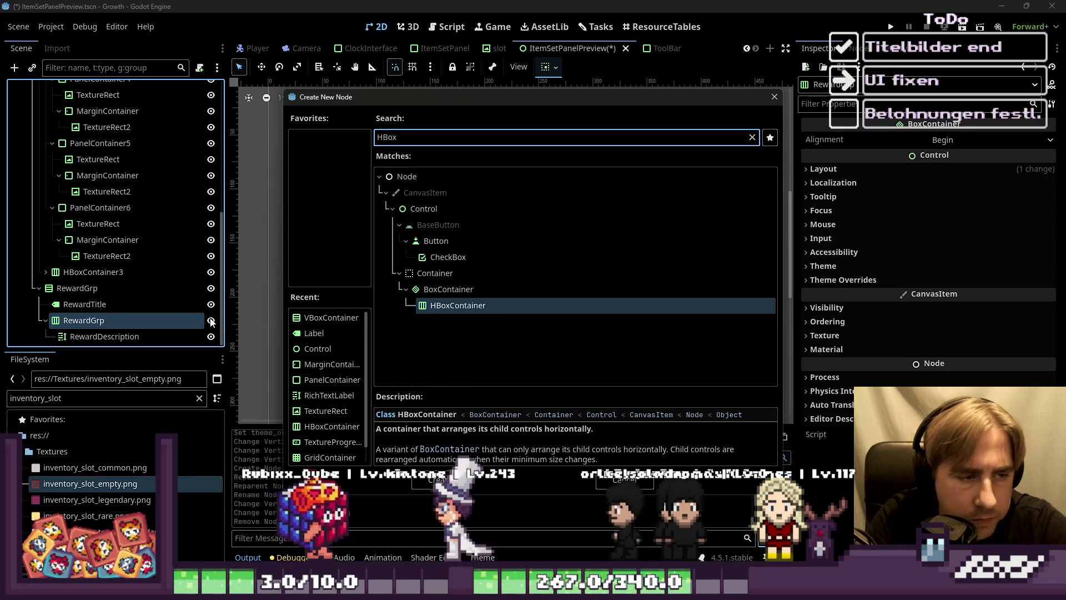
pyautogui.write('VBox')
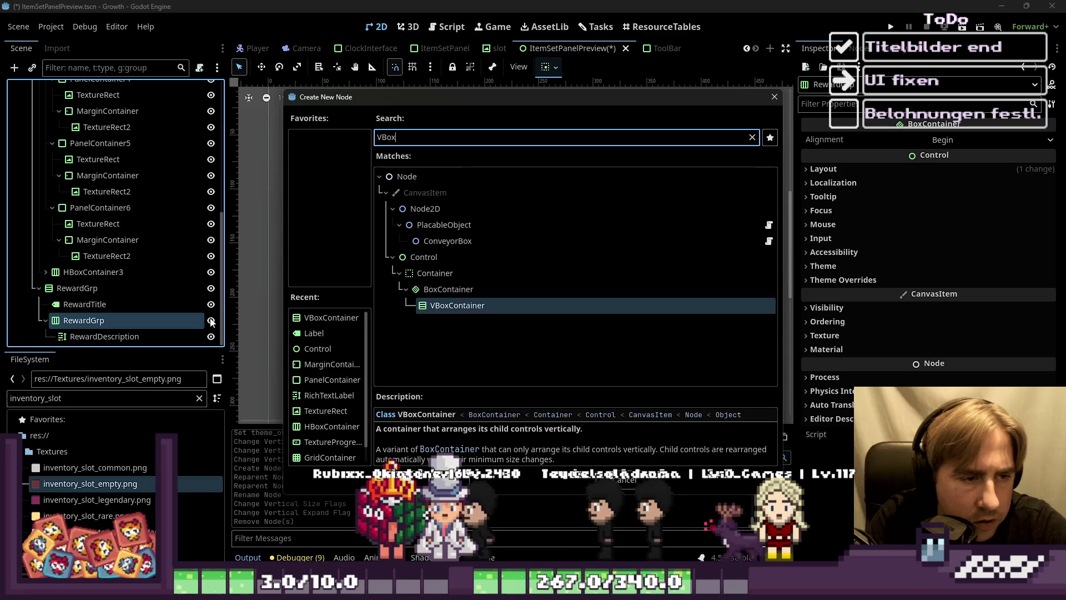
pyautogui.press('Return')
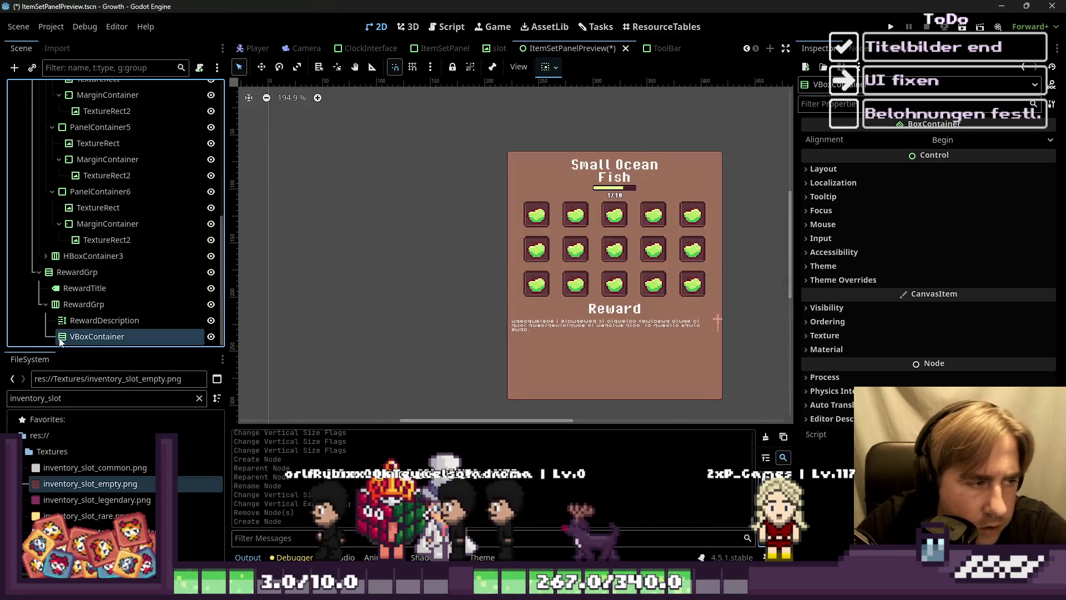
pyautogui.rightClick(77, 307)
pyautogui.click(148, 367)
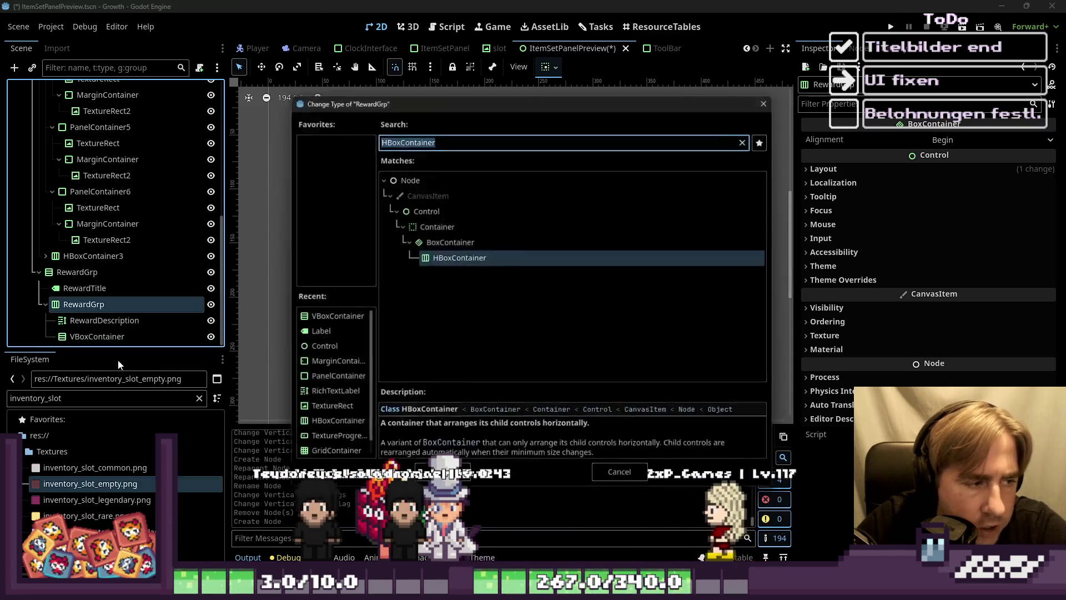
pyautogui.write('VBox')
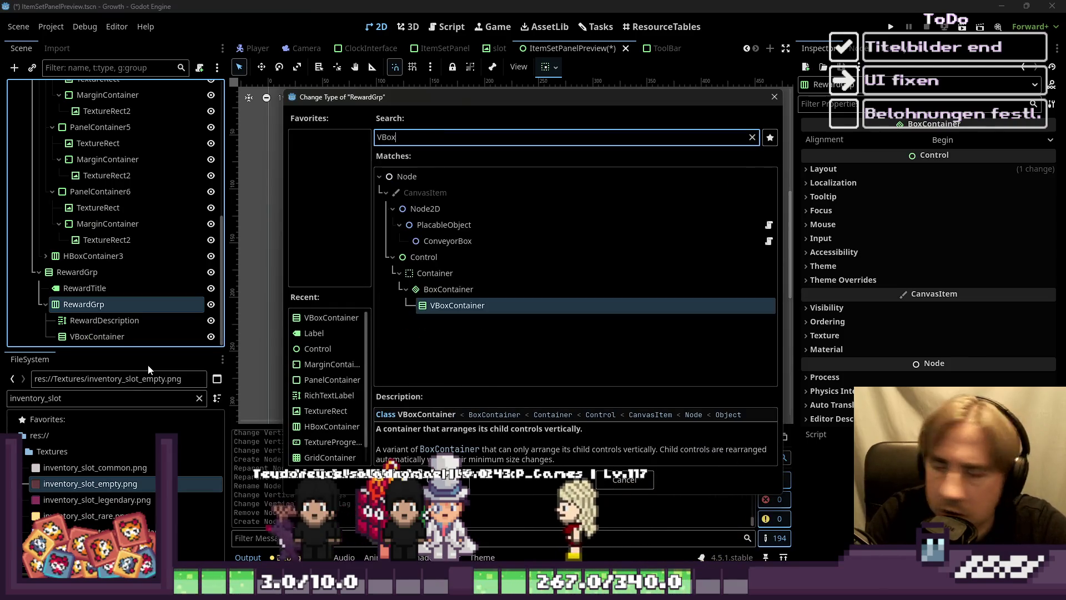
pyautogui.press('Return')
# Step: Replace the leftover VBoxContainer with the pasted HBoxContainer3 five-slot row, centred horizontally
pyautogui.click(76, 338)
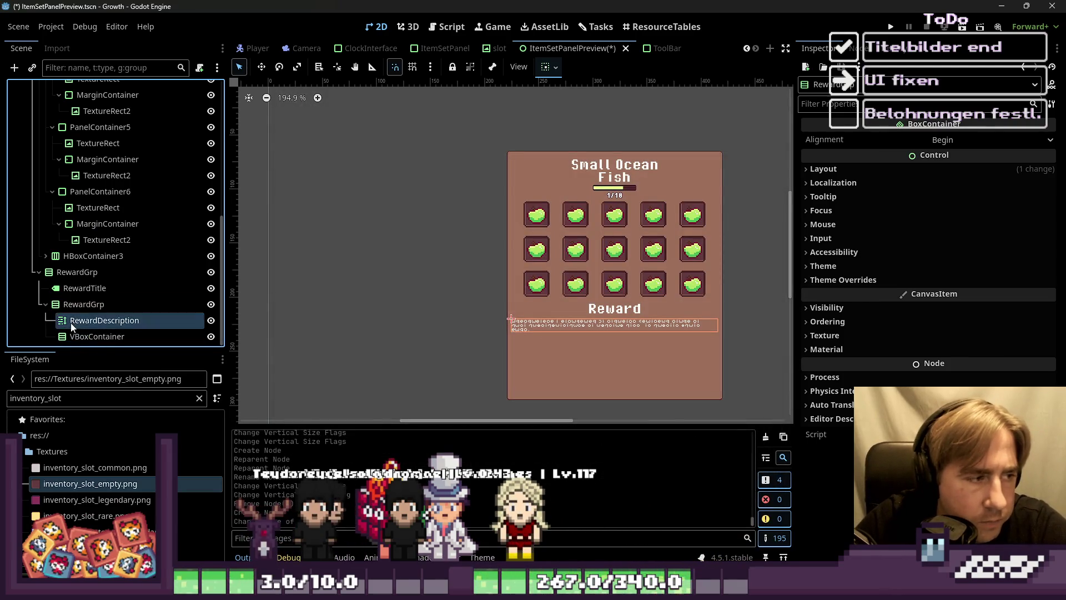
pyautogui.press('Delete')
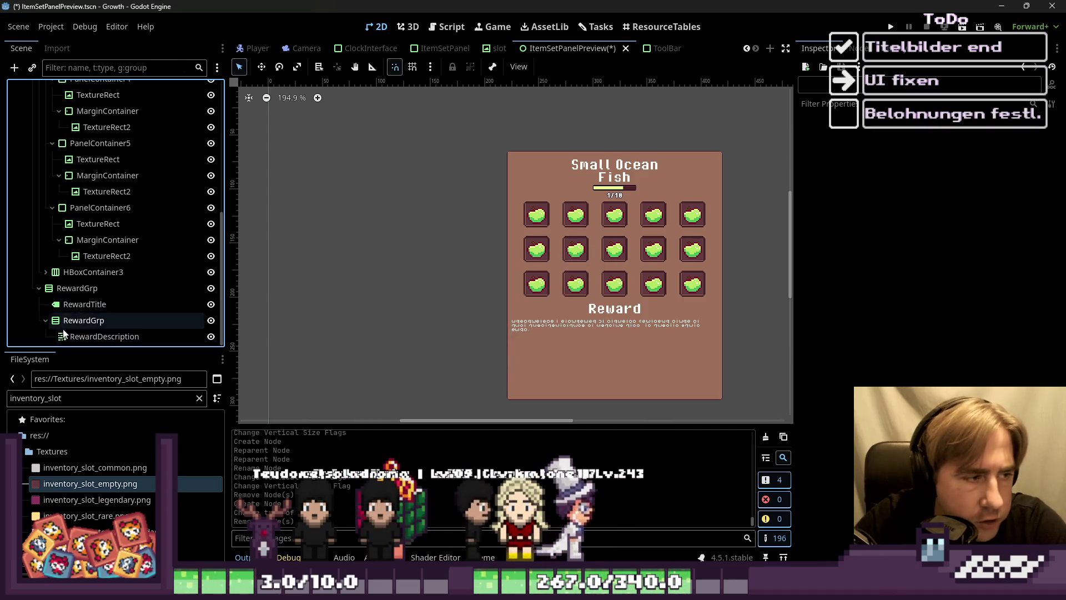
pyautogui.hotkey('ctrl', 'v')
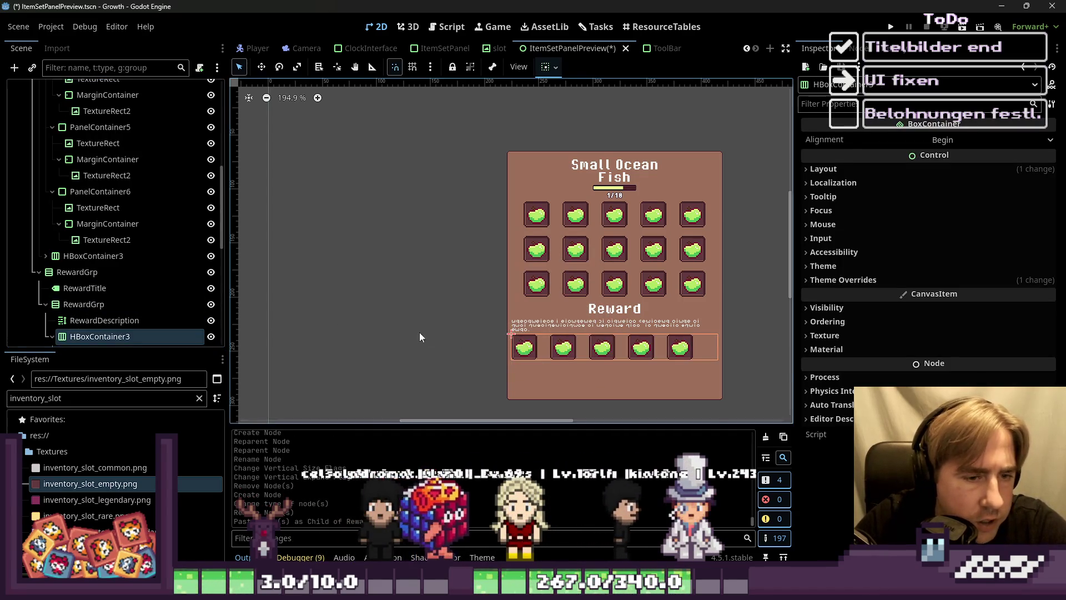
pyautogui.click(554, 67)
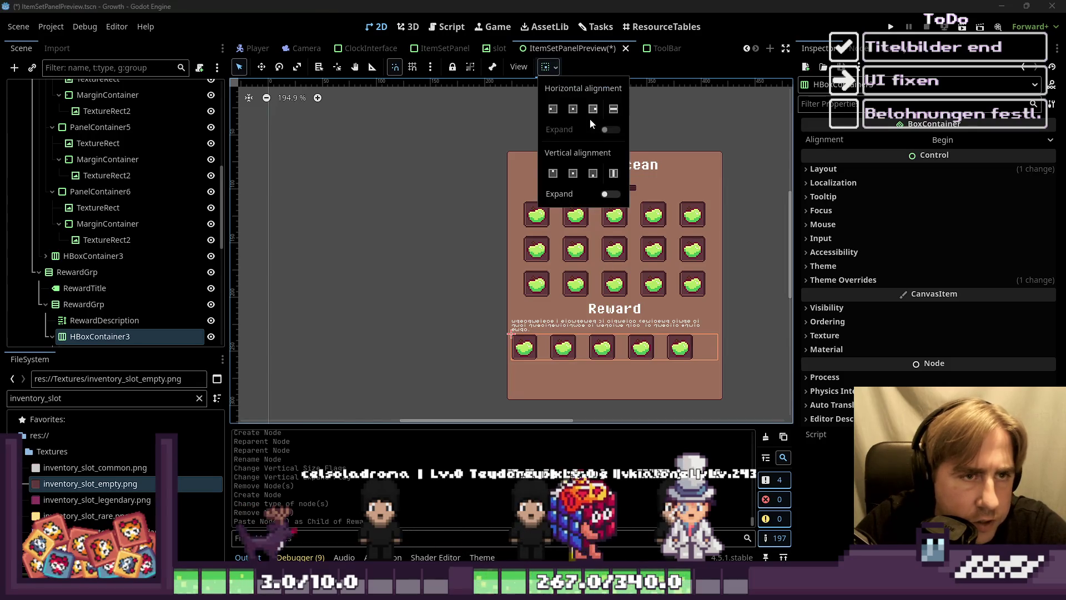
pyautogui.click(572, 109)
pyautogui.click(437, 277)
# Step: Select the main VBoxContainer in the Scene dock
pyautogui.click(613, 308)
pyautogui.scroll(2, 618, 359)
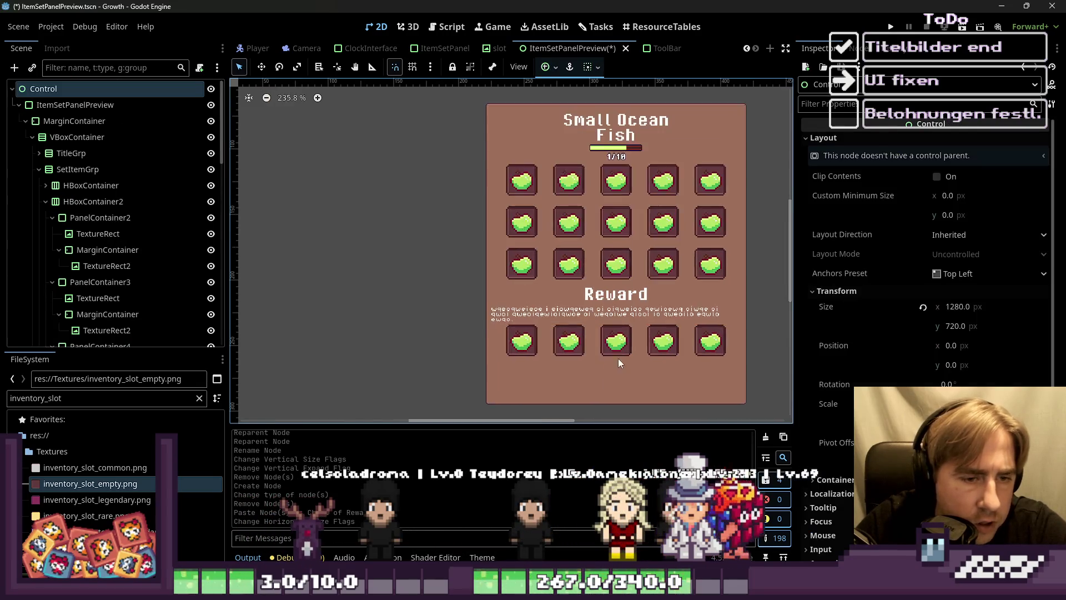
pyautogui.scroll(-2, 541, 306)
pyautogui.click(475, 284)
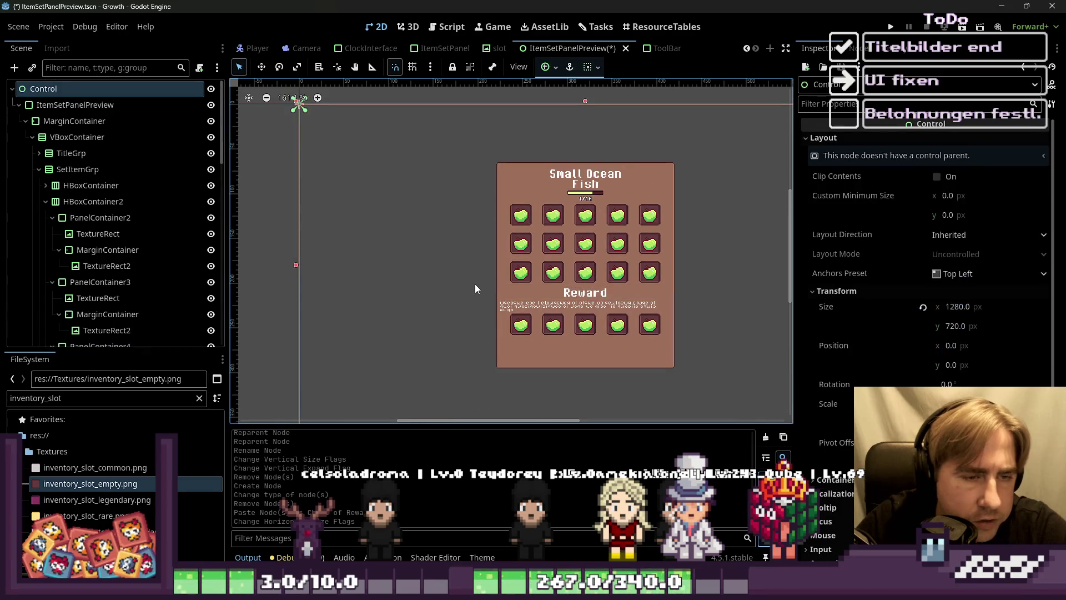
pyautogui.click(570, 301)
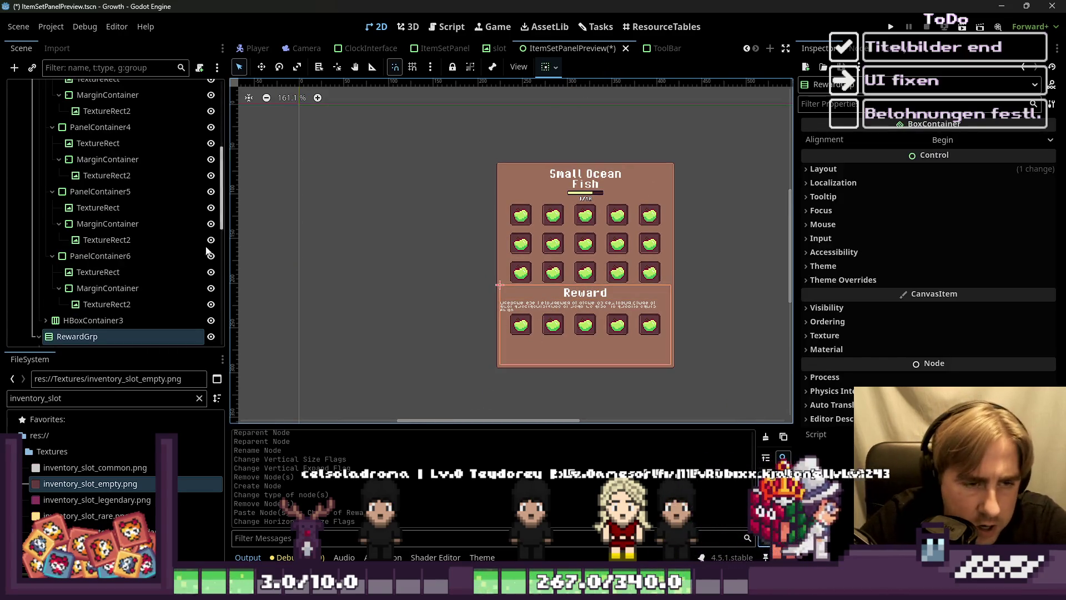
pyautogui.scroll(5, 31, 176)
pyautogui.click(56, 138)
pyautogui.click(30, 137)
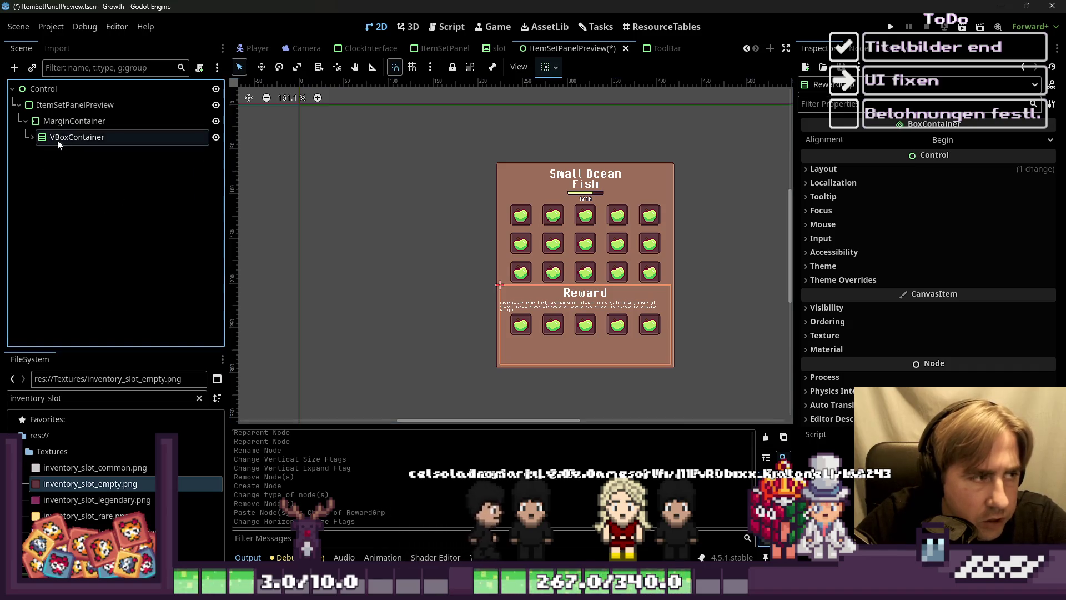
# Step: Enable the VBoxContainer's Separation constant override and set it to 30
pyautogui.click(842, 280)
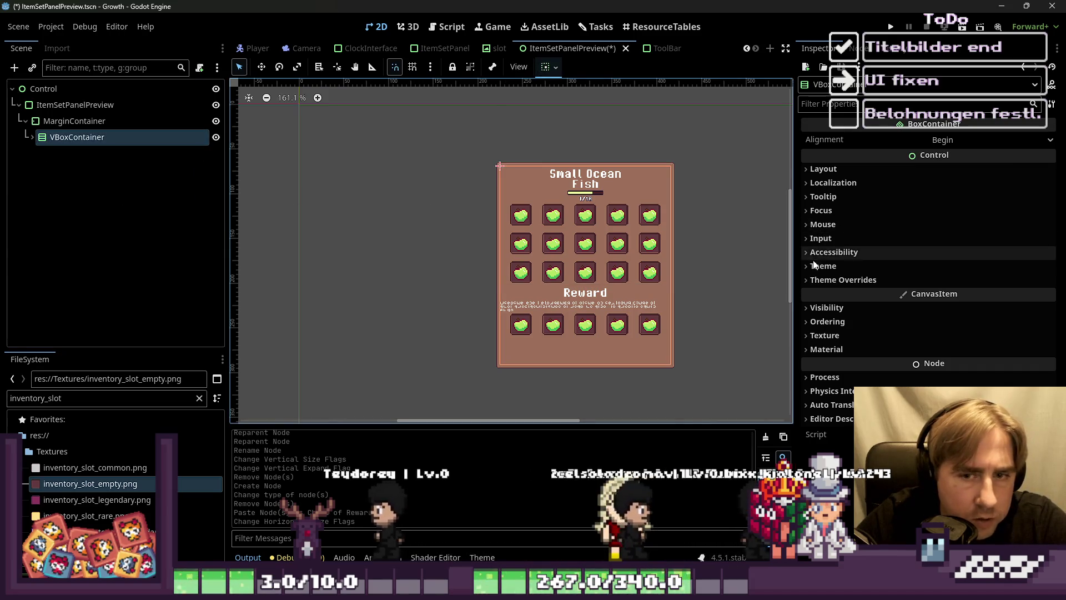
pyautogui.click(835, 294)
pyautogui.click(825, 310)
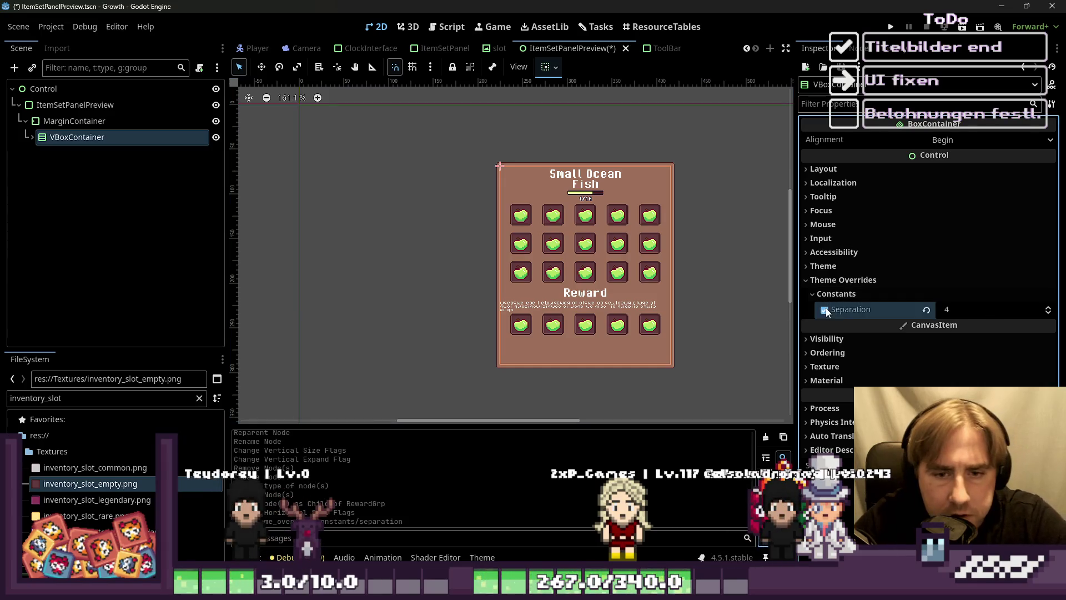
pyautogui.click(961, 309)
pyautogui.press('Up')
pyautogui.press('Up')
pyautogui.press('Up')
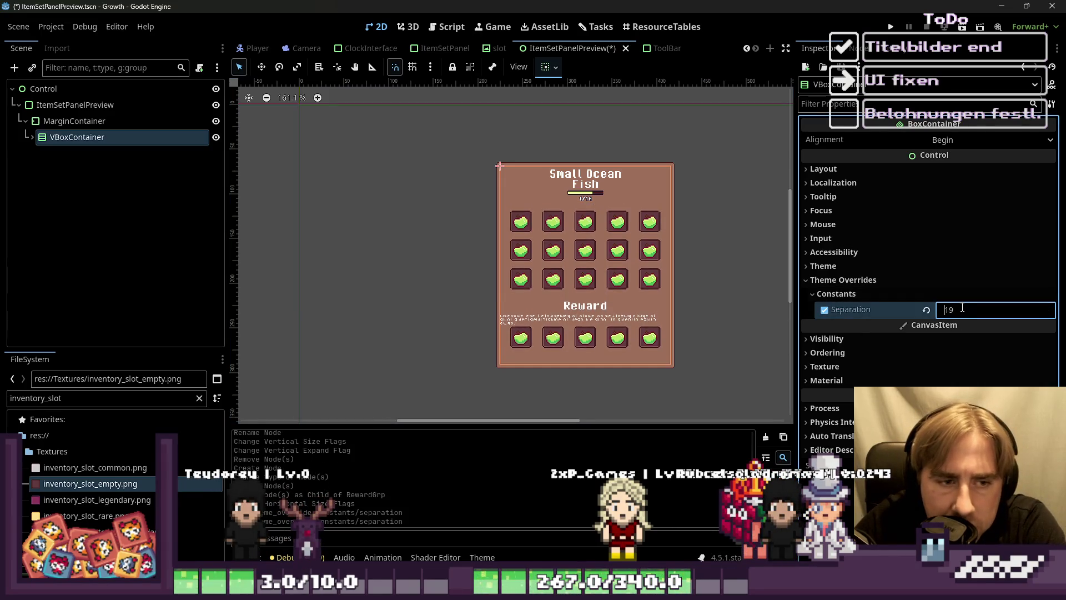
pyautogui.press('Up')
pyautogui.press('Up')
pyautogui.press('Up')
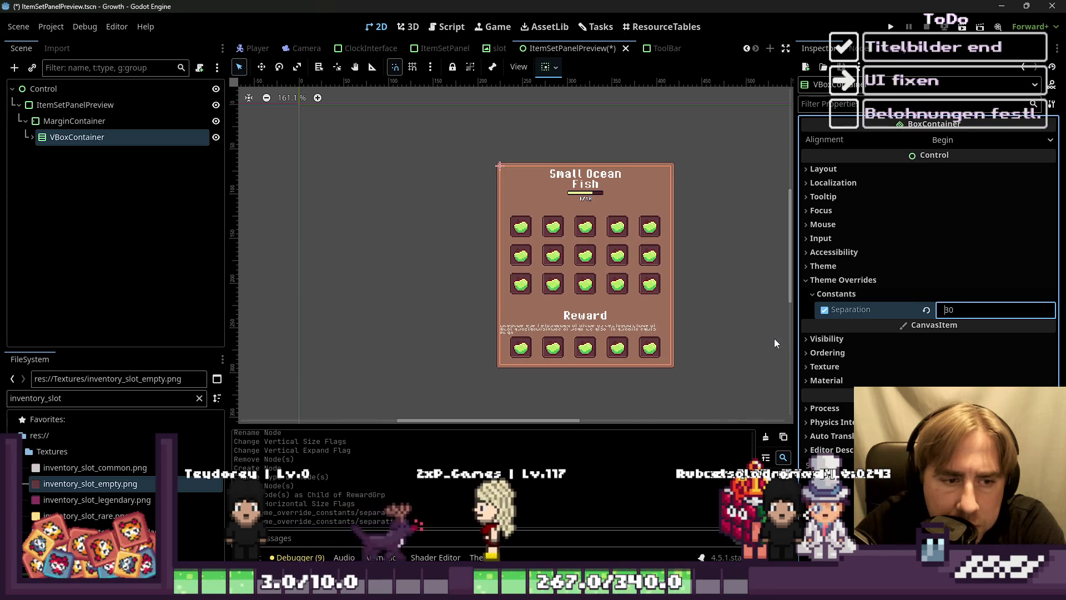
pyautogui.press('Up')
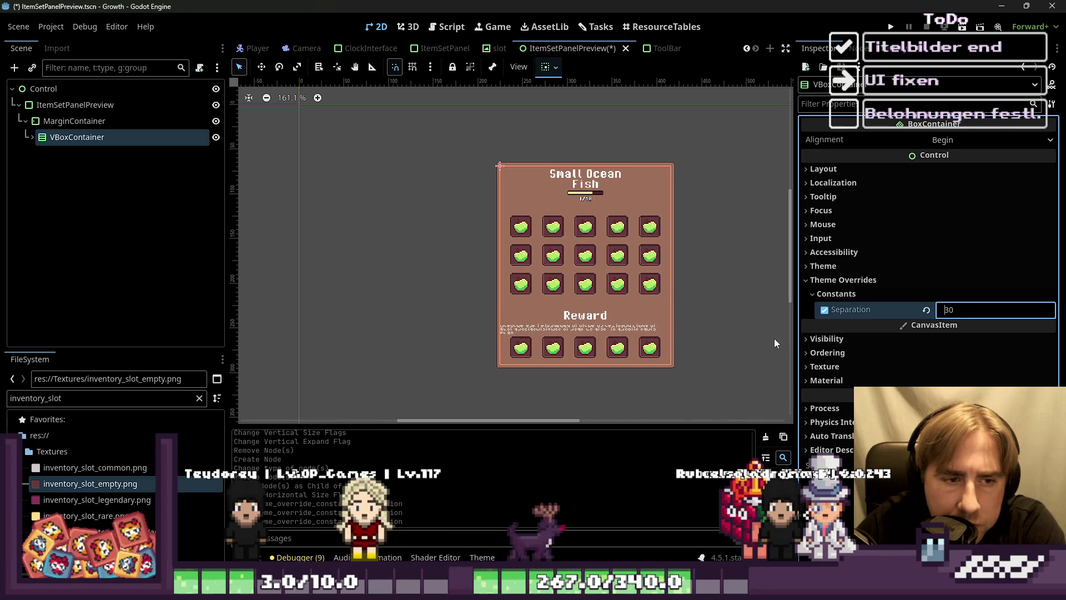
# Step: Clear the selection and save the ItemSetPanelPreview scene
pyautogui.click(774, 338)
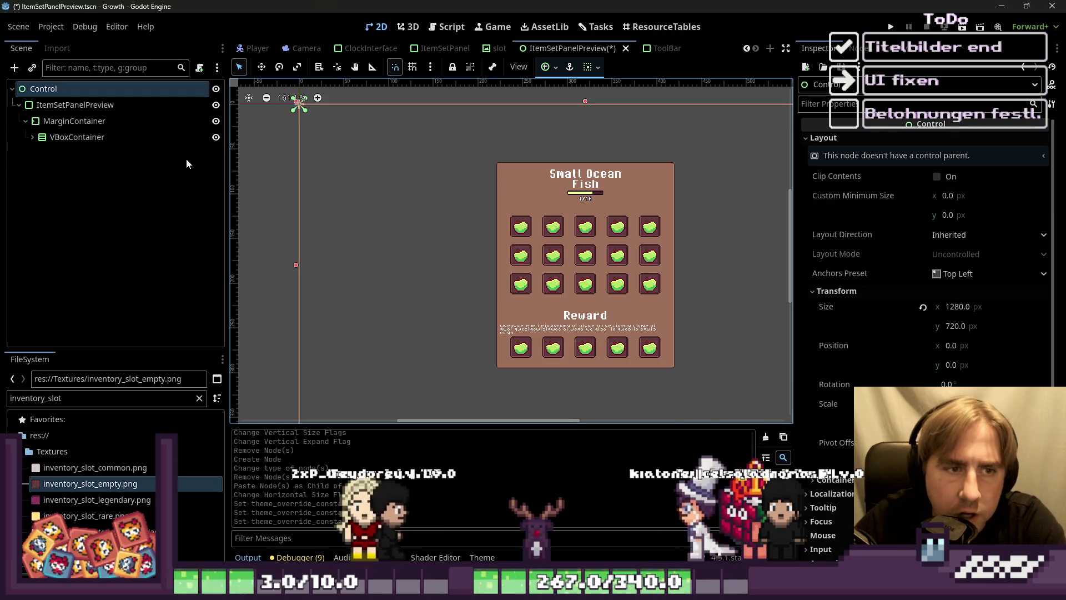
pyautogui.click(276, 178)
pyautogui.hotkey('ctrl', 's')
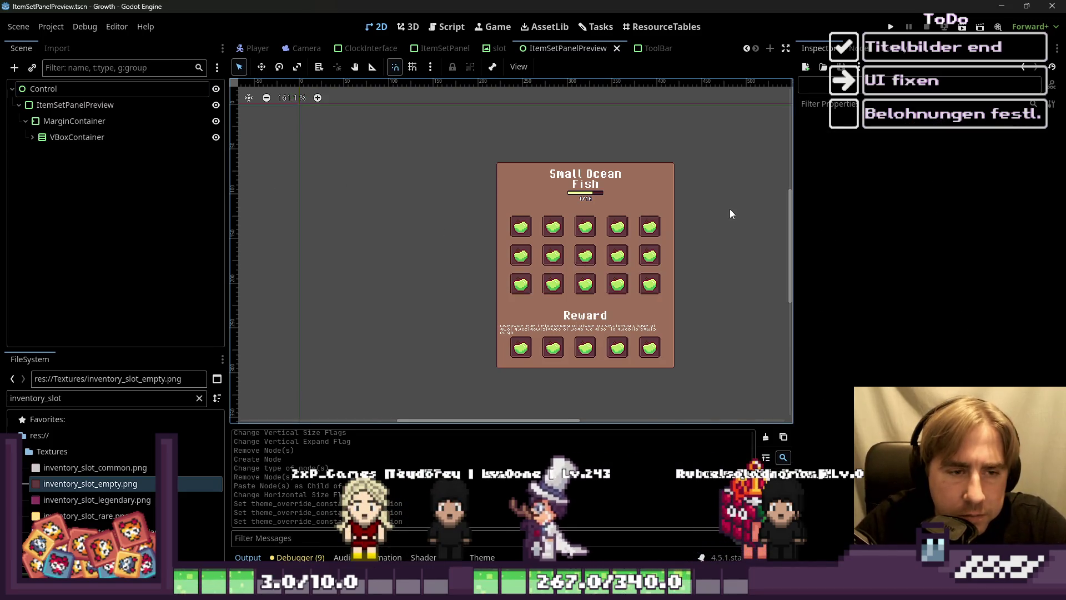
pyautogui.click(890, 27)
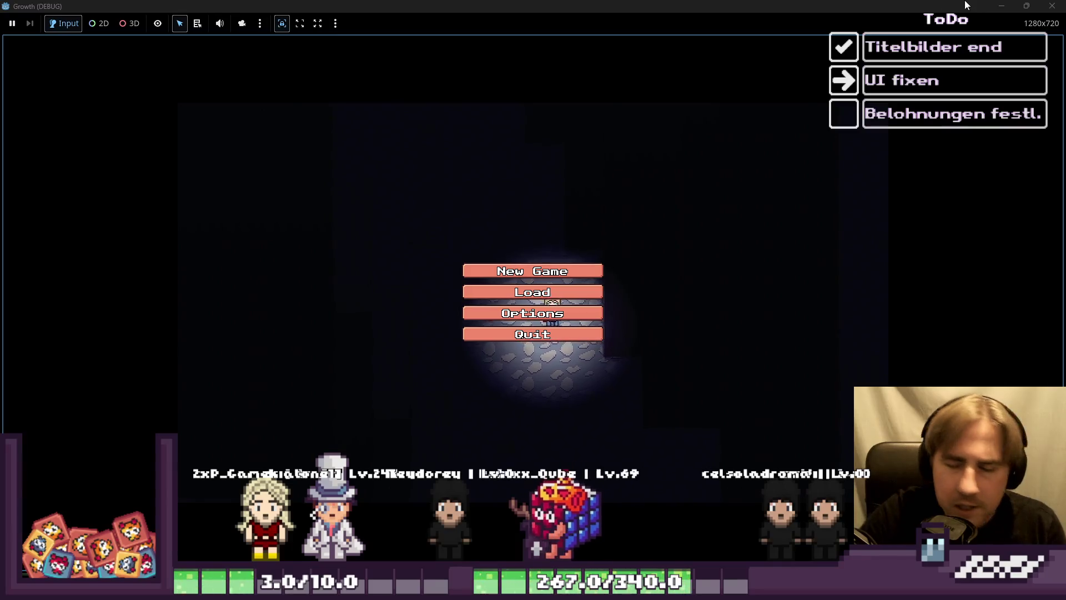
pyautogui.click(533, 294)
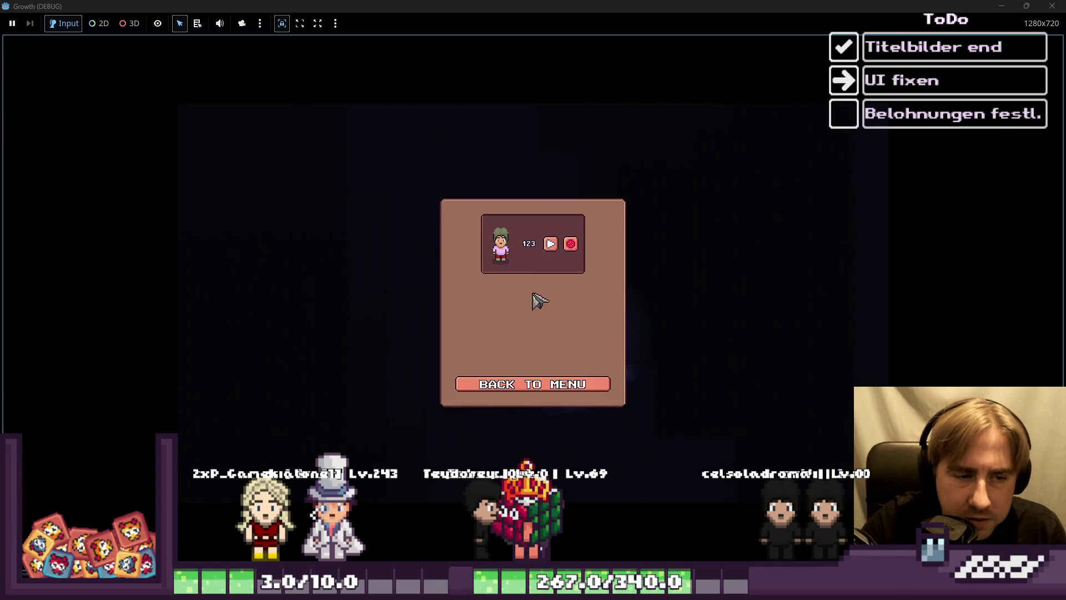
pyautogui.click(551, 244)
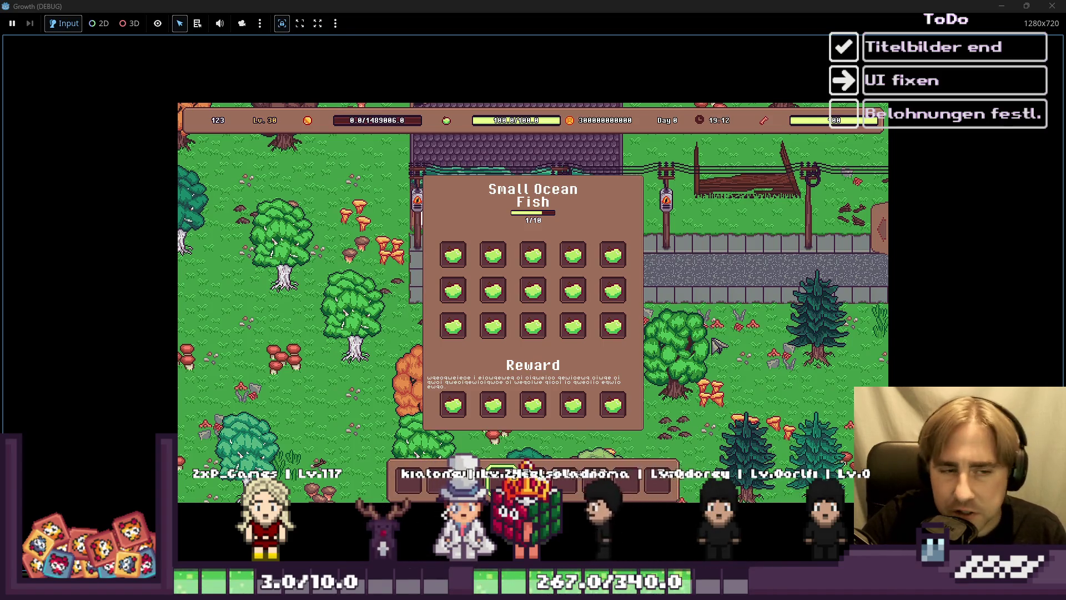
pyautogui.press('F8')
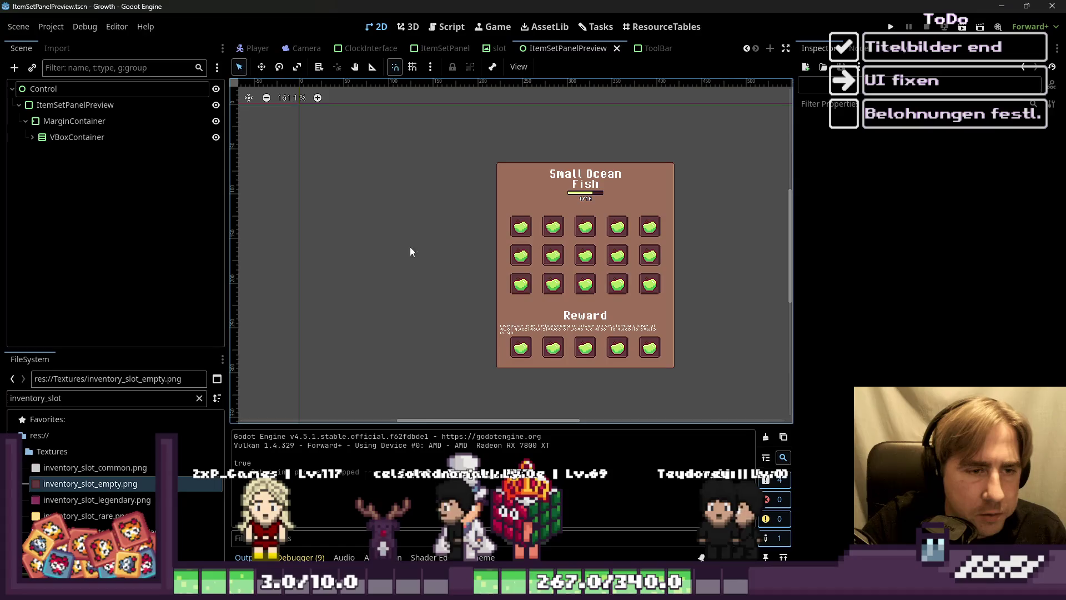
# Step: Expand the scene tree under RewardGrp and collapse PanelContainer2–5 to expose the slot rows
pyautogui.click(87, 139)
pyautogui.keyDown('shift'); pyautogui.click(33, 137); pyautogui.keyUp('shift')
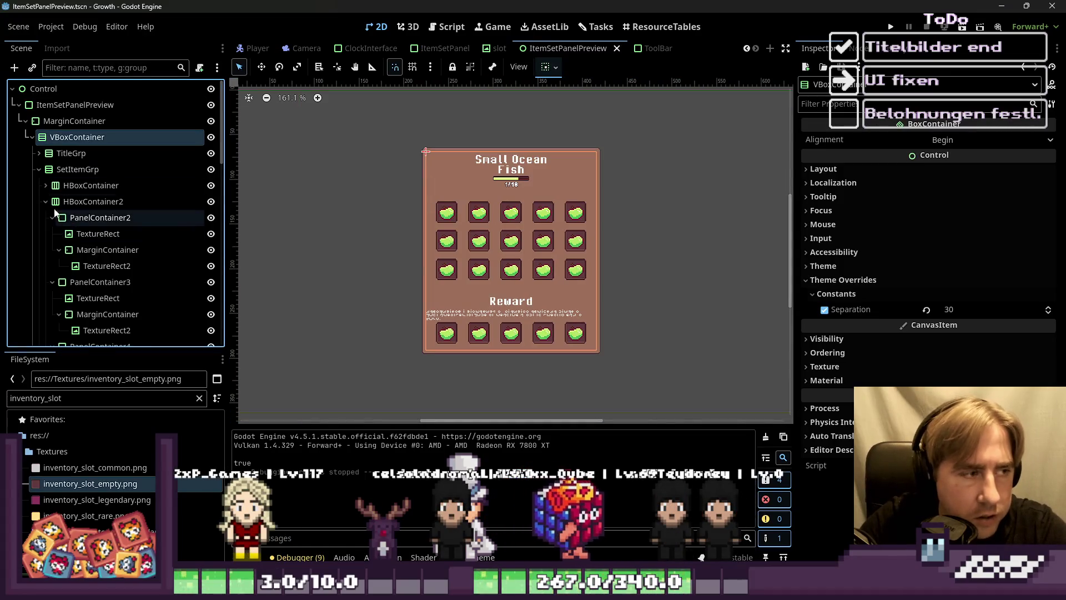
pyautogui.click(45, 235)
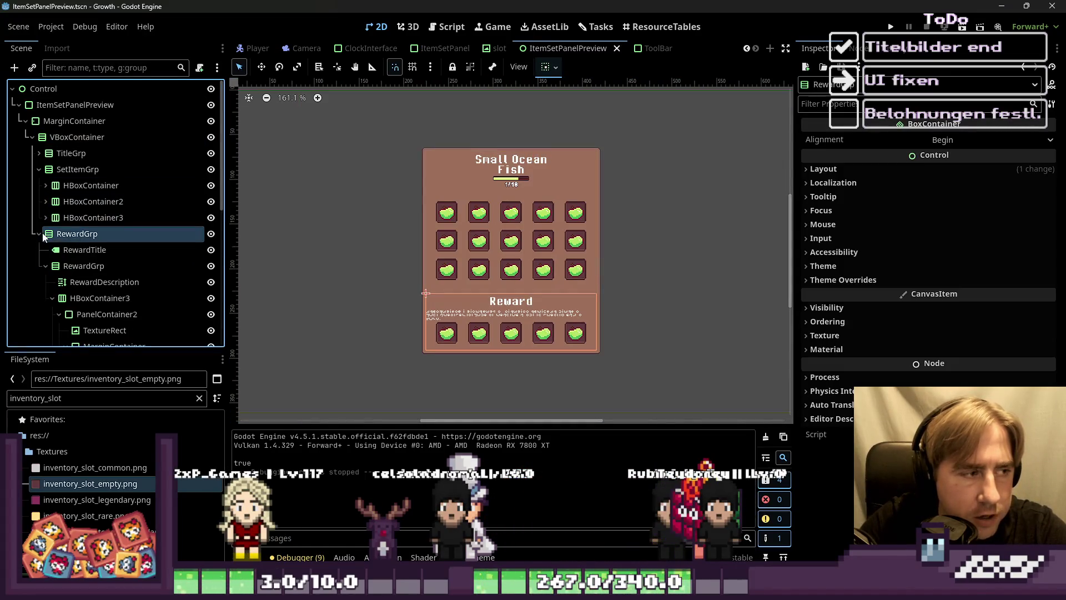
pyautogui.click(39, 234)
pyautogui.click(446, 240)
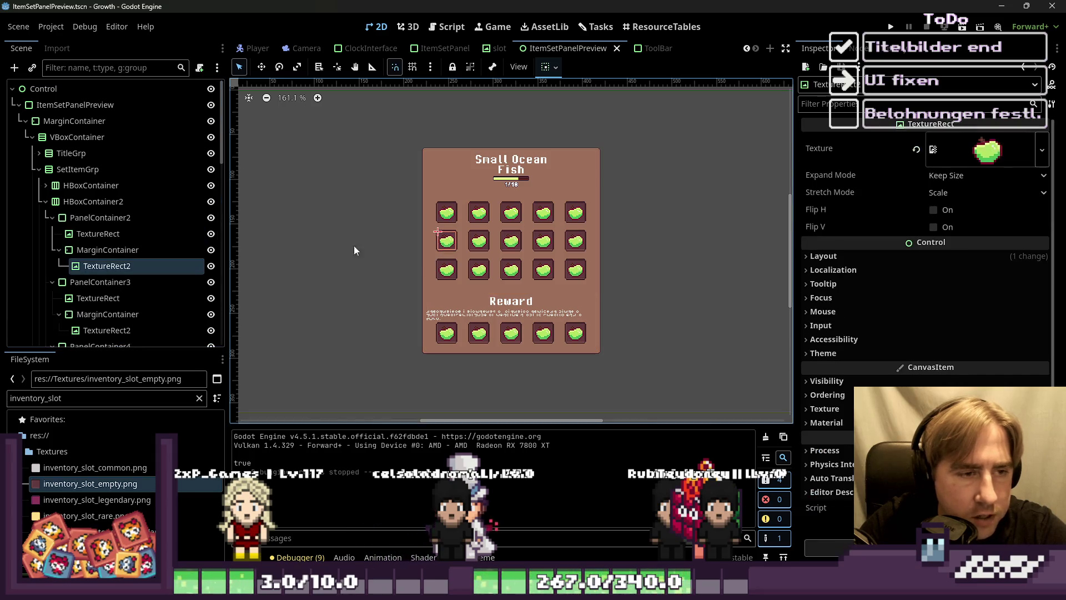
pyautogui.click(51, 218)
pyautogui.click(51, 234)
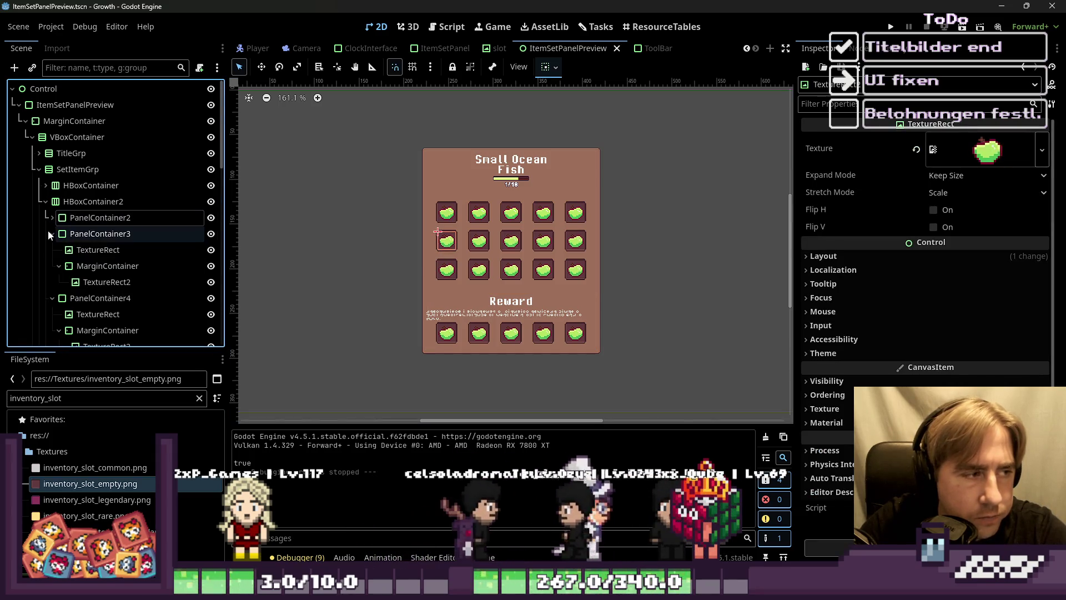
pyautogui.click(51, 250)
pyautogui.click(52, 267)
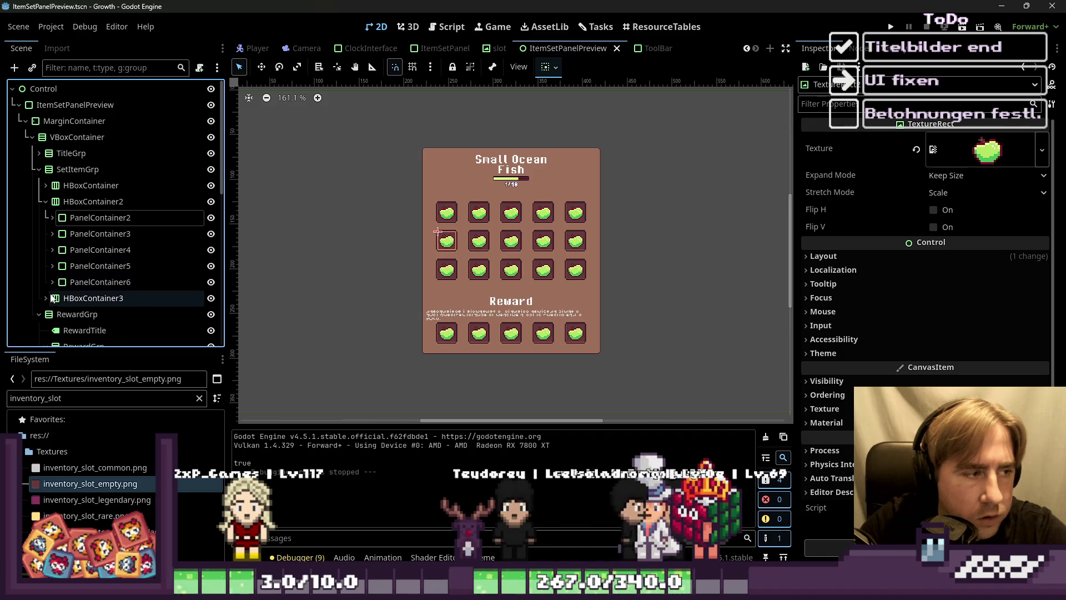
pyautogui.click(46, 201)
# Step: Delete HBoxContainer2 and HBoxContainer3, then toggle undo/redo to compare, ending with them restored
pyautogui.click(64, 207)
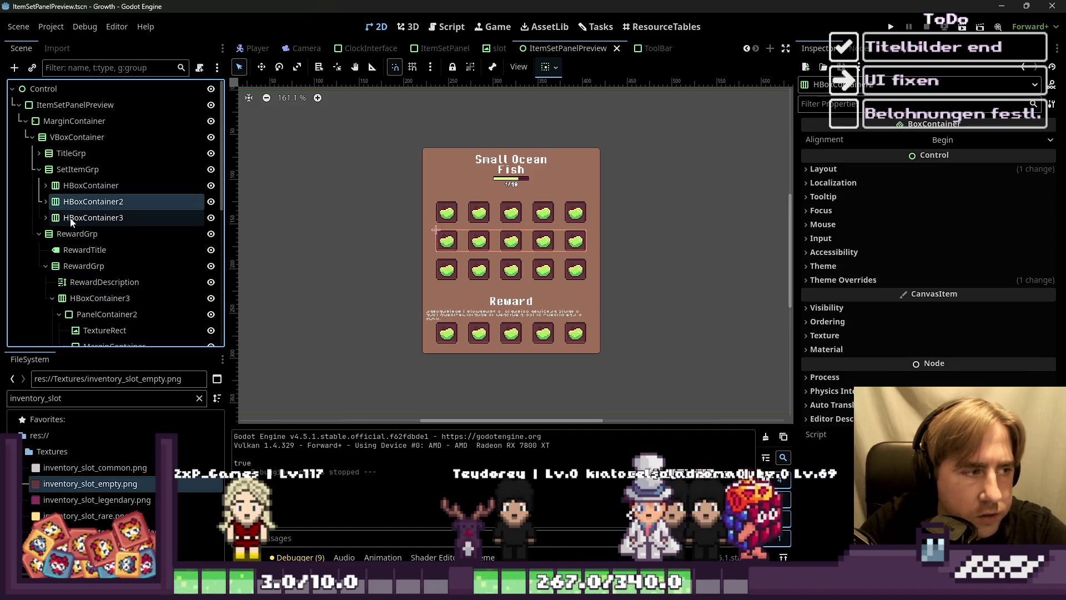
pyautogui.keyDown('shift'); pyautogui.click(72, 218); pyautogui.keyUp('shift')
pyautogui.press('Delete')
pyautogui.hotkey('ctrl', 'z')
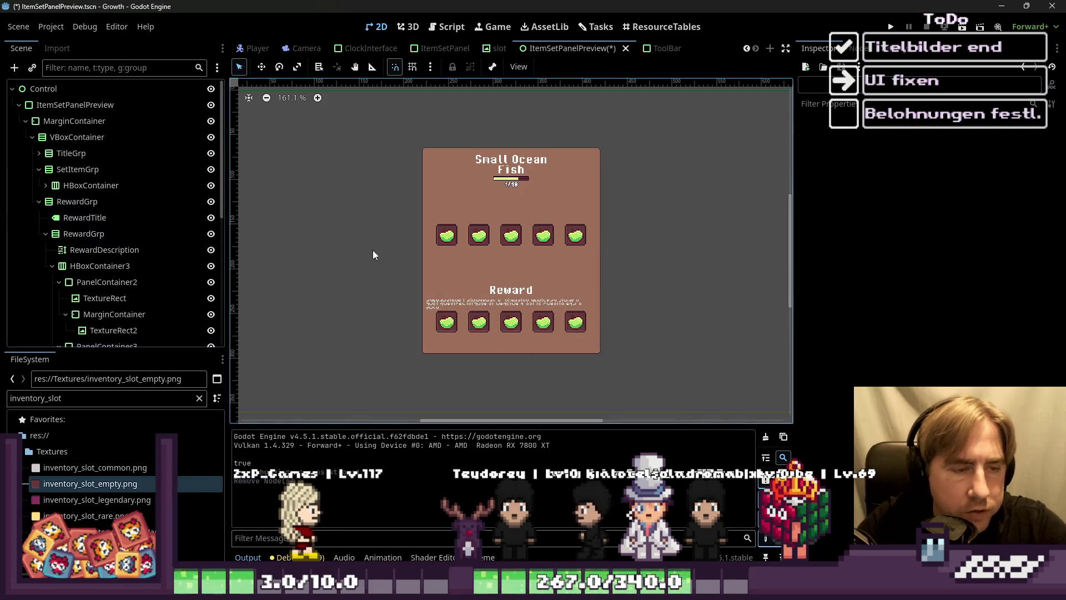
pyautogui.hotkey('ctrl', 'shift', 'z')
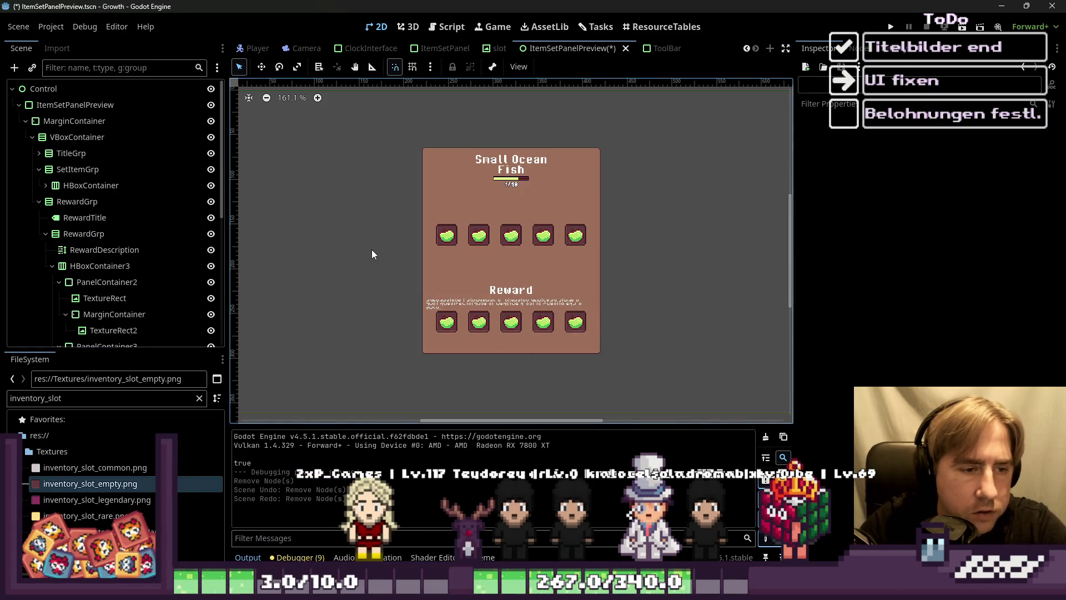
pyautogui.hotkey('ctrl', 'z')
pyautogui.hotkey('ctrl', 'shift', 'z')
pyautogui.hotkey('ctrl', 'z')
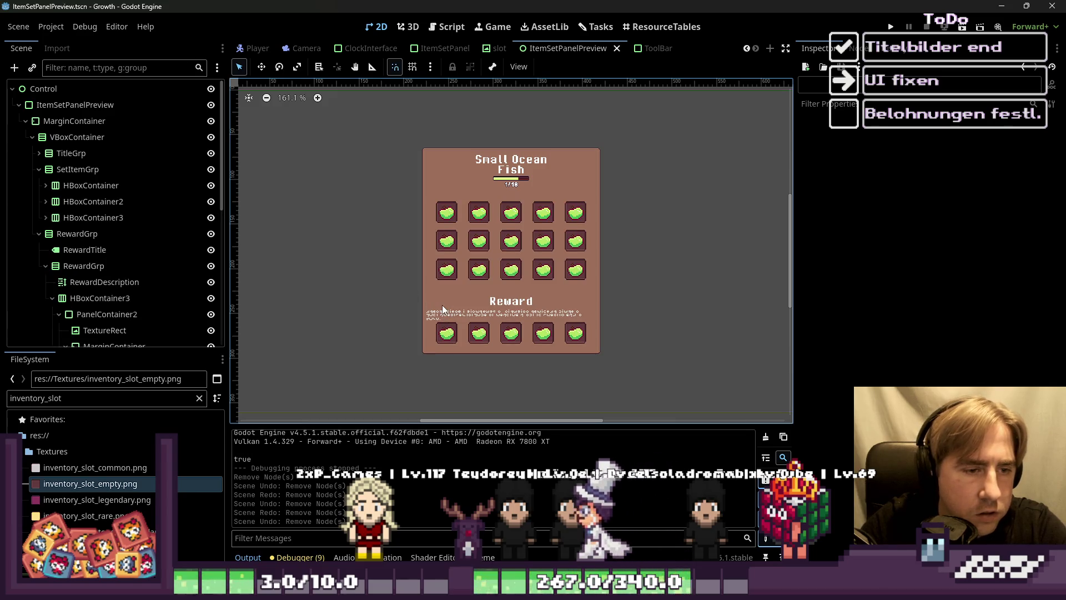
pyautogui.hotkey('ctrl', 'shift', 'z')
pyautogui.hotkey('ctrl', 'z')
pyautogui.hotkey('ctrl', 'shift', 'z')
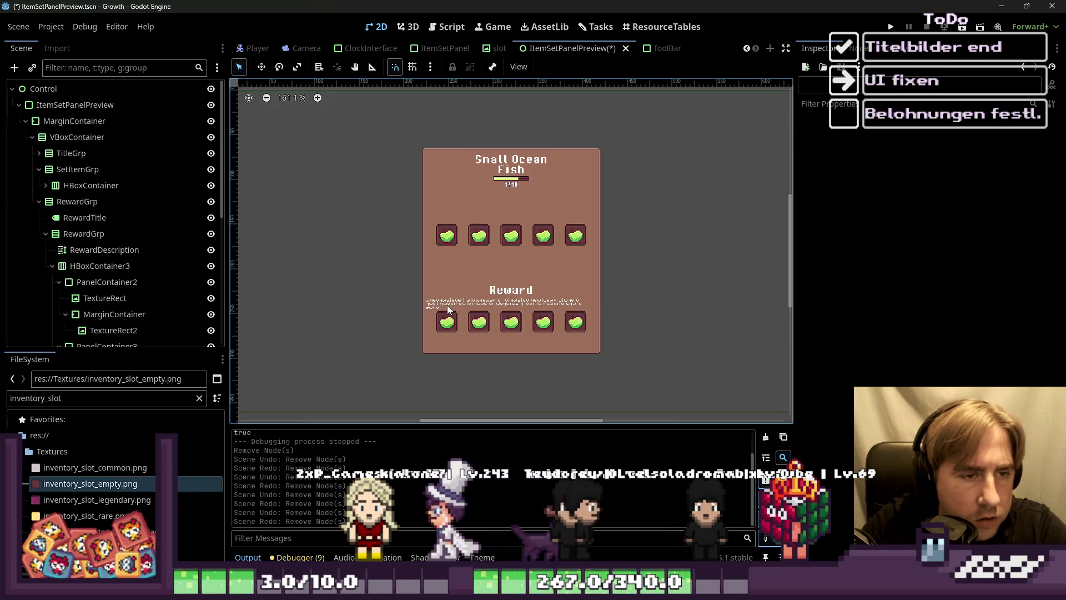
pyautogui.hotkey('ctrl', 'z')
# Step: Enable vertical Expand in RewardGrp's container sizing options
pyautogui.click(479, 315)
pyautogui.click(499, 305)
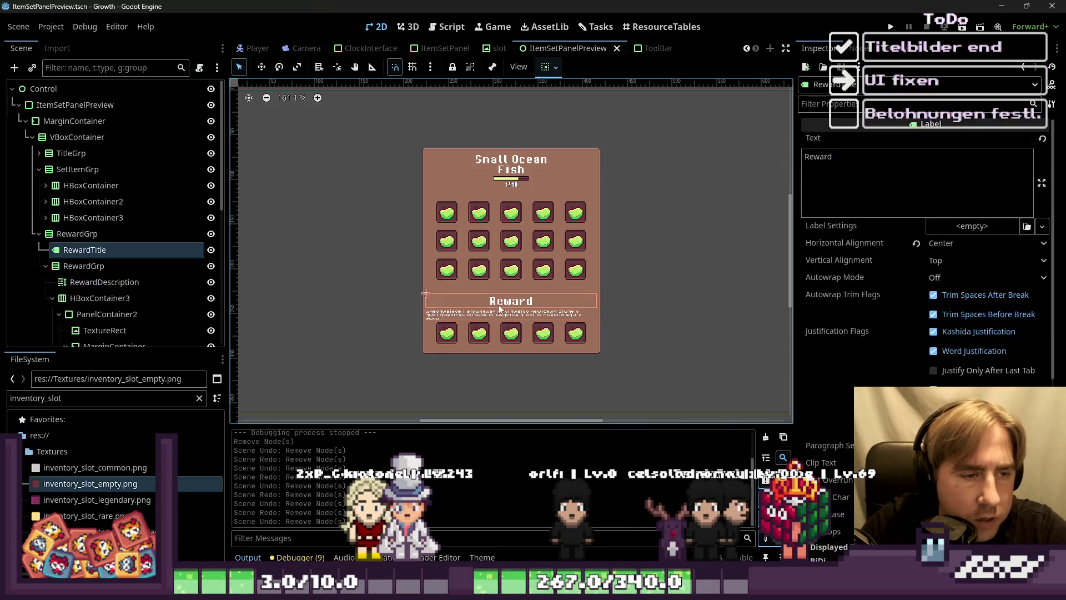
pyautogui.click(39, 234)
pyautogui.click(67, 234)
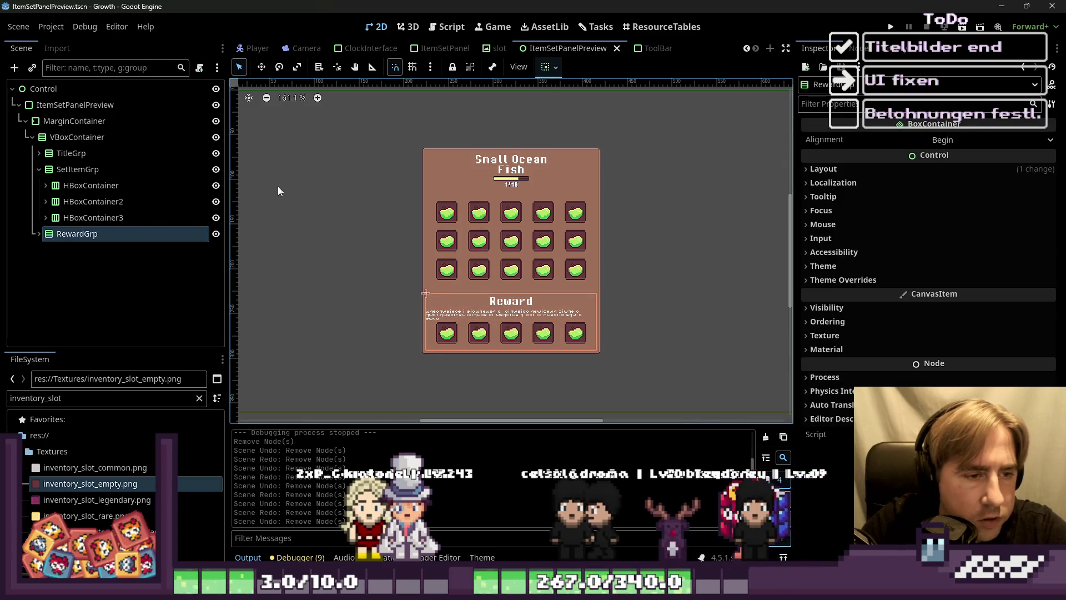
pyautogui.click(549, 67)
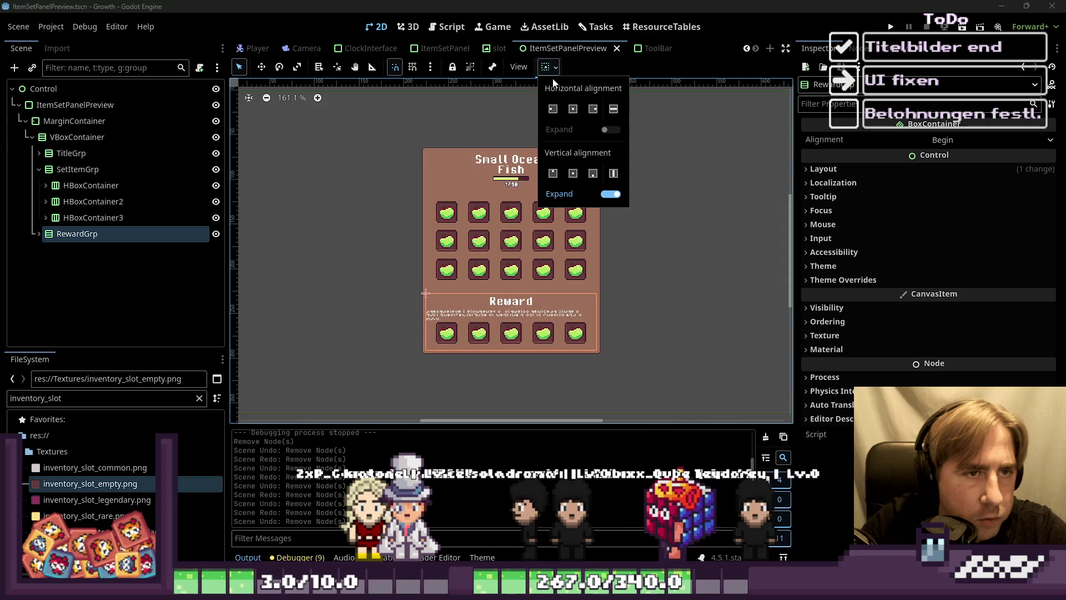
pyautogui.click(593, 173)
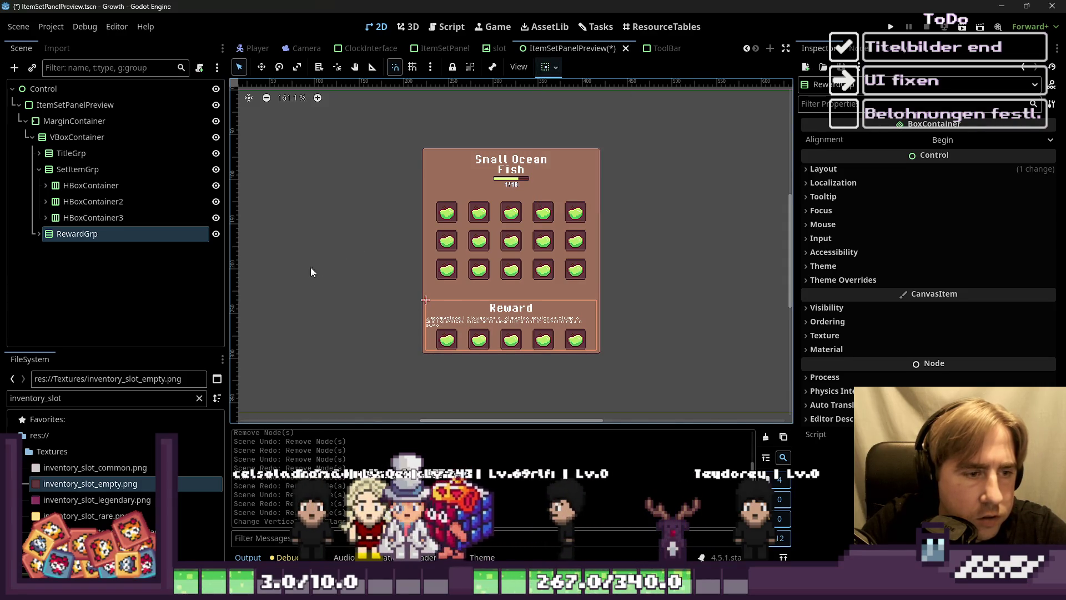
# Step: Delete and confirm removal of HBoxContainer2 and HBoxContainer3, leaving one slot row
pyautogui.click(108, 219)
pyautogui.keyDown('shift'); pyautogui.click(73, 202); pyautogui.keyUp('shift')
pyautogui.press('Delete')
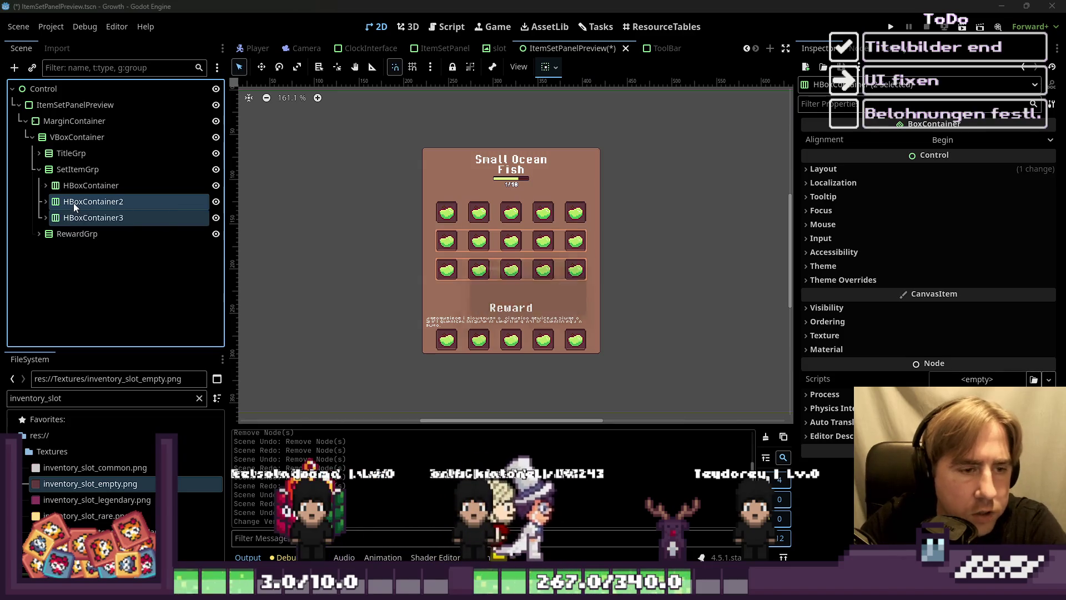
pyautogui.press('Return')
pyautogui.click(450, 236)
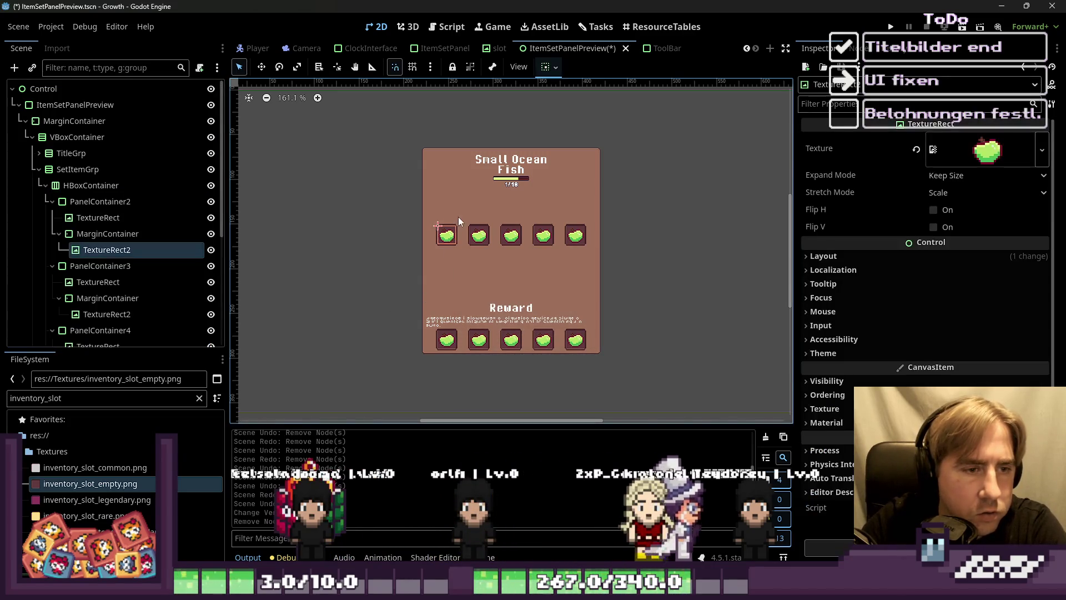
pyautogui.click(382, 212)
# Step: Undo an accidental panel move, then save the ItemSetPanelPreview scene with Ctrl+S
pyautogui.moveTo(382, 212)
pyautogui.mouseDown()
pyautogui.moveTo(724, 276)
pyautogui.moveTo(558, 251)
pyautogui.mouseUp()
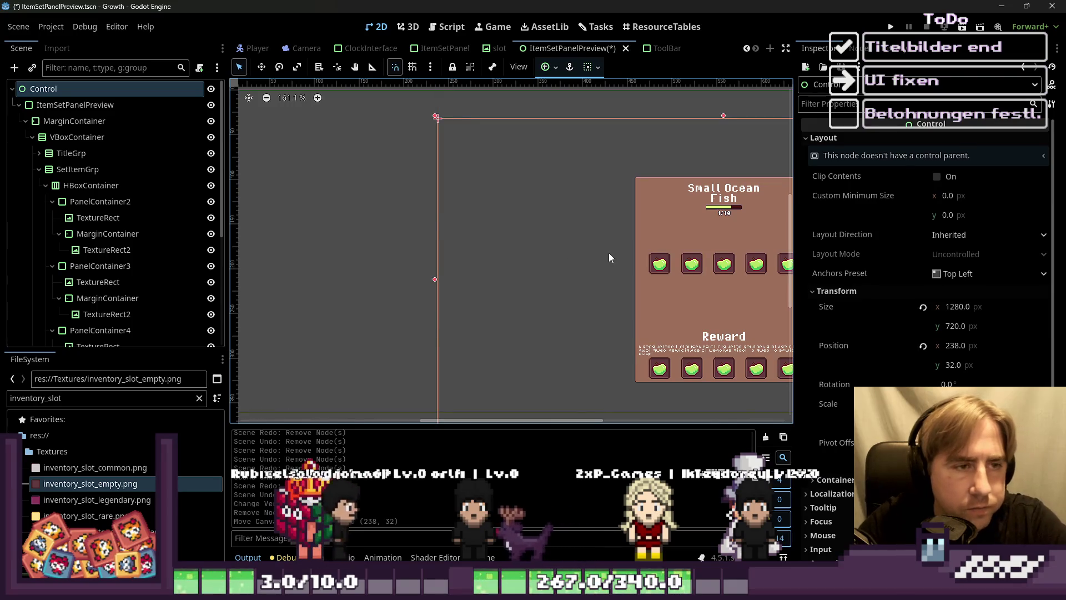
pyautogui.hotkey('ctrl', 'z')
pyautogui.scroll(-3, 625, 254)
pyautogui.scroll(-5, 348, 252)
pyautogui.click(349, 252)
pyautogui.scroll(6, 612, 237)
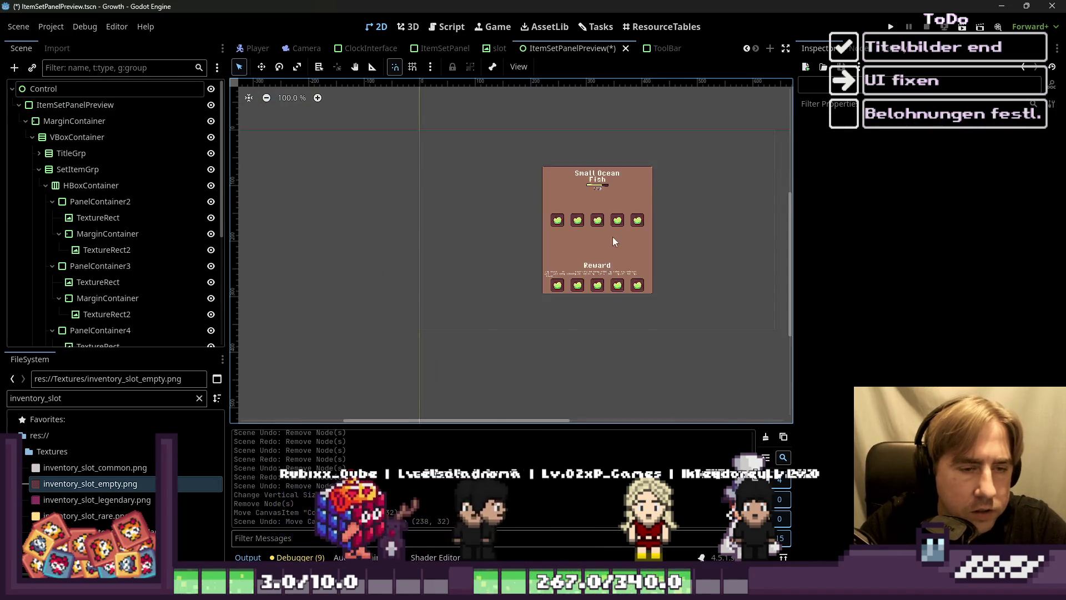
pyautogui.scroll(3, 612, 236)
pyautogui.scroll(-3, 564, 273)
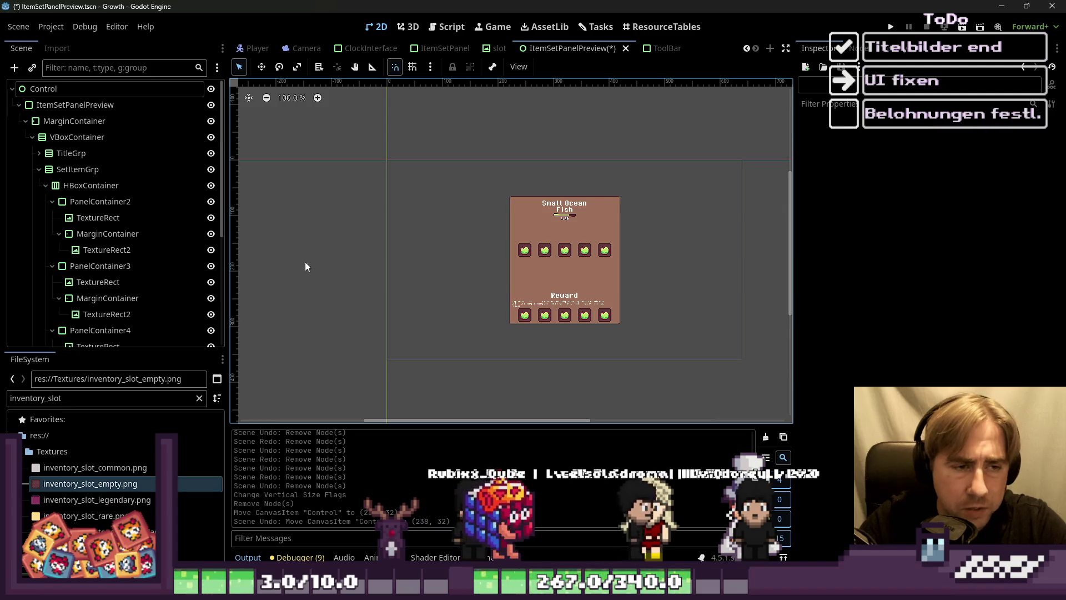
pyautogui.hotkey('ctrl', 's')
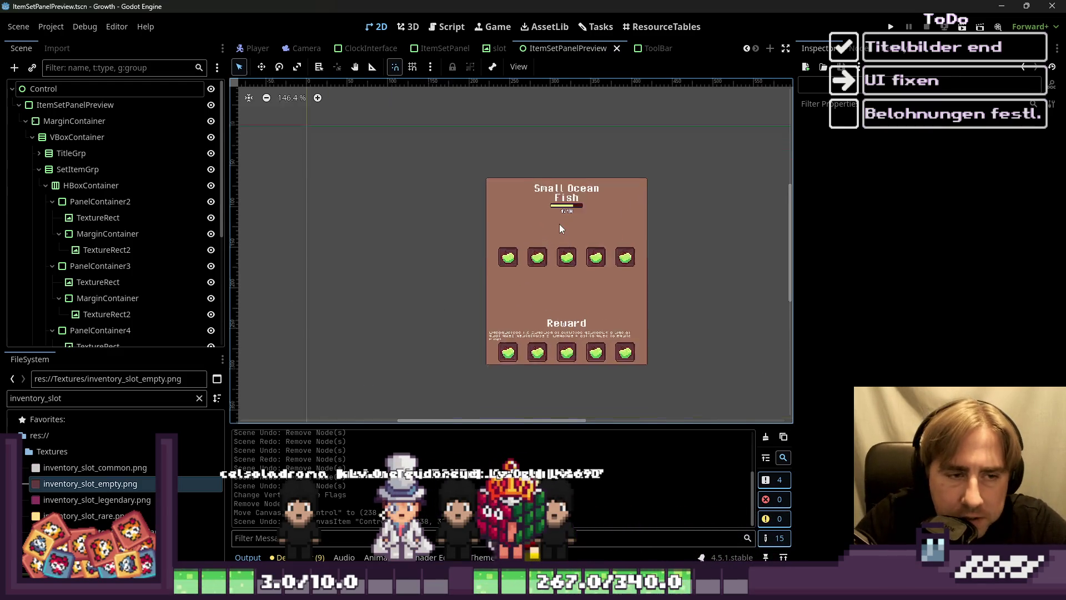
pyautogui.scroll(12, 558, 224)
# Step: Inspect the ProgressBar's Under texture, an 80×16 image
pyautogui.click(558, 190)
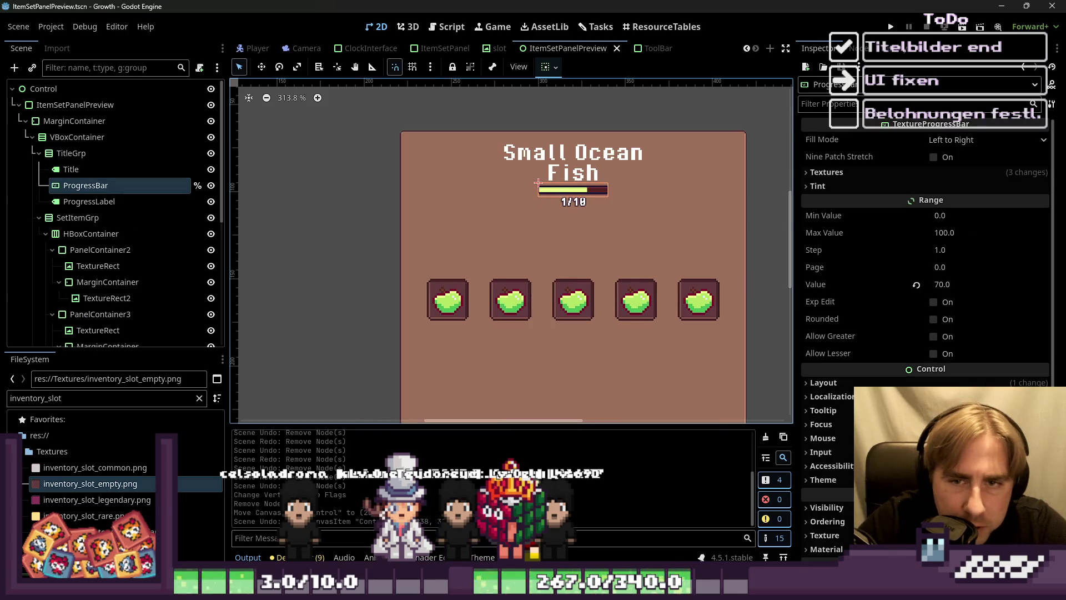
pyautogui.click(974, 169)
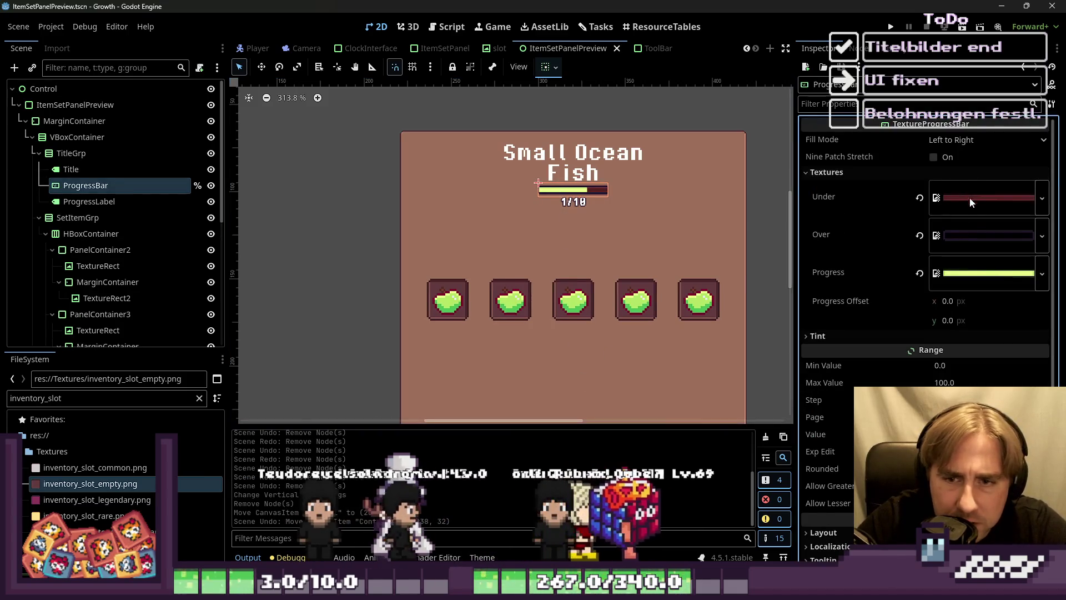
pyautogui.click(970, 194)
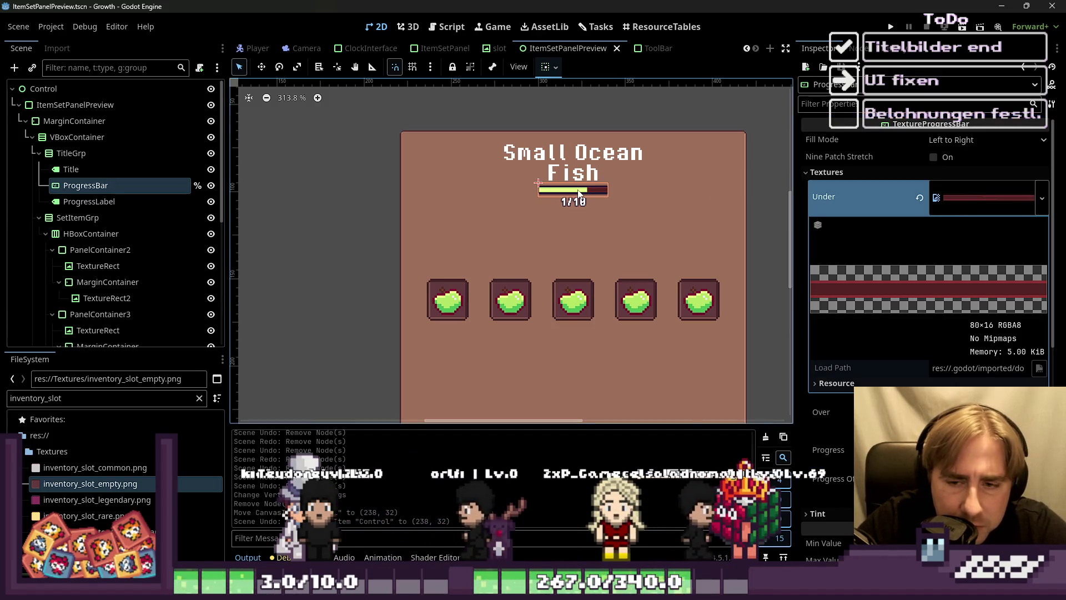
# Step: Read TitleGrp's Layout > Transform size of 382×81, then collapse Layout
pyautogui.click(71, 153)
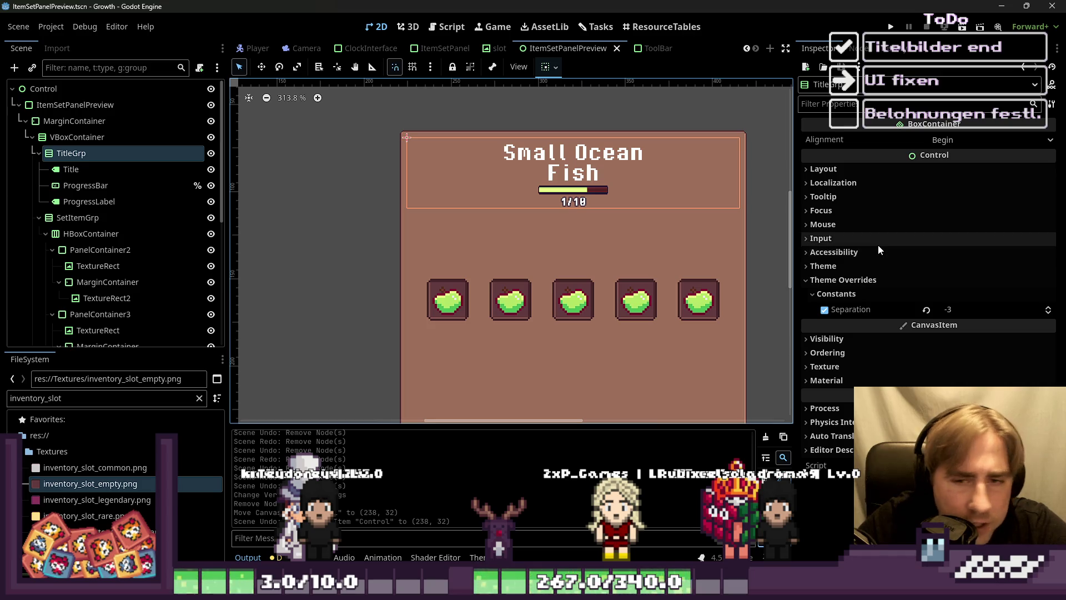
pyautogui.click(853, 172)
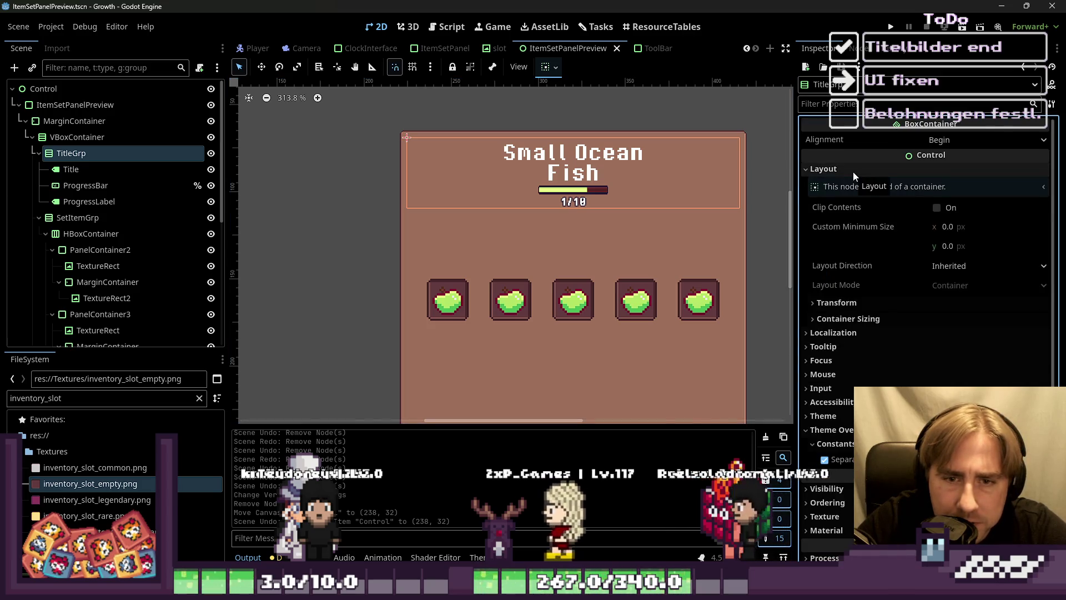
pyautogui.click(856, 303)
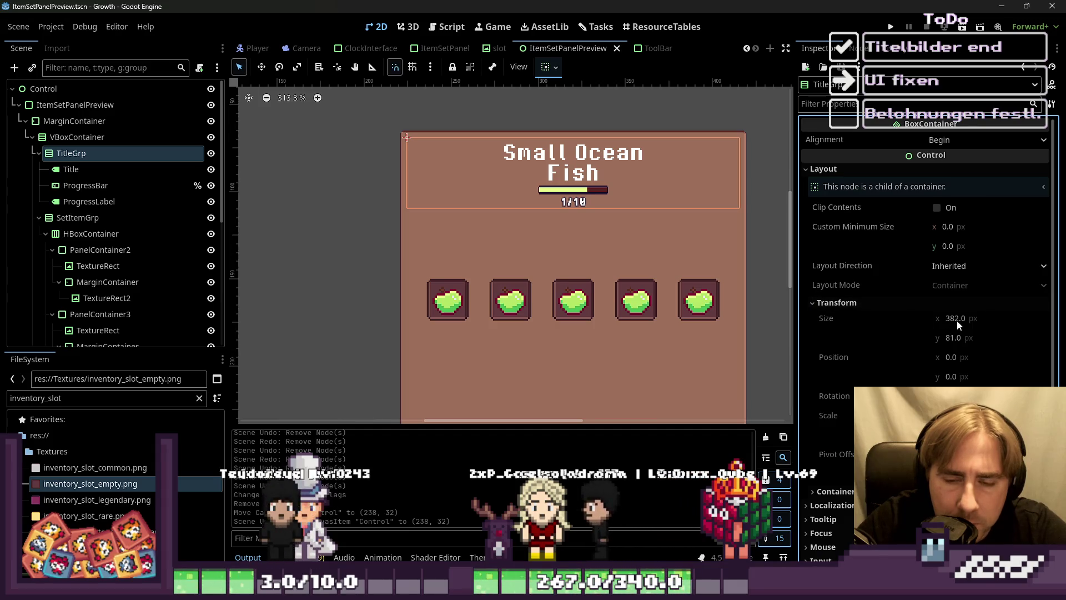
pyautogui.click(871, 170)
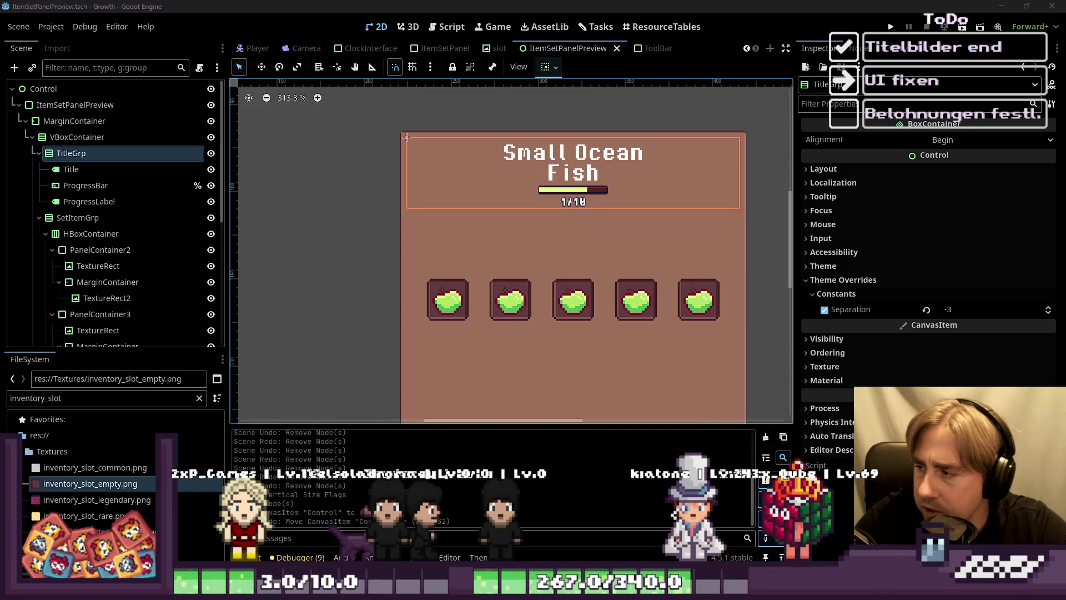
# Step: In Aseprite, fill the Sprite-0003 canvas with dark purple using the Paint Bucket
pyautogui.hotkey('alt', 'Tab')
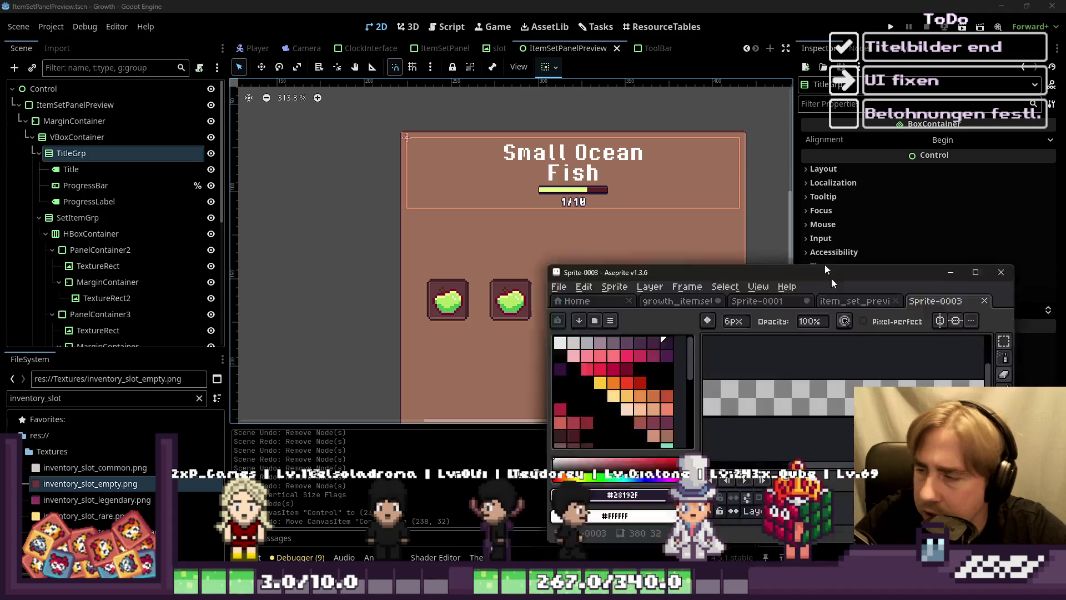
pyautogui.scroll(3, 436, 135)
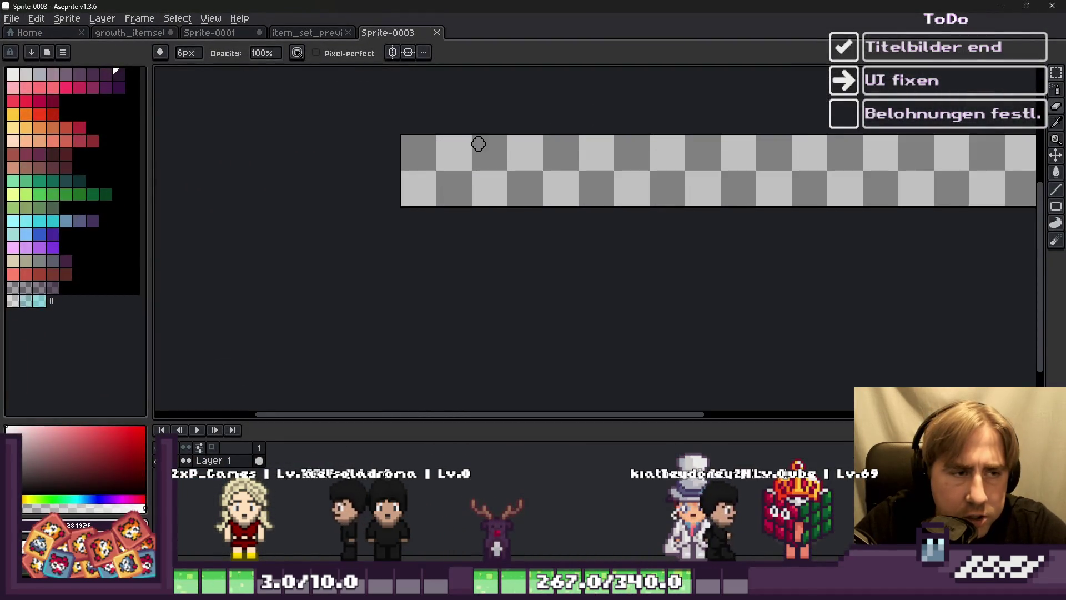
pyautogui.press('b')
pyautogui.scroll(2, 369, 167)
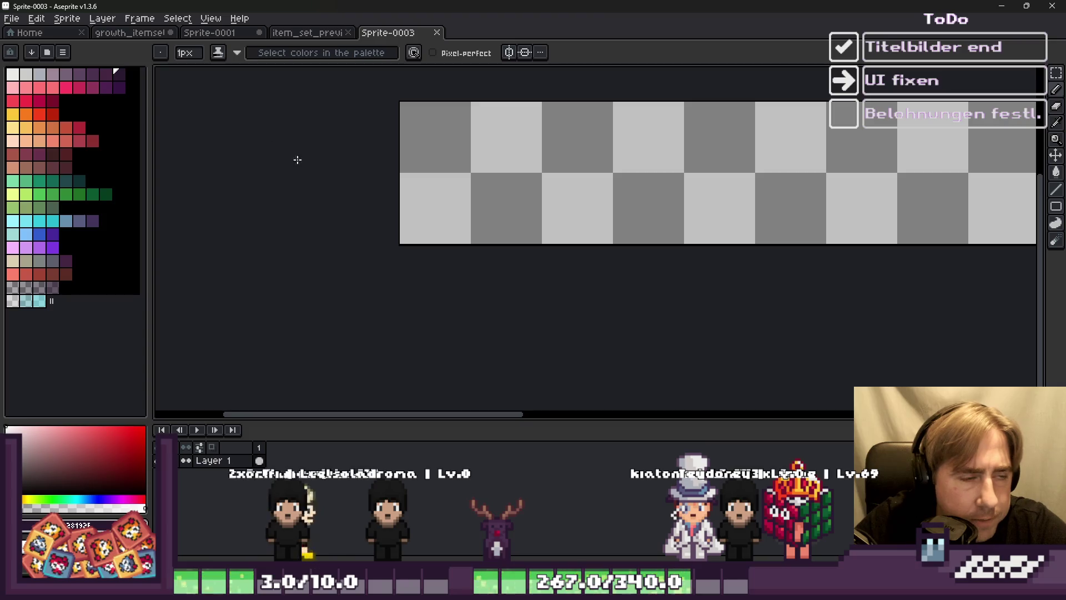
pyautogui.press('g')
pyautogui.click(433, 157)
# Step: Shrink Aseprite to a small window, compare with Godot's progress bar, then return to Aseprite
pyautogui.moveTo(518, 6)
pyautogui.mouseDown()
pyautogui.moveTo(527, 338)
pyautogui.moveTo(530, 316)
pyautogui.mouseUp()
pyautogui.scroll(6, 591, 189)
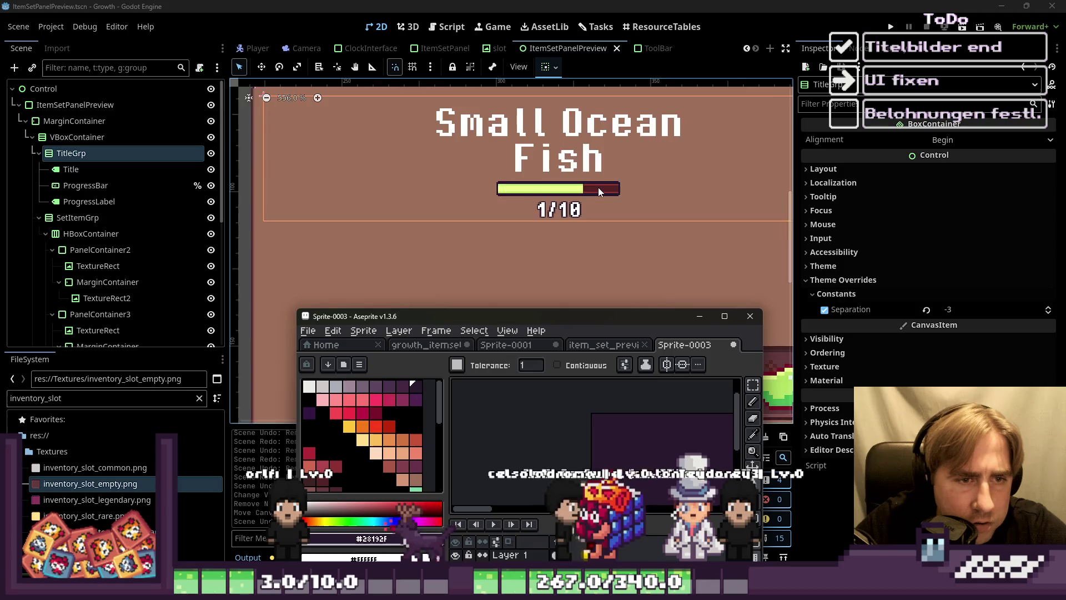
pyautogui.scroll(12, 598, 187)
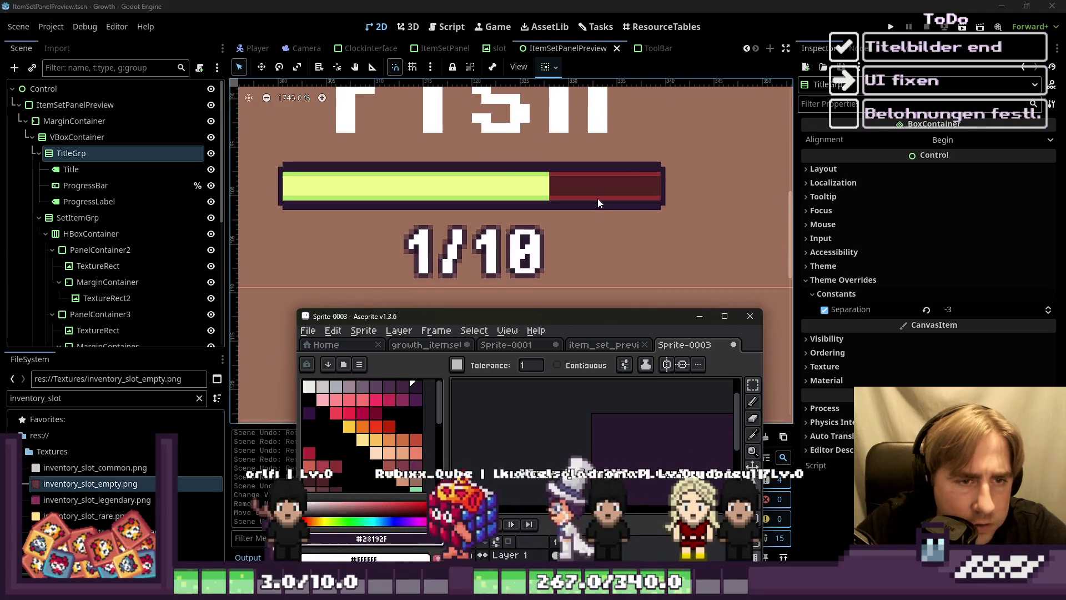
pyautogui.scroll(4, 597, 198)
pyautogui.click(822, 169)
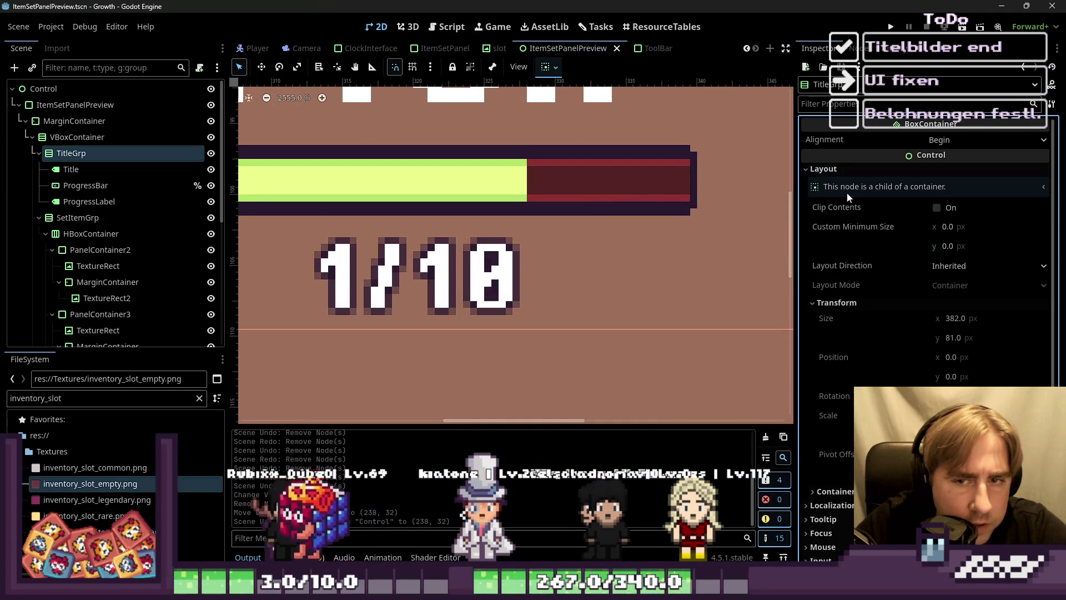
pyautogui.click(851, 170)
pyautogui.hotkey('alt', 'Tab')
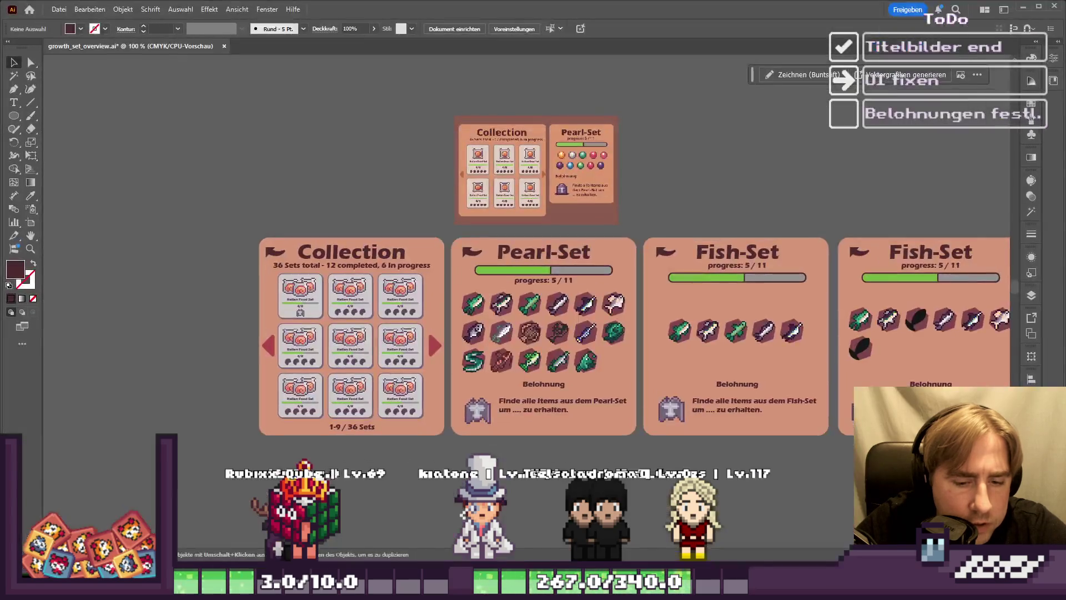
pyautogui.hotkey('alt', 'Tab')
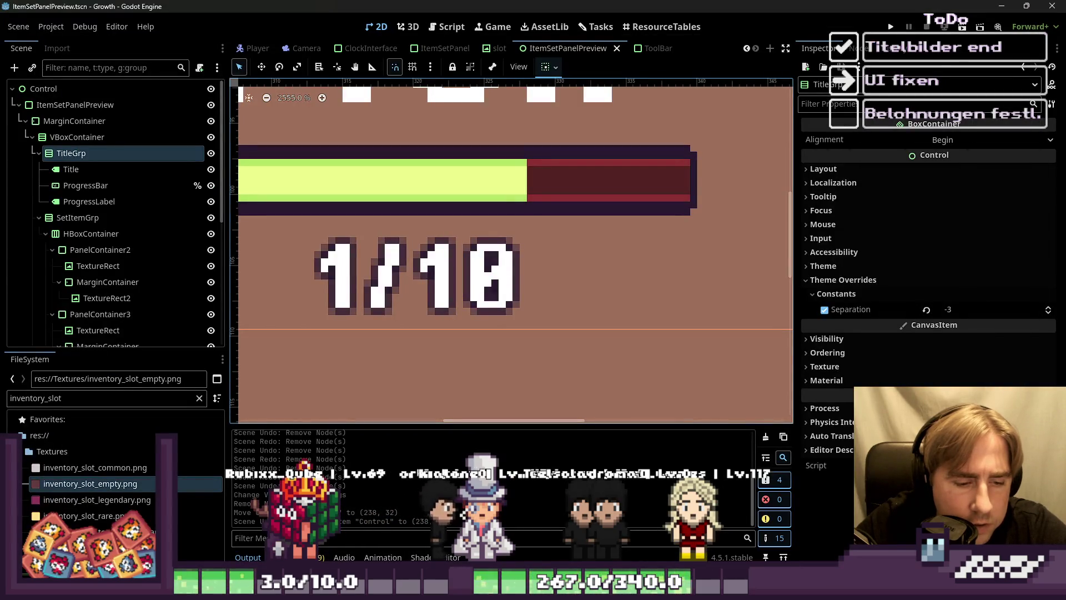
pyautogui.hotkey('alt', 'Tab')
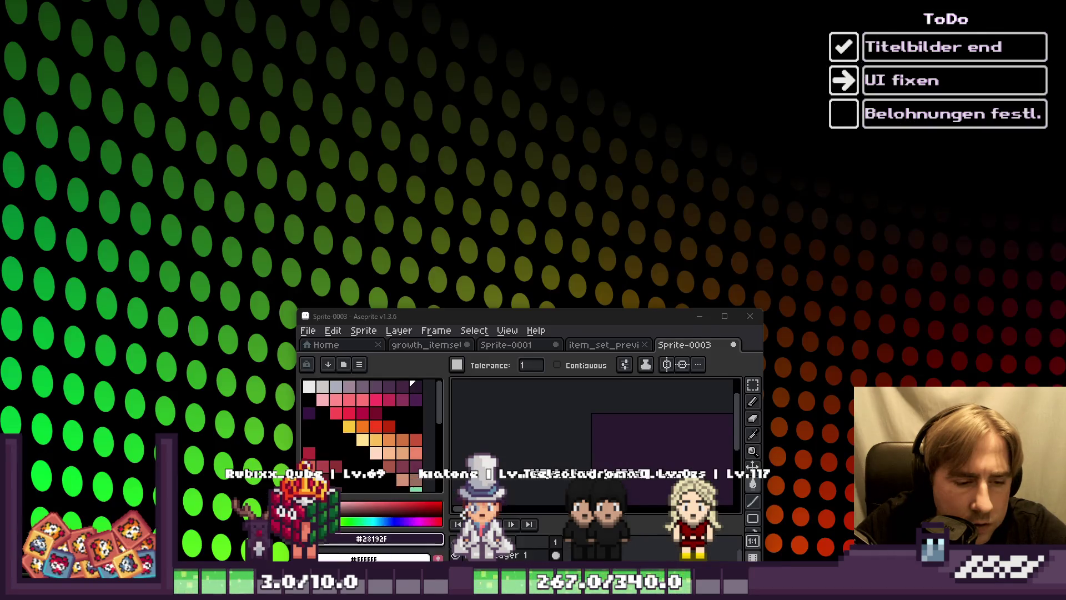
# Step: Maximize Aseprite and set the brush size to 28 pixels
pyautogui.click(723, 322)
pyautogui.scroll(-5, 548, 200)
pyautogui.scroll(5, 512, 184)
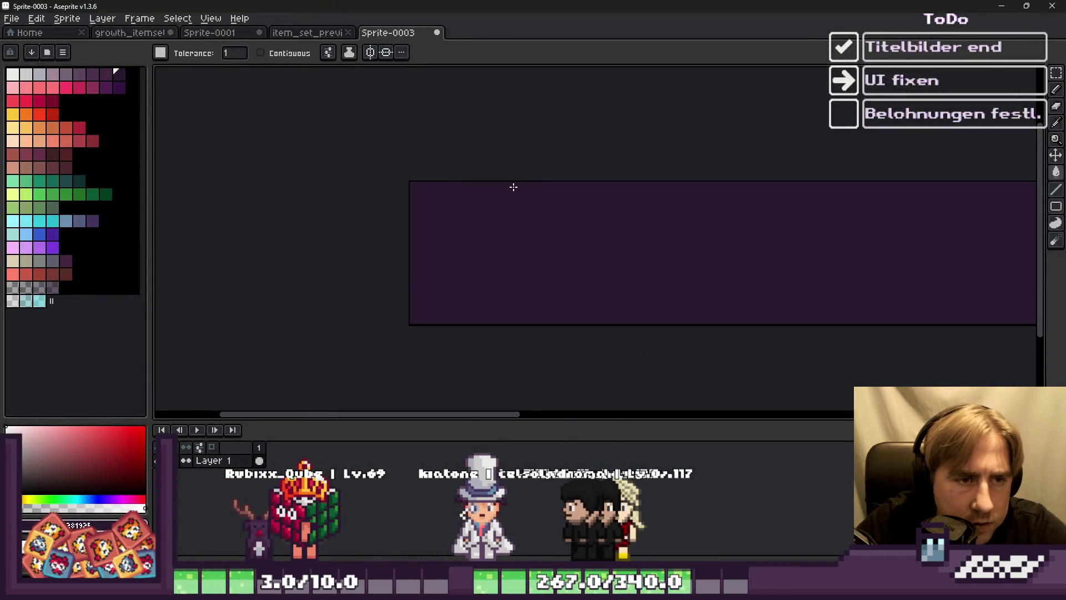
pyautogui.scroll(-1, 389, 190)
pyautogui.scroll(-2, 431, 210)
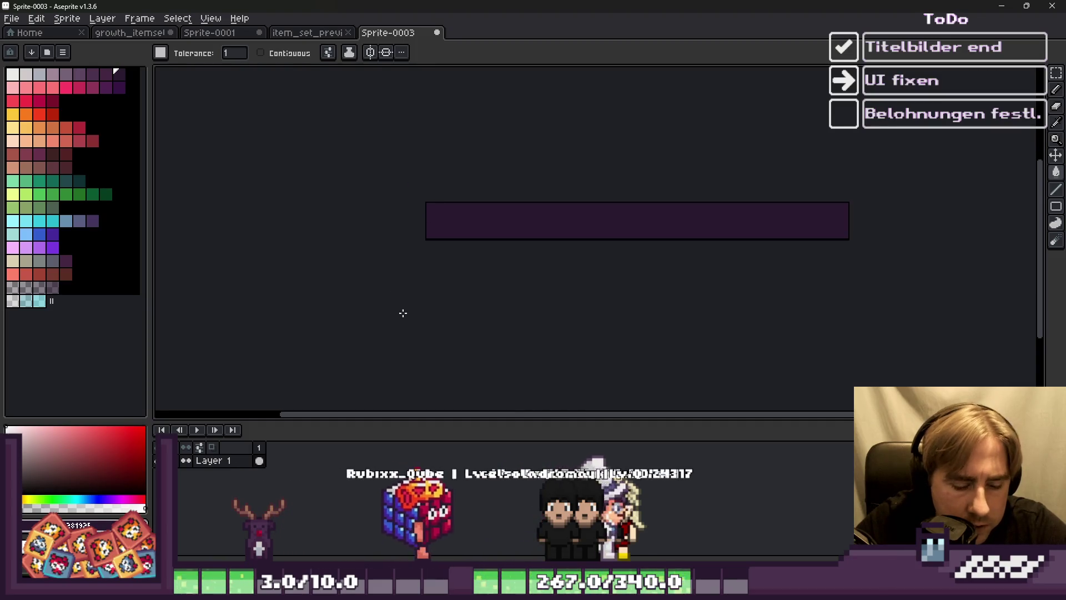
pyautogui.press('b')
pyautogui.scroll(5, 431, 215)
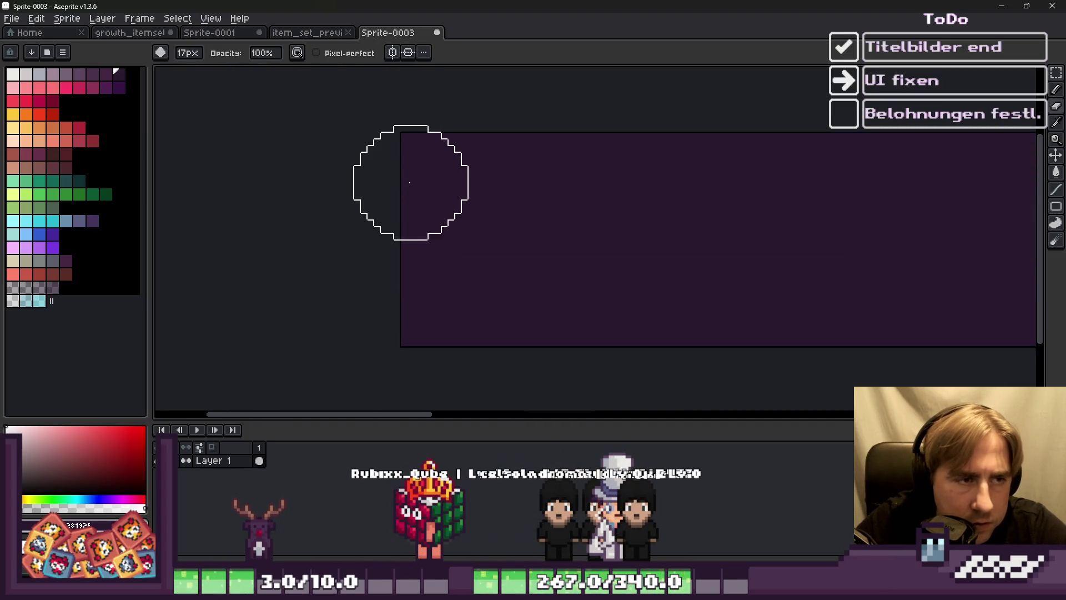
pyautogui.click(162, 53)
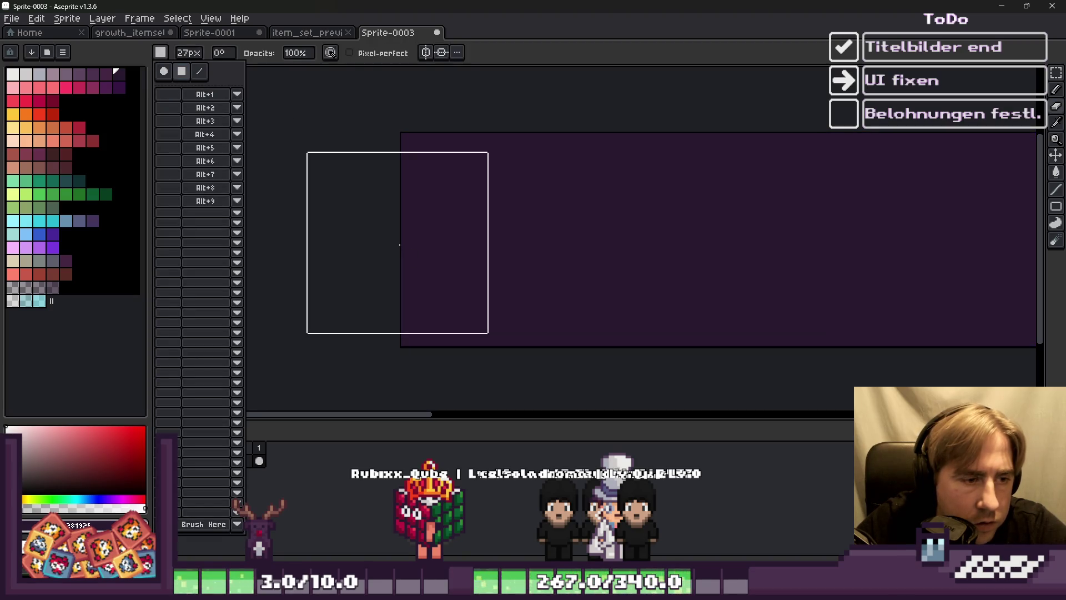
pyautogui.press('-')
pyautogui.press('-')
pyautogui.press('-')
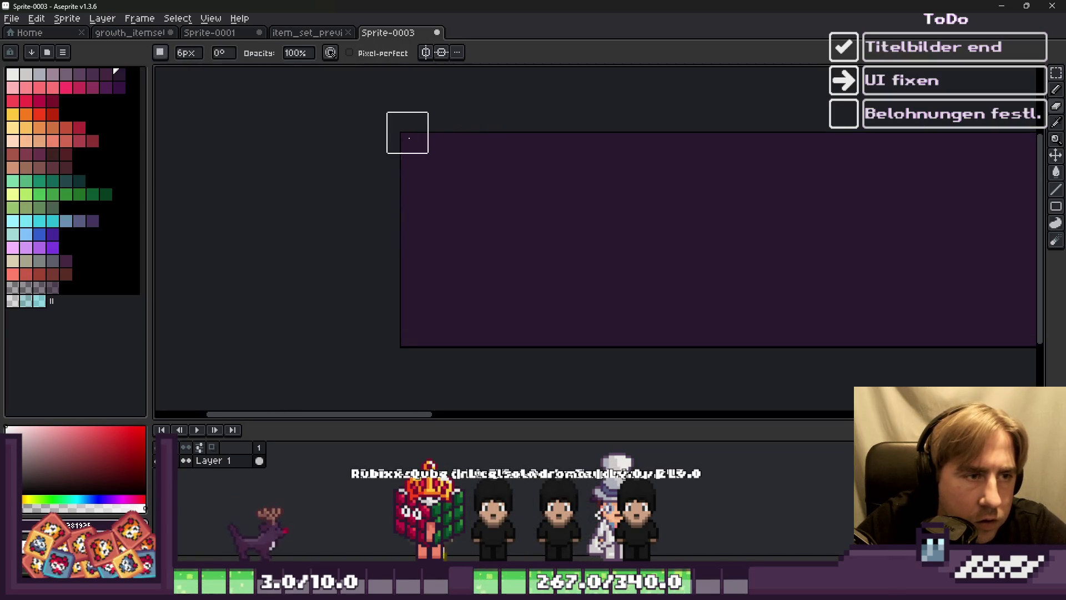
pyautogui.press('+')
pyautogui.press('+')
pyautogui.press('+')
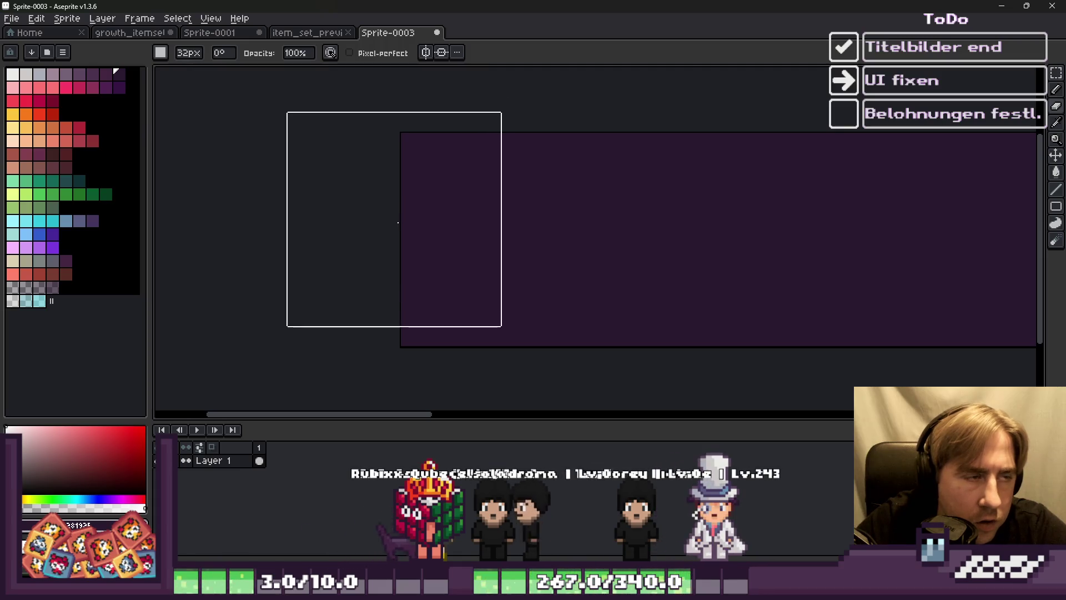
pyautogui.press('-')
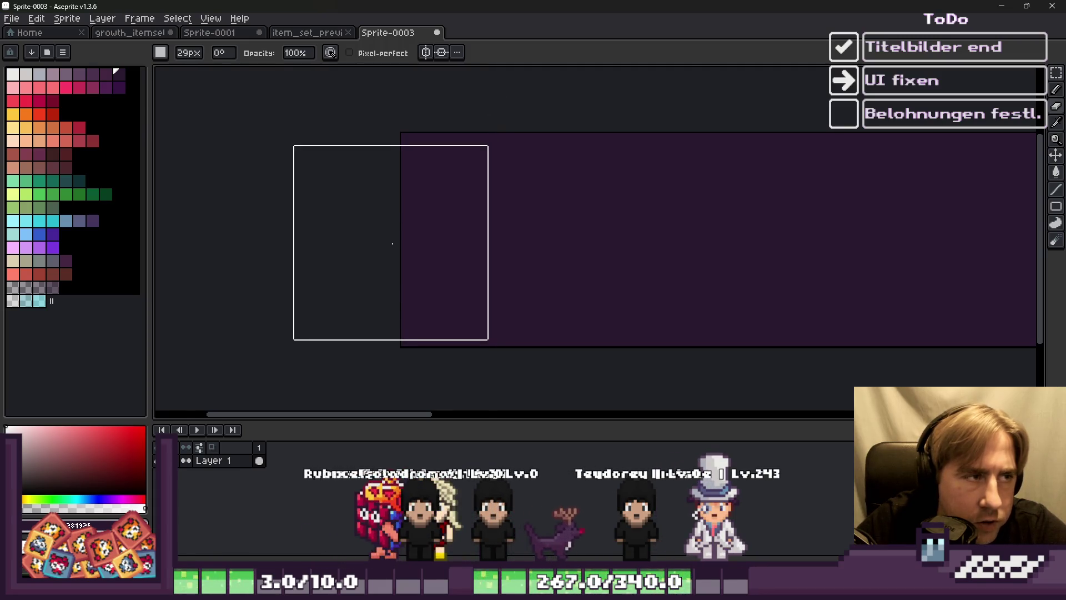
pyautogui.press('-')
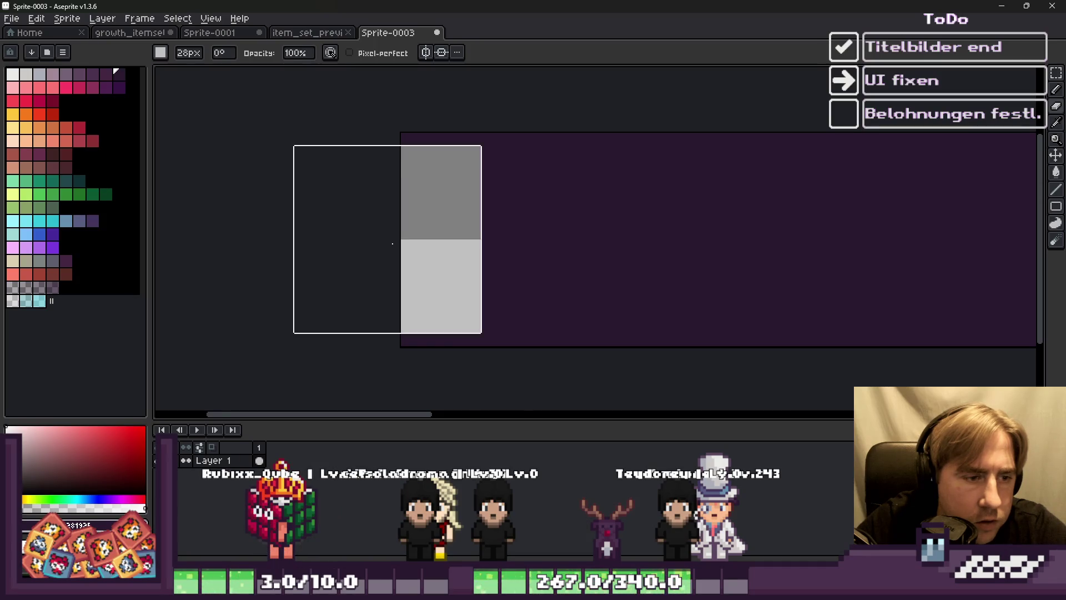
# Step: Erase the purple interior of the bar, keeping thin top and bottom edges
pyautogui.hscroll(5, 507, 237)
pyautogui.scroll(-2, 603, 247)
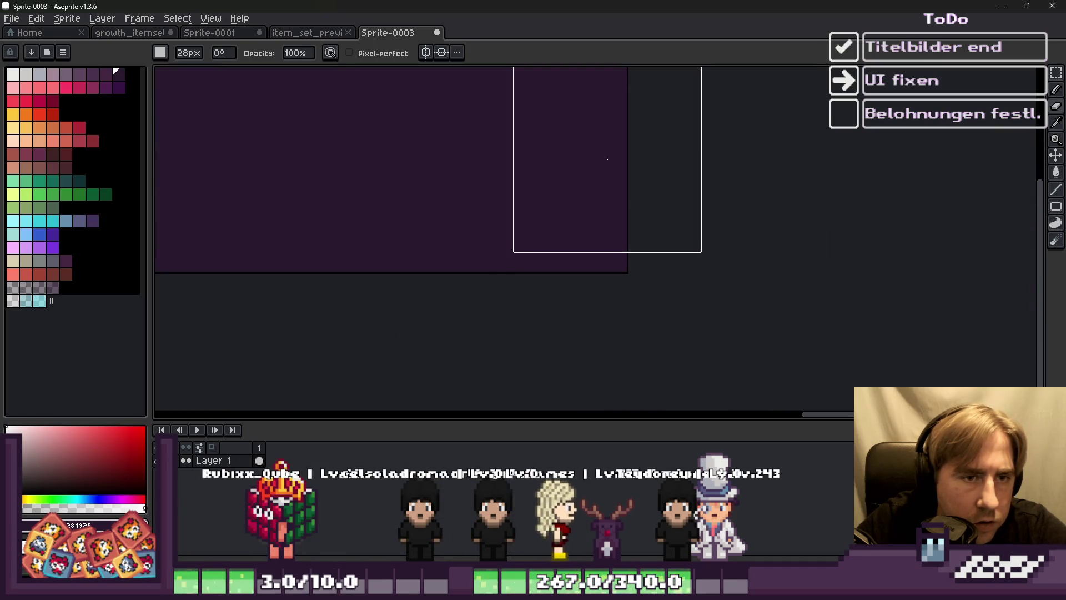
pyautogui.keyDown('shift'); pyautogui.click(603, 165); pyautogui.keyUp('shift')
pyautogui.scroll(-3, 603, 166)
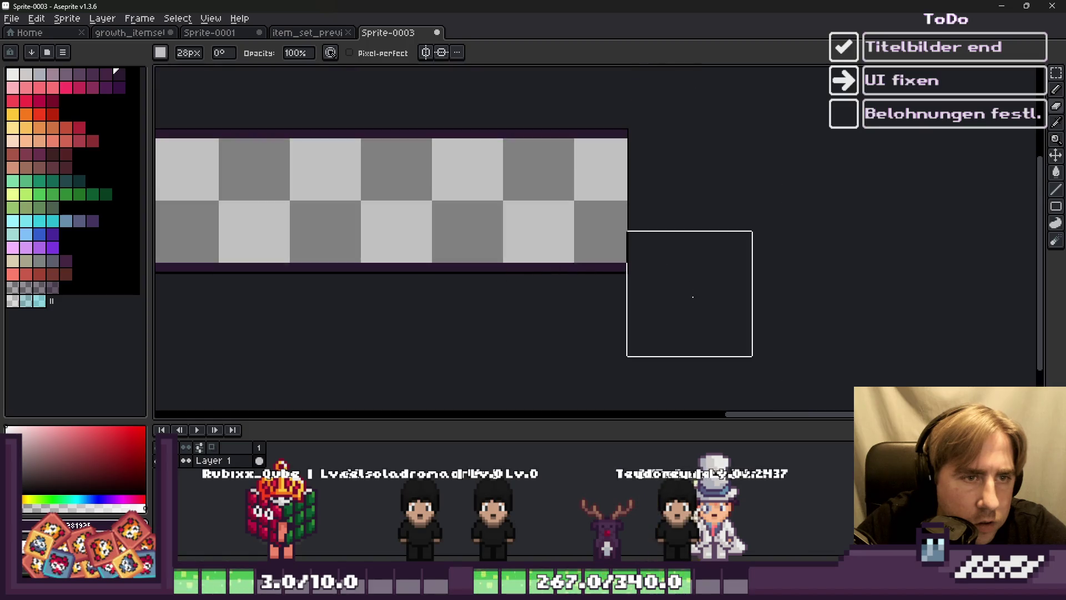
pyautogui.scroll(2, 802, 233)
pyautogui.scroll(-4, 582, 230)
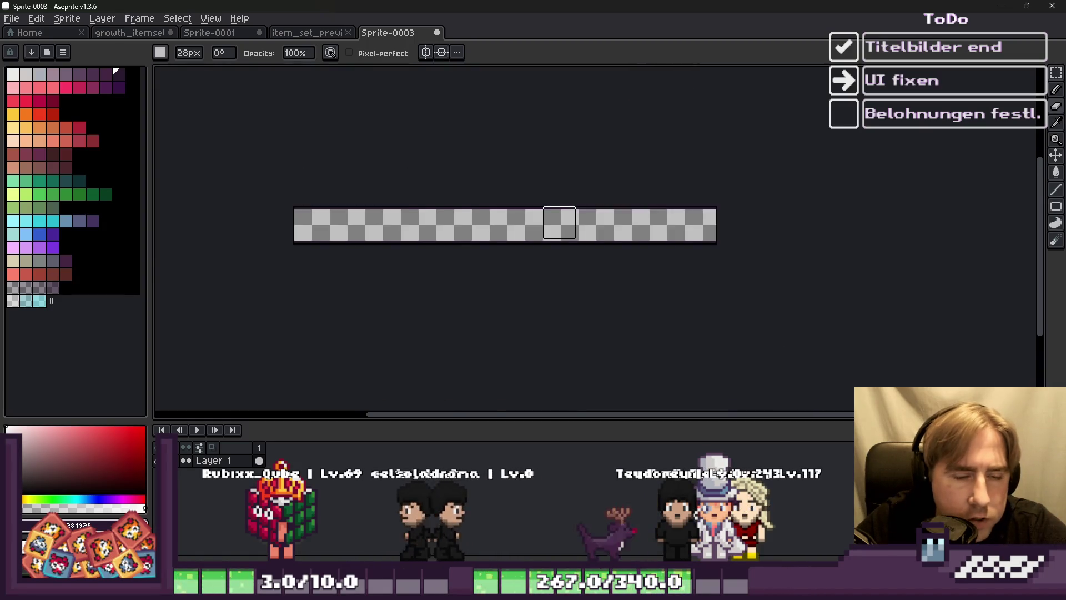
pyautogui.scroll(2, 399, 218)
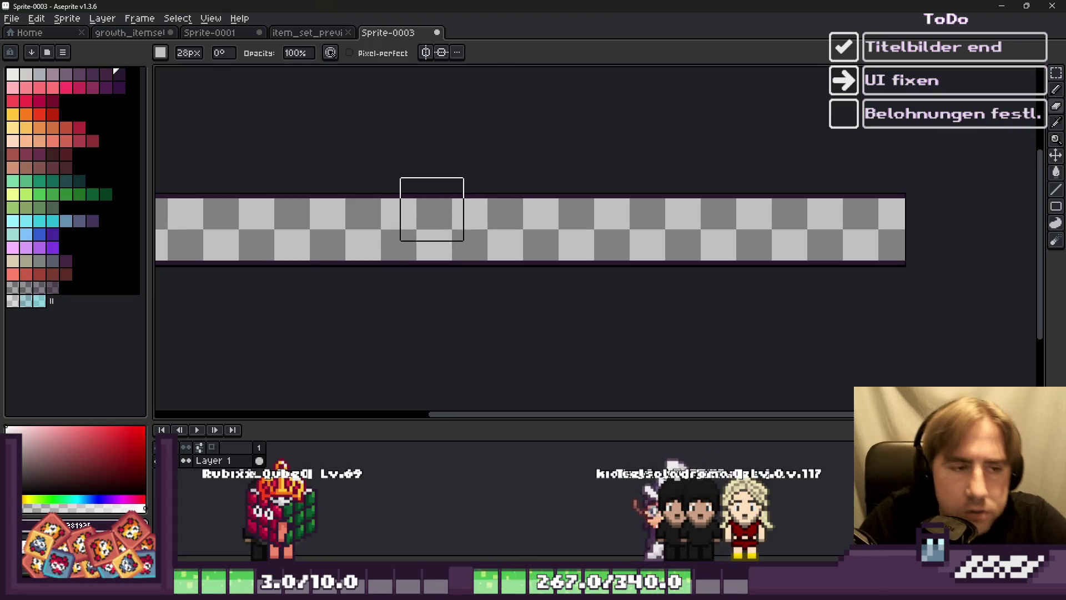
pyautogui.scroll(-2, 432, 209)
pyautogui.scroll(3, 368, 211)
pyautogui.press('w')
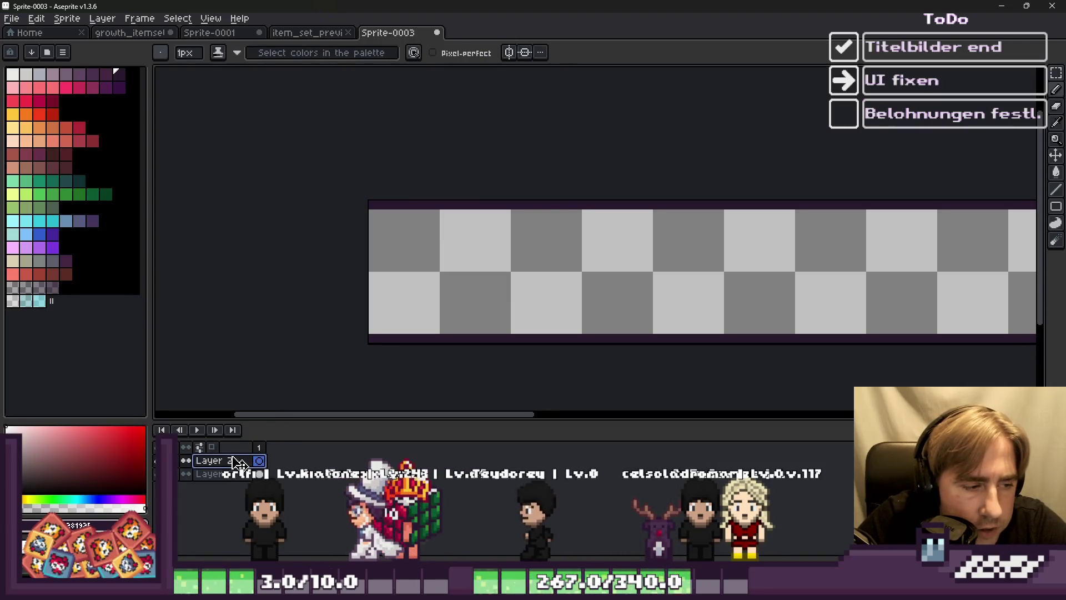
# Step: Move Layer 2 below Layer 1 and bucket-fill the strip dark purple, after trying dark red
pyautogui.moveTo(239, 462); pyautogui.dragTo(227, 475)
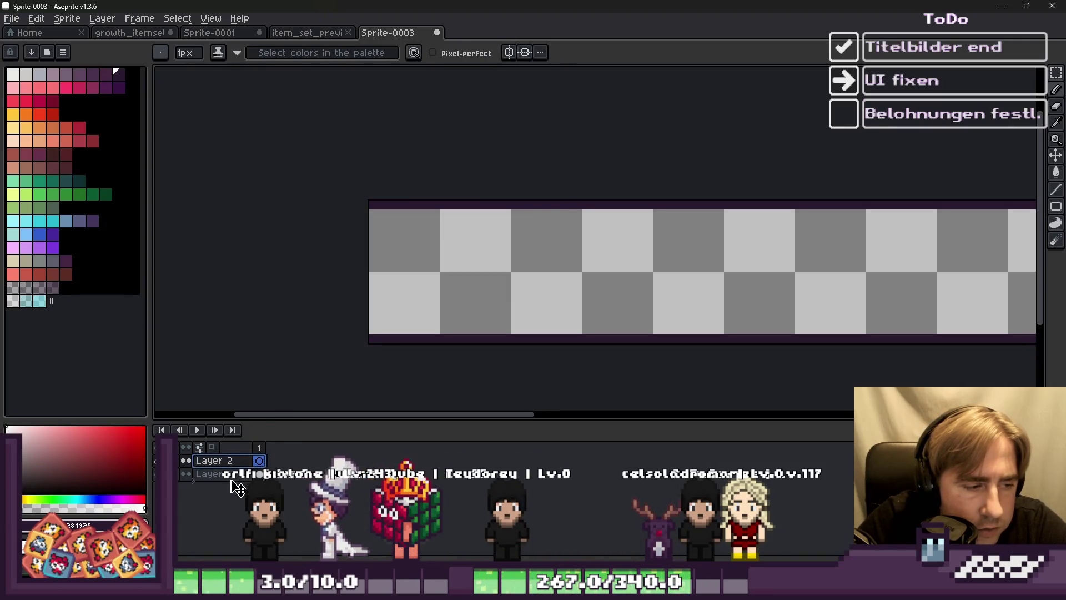
pyautogui.click(48, 156)
pyautogui.press('g')
pyautogui.click(476, 280)
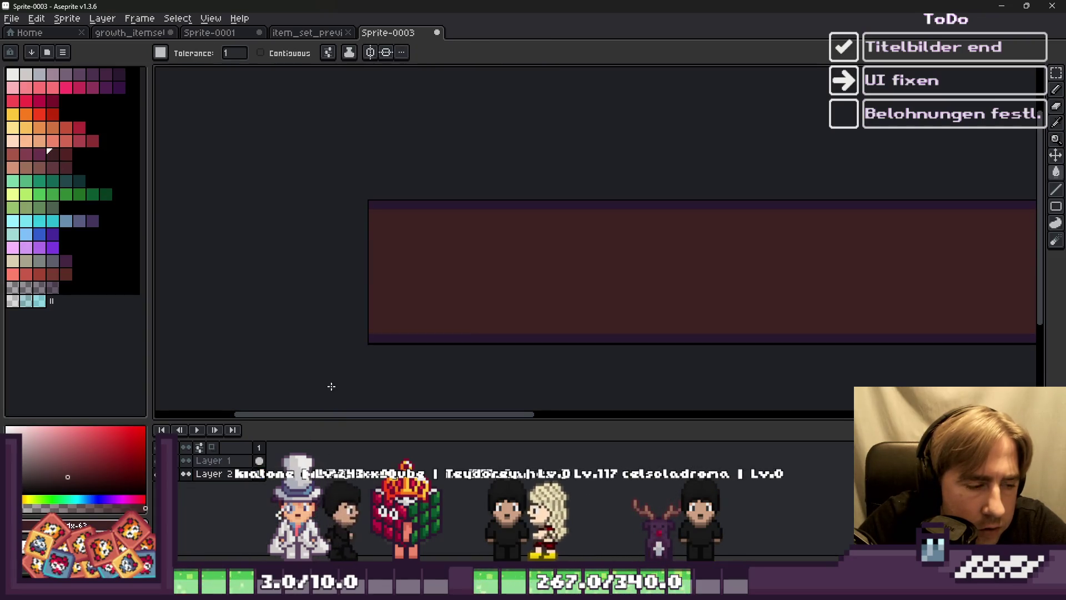
pyautogui.click(104, 77)
pyautogui.click(410, 244)
pyautogui.scroll(-2, 373, 312)
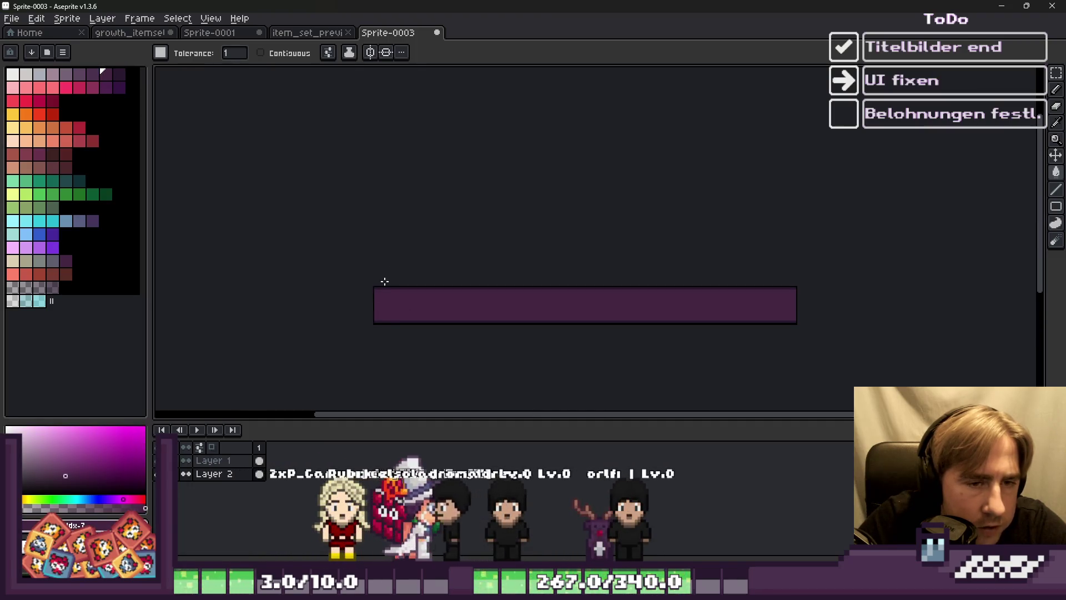
pyautogui.scroll(2, 735, 309)
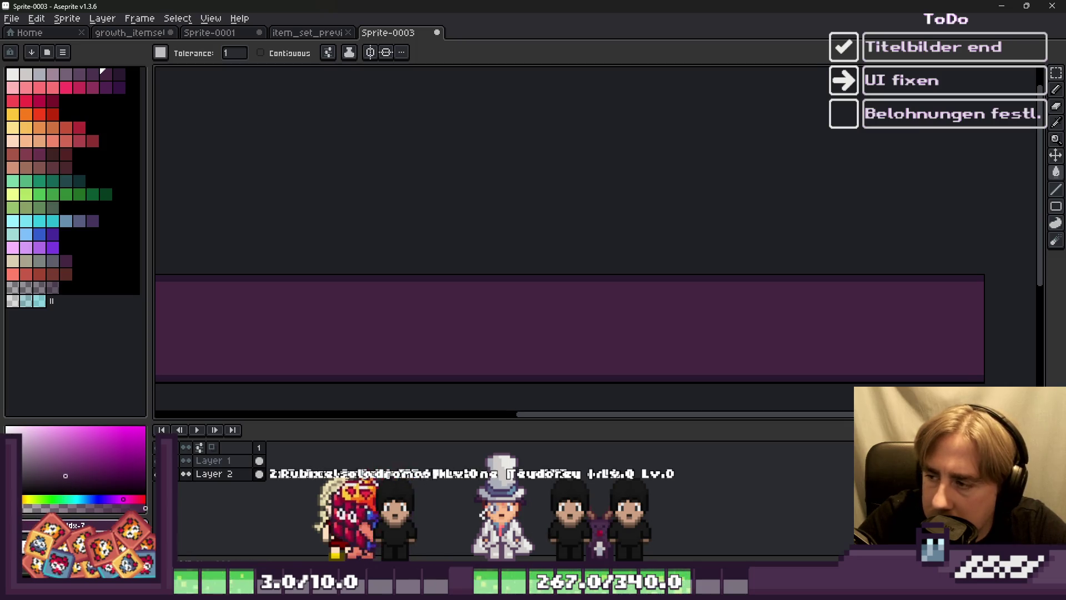
pyautogui.scroll(-1, 716, 272)
pyautogui.scroll(1, 517, 311)
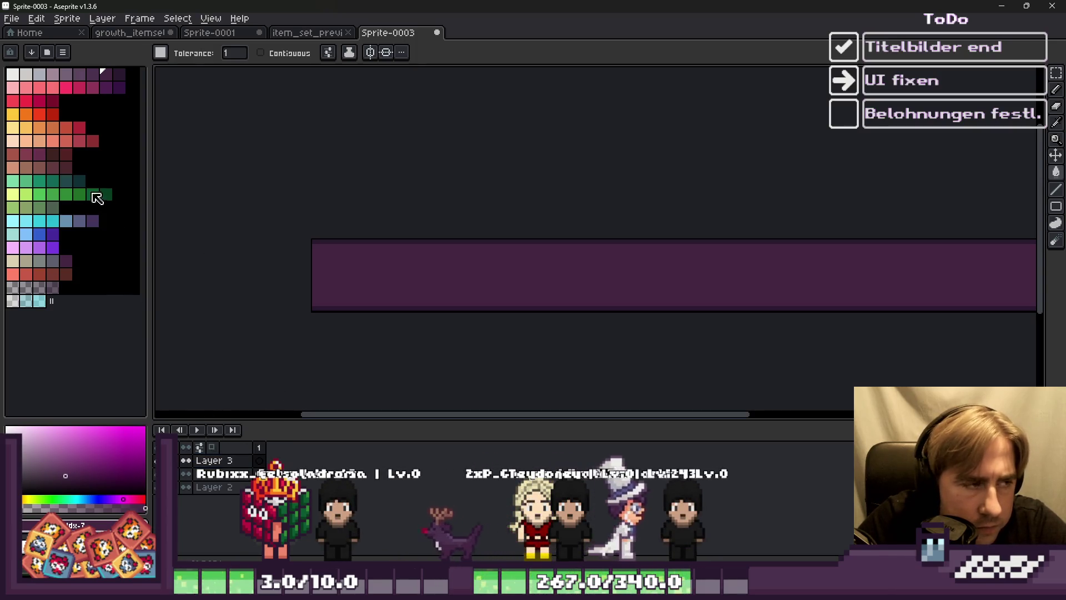
# Step: Bucket-fill the strip with light green
pyautogui.click(65, 194)
pyautogui.click(417, 266)
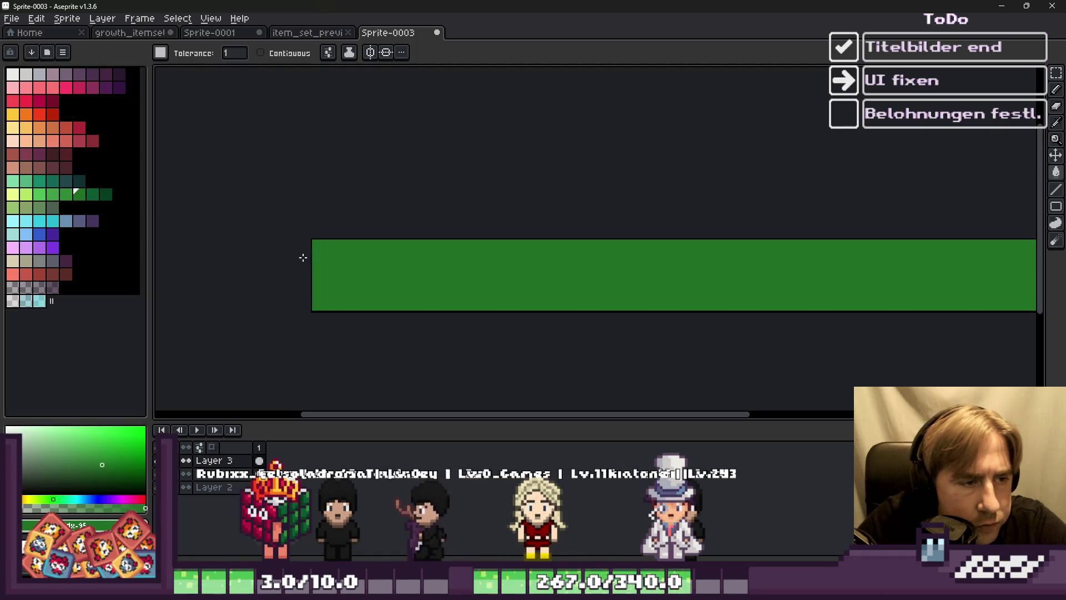
pyautogui.click(65, 195)
pyautogui.click(386, 259)
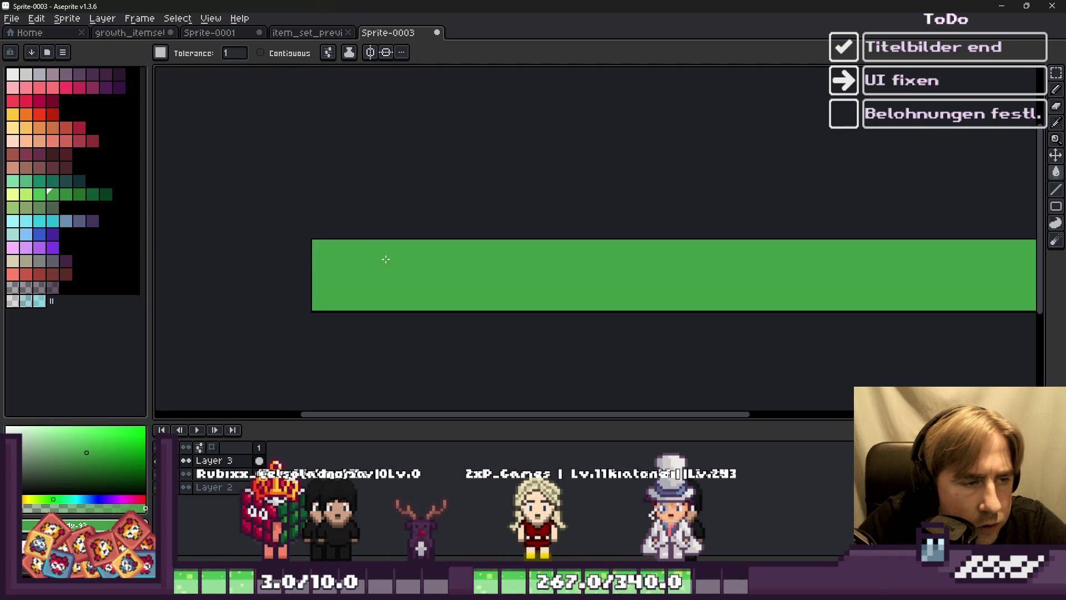
pyautogui.scroll(1, 364, 238)
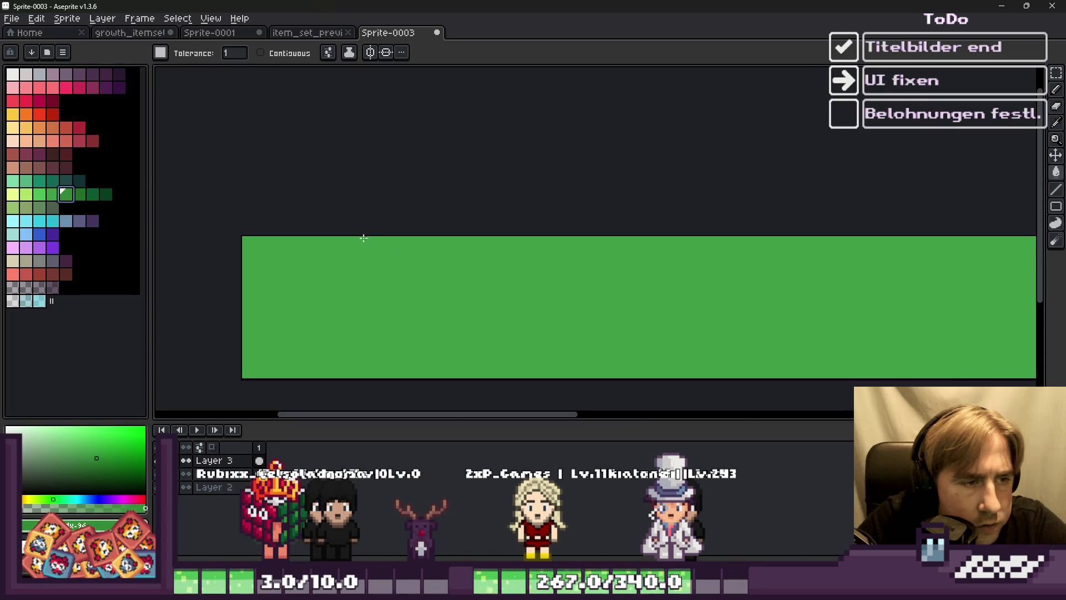
# Step: Draw dark green bands along the bar's top and bottom edges with the Pencil
pyautogui.click(92, 193)
pyautogui.press('b')
pyautogui.scroll(1, 254, 240)
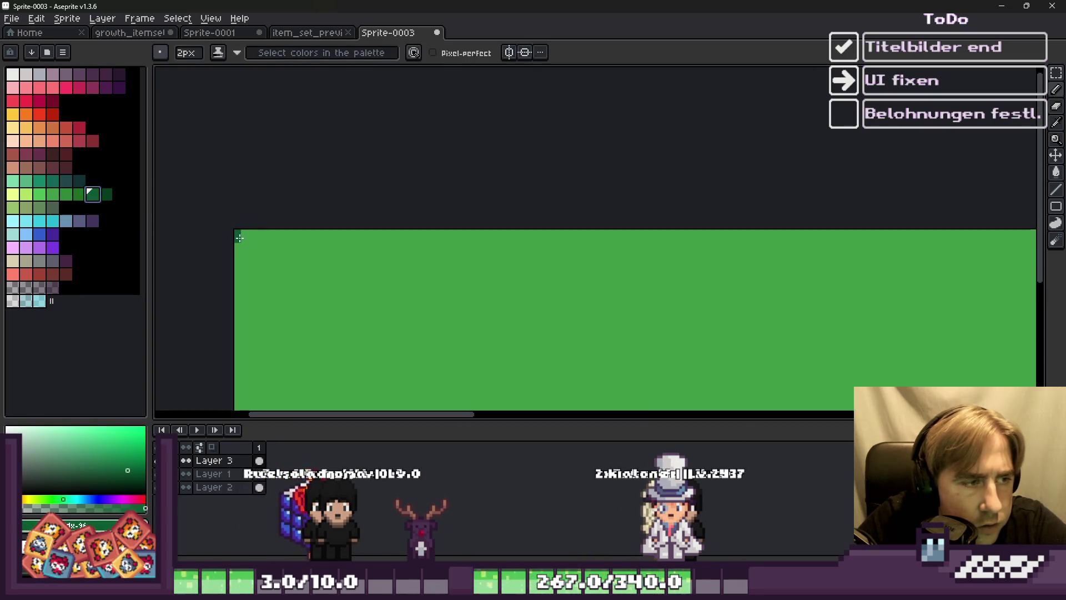
pyautogui.scroll(-2, 355, 229)
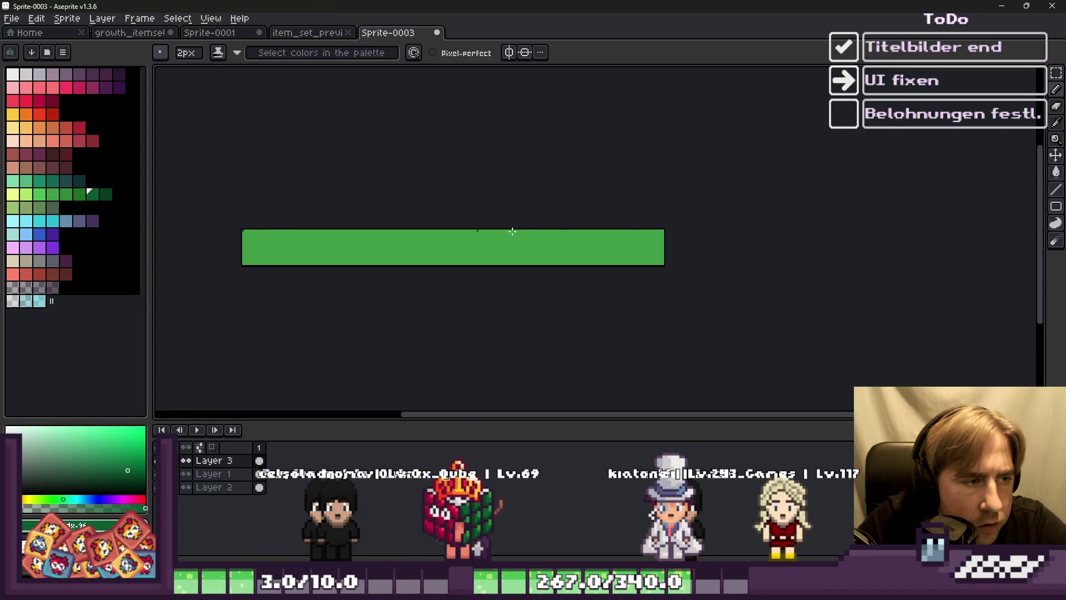
pyautogui.scroll(1, 687, 222)
pyautogui.moveTo(691, 227)
pyautogui.mouseDown()
pyautogui.moveTo(161, 225)
pyautogui.moveTo(698, 240)
pyautogui.mouseUp()
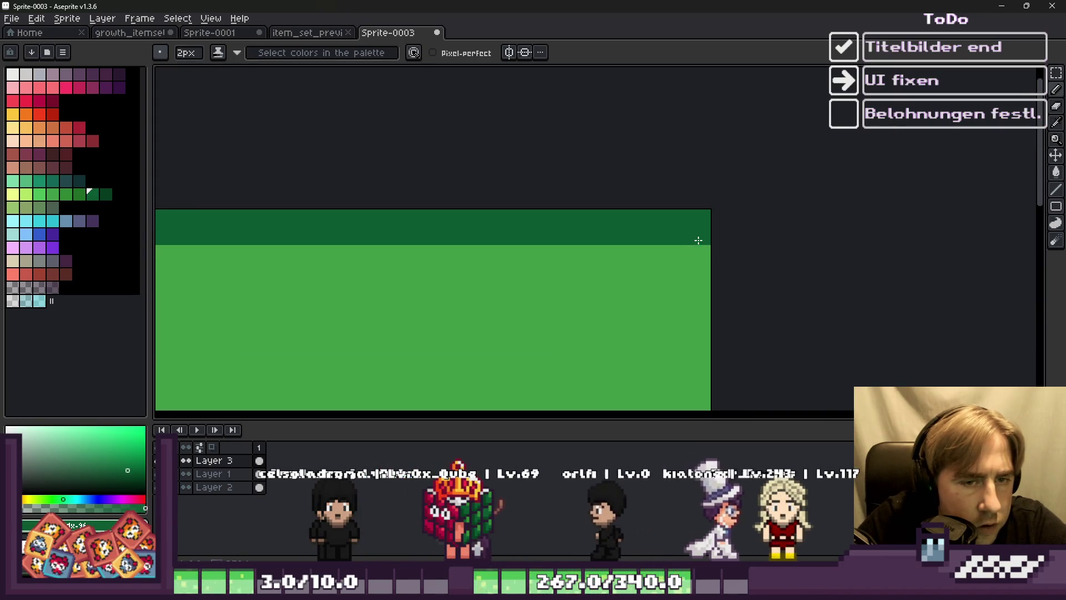
pyautogui.scroll(-2, 811, 176)
pyautogui.scroll(1, 746, 323)
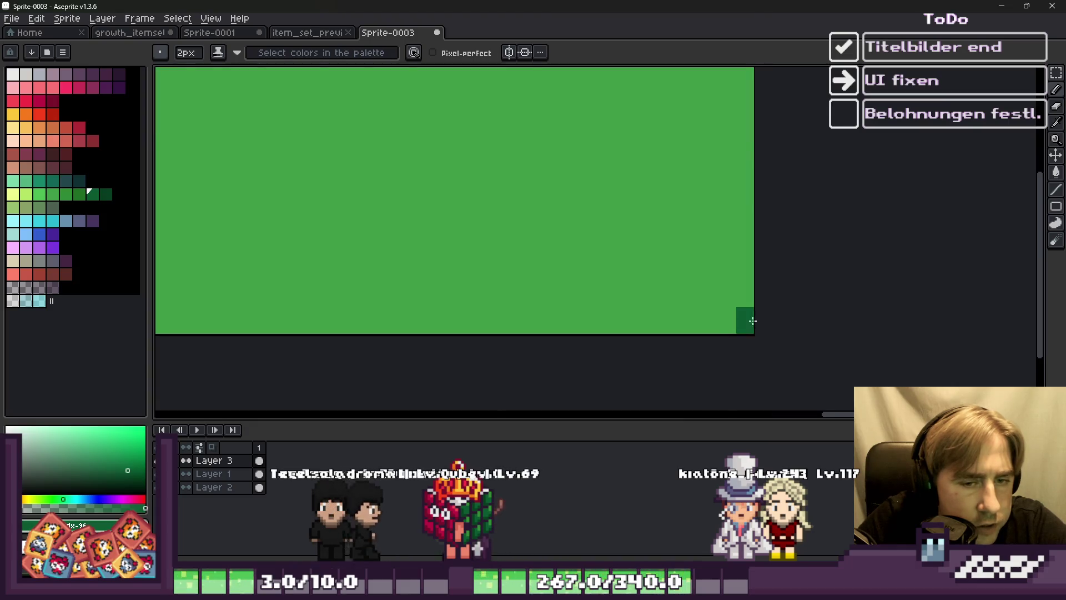
pyautogui.scroll(-2, 753, 321)
pyautogui.scroll(2, 272, 279)
pyautogui.keyDown('shift'); pyautogui.click(333, 297); pyautogui.keyUp('shift')
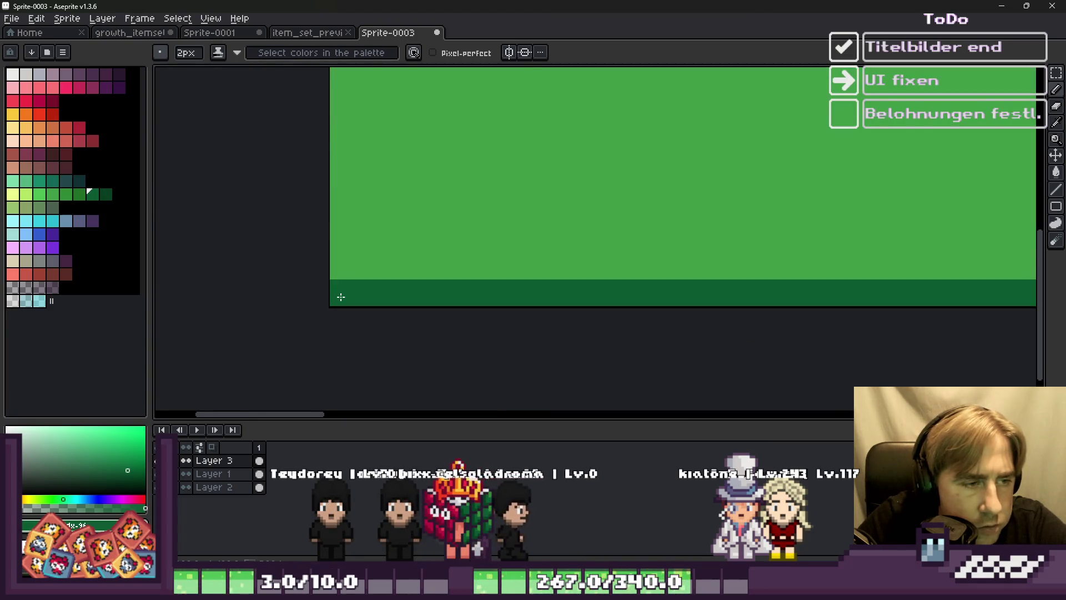
# Step: Raise the brush to 4 pixels and extend the dark green borders
pyautogui.press('+')
pyautogui.press('+')
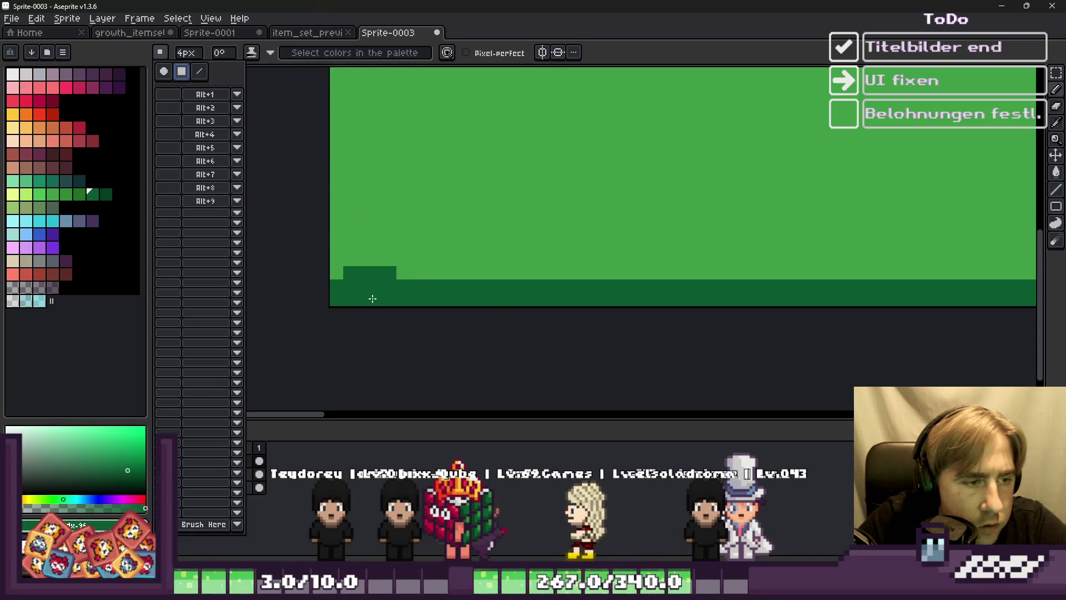
pyautogui.scroll(-4, 366, 280)
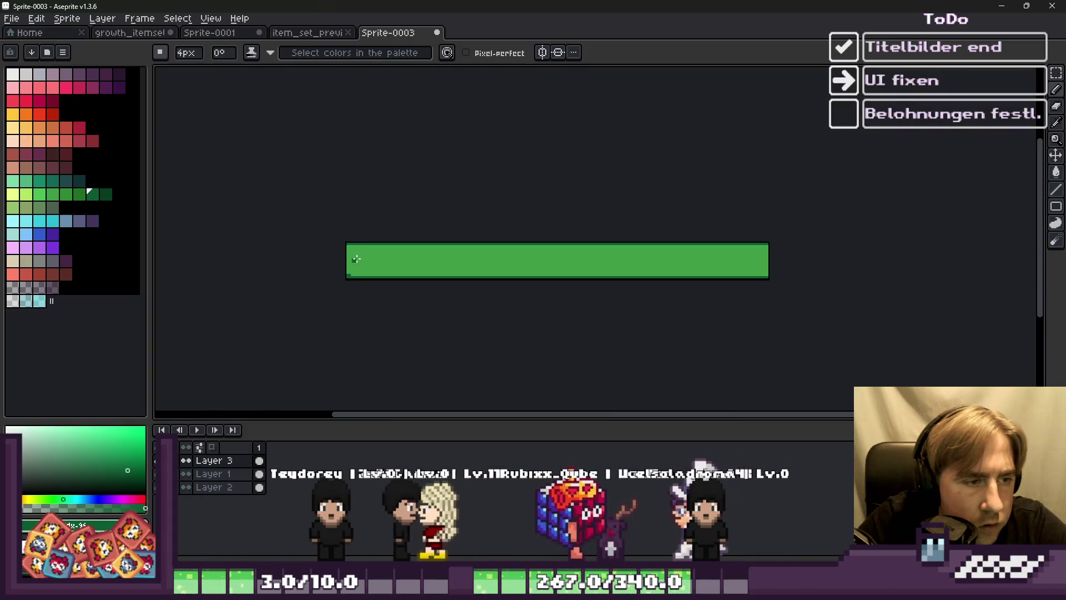
pyautogui.scroll(3, 583, 256)
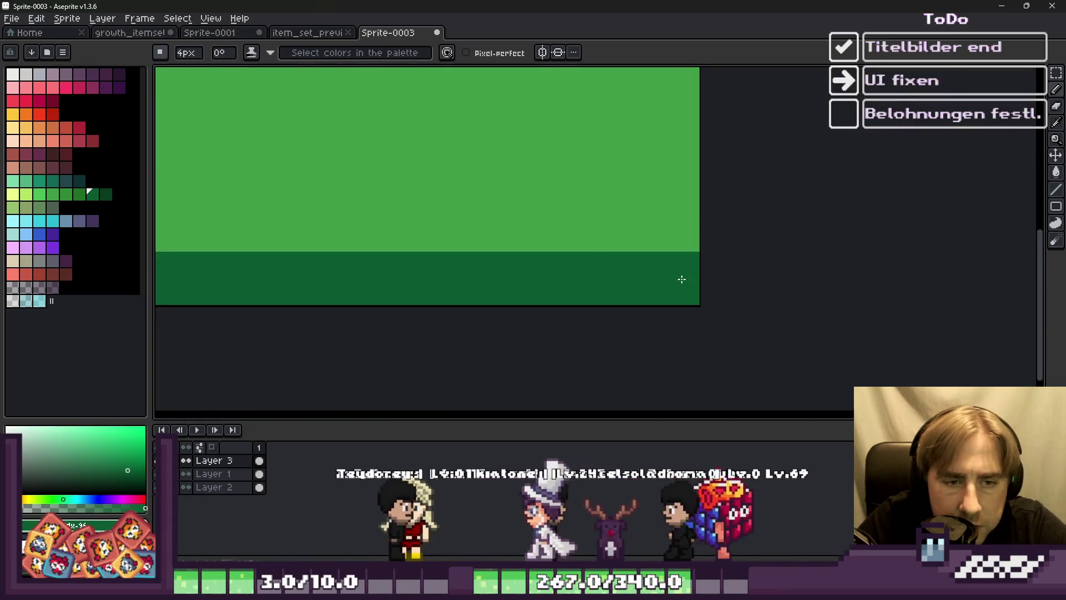
pyautogui.scroll(2, 811, 226)
pyautogui.scroll(-4, 841, 218)
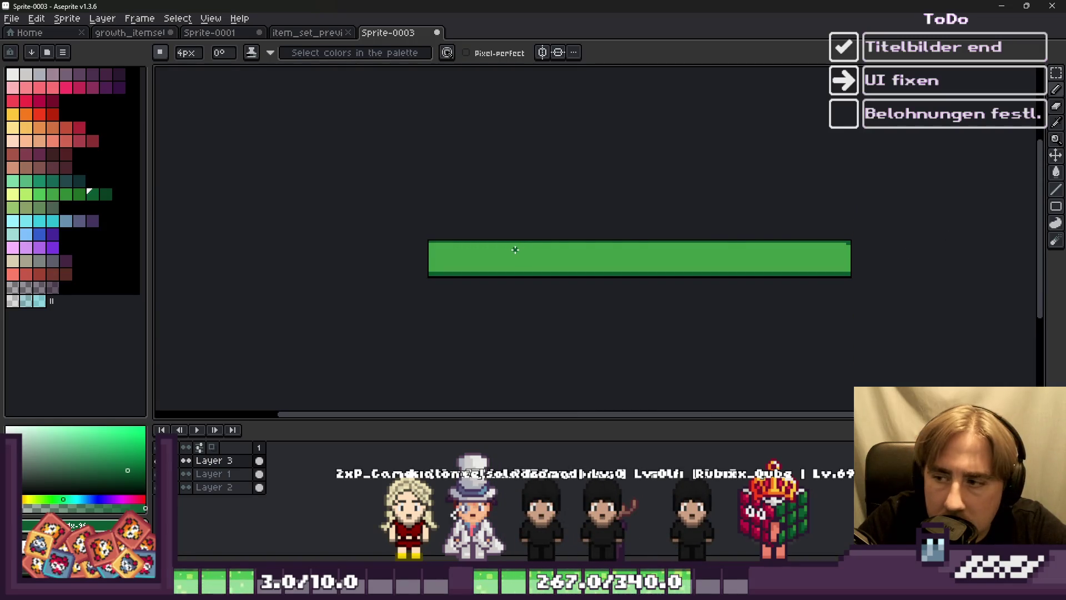
pyautogui.scroll(4, 494, 250)
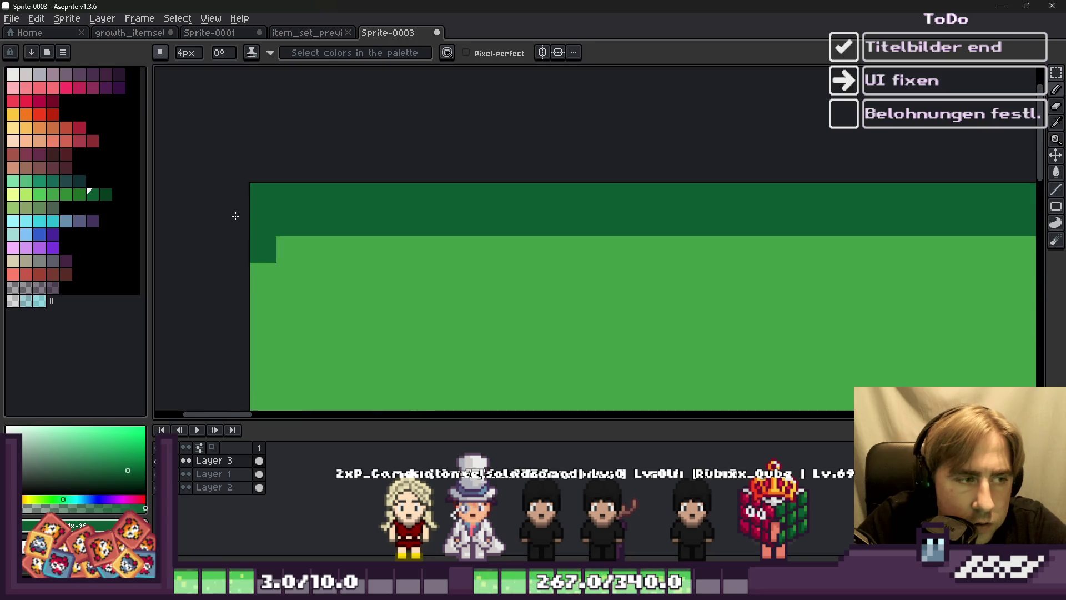
pyautogui.moveTo(310, 239)
pyautogui.mouseDown()
pyautogui.moveTo(319, 278)
pyautogui.moveTo(393, 328)
pyautogui.mouseUp()
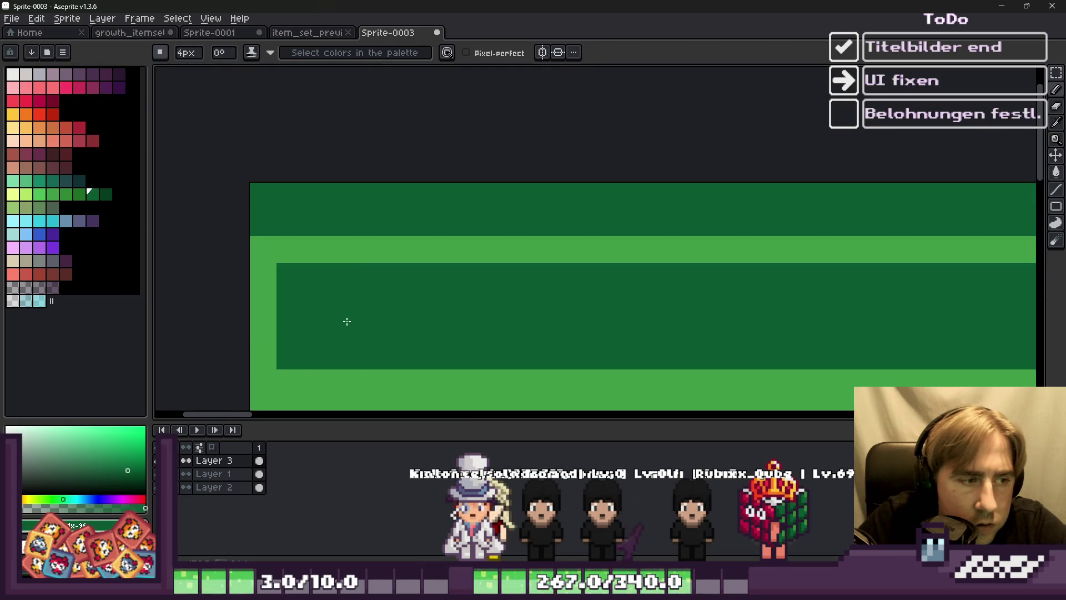
pyautogui.moveTo(321, 316)
pyautogui.mouseDown()
pyautogui.moveTo(318, 184)
pyautogui.moveTo(324, 255)
pyautogui.mouseUp()
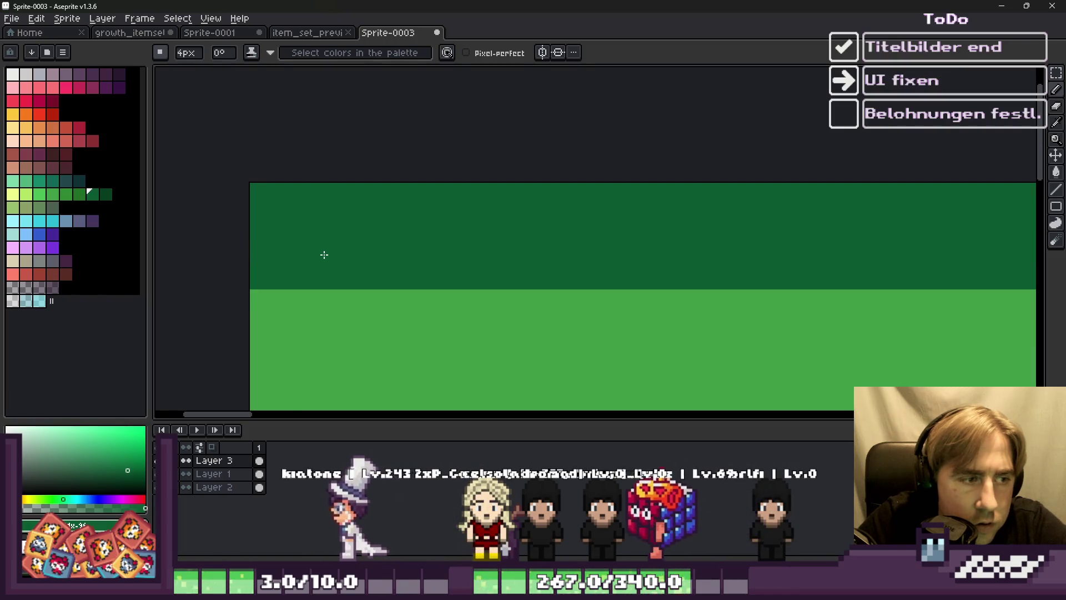
pyautogui.scroll(-3, 406, 183)
pyautogui.scroll(-3, 406, 183)
pyautogui.press('v')
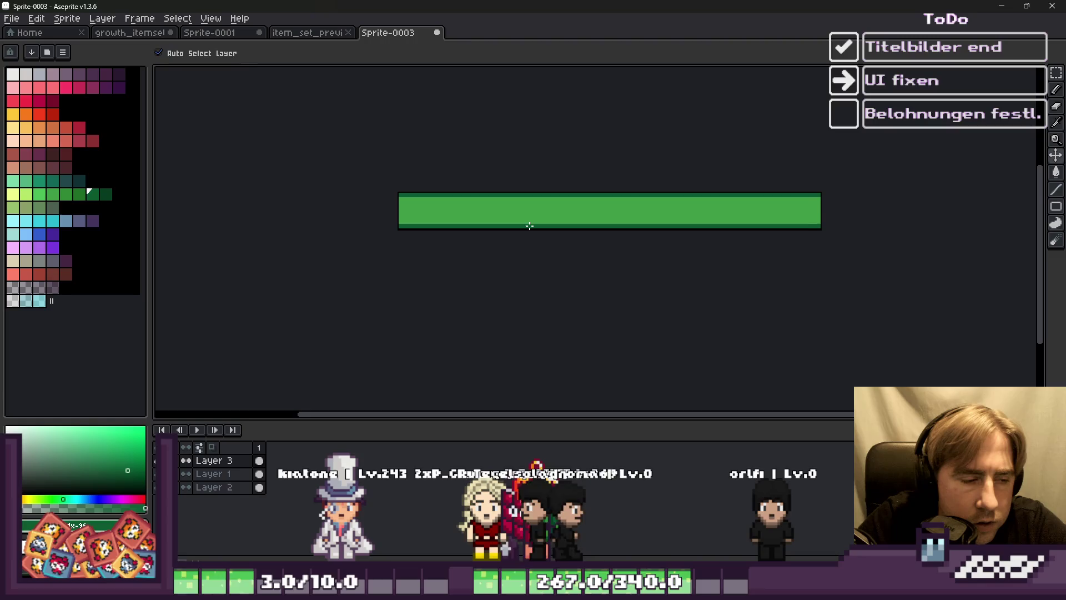
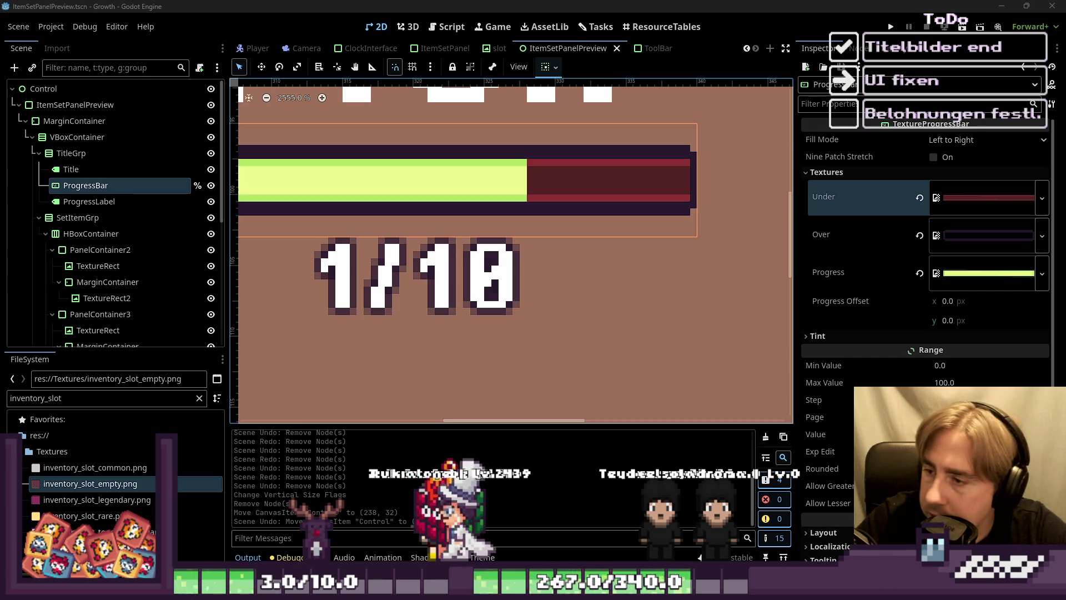
# Step: Filter FileSystem for item_set and set the green texture as the bar's Progress fill
pyautogui.scroll(-2, 633, 262)
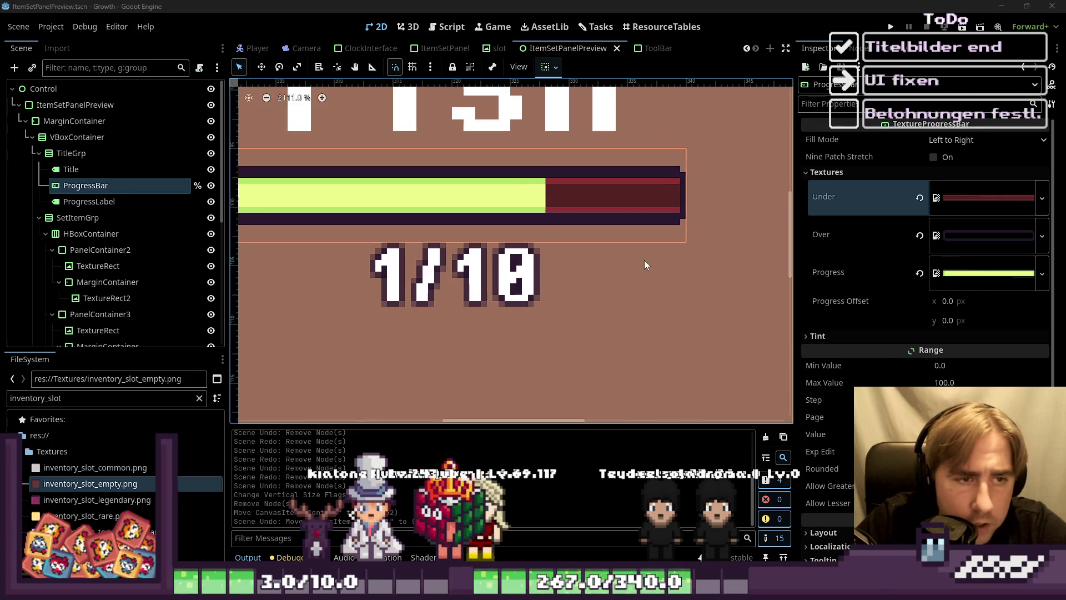
pyautogui.doubleClick(59, 400)
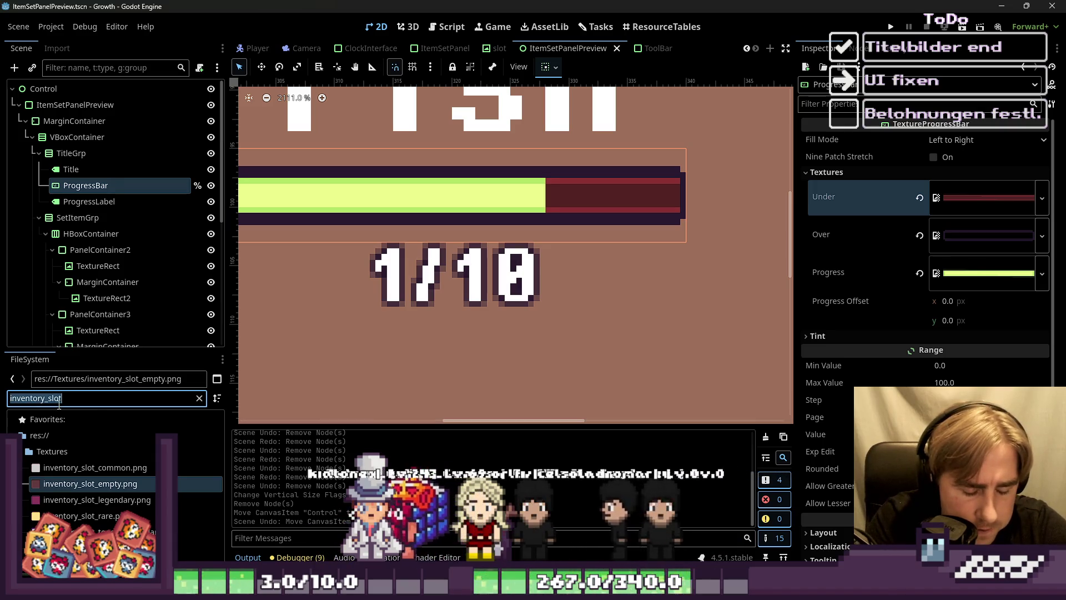
pyautogui.write('item_')
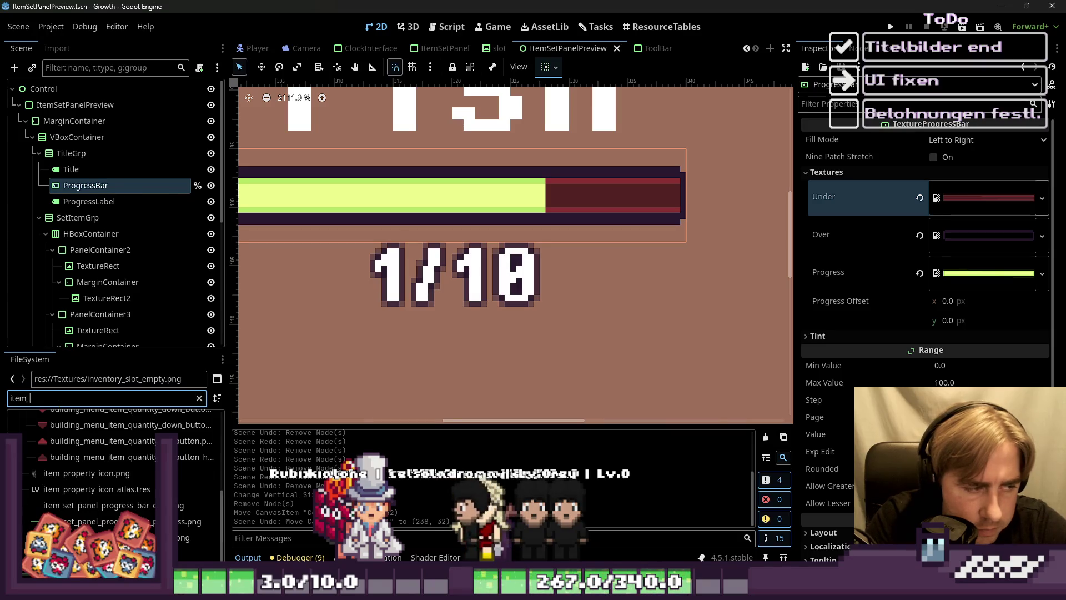
pyautogui.write('set_')
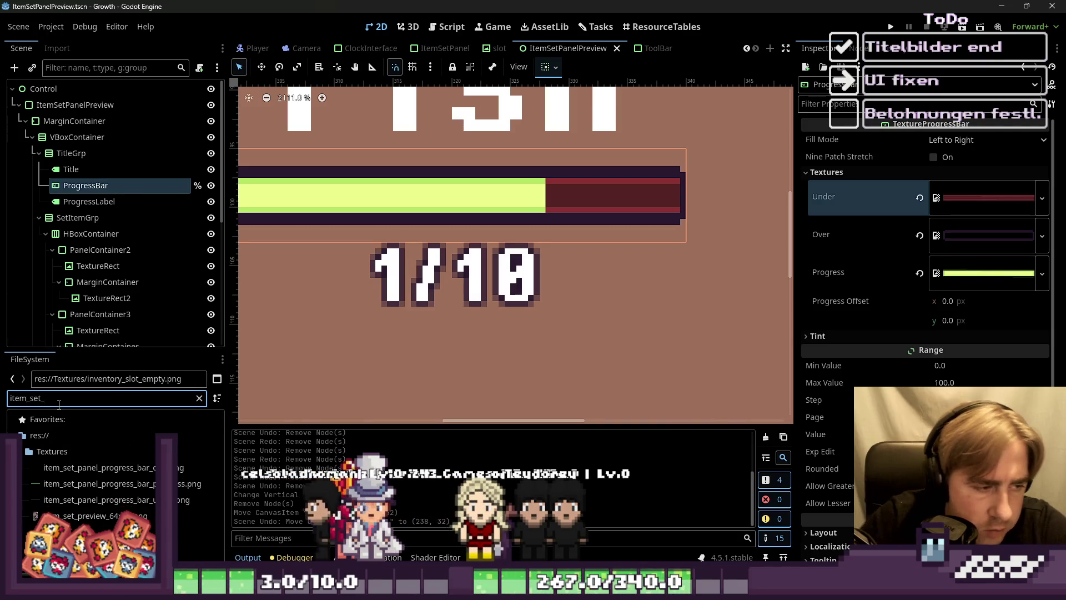
pyautogui.moveTo(83, 469)
pyautogui.mouseDown()
pyautogui.moveTo(1035, 250)
pyautogui.moveTo(983, 236)
pyautogui.mouseUp()
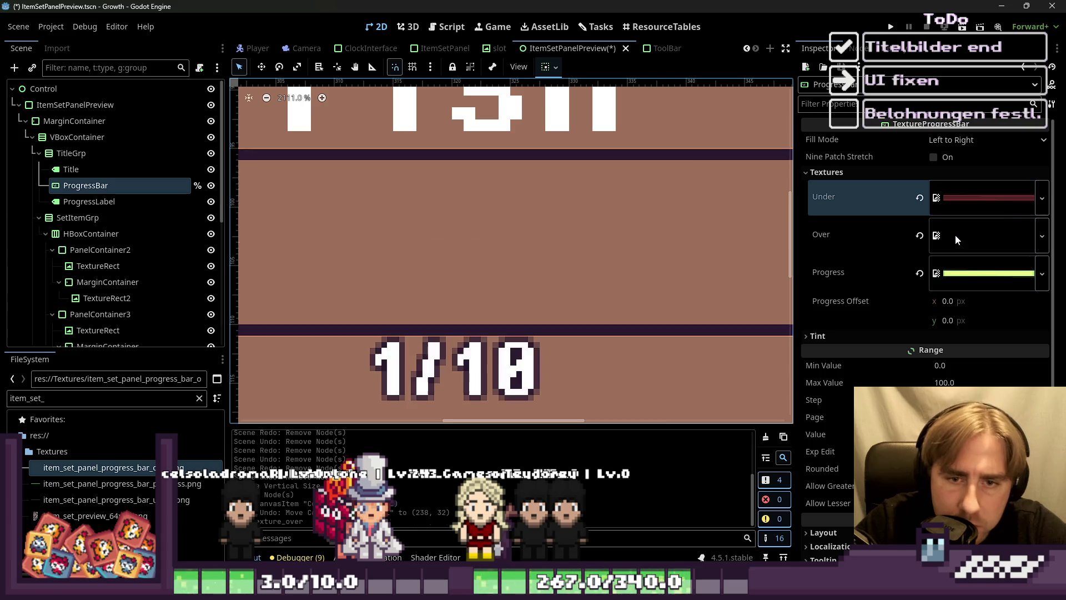
pyautogui.scroll(-1, 574, 261)
pyautogui.scroll(-4, 574, 261)
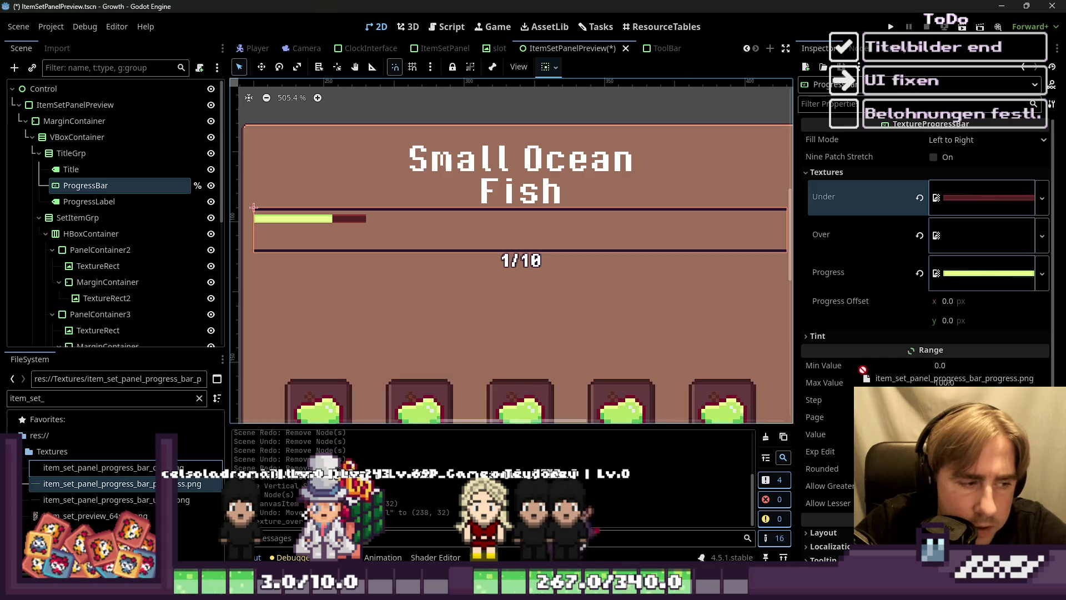
pyautogui.moveTo(938, 254); pyautogui.dragTo(948, 280)
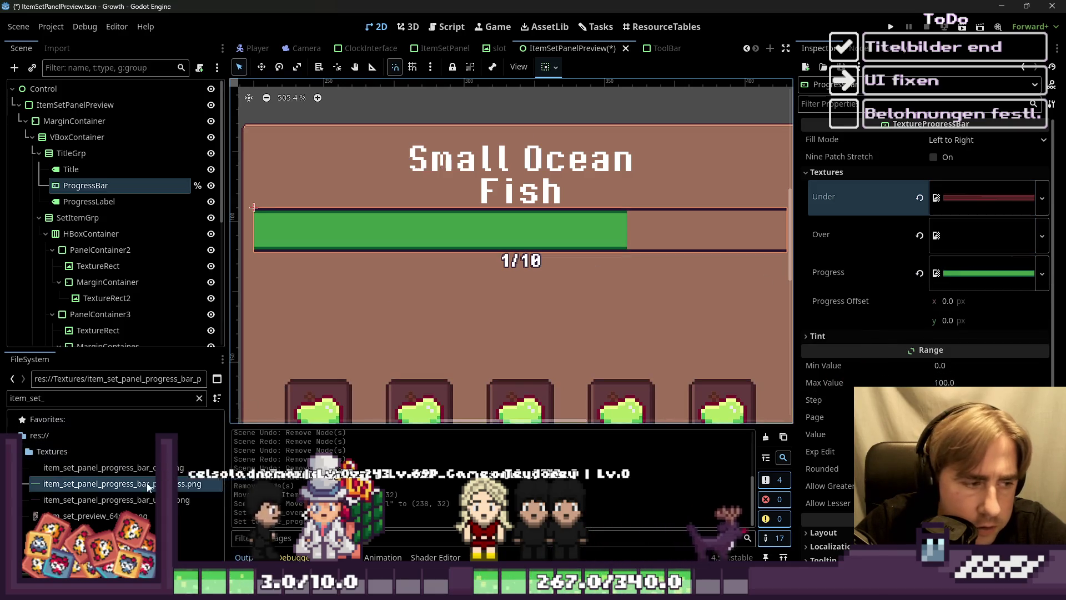
# Step: Assign the dark purple item_set_panel_progress_bar_under texture as the bar's track
pyautogui.moveTo(147, 500)
pyautogui.mouseDown()
pyautogui.moveTo(233, 433)
pyautogui.moveTo(902, 349)
pyautogui.mouseUp()
pyautogui.moveTo(952, 240); pyautogui.dragTo(951, 238)
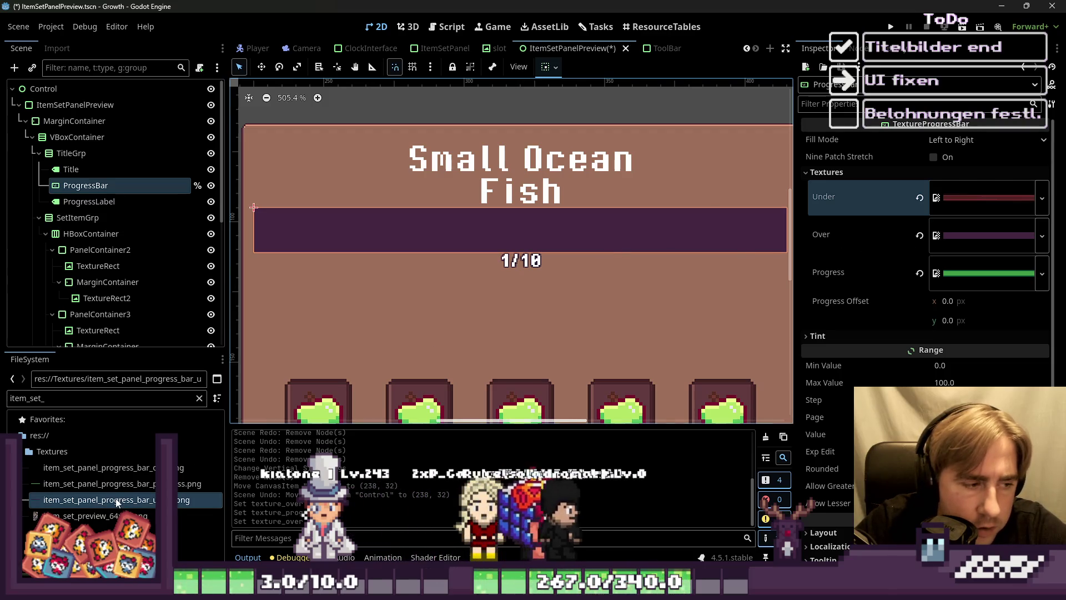
pyautogui.click(116, 502)
pyautogui.moveTo(121, 503); pyautogui.dragTo(853, 343)
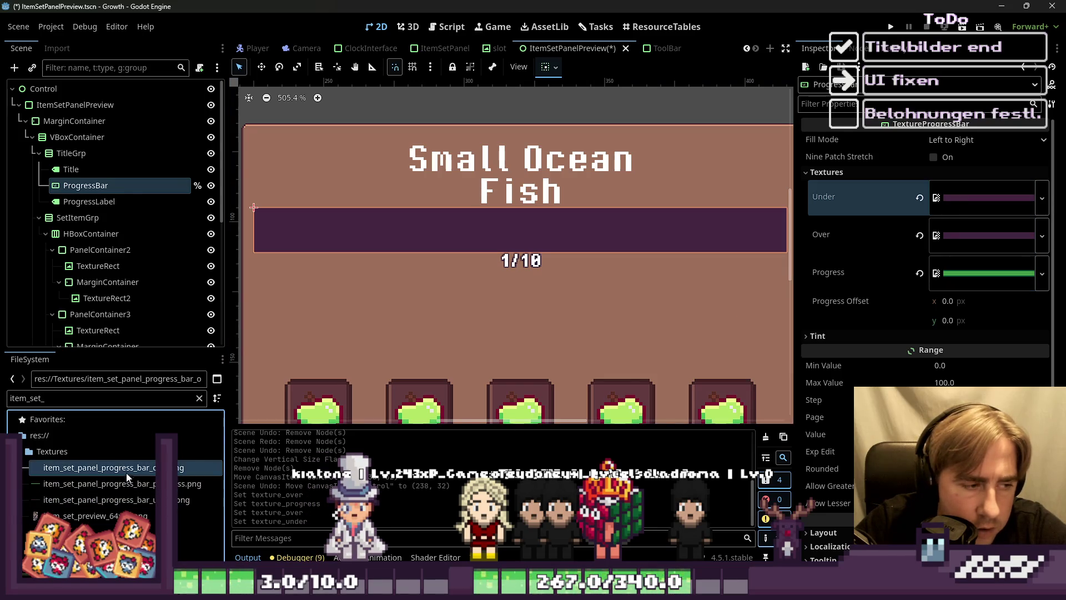
pyautogui.moveTo(135, 467)
pyautogui.mouseDown()
pyautogui.moveTo(500, 333)
pyautogui.moveTo(977, 235)
pyautogui.mouseUp()
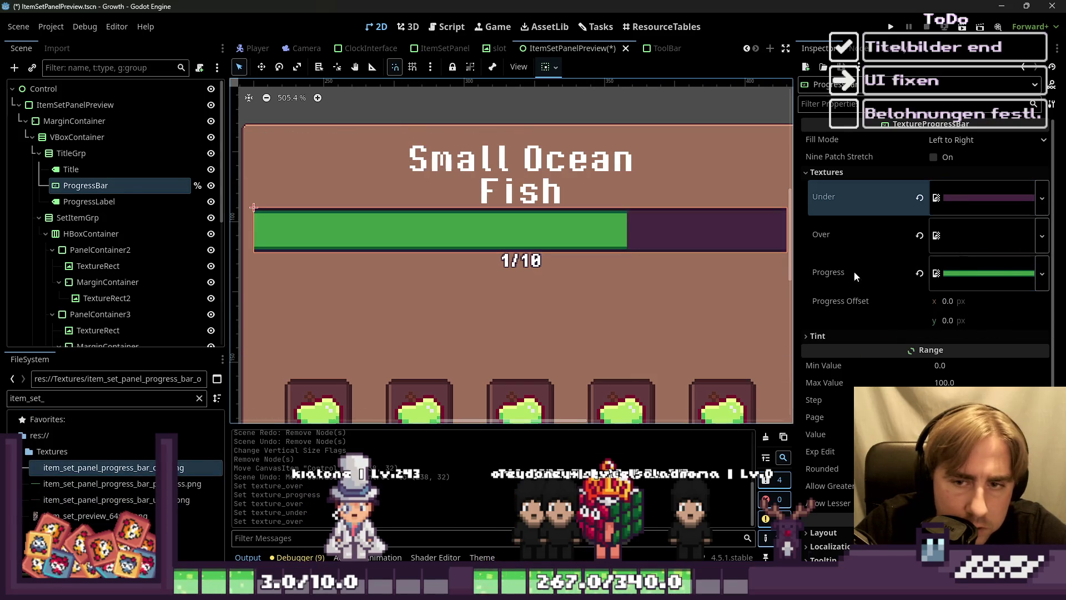
# Step: Look over the Title label's properties, then reselect the ProgressBar node
pyautogui.scroll(-5, 481, 264)
pyautogui.scroll(2, 498, 252)
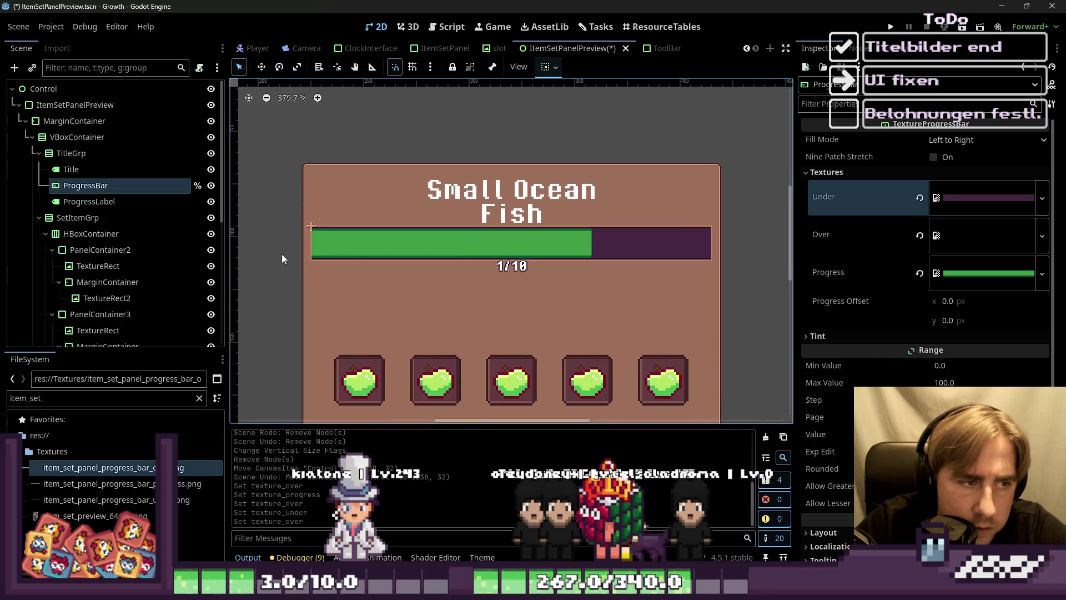
pyautogui.click(499, 225)
pyautogui.click(484, 249)
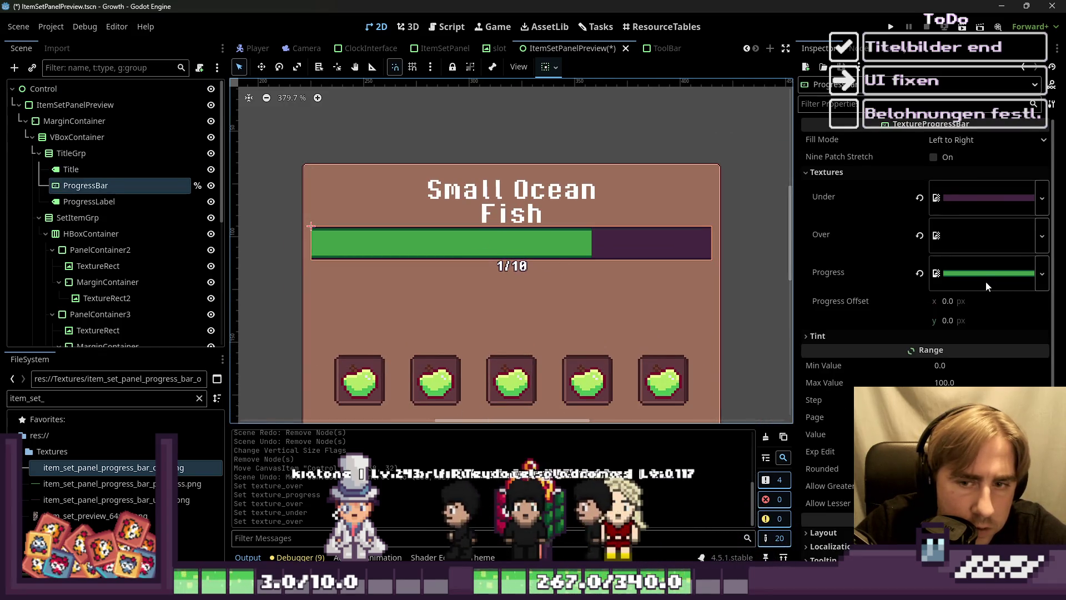
# Step: Reset the progress bar's Min Value to 0 and review its texture slots
pyautogui.click(938, 368)
pyautogui.write('-10')
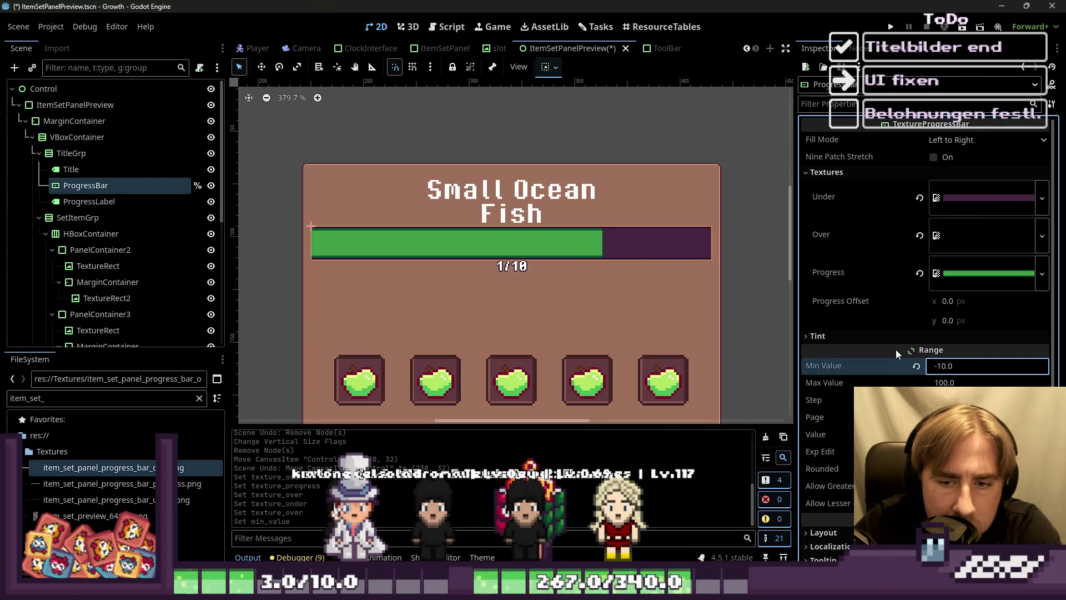
pyautogui.press('Down')
pyautogui.click(921, 371)
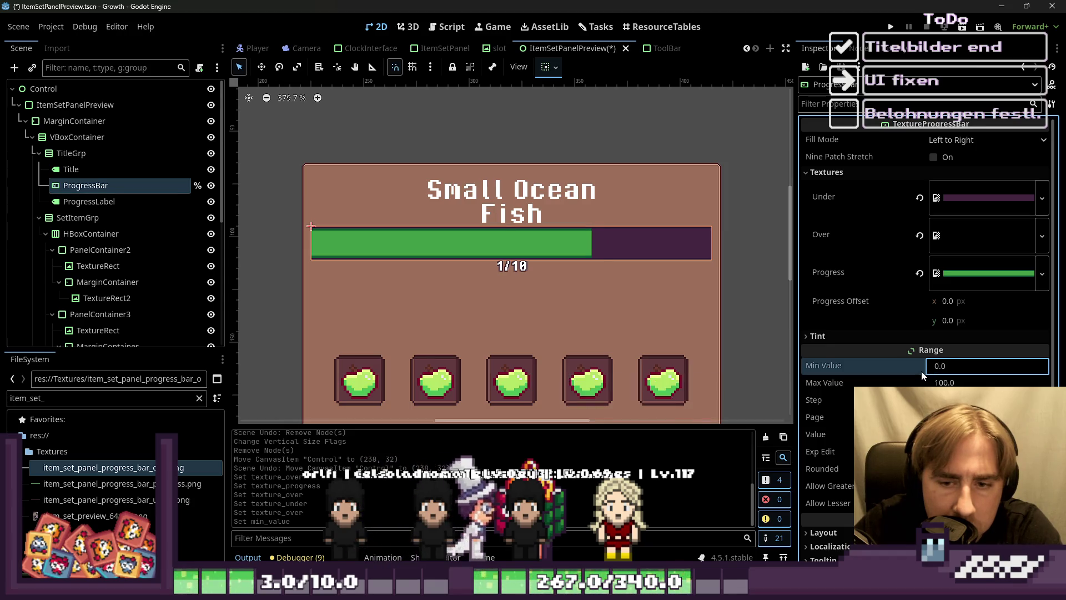
pyautogui.click(987, 273)
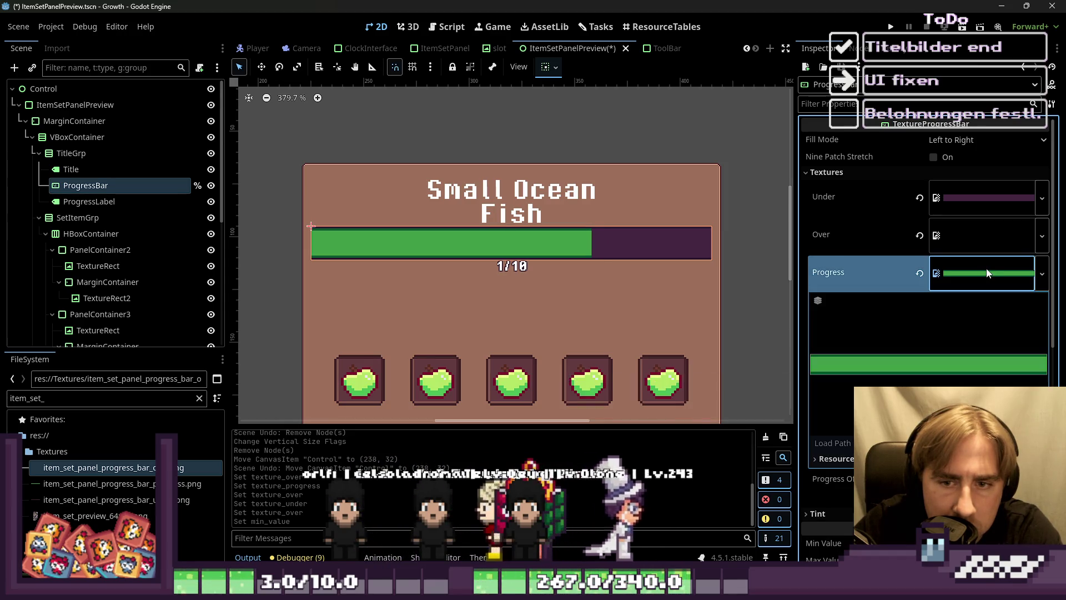
pyautogui.click(987, 235)
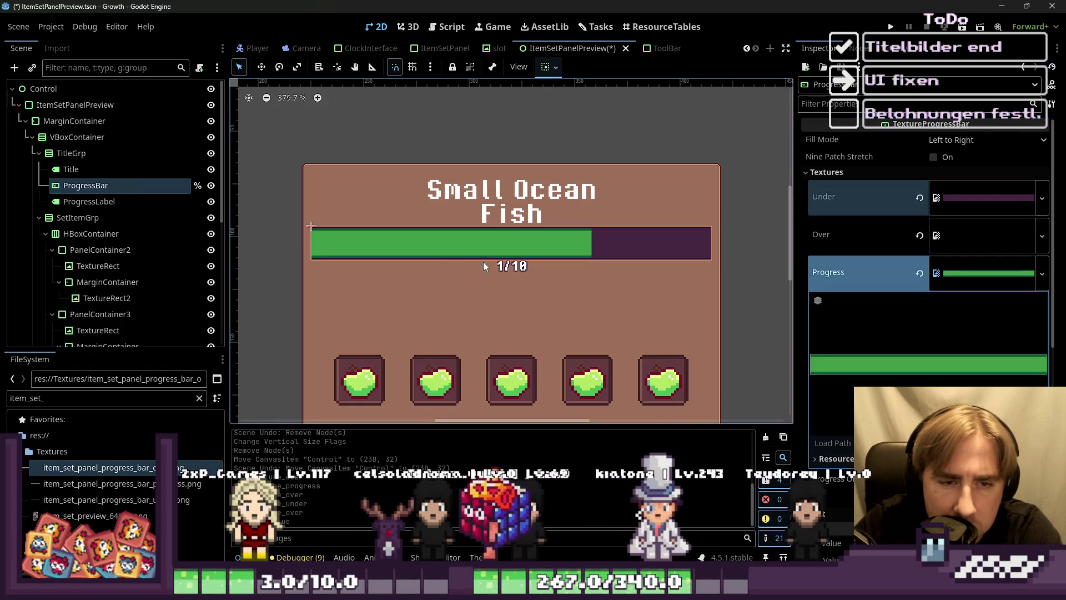
pyautogui.click(88, 202)
pyautogui.click(93, 185)
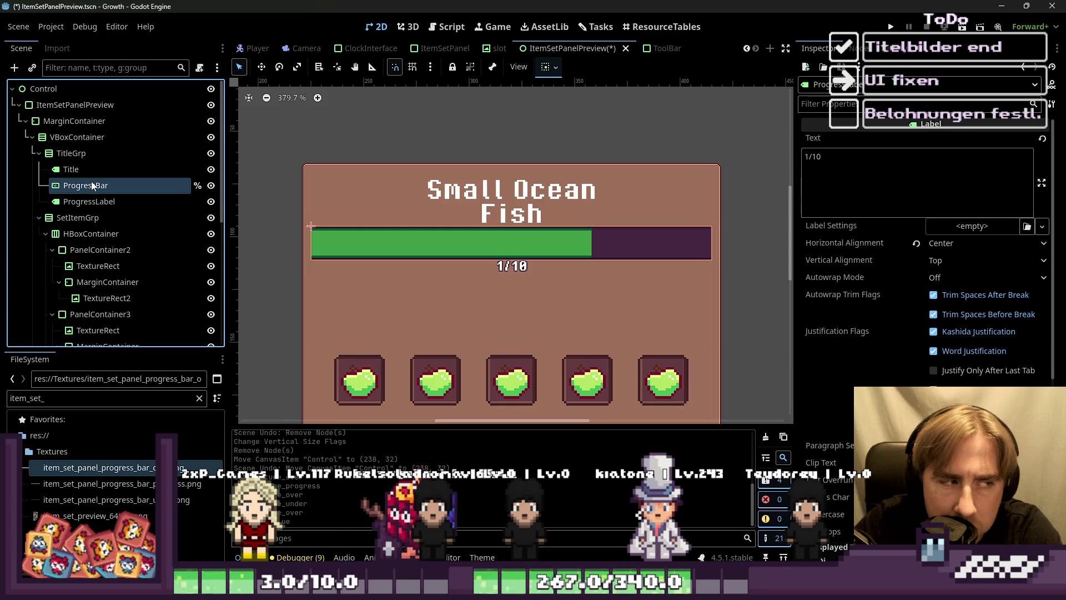
# Step: Change the ProgressBar's horizontal container sizing behaviour
pyautogui.click(544, 67)
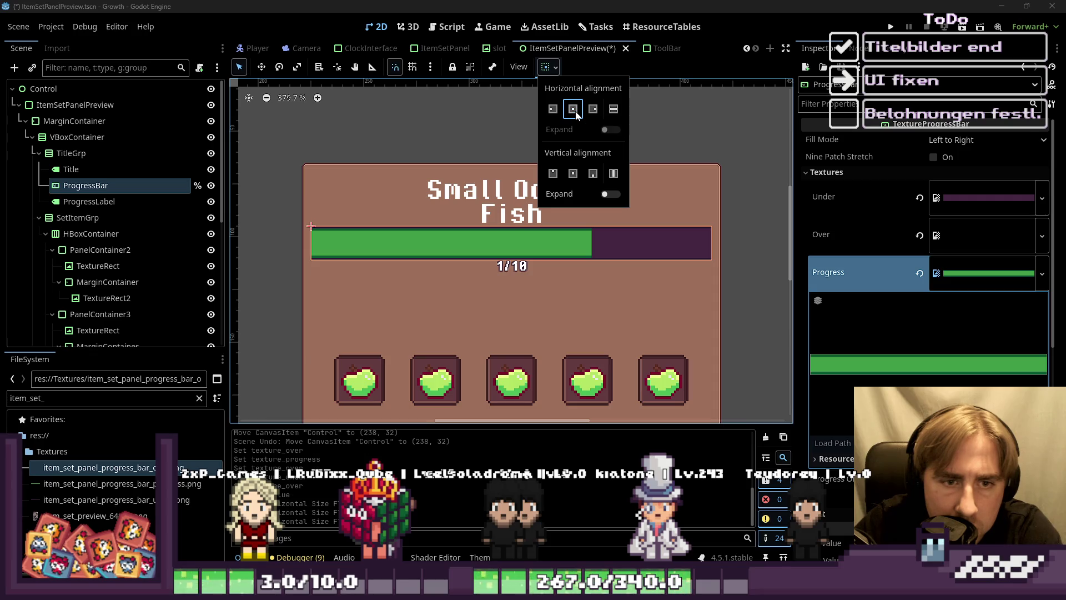
pyautogui.click(118, 208)
pyautogui.click(88, 202)
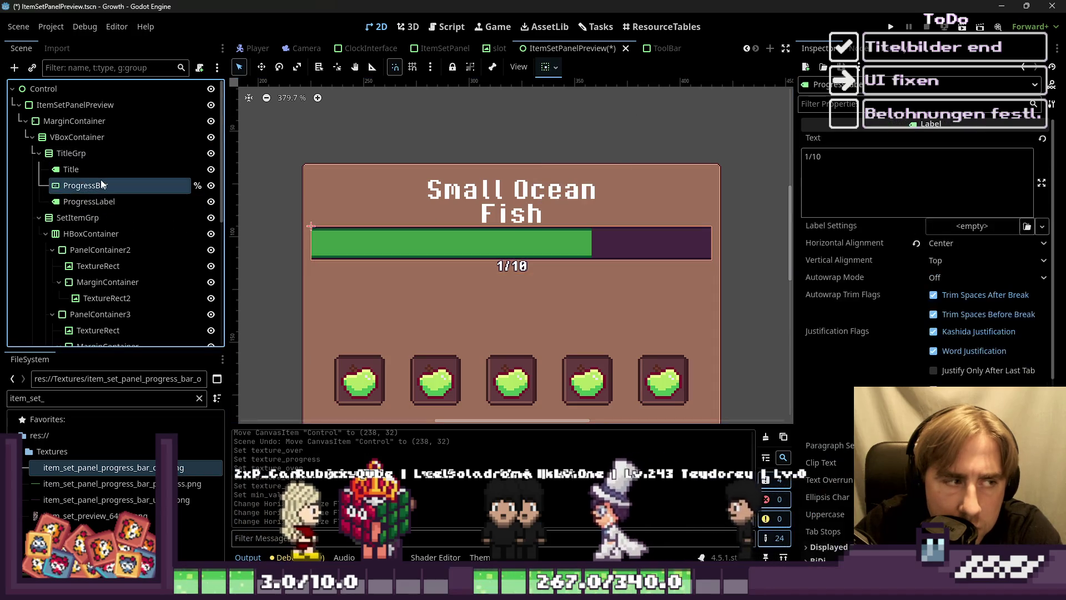
pyautogui.click(101, 186)
pyautogui.scroll(-10, 924, 336)
pyautogui.scroll(5, 924, 336)
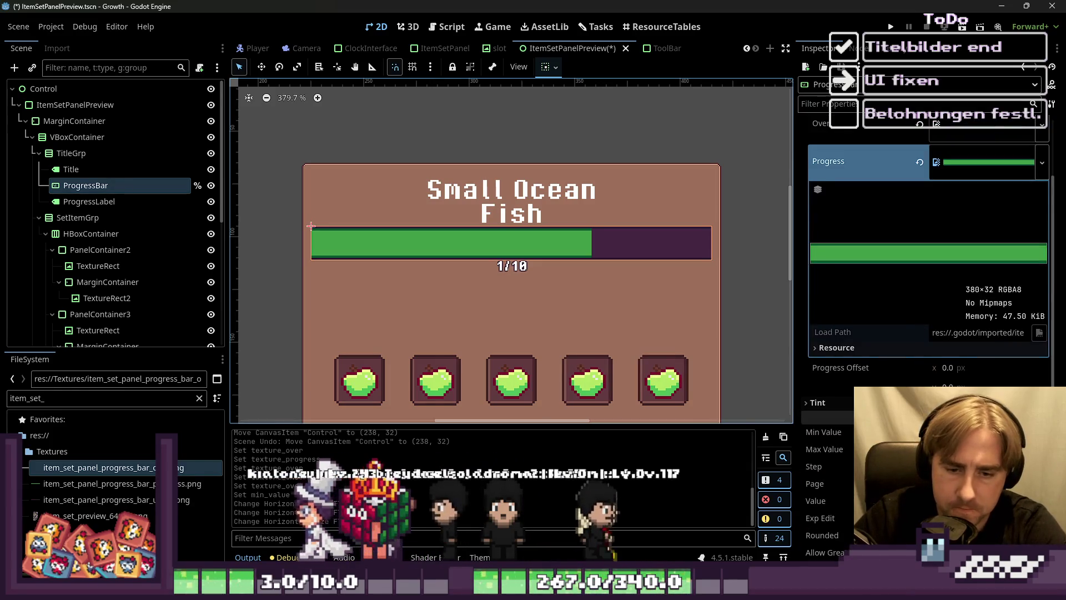
# Step: Drag the bar's Value up so the green fill spans the whole track
pyautogui.moveTo(943, 501); pyautogui.dragTo(910, 500)
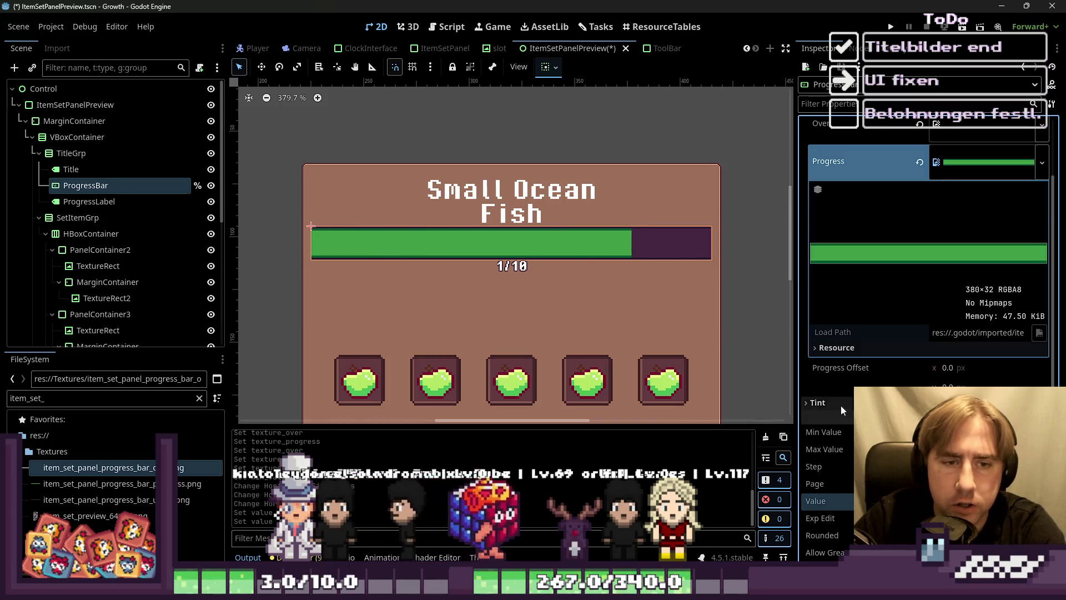
pyautogui.scroll(-2, 726, 222)
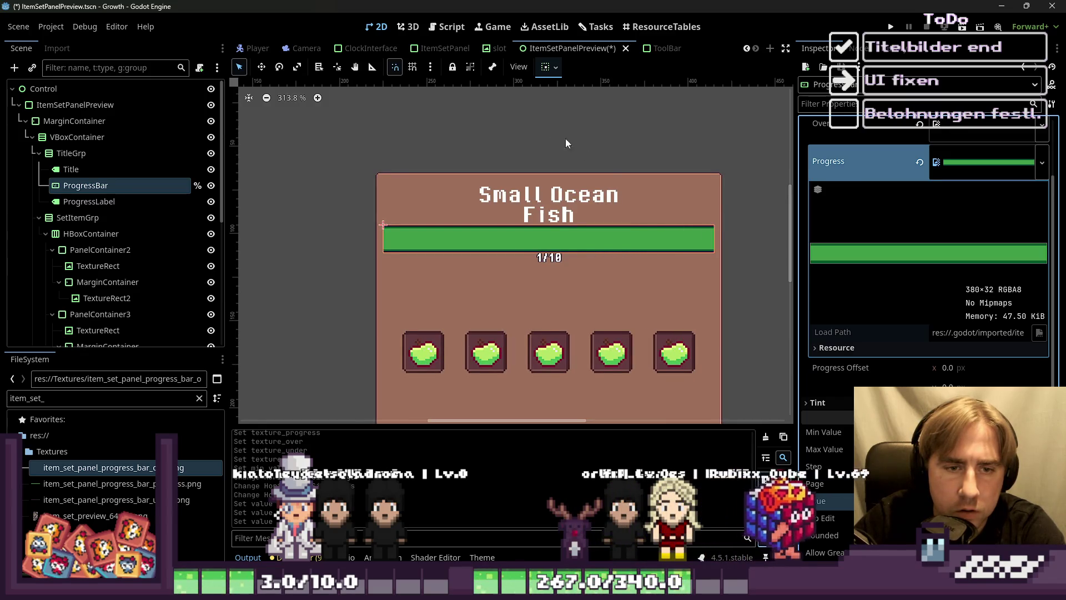
pyautogui.click(554, 208)
# Step: Set TitleGrp's Separation constant to 3, then save and run the project
pyautogui.click(541, 258)
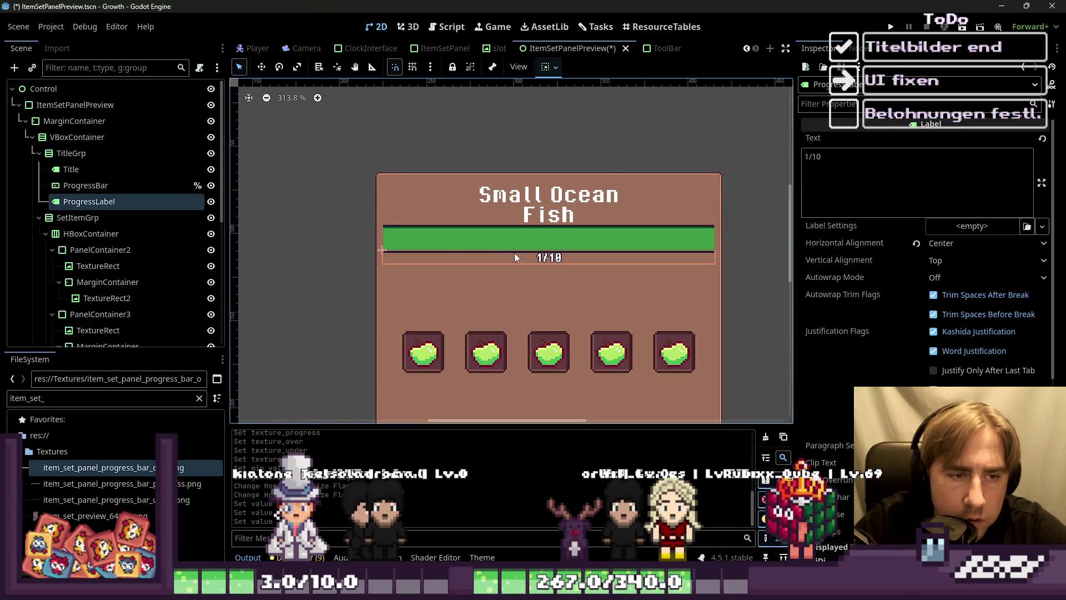
pyautogui.click(101, 158)
pyautogui.click(954, 311)
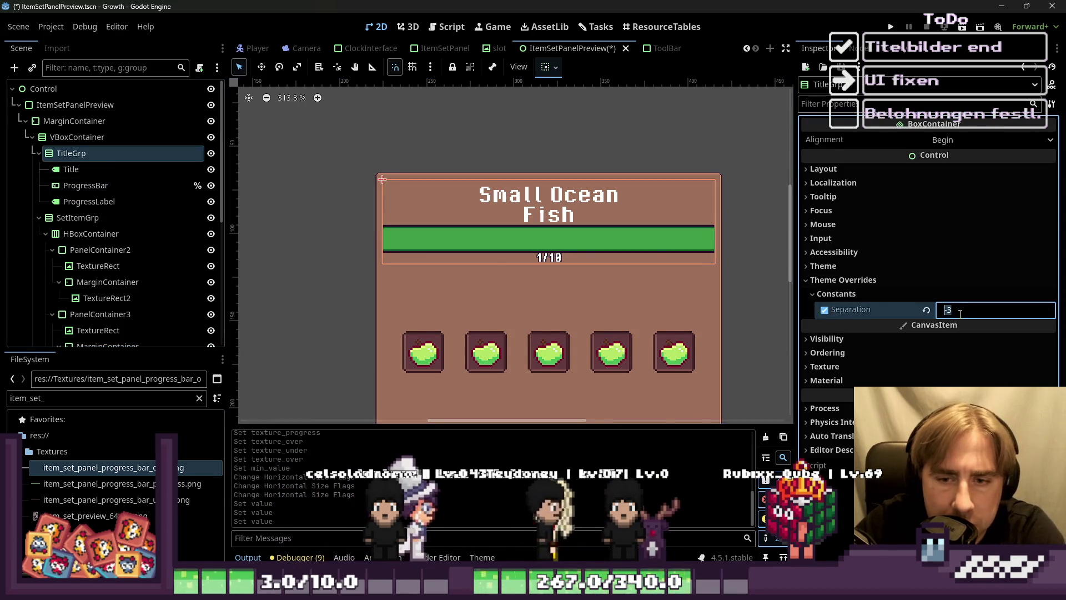
pyautogui.press('Up')
pyautogui.press('Up')
pyautogui.press('Up')
pyautogui.scroll(-3, 535, 158)
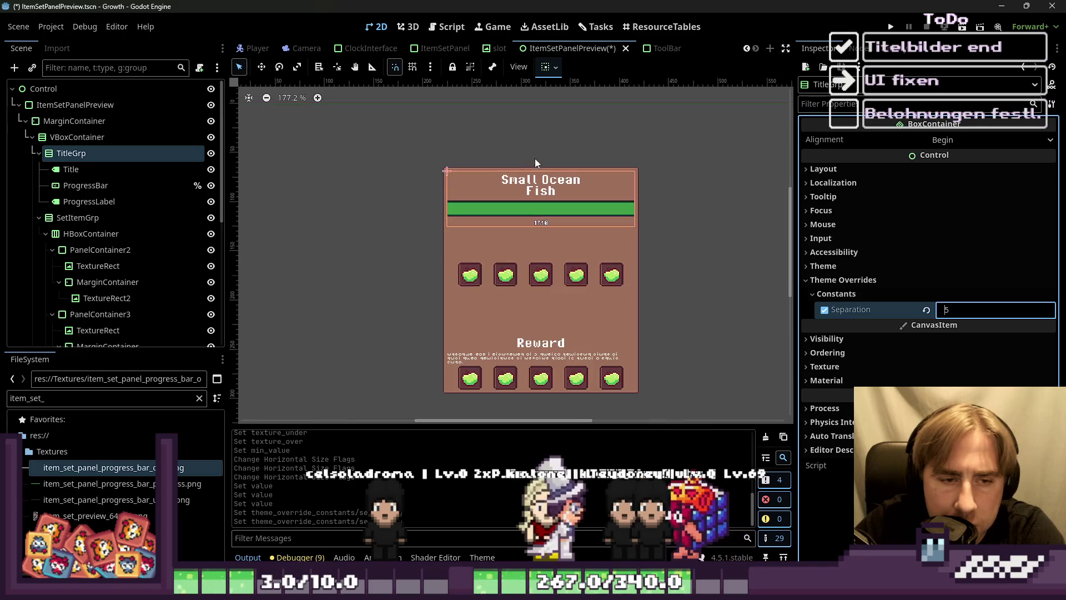
pyautogui.press('Up')
pyautogui.press('Up')
pyautogui.press('Up')
pyautogui.press('Down')
pyautogui.press('Down')
pyautogui.press('Down')
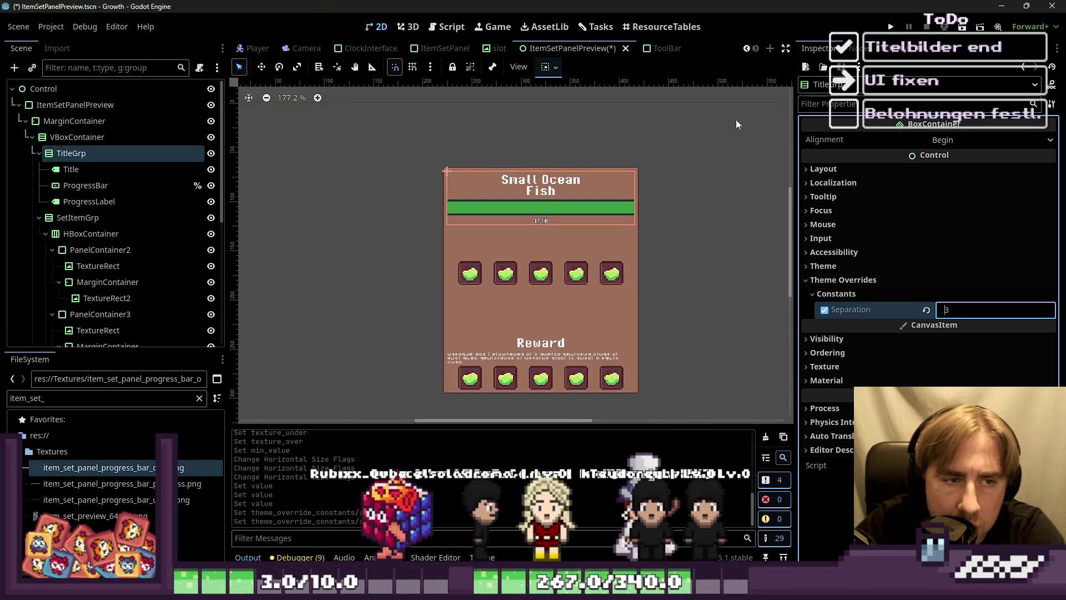
pyautogui.click(890, 27)
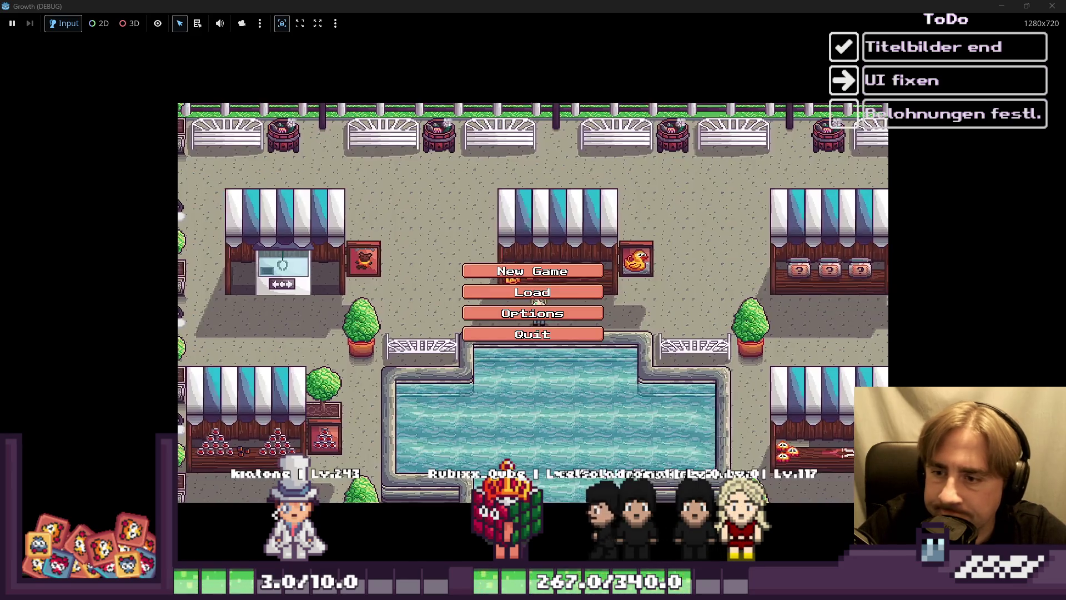
# Step: Start a New Game from the main menu, enter a character name and enter the world
pyautogui.click(585, 295)
pyautogui.click(570, 243)
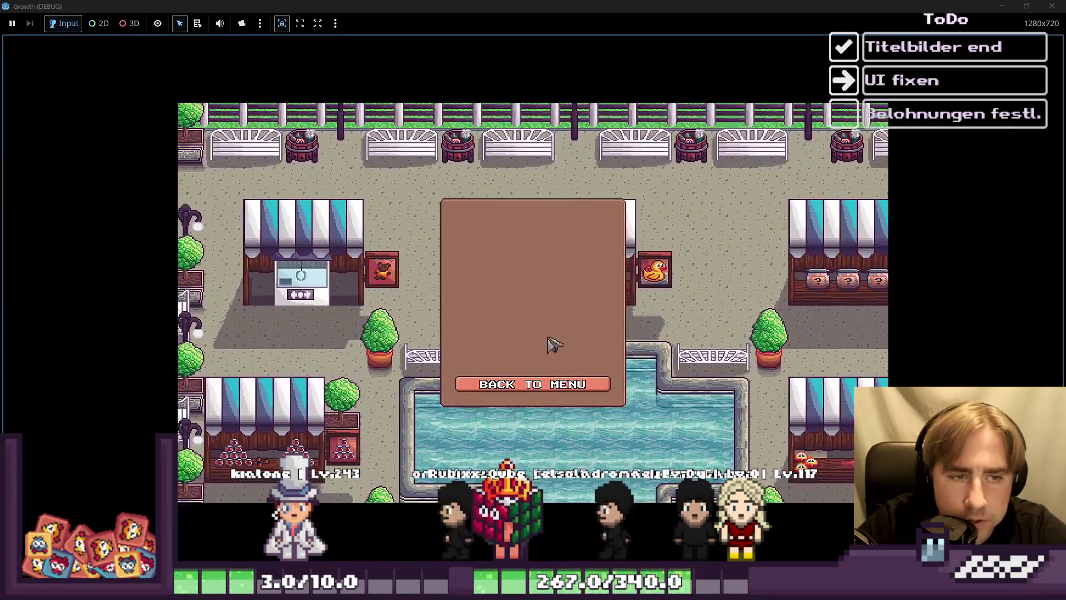
pyautogui.click(533, 385)
pyautogui.click(528, 270)
pyautogui.write('123')
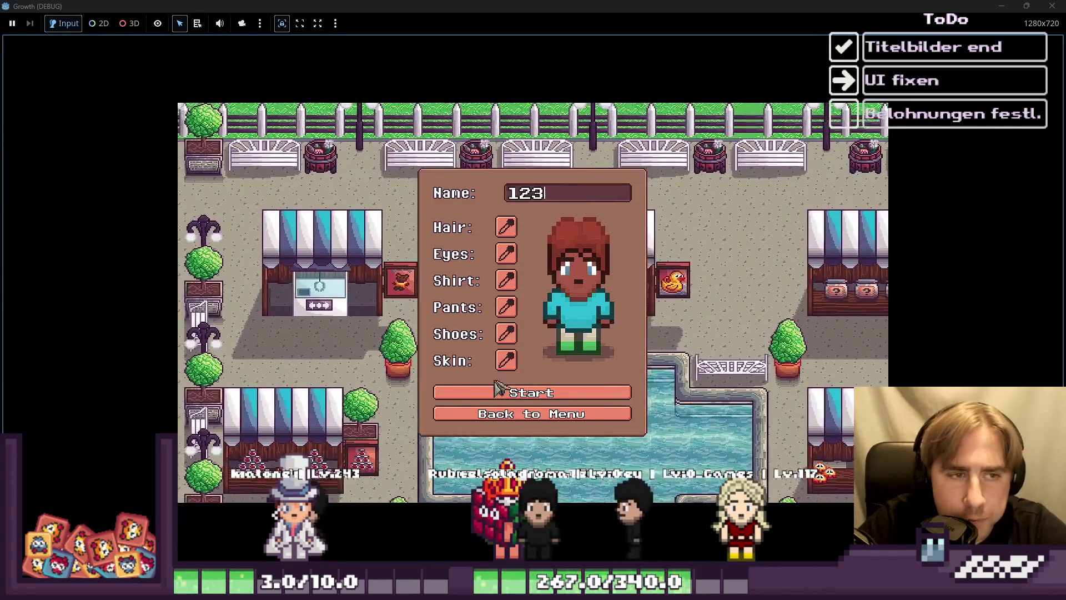
pyautogui.press('Return')
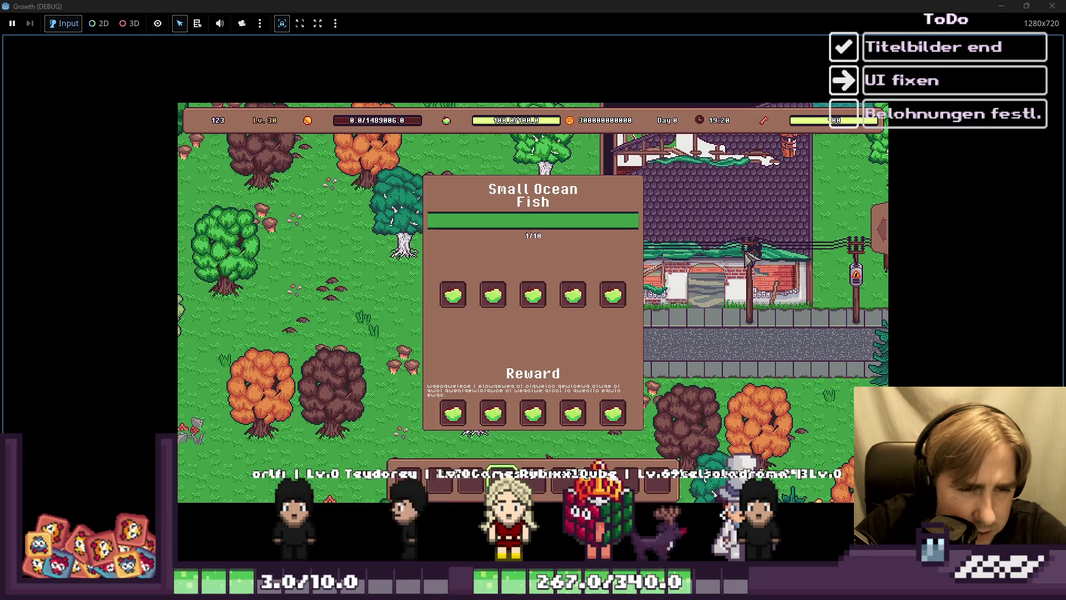
# Step: Close the running game and bring Aseprite's item_set_panel_progress_bar_under.png window forward
pyautogui.click(1048, 4)
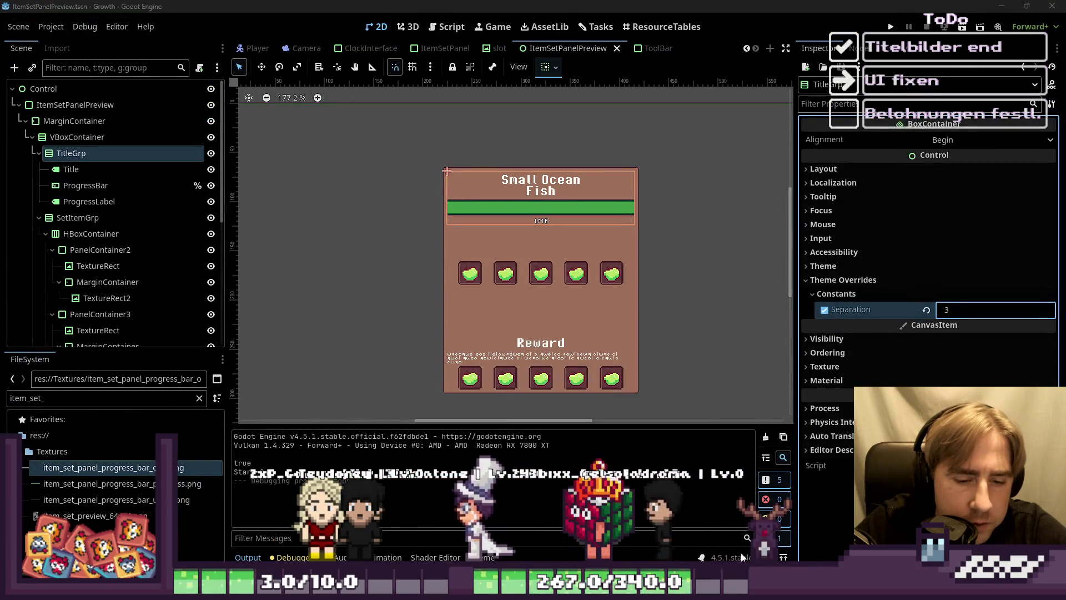
pyautogui.moveTo(799, 590)
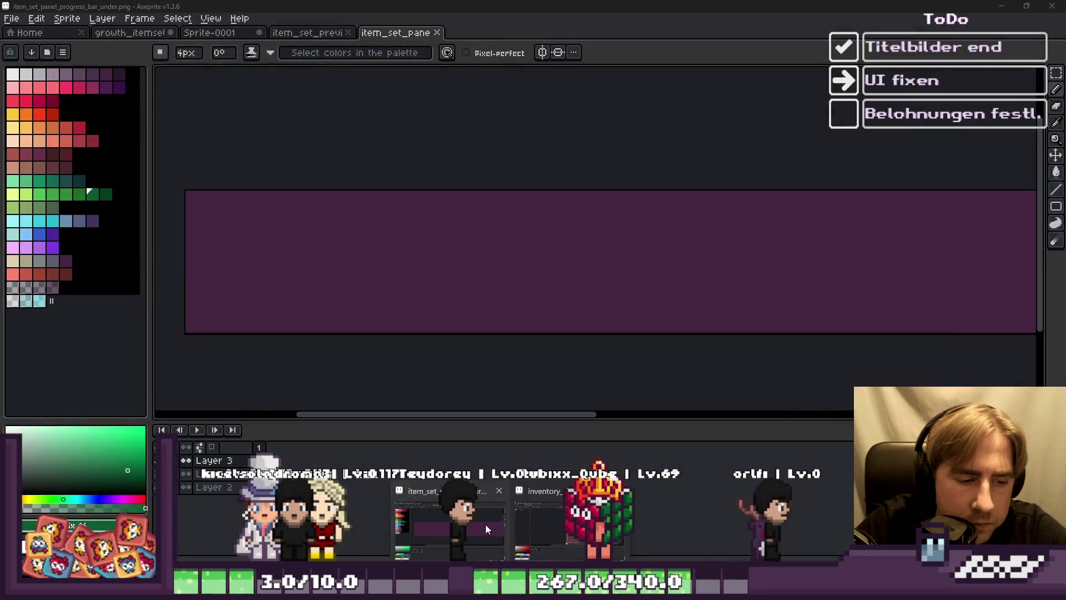
pyautogui.click(485, 524)
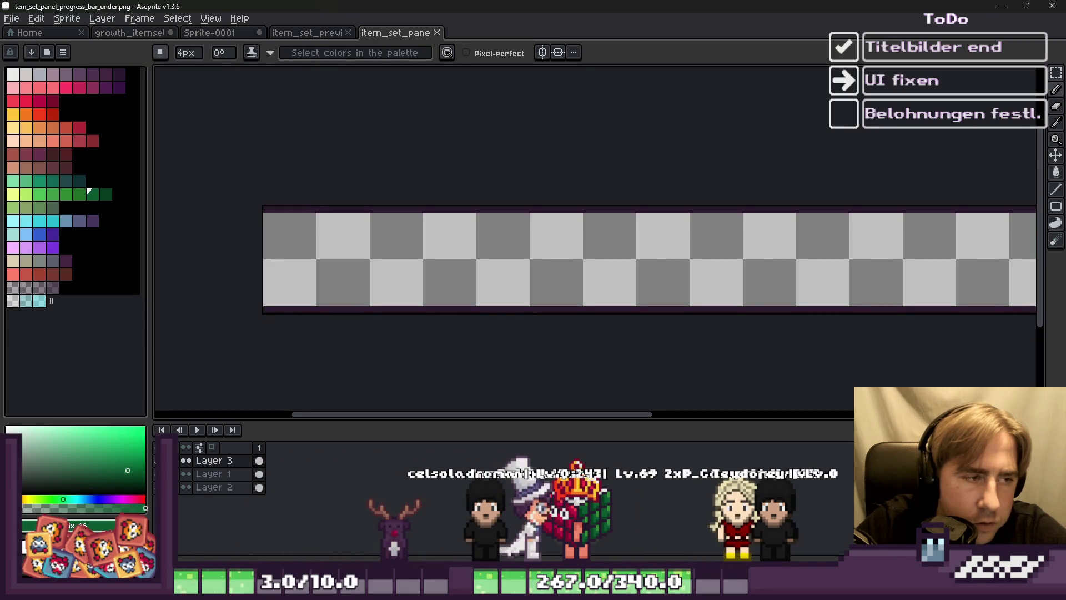
# Step: Pick the frame's dark purple and paint the top-left inner corner
pyautogui.scroll(2, 221, 232)
pyautogui.scroll(2, 222, 238)
pyautogui.keyDown('alt'); pyautogui.click(321, 143); pyautogui.keyUp('alt')
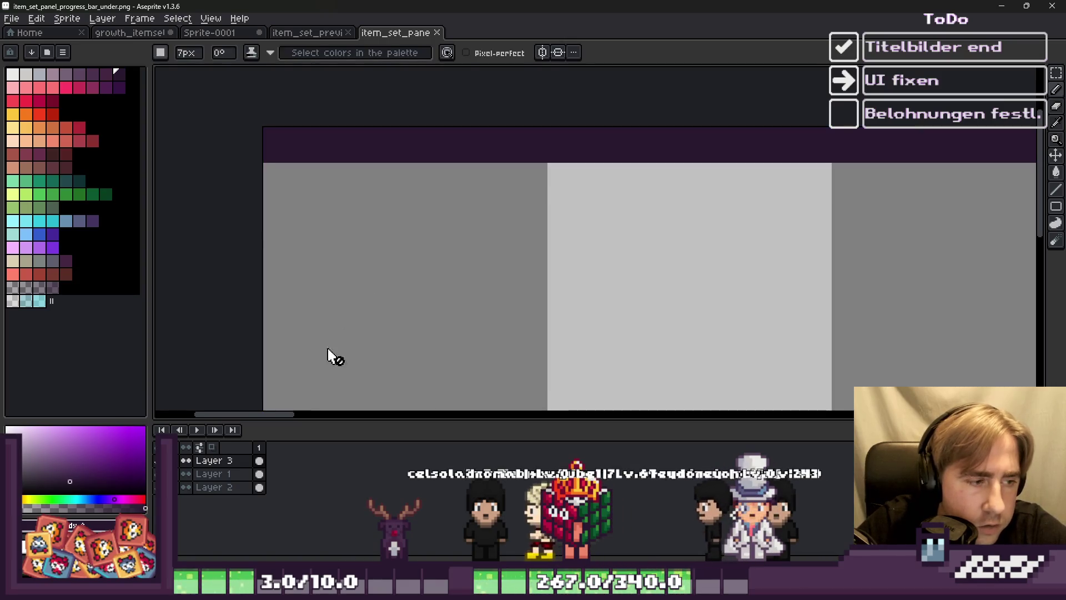
pyautogui.click(210, 474)
pyautogui.press('+')
pyautogui.press('+')
pyautogui.press('+')
pyautogui.click(376, 234)
pyautogui.press('-')
pyautogui.press('-')
pyautogui.press('-')
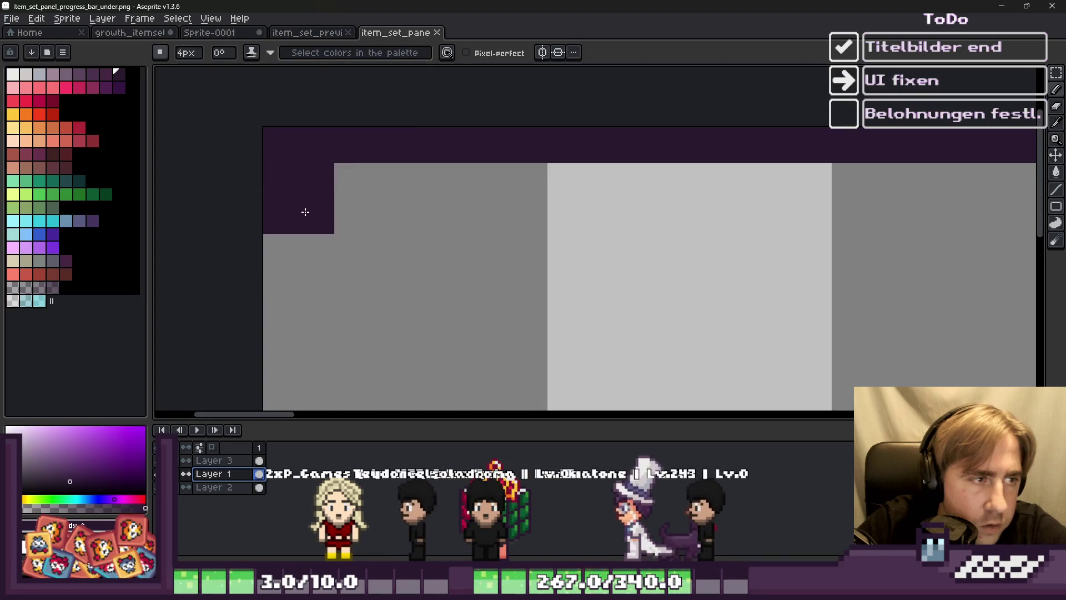
# Step: Paint purple into the bottom-left and right-hand inner corners
pyautogui.scroll(-3, 409, 152)
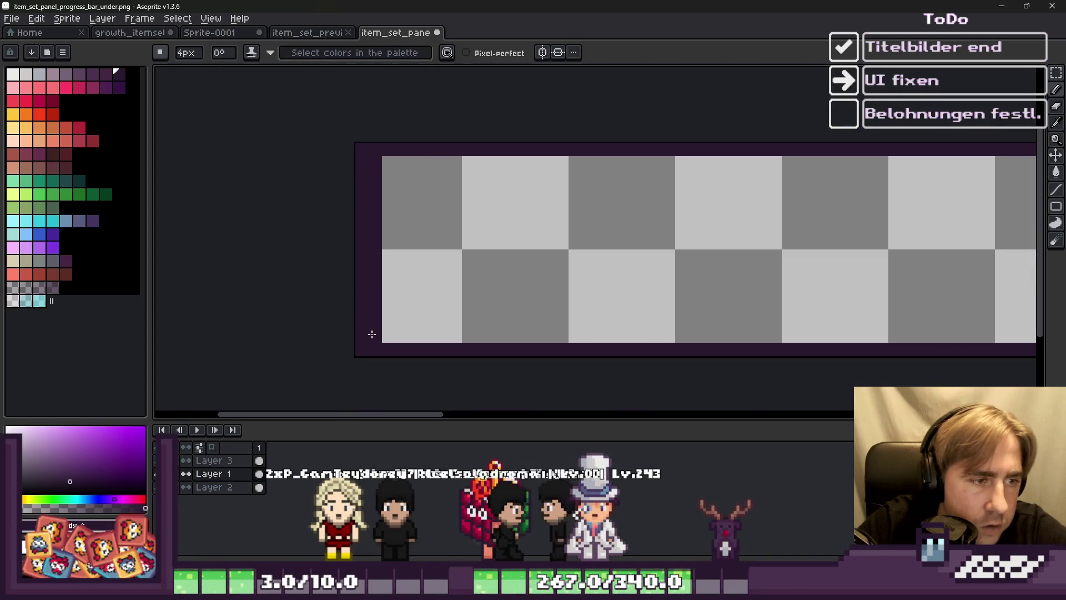
pyautogui.moveTo(372, 334); pyautogui.dragTo(386, 347)
pyautogui.scroll(-4, 333, 300)
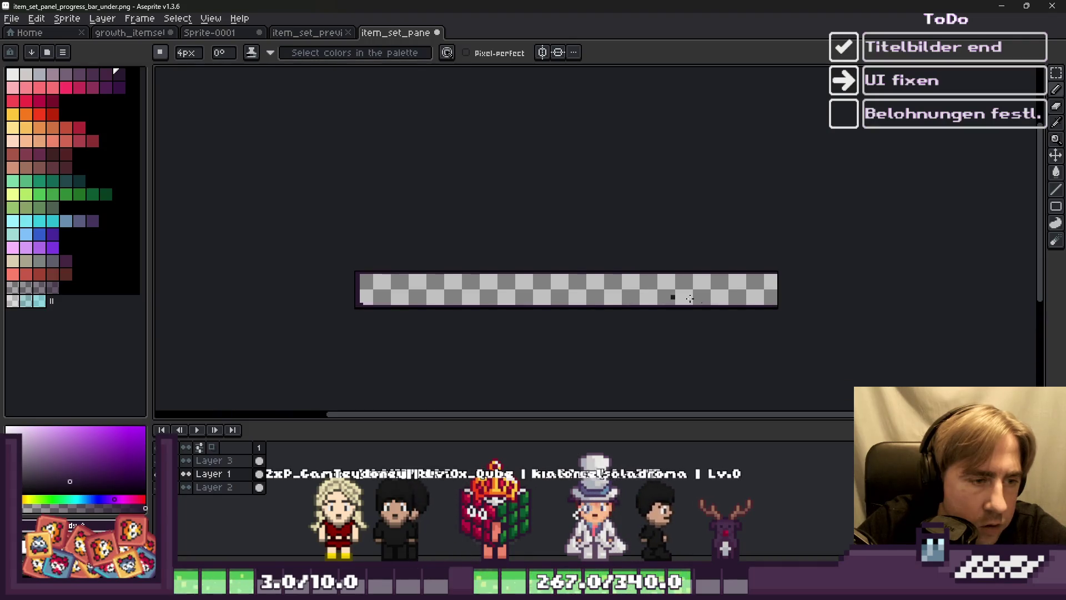
pyautogui.scroll(5, 774, 311)
pyautogui.moveTo(772, 327)
pyautogui.mouseDown()
pyautogui.moveTo(740, 295)
pyautogui.moveTo(743, 335)
pyautogui.moveTo(745, 322)
pyautogui.moveTo(771, 326)
pyautogui.mouseUp()
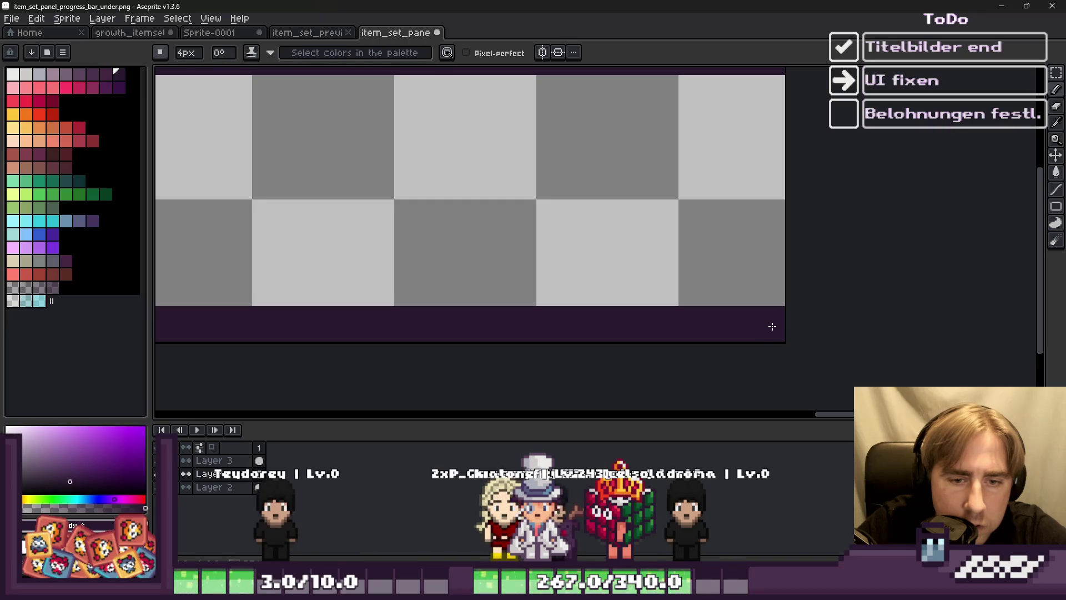
pyautogui.scroll(-2, 770, 292)
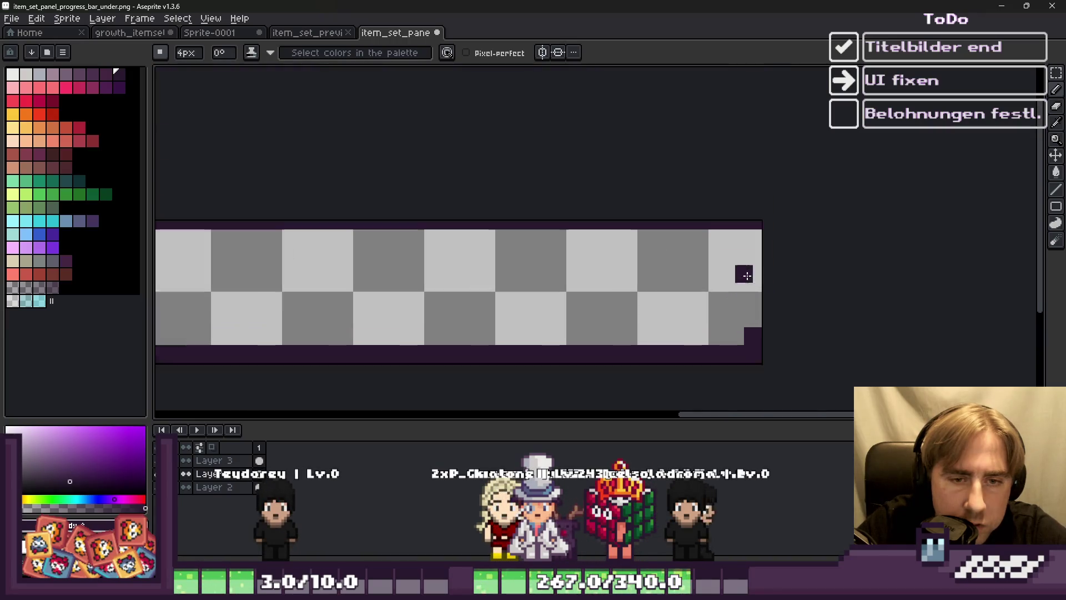
pyautogui.scroll(1, 757, 227)
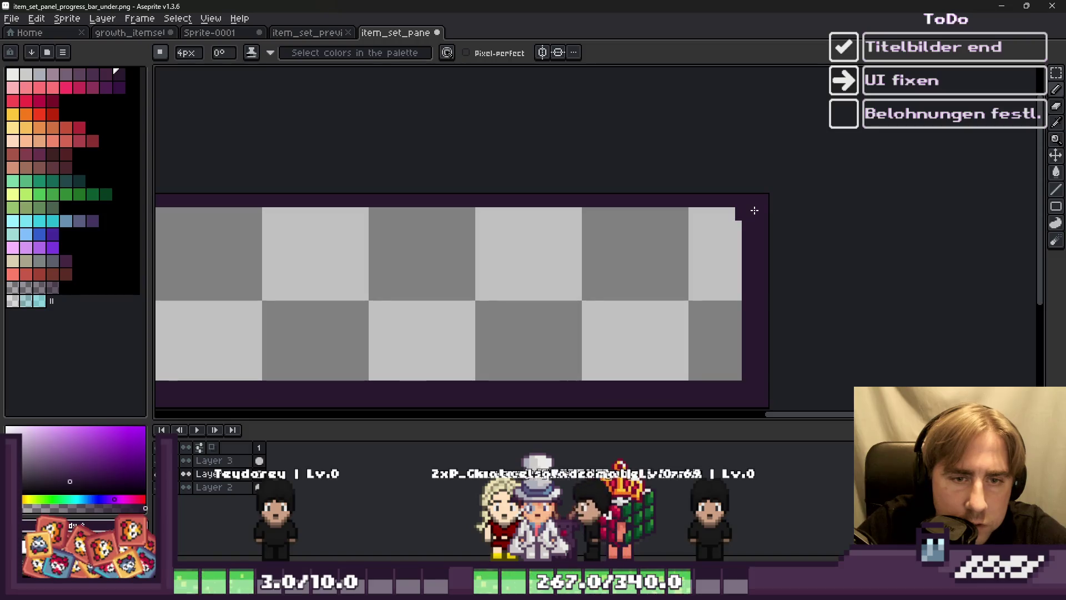
pyautogui.scroll(-5, 590, 176)
pyautogui.press('v')
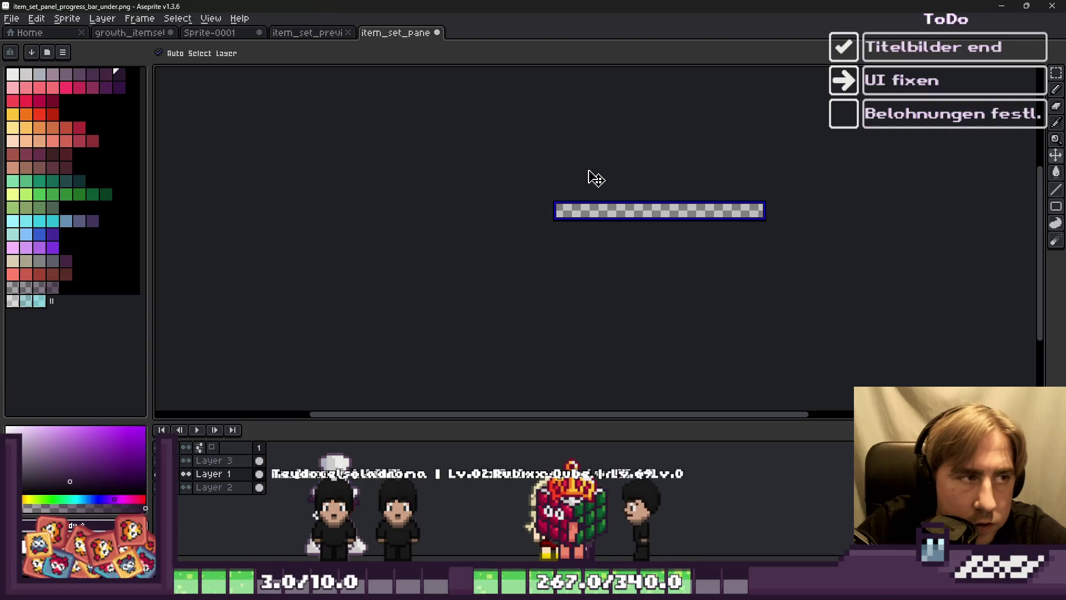
pyautogui.press('b')
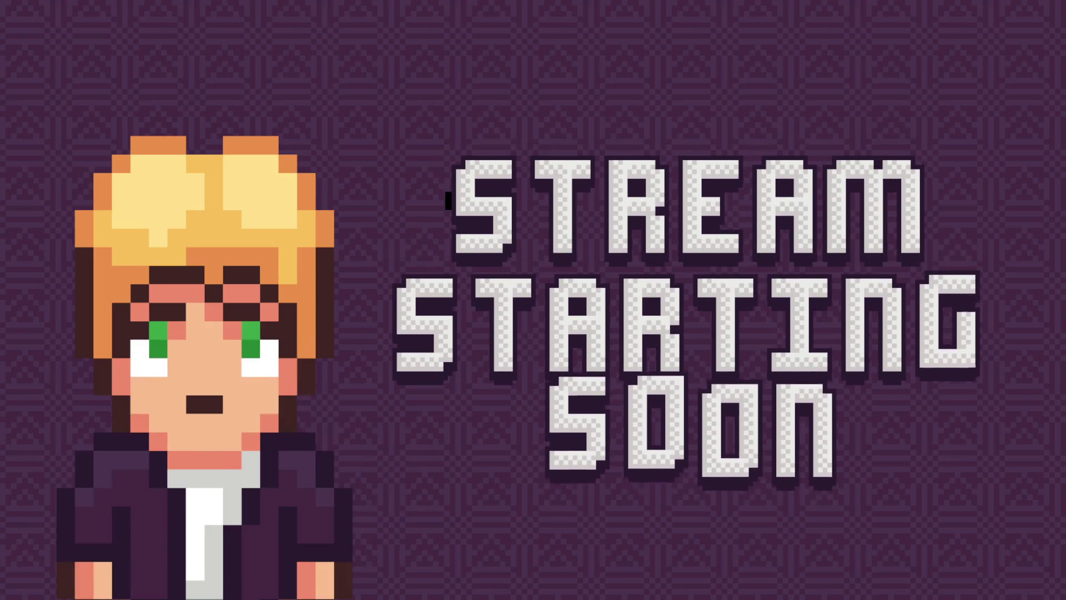
pyautogui.hotkey('alt', 'Tab')
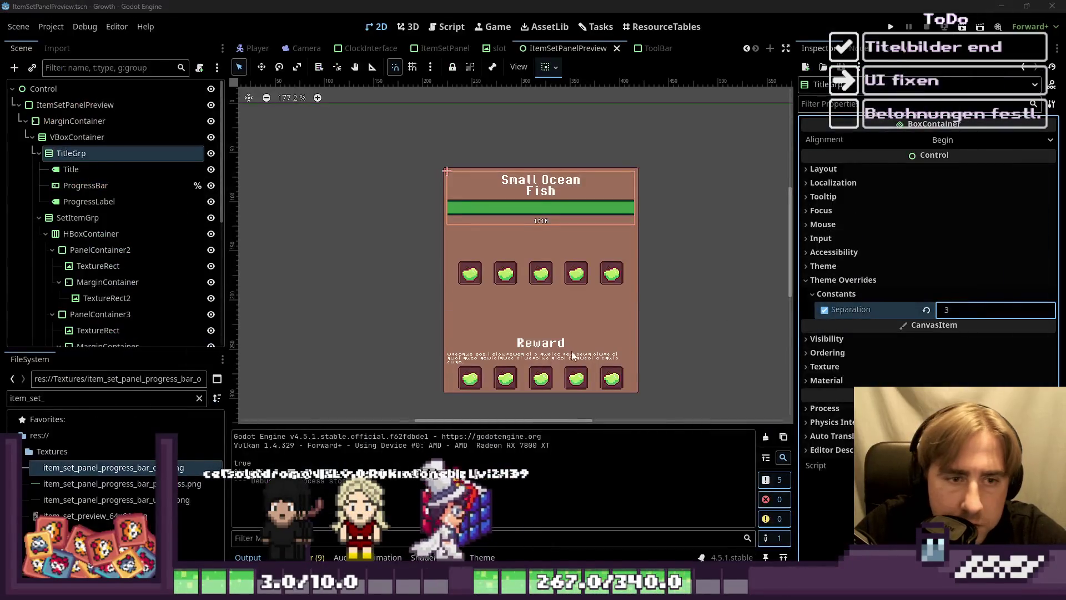
pyautogui.scroll(4, 459, 200)
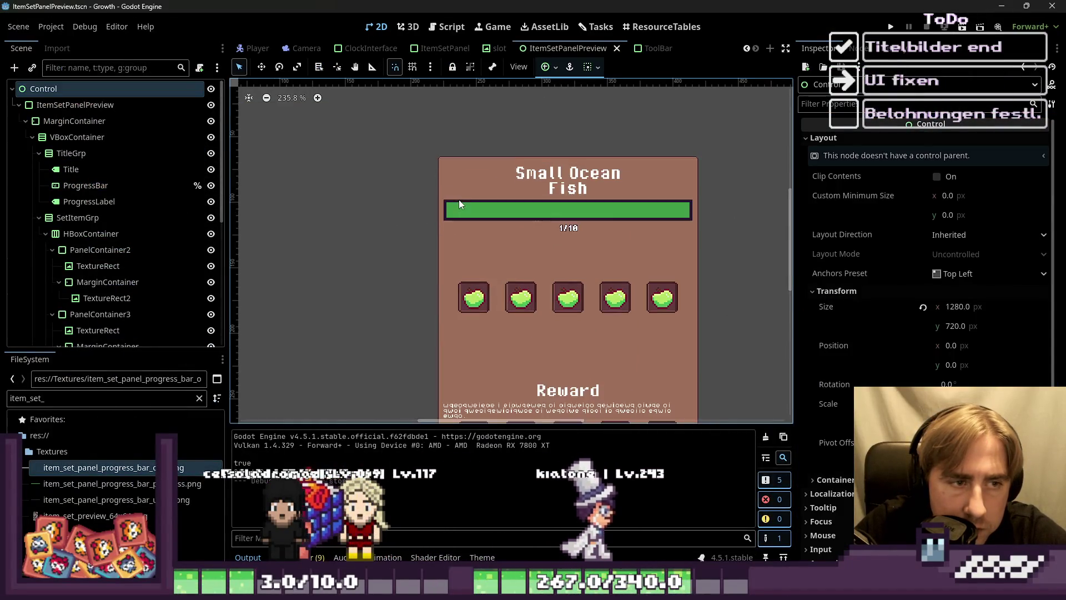
pyautogui.scroll(4, 480, 212)
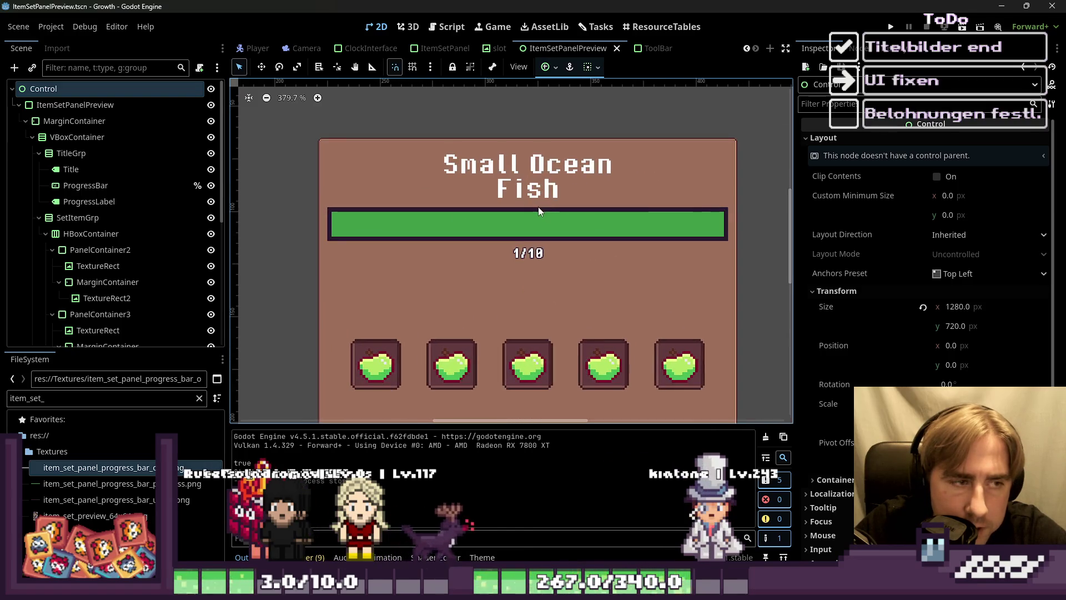
pyautogui.scroll(-2, 574, 147)
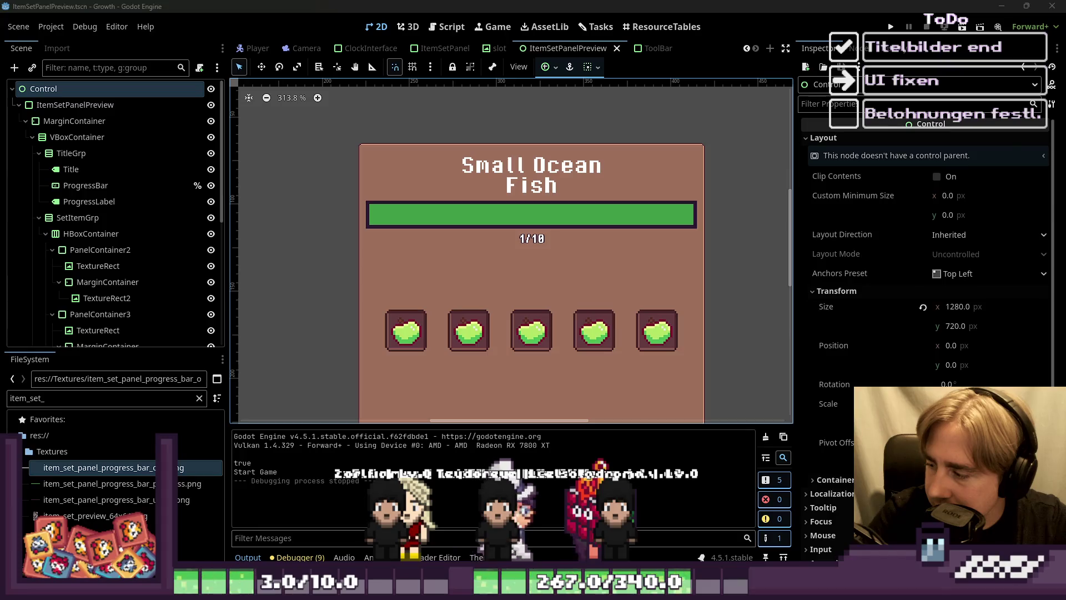
pyautogui.hotkey('alt', 'Tab')
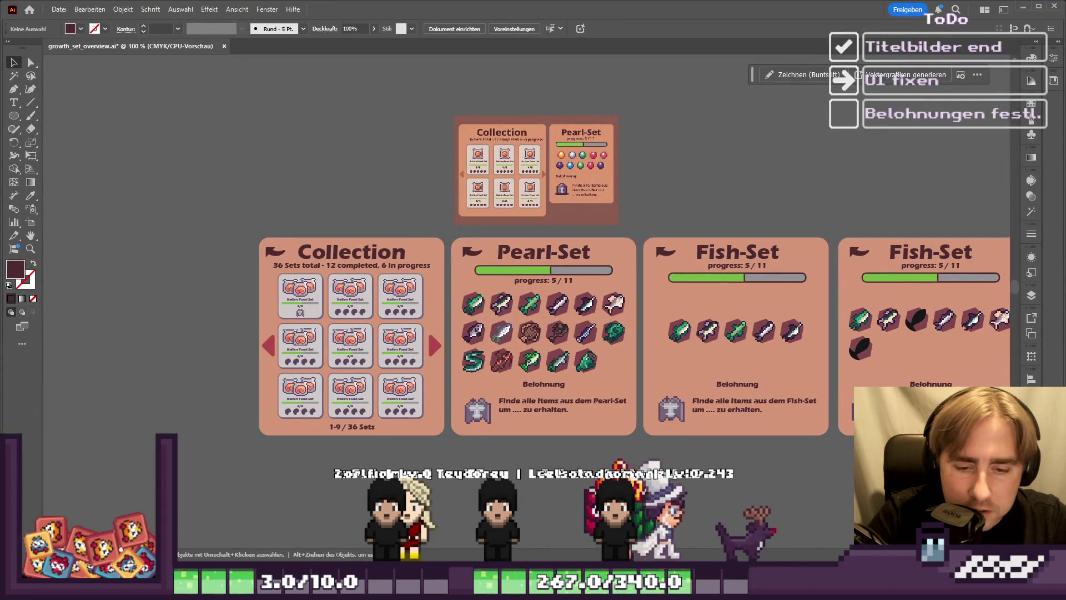
pyautogui.hotkey('alt', 'Tab')
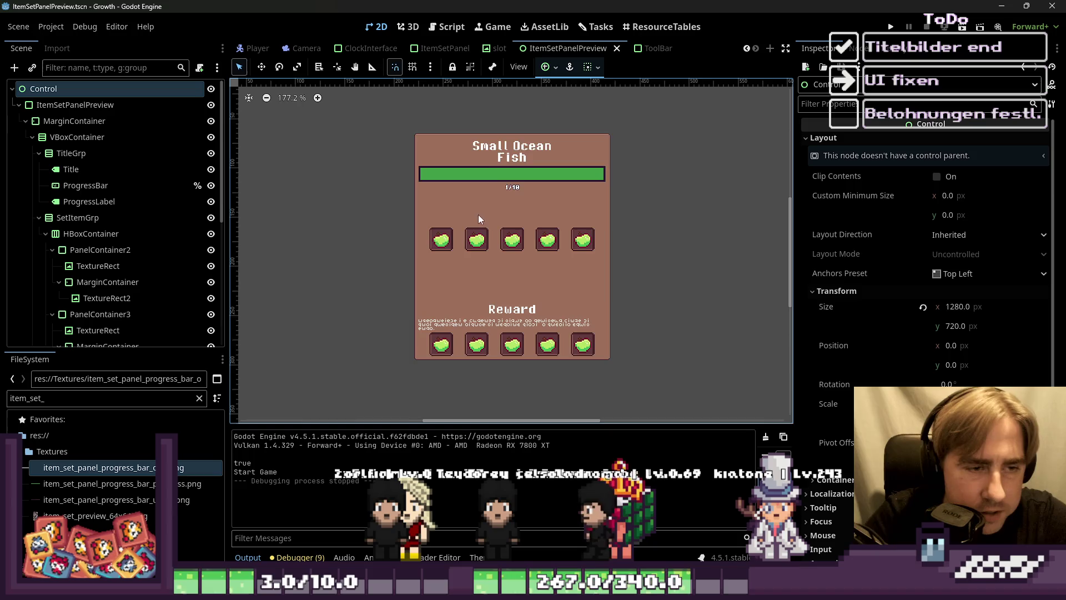
pyautogui.scroll(2, 478, 214)
pyautogui.click(436, 244)
pyautogui.click(327, 205)
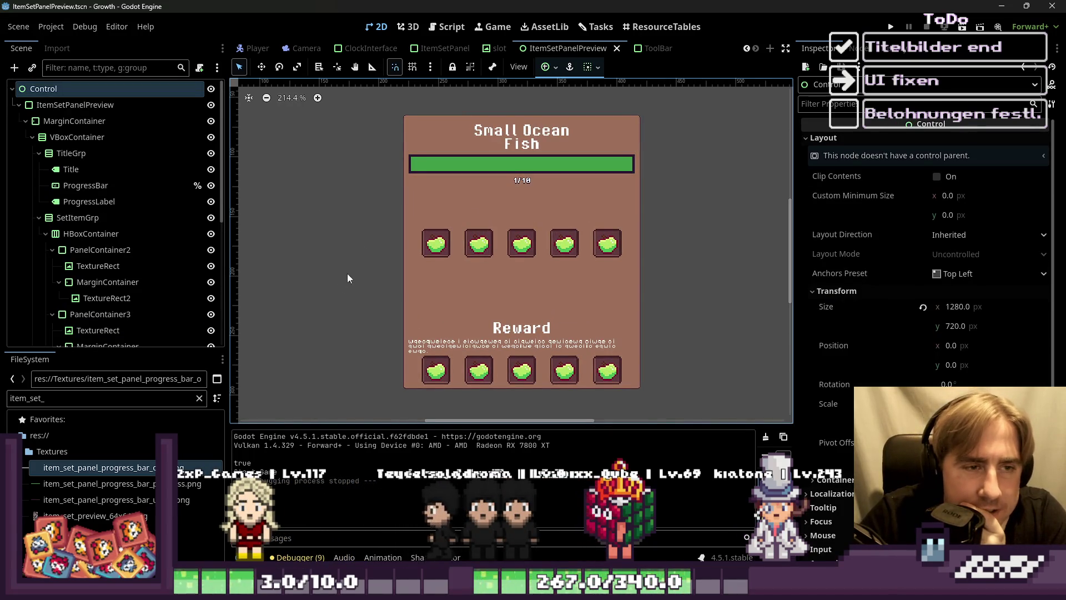
# Step: Attach a new script to the root Control with path res://Scripts/ItemSetPanelPreview.gd
pyautogui.click(72, 100)
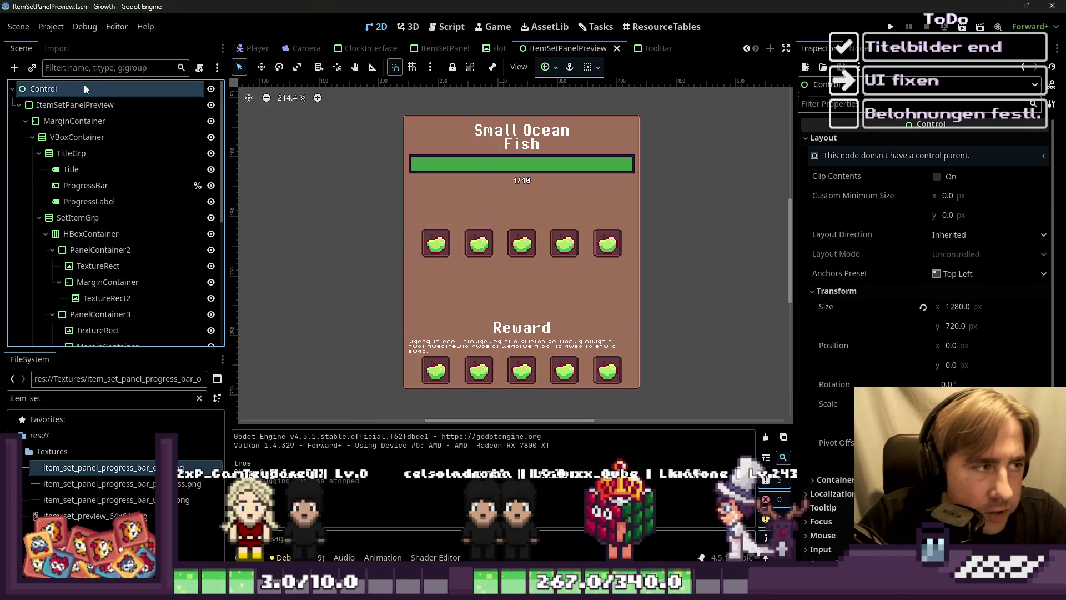
pyautogui.click(199, 67)
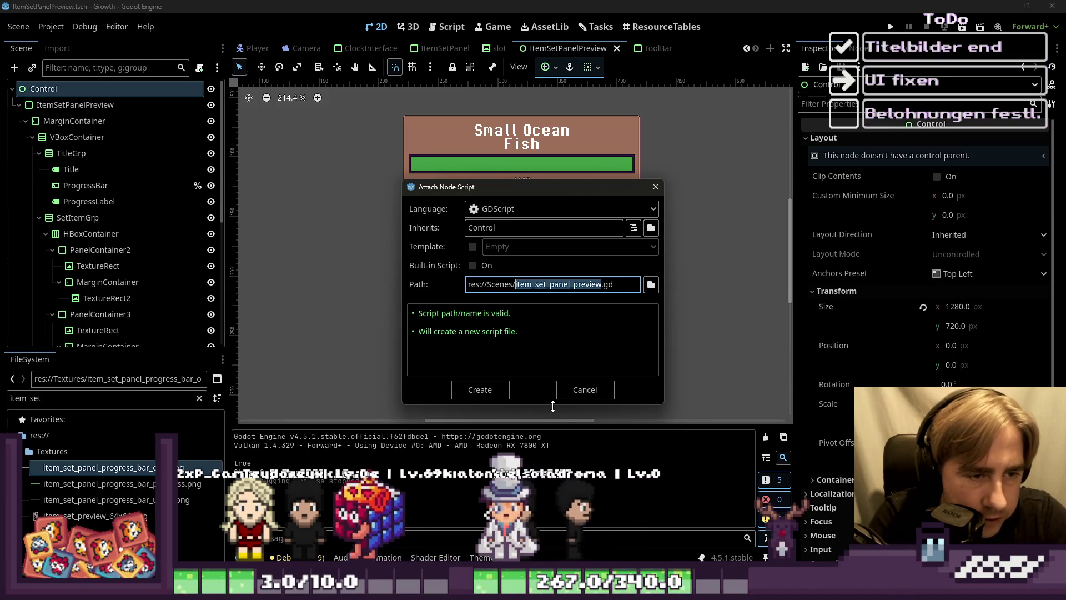
pyautogui.press('Left')
pyautogui.press('Left')
pyautogui.press('BackSpace')
pyautogui.press('BackSpace')
pyautogui.press('BackSpace')
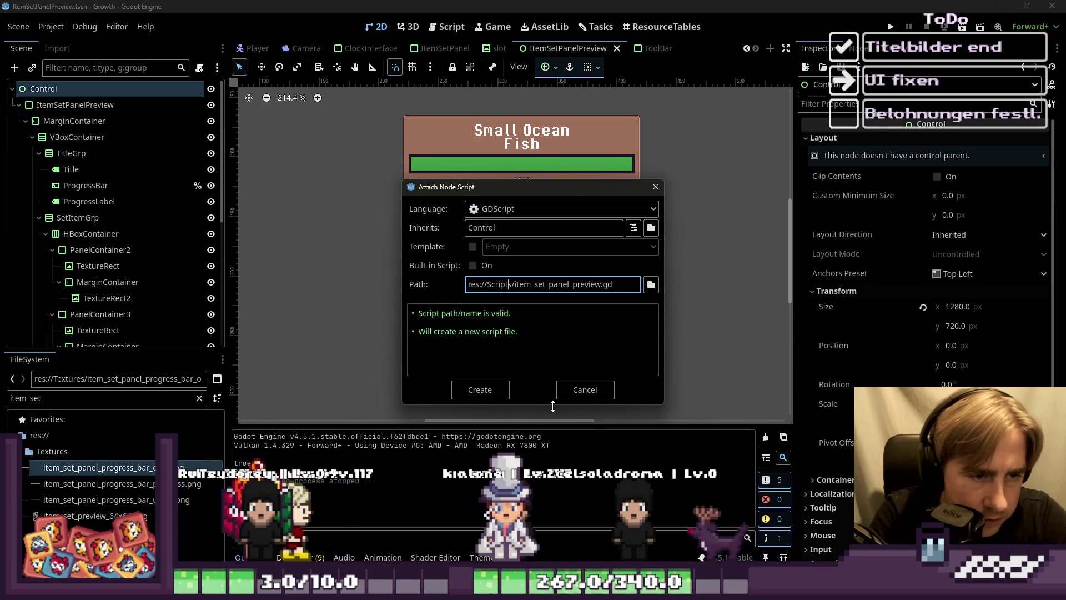
pyautogui.press('Right')
pyautogui.hotkey('shift', 'End')
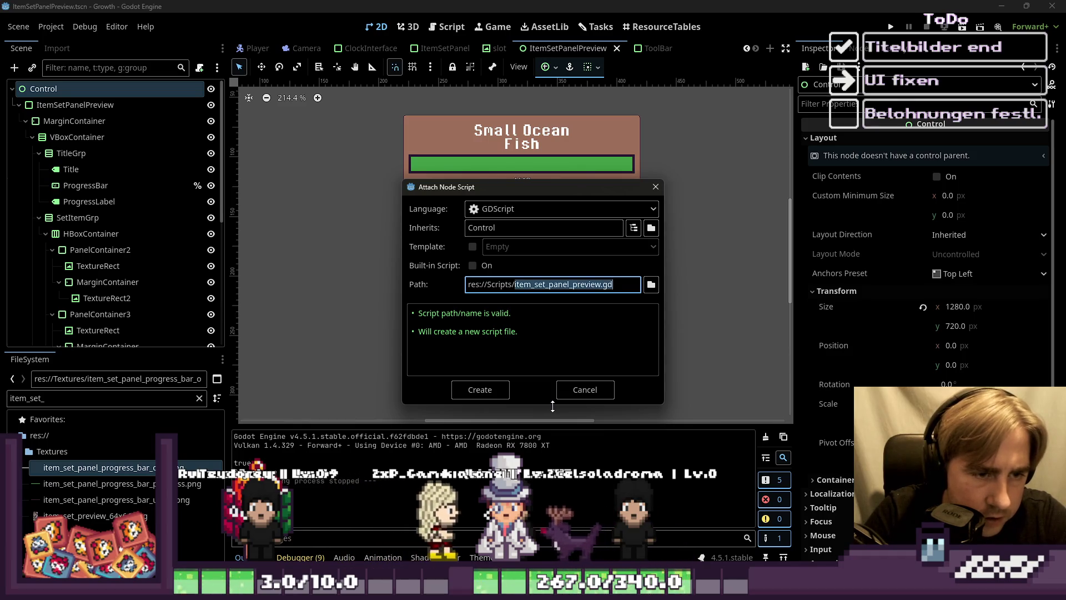
pyautogui.hotkey('shift', 'Left')
pyautogui.hotkey('shift', 'Left')
pyautogui.hotkey('shift', 'Left')
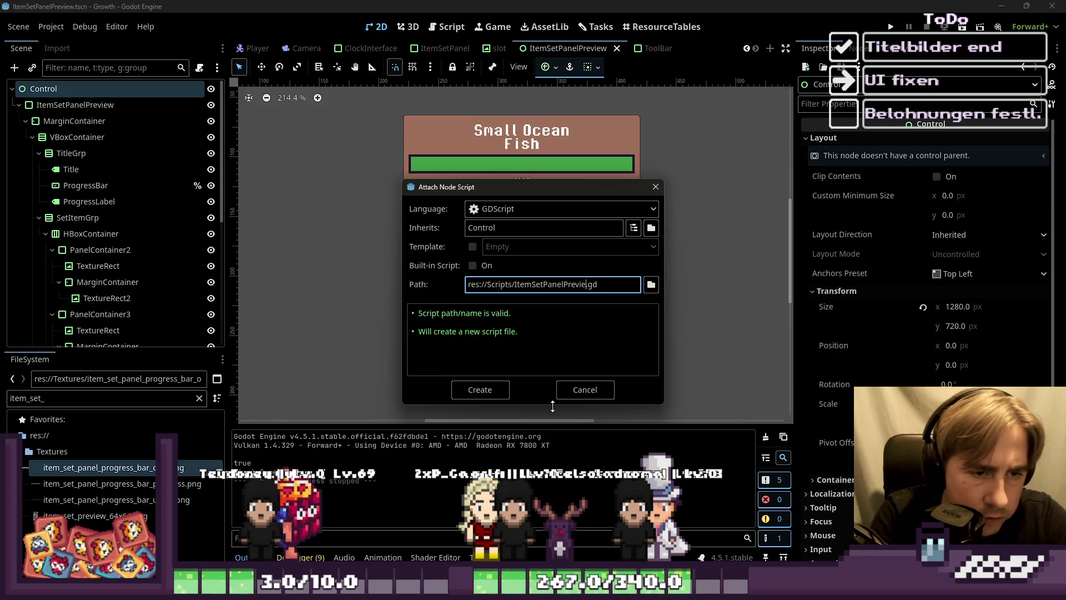
pyautogui.write('w')
pyautogui.hotkey('ctrl', 'shift', 'Left')
pyautogui.hotkey('ctrl', 'c')
# Step: Create the script, add 'class_name ItemSetPanelPreview' on line 2, and save
pyautogui.press('Return')
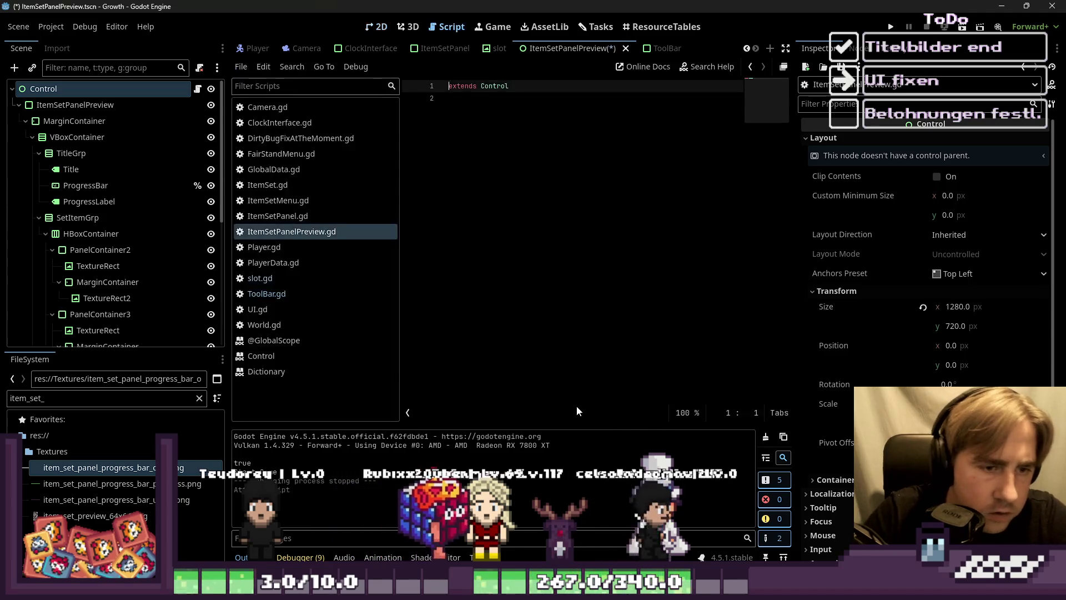
pyautogui.click(545, 257)
pyautogui.write('class')
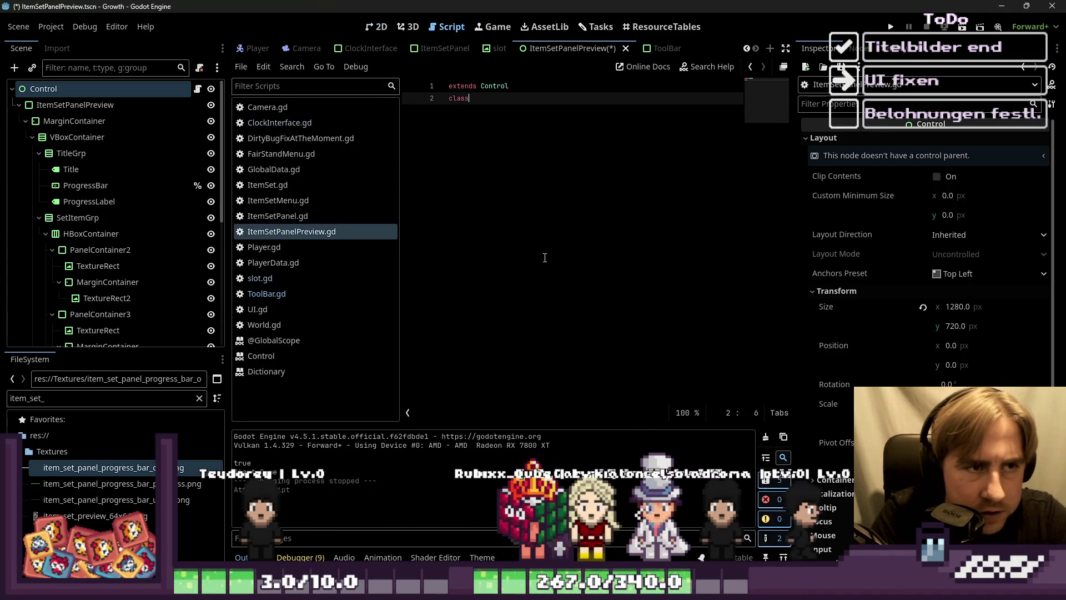
pyautogui.write('_name')
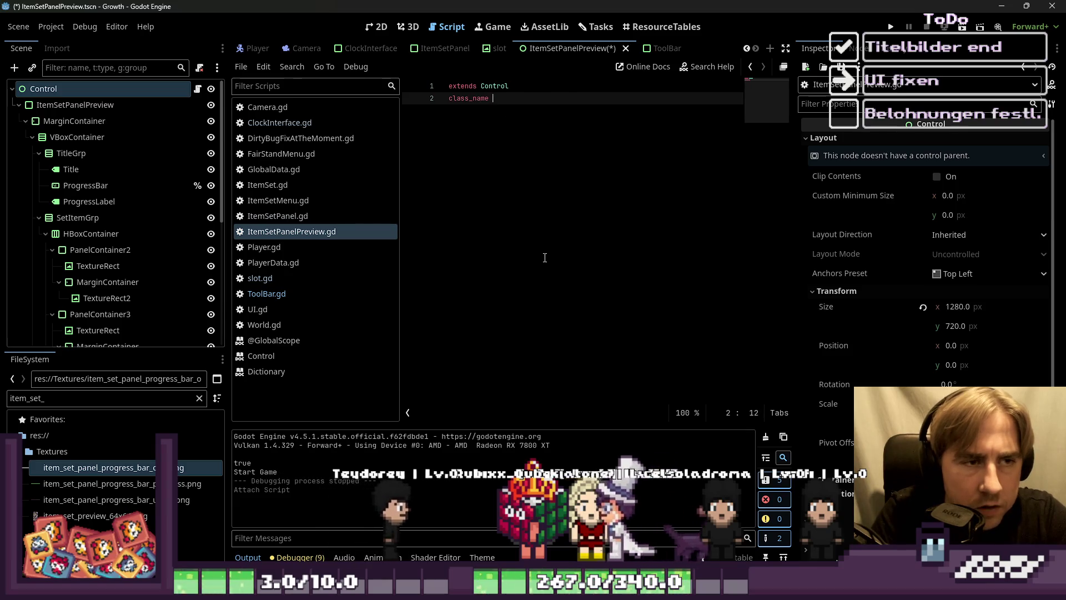
pyautogui.hotkey('ctrl', 'v')
pyautogui.press('Return')
pyautogui.hotkey('ctrl', 's')
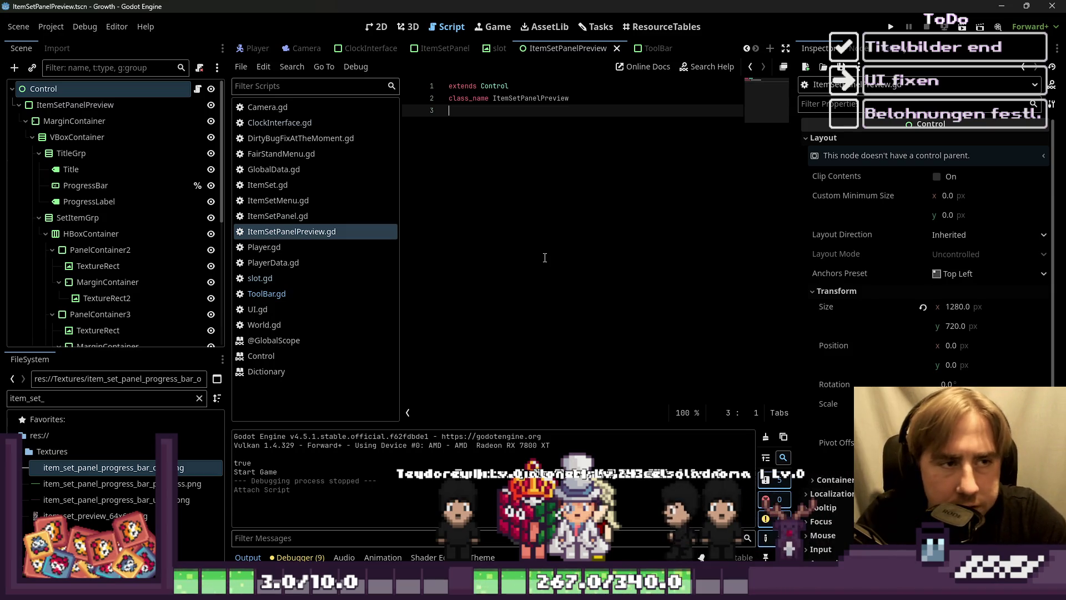
pyautogui.press('Return')
pyautogui.press('Return')
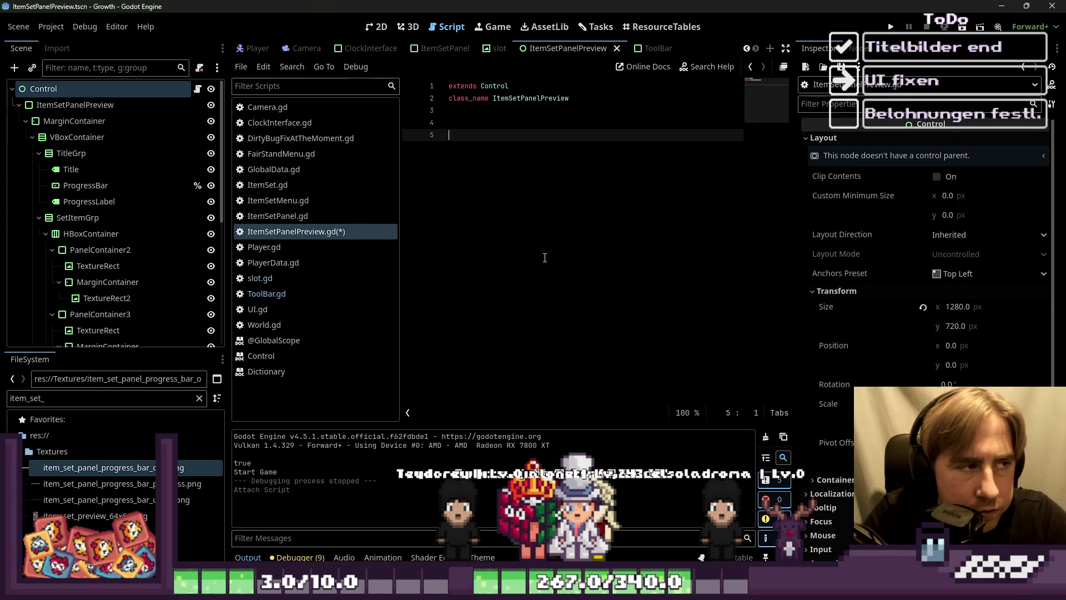
# Step: Rename the preview node to ItemSetPanelPreviewContainer, start renaming the root, and save
pyautogui.doubleClick(91, 105)
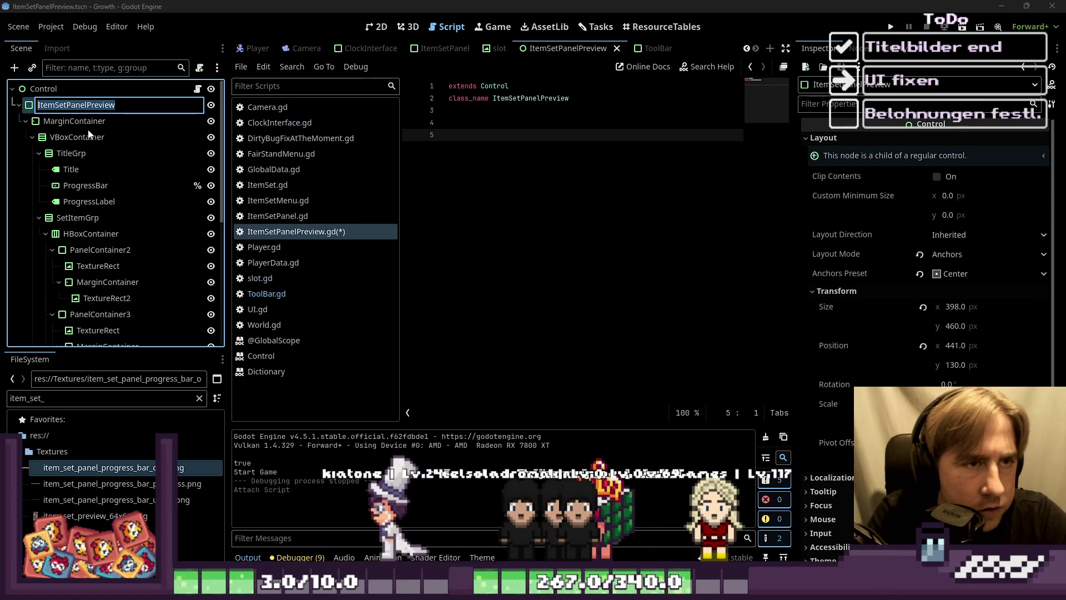
pyautogui.press('End')
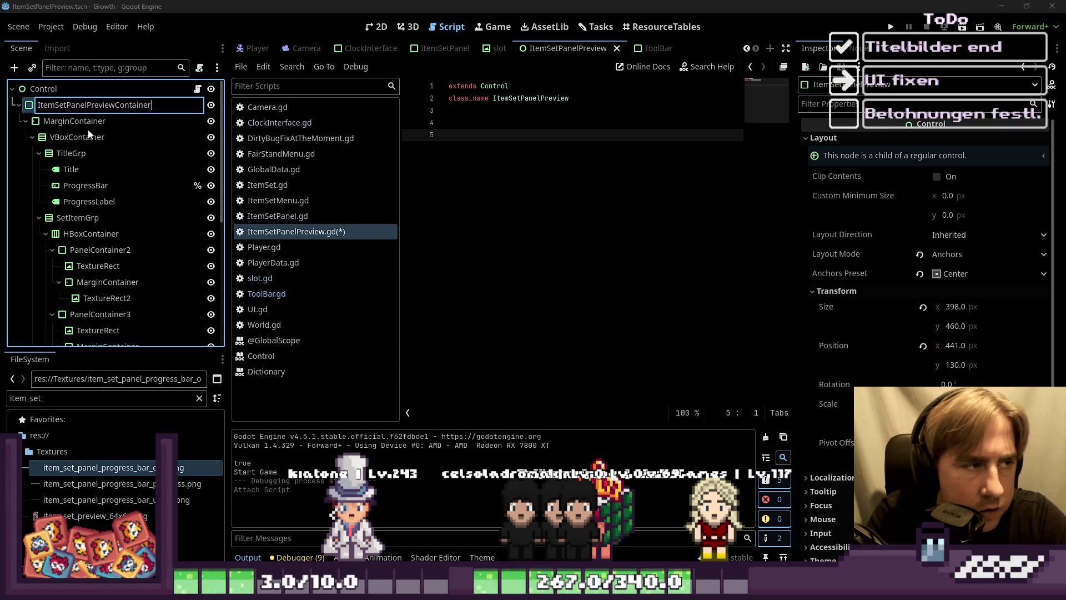
pyautogui.press('Return')
pyautogui.press('Up')
pyautogui.press('F2')
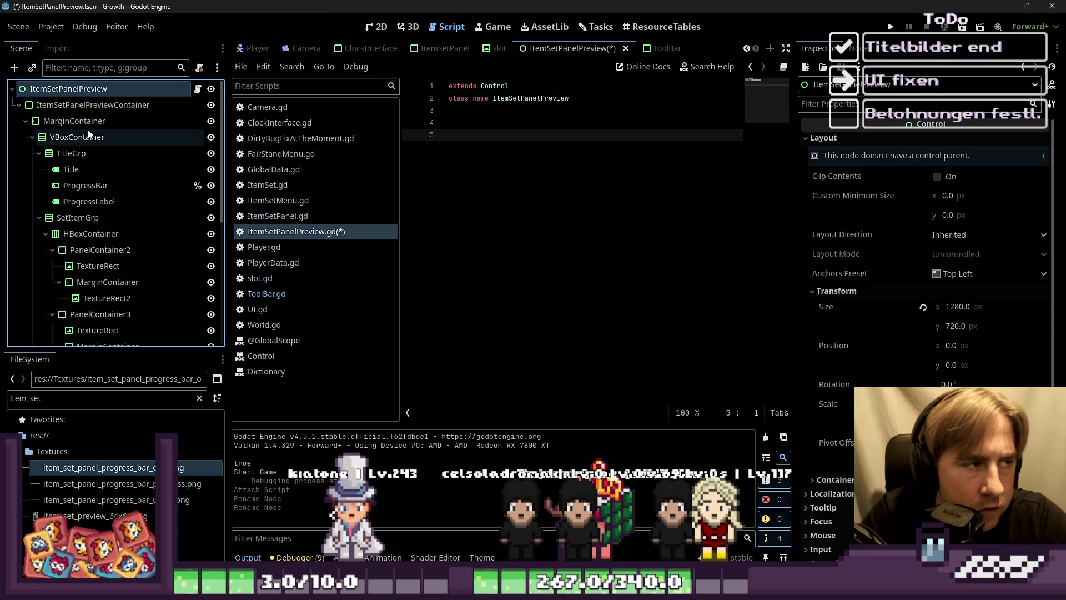
pyautogui.hotkey('ctrl', 's')
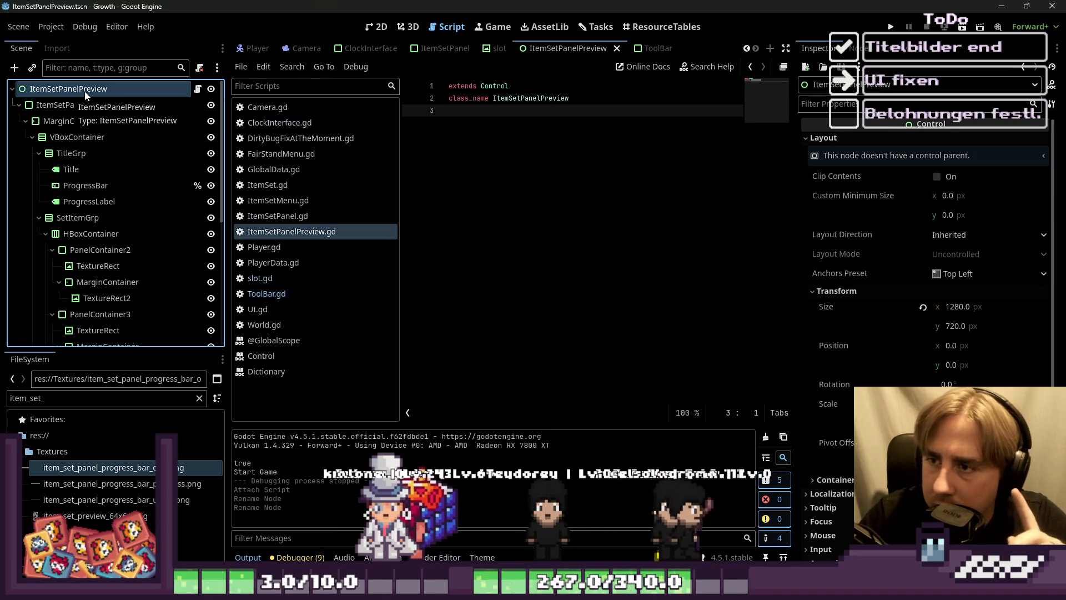
# Step: Tidy the lines below the class_name declaration and save the script
pyautogui.doubleClick(530, 98)
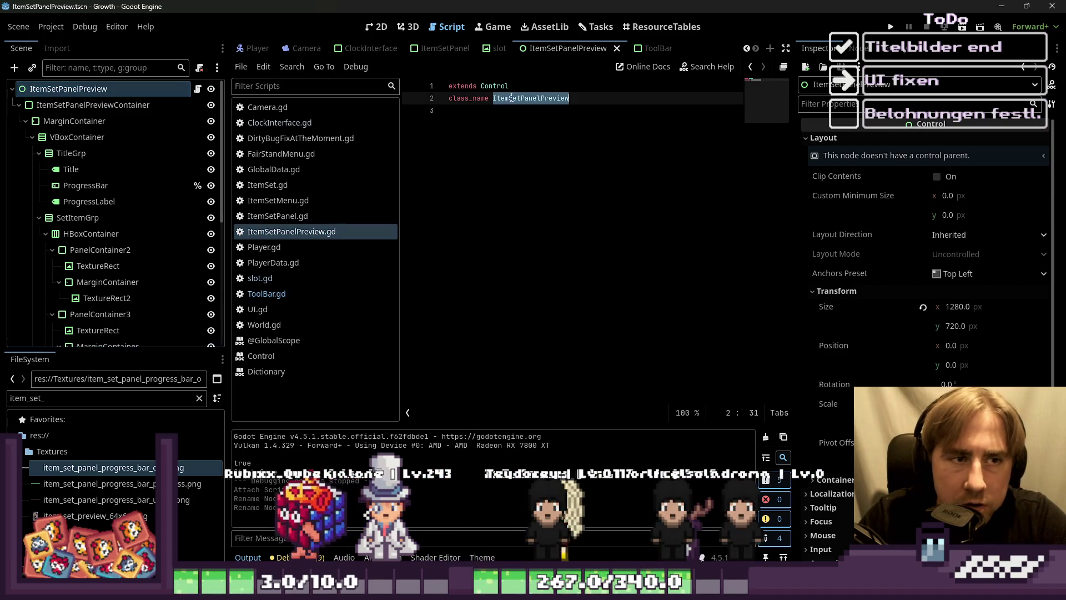
pyautogui.click(619, 243)
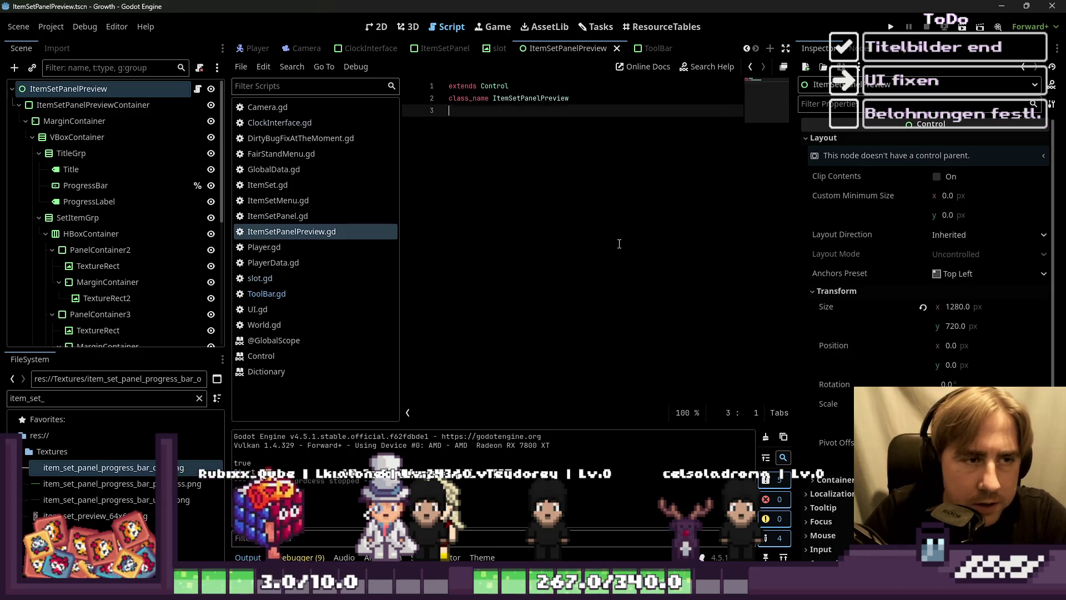
pyautogui.press('Return')
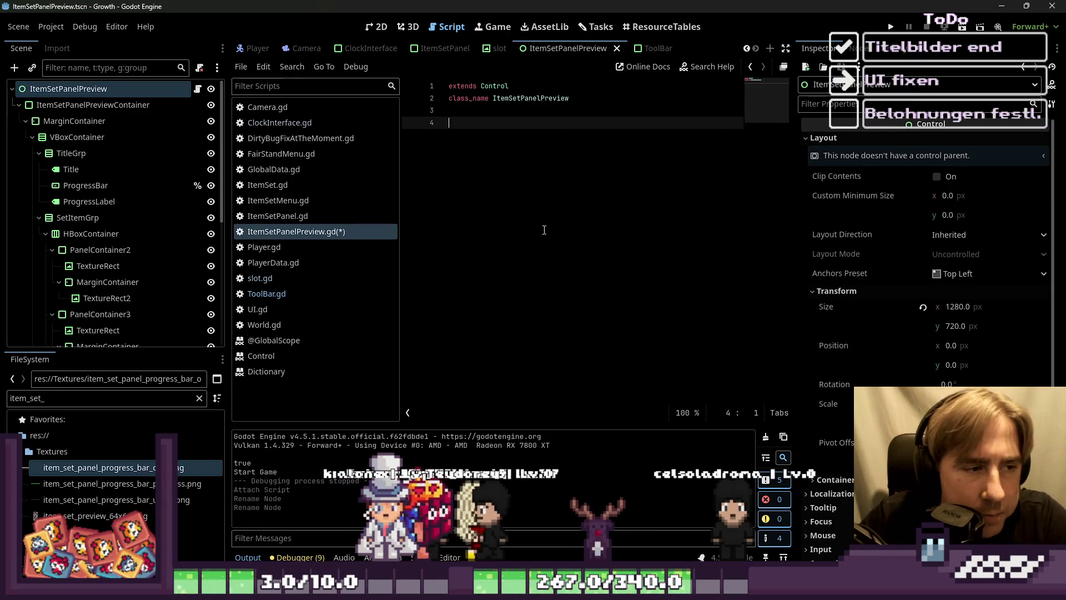
pyautogui.hotkey('ctrl', 's')
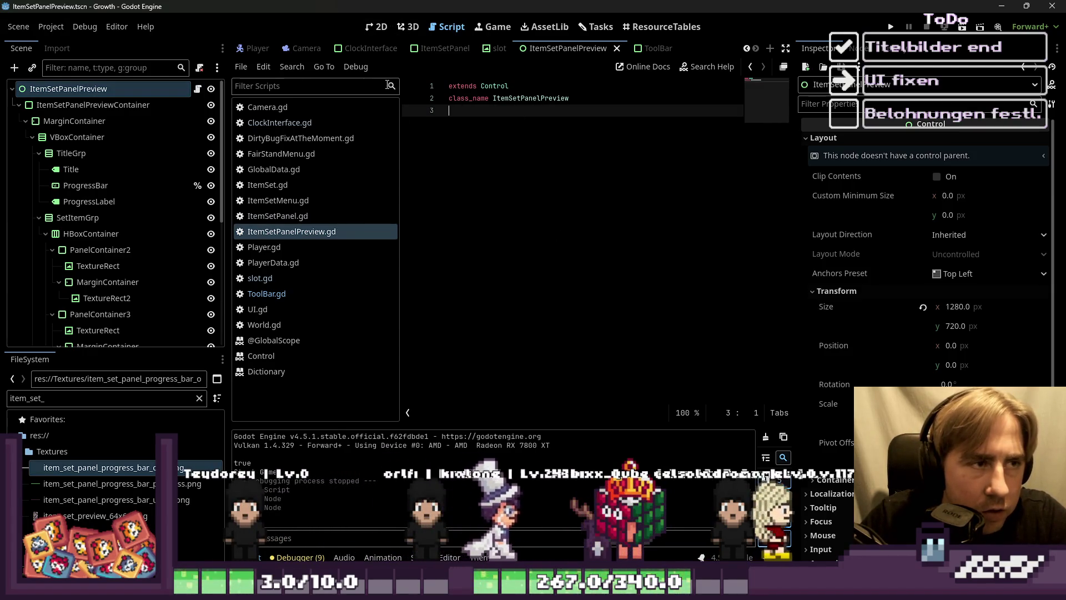
# Step: Bring up the ItemSetPanel scene and show it in the 2D view
pyautogui.click(460, 50)
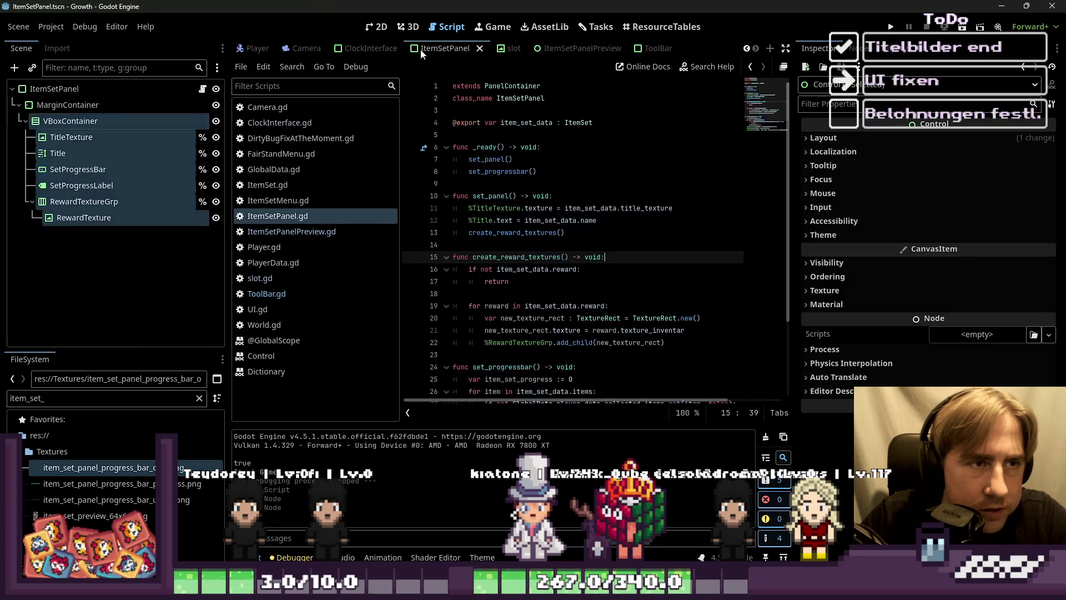
pyautogui.click(126, 95)
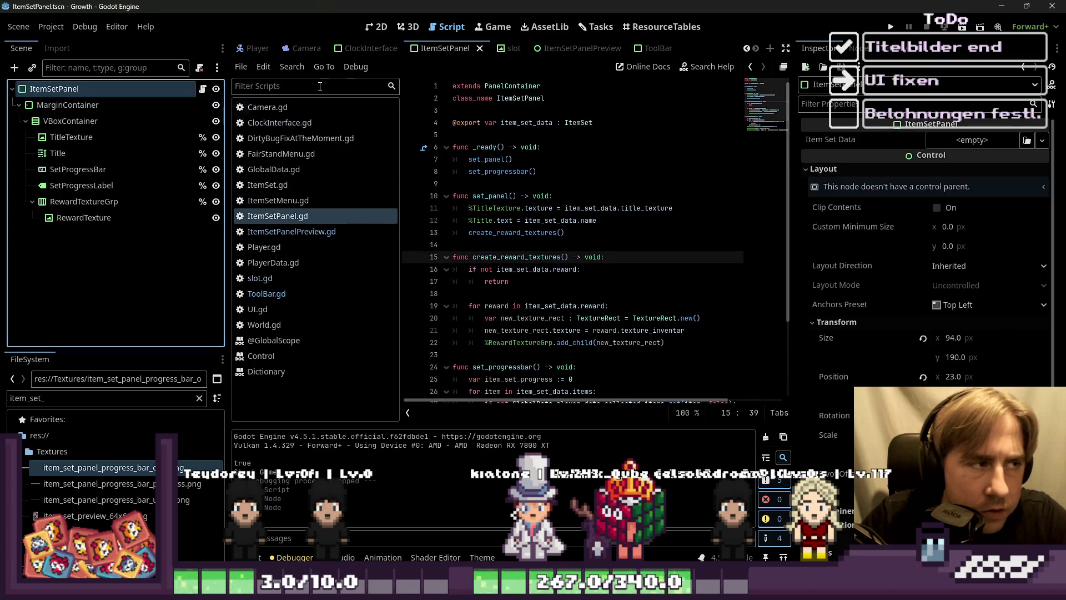
pyautogui.click(377, 35)
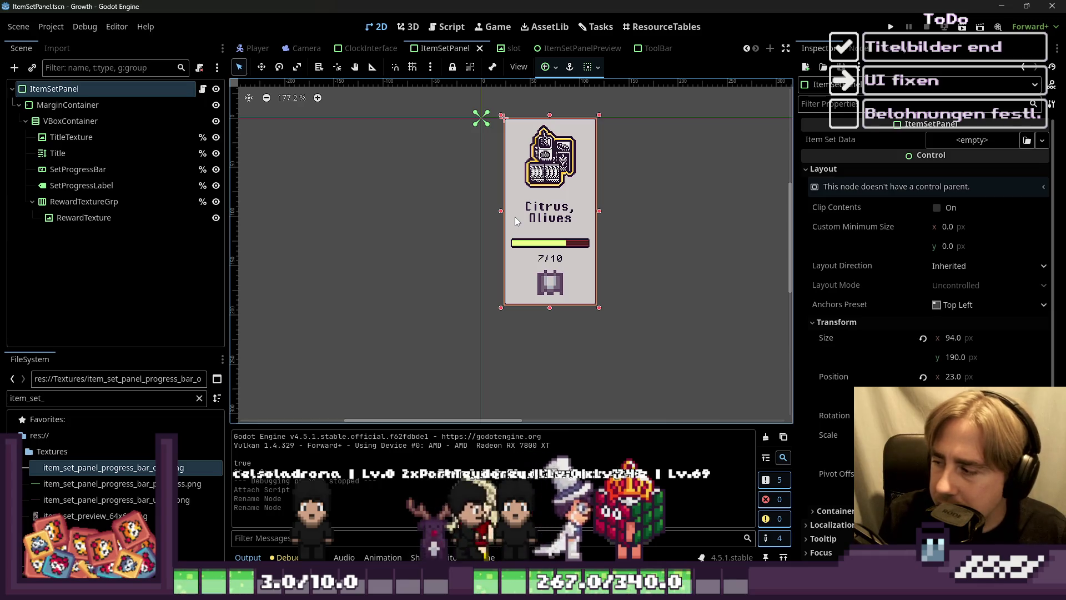
# Step: Inspect the Title and RewardTexture nodes, then list the root ItemSetPanel's signals
pyautogui.click(52, 153)
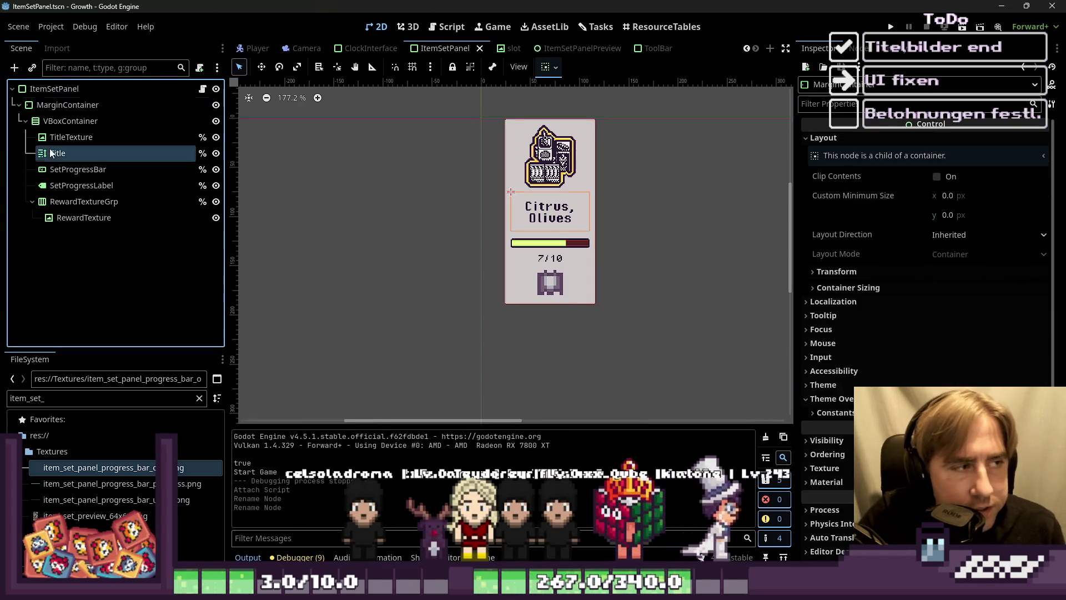
pyautogui.click(73, 201)
pyautogui.click(72, 217)
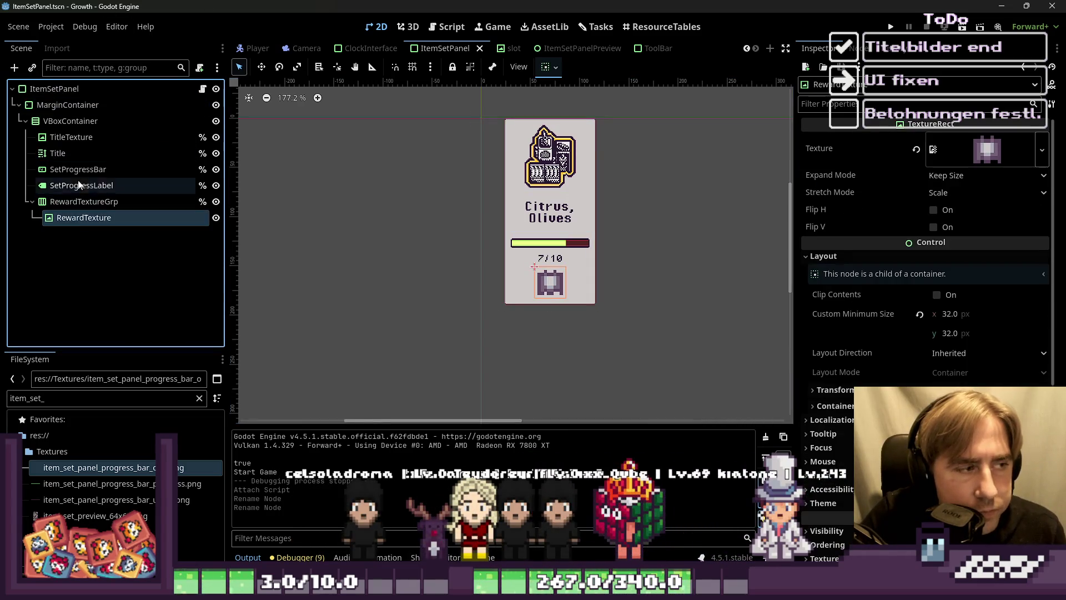
pyautogui.click(52, 89)
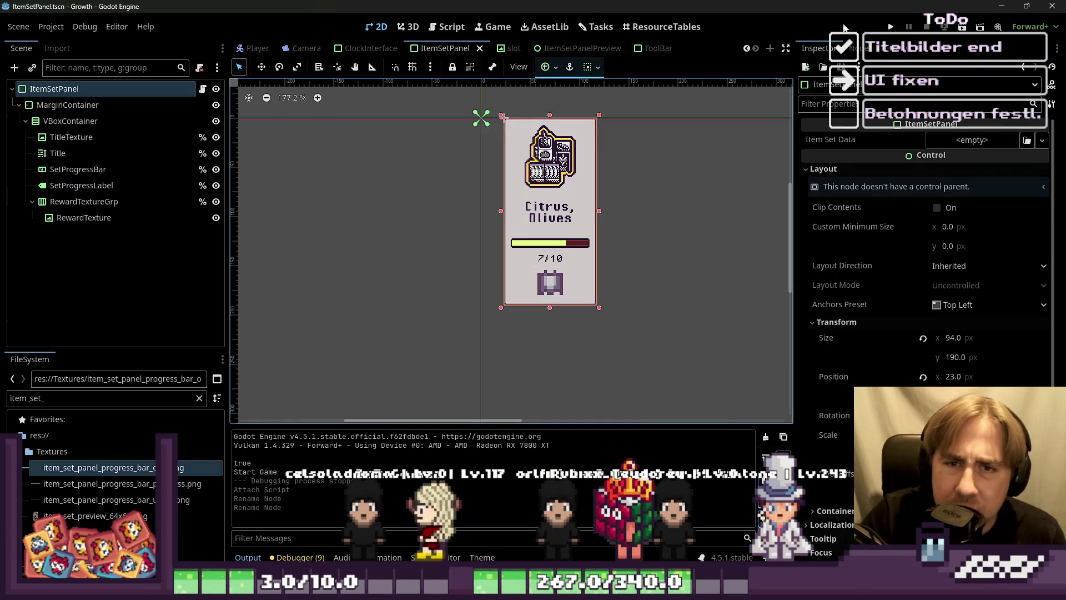
pyautogui.click(858, 49)
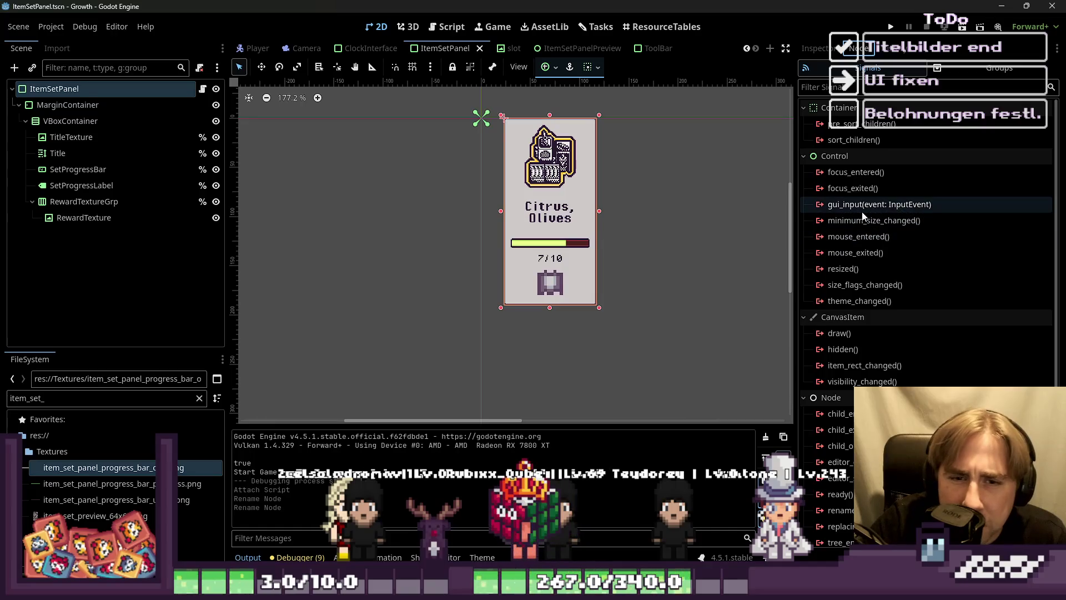
pyautogui.moveTo(914, 232)
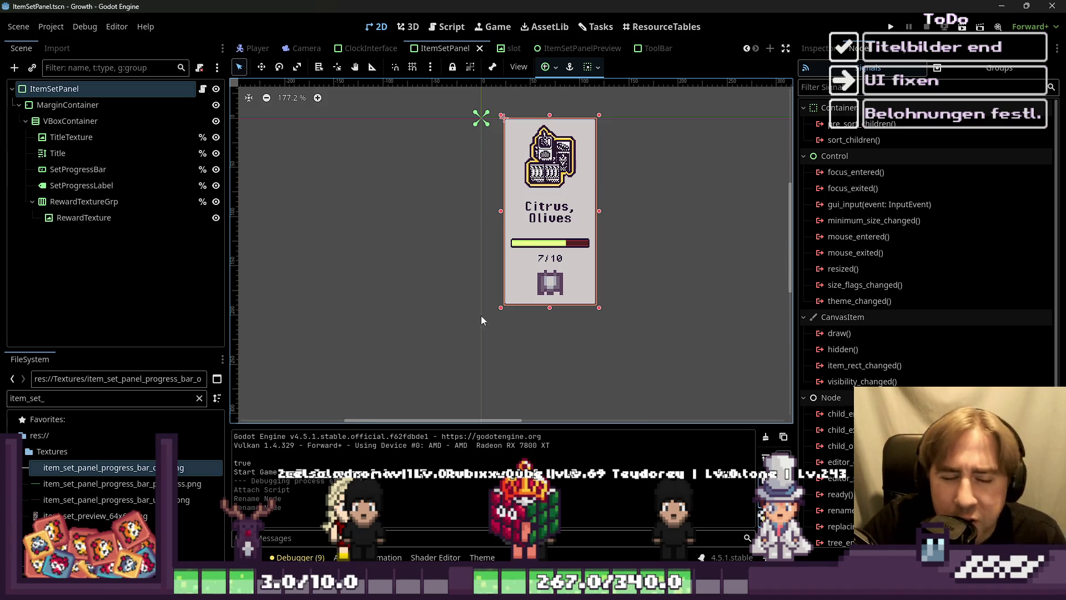
# Step: Zoom the 2D canvas and inspect the TitleTexture image on the card
pyautogui.scroll(1, 305, 112)
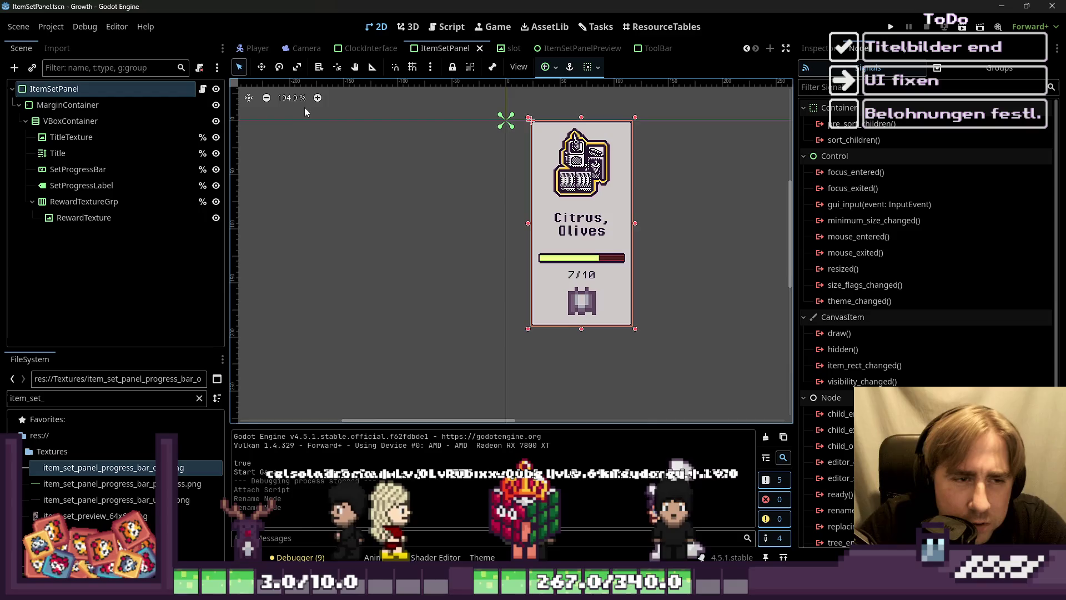
pyautogui.scroll(4, 549, 136)
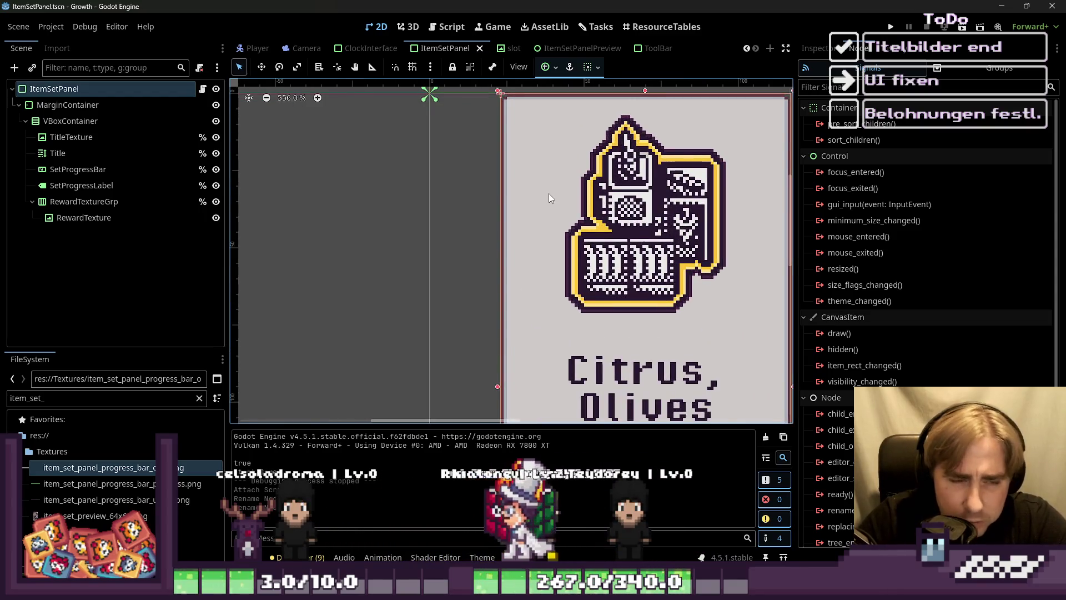
pyautogui.scroll(-5, 548, 198)
pyautogui.scroll(3, 521, 187)
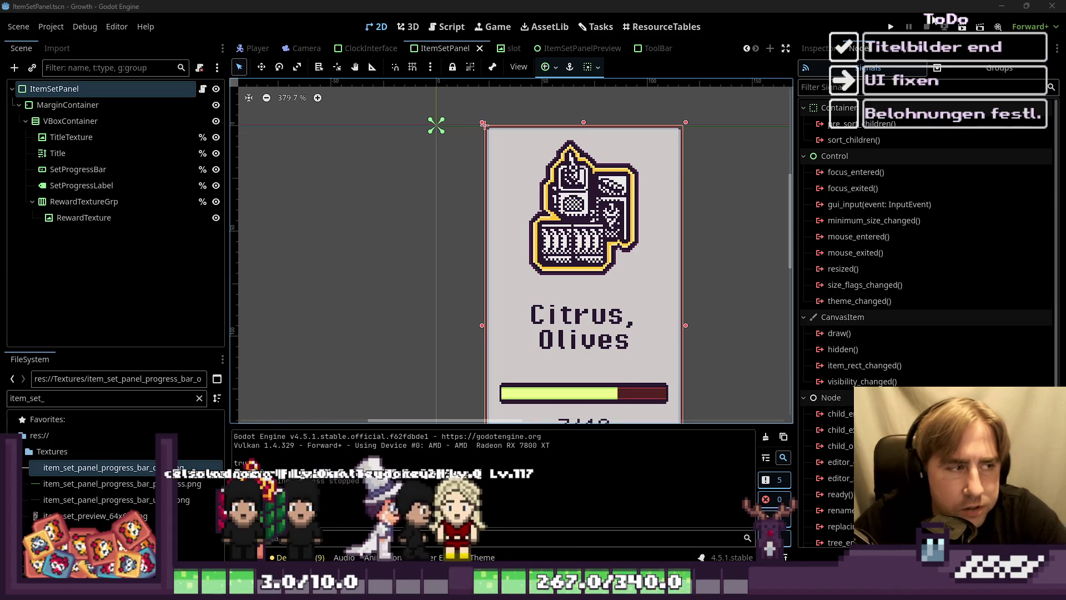
pyautogui.click(440, 201)
pyautogui.moveTo(454, 246)
pyautogui.mouseDown()
pyautogui.moveTo(549, 304)
pyautogui.moveTo(454, 246)
pyautogui.moveTo(547, 286)
pyautogui.mouseUp()
pyautogui.click(445, 226)
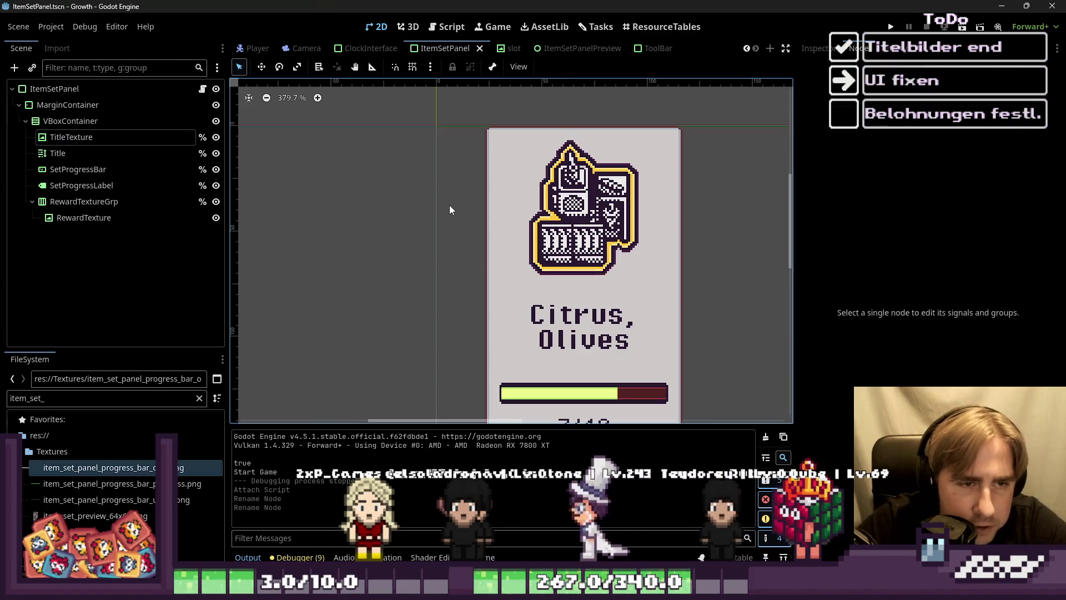
pyautogui.click(521, 212)
pyautogui.scroll(-2, 521, 212)
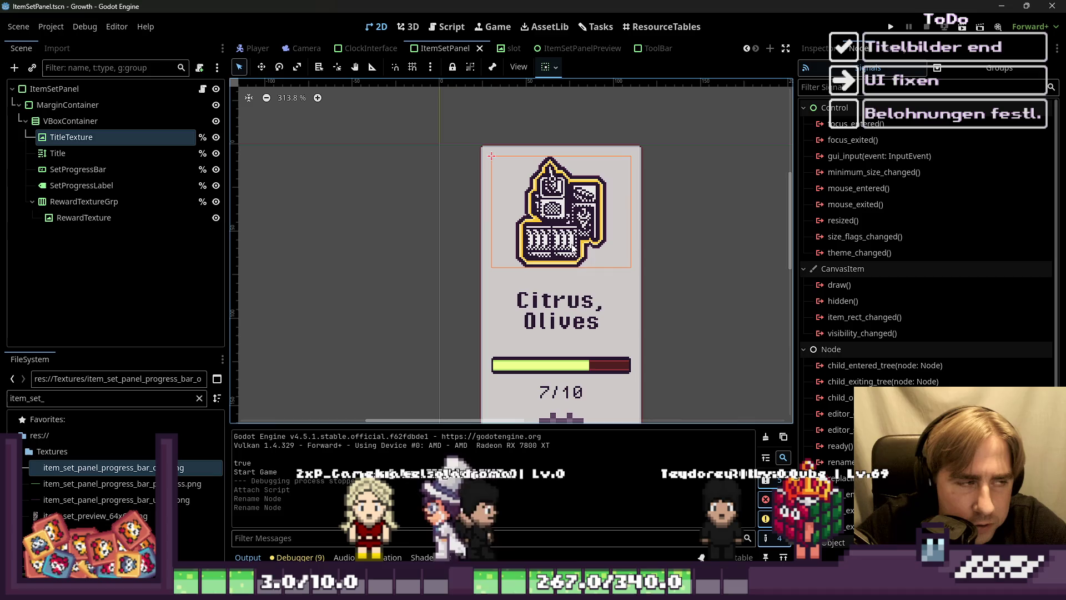
pyautogui.click(462, 268)
pyautogui.click(491, 337)
pyautogui.click(457, 273)
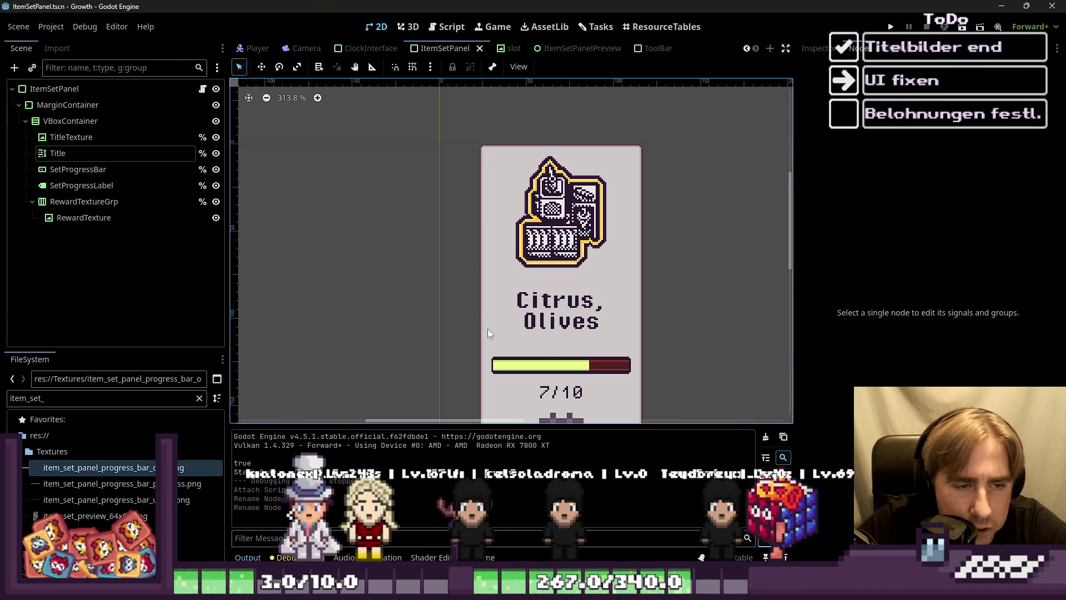
# Step: Open ItemSetPanel.gd from the root node and narrow the dock for more code width
pyautogui.click(63, 89)
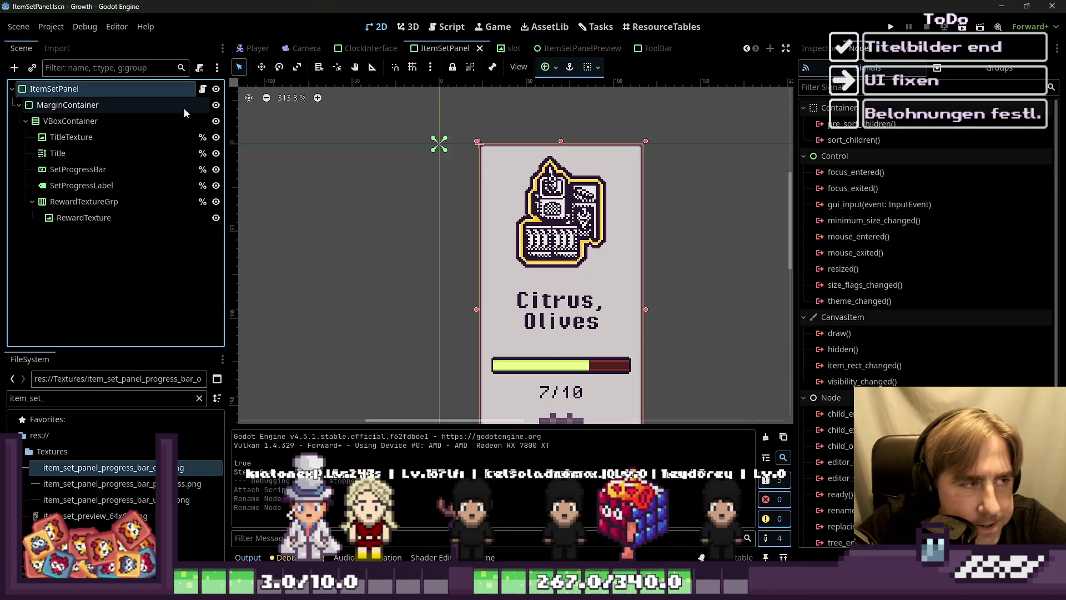
pyautogui.click(203, 88)
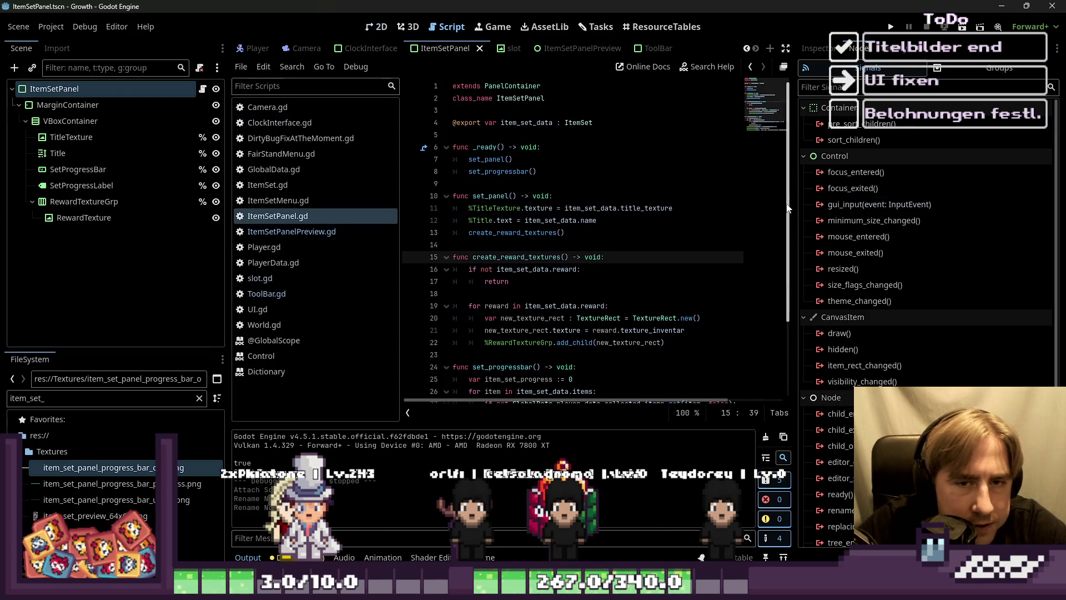
pyautogui.moveTo(795, 204); pyautogui.dragTo(920, 204)
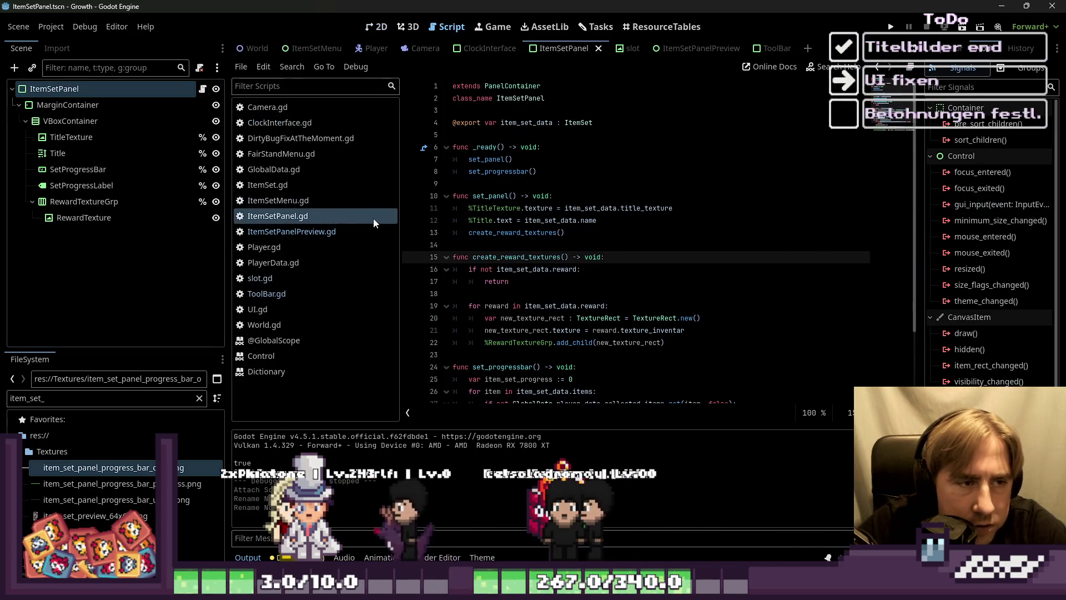
# Step: Widen the code area by narrowing the side docks, then select the item_set_data declaration to review it
pyautogui.moveTo(400, 243)
pyautogui.mouseDown()
pyautogui.moveTo(295, 243)
pyautogui.moveTo(322, 243)
pyautogui.mouseUp()
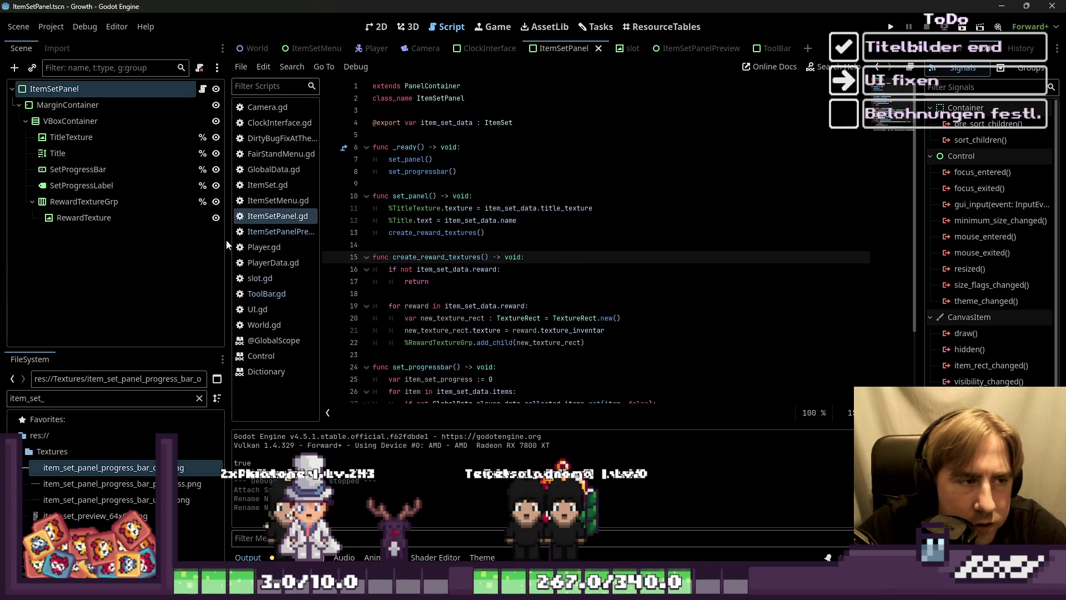
pyautogui.moveTo(230, 245); pyautogui.dragTo(166, 237)
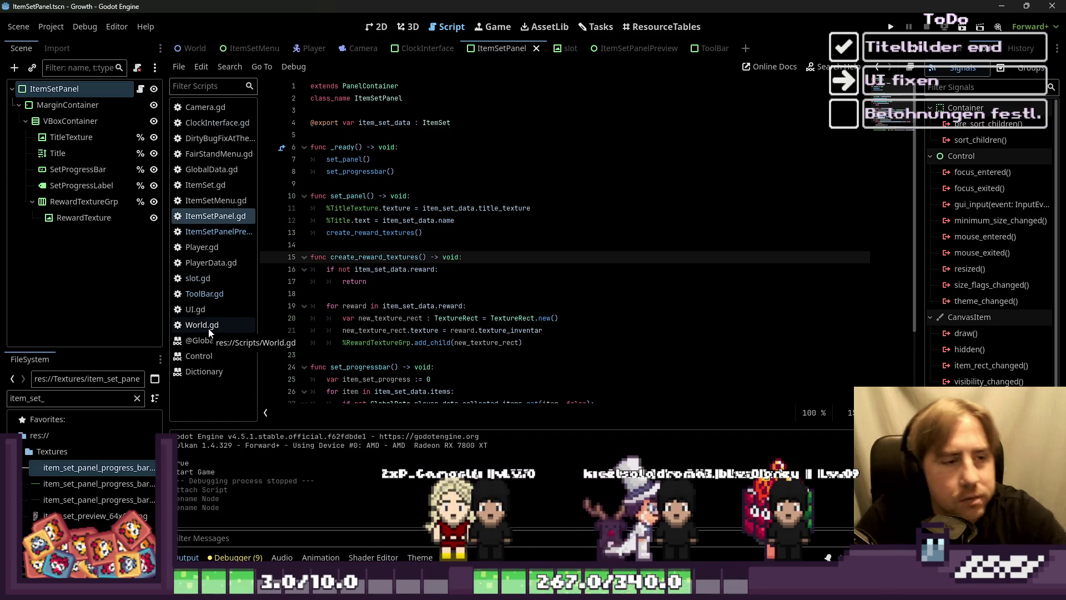
pyautogui.click(370, 305)
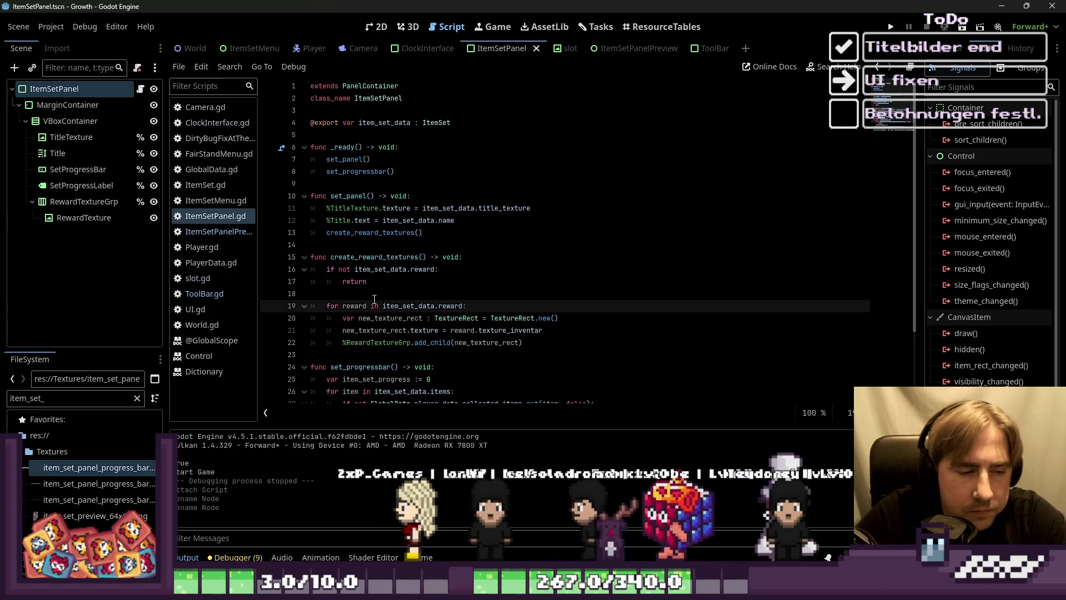
pyautogui.click(393, 298)
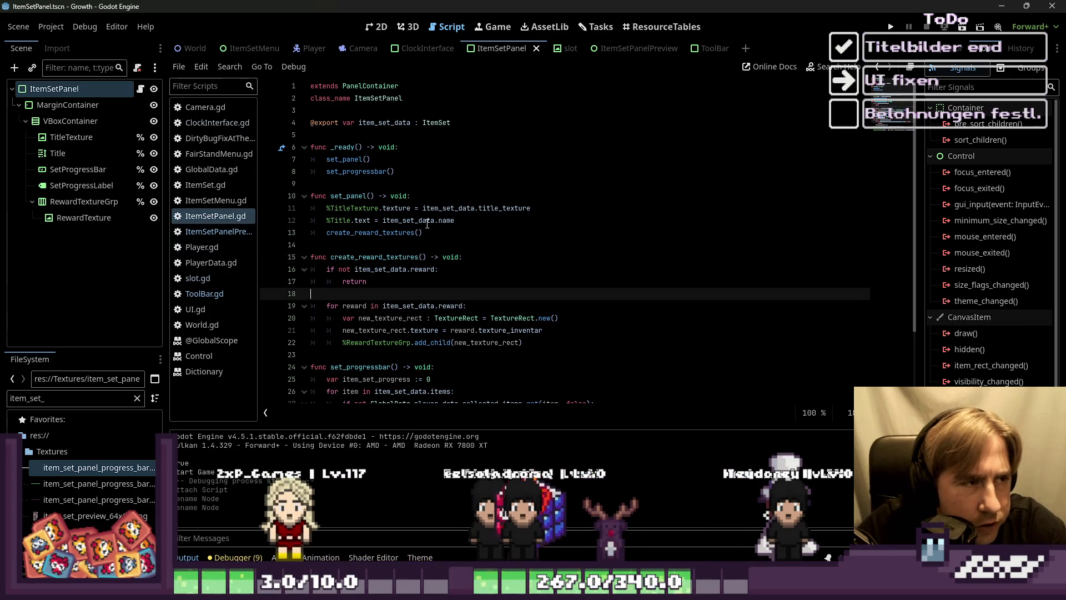
pyautogui.click(377, 122)
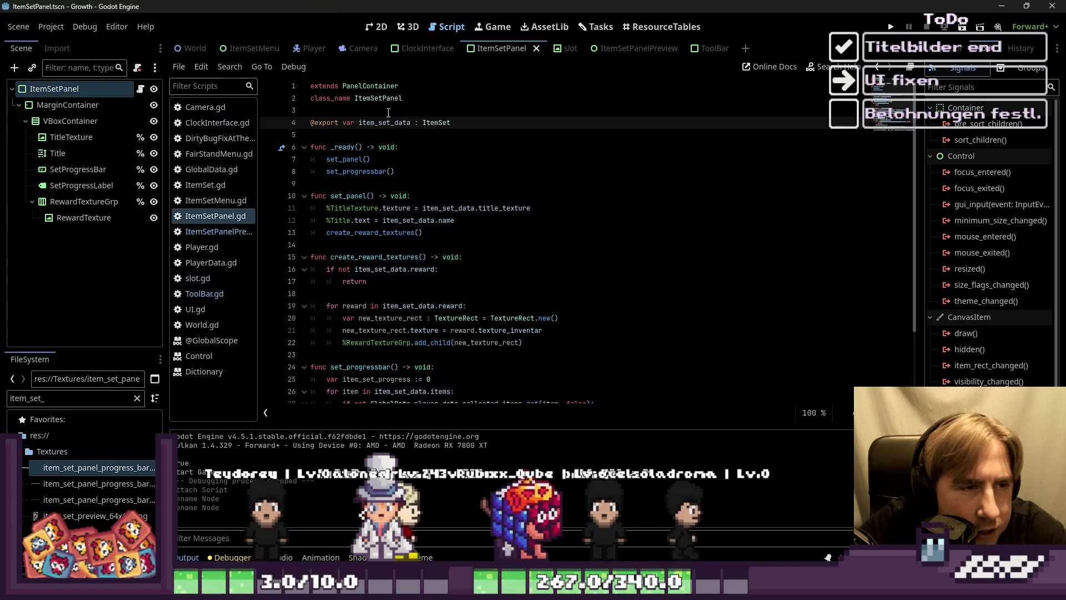
pyautogui.click(392, 111)
pyautogui.doubleClick(393, 122)
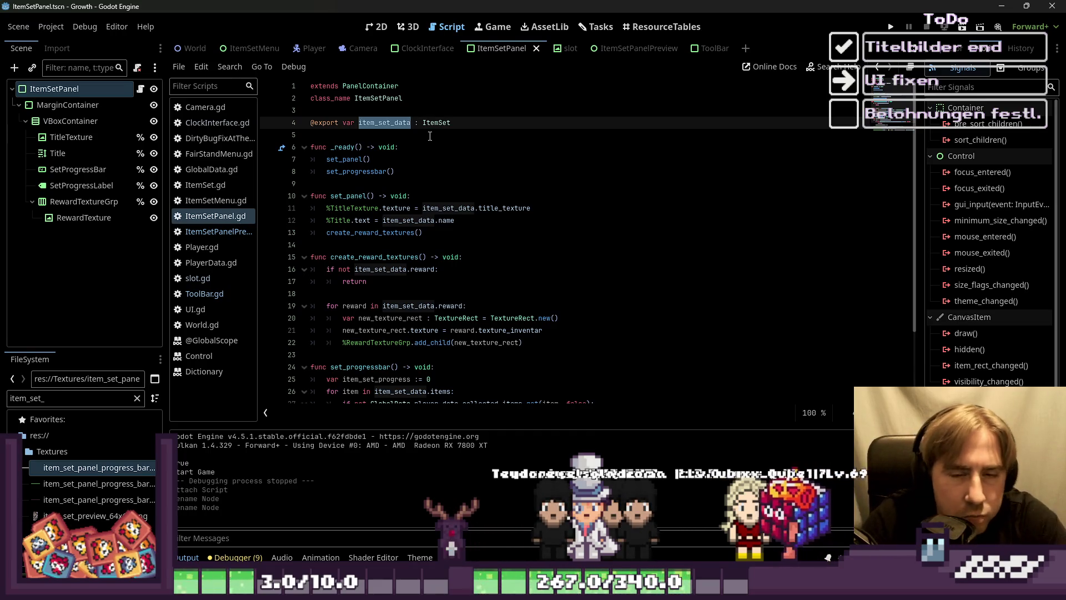
# Step: Add an extra blank line at the end of ItemSetPanel.gd after set_progressbar
pyautogui.scroll(-3, 364, 405)
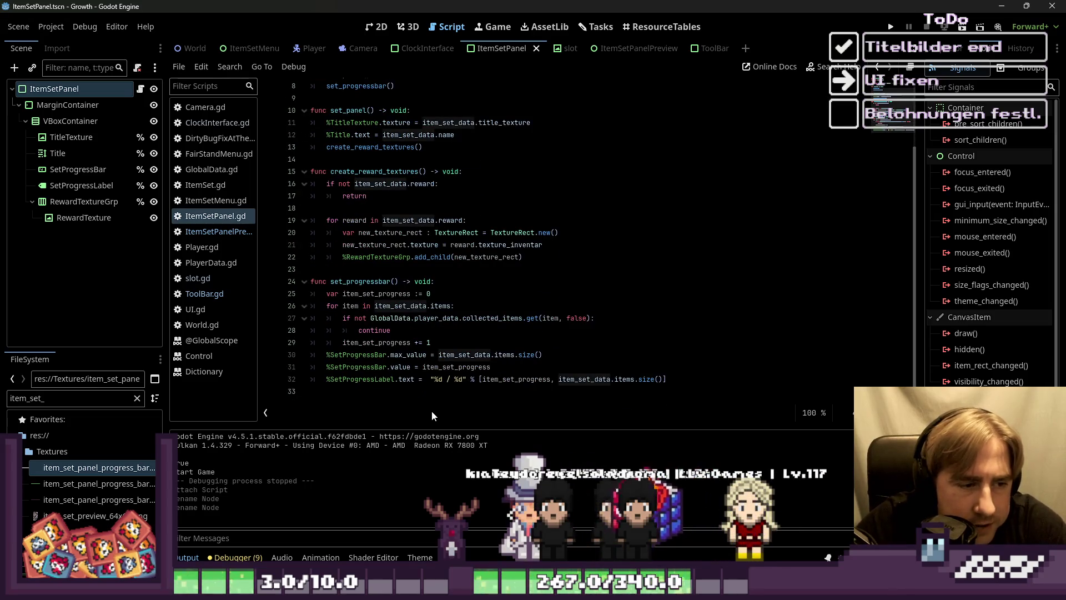
pyautogui.click(471, 390)
pyautogui.press('Return')
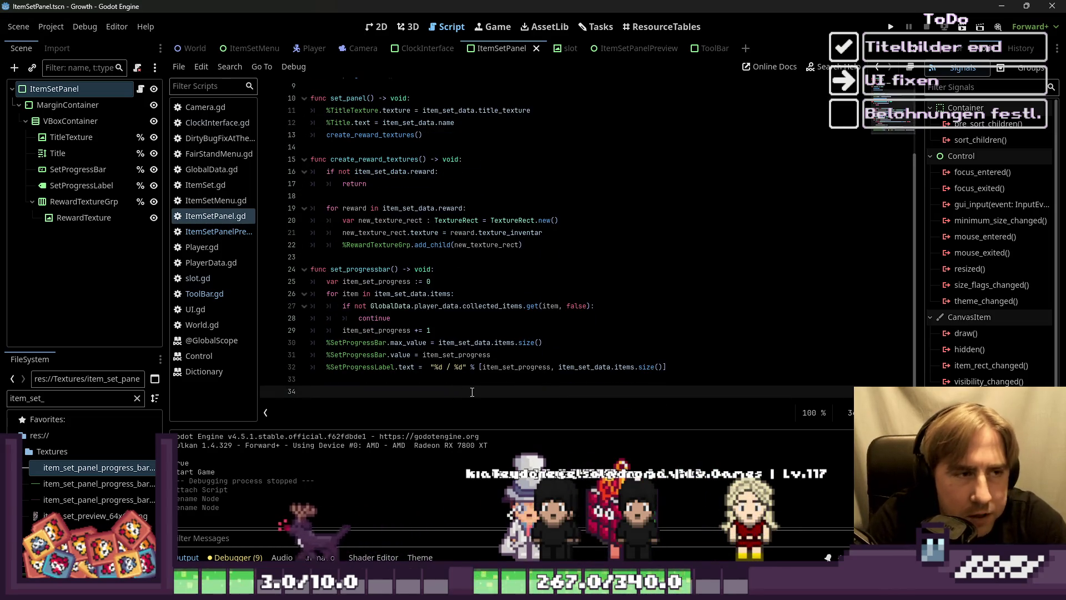
pyautogui.scroll(3, 433, 277)
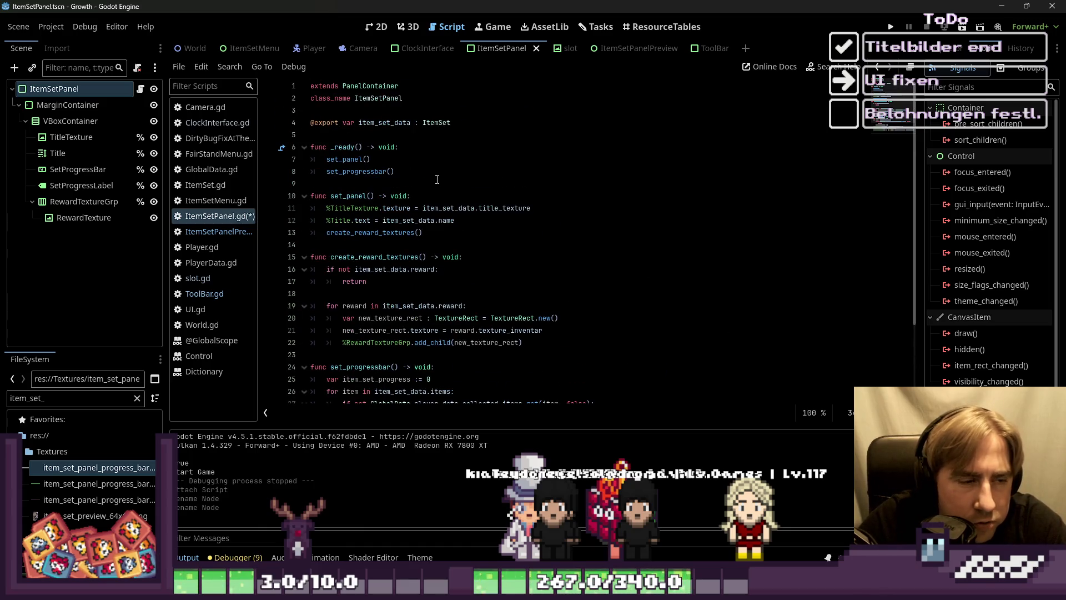
# Step: Write 'func connect_signals() -> void:' with a pass body below _ready, then begin another func line
pyautogui.click(414, 185)
pyautogui.press('Return')
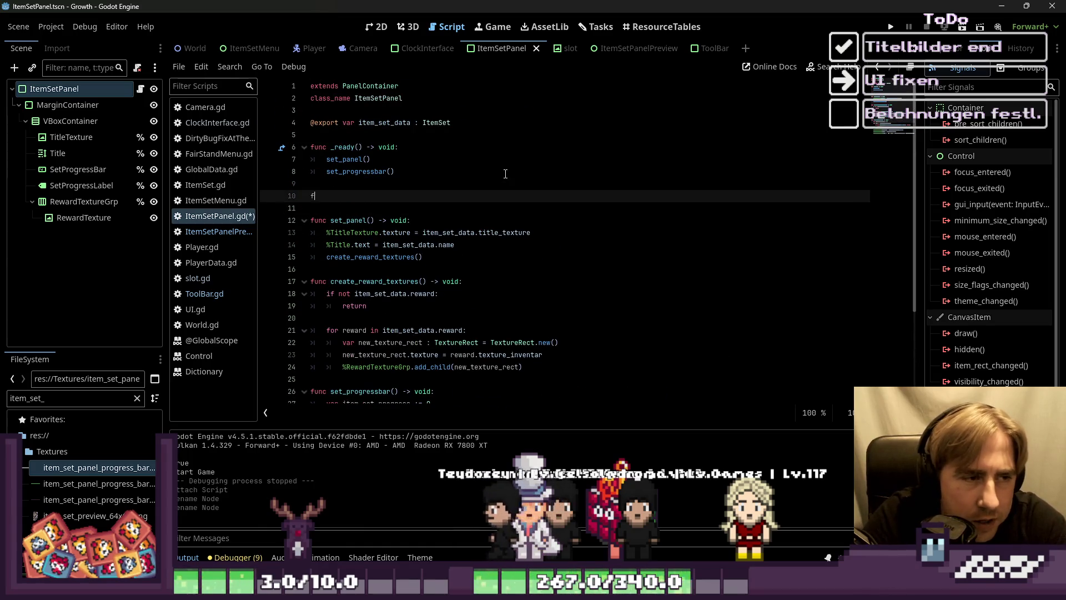
pyautogui.write('func')
pyautogui.press('BackSpace')
pyautogui.press('BackSpace')
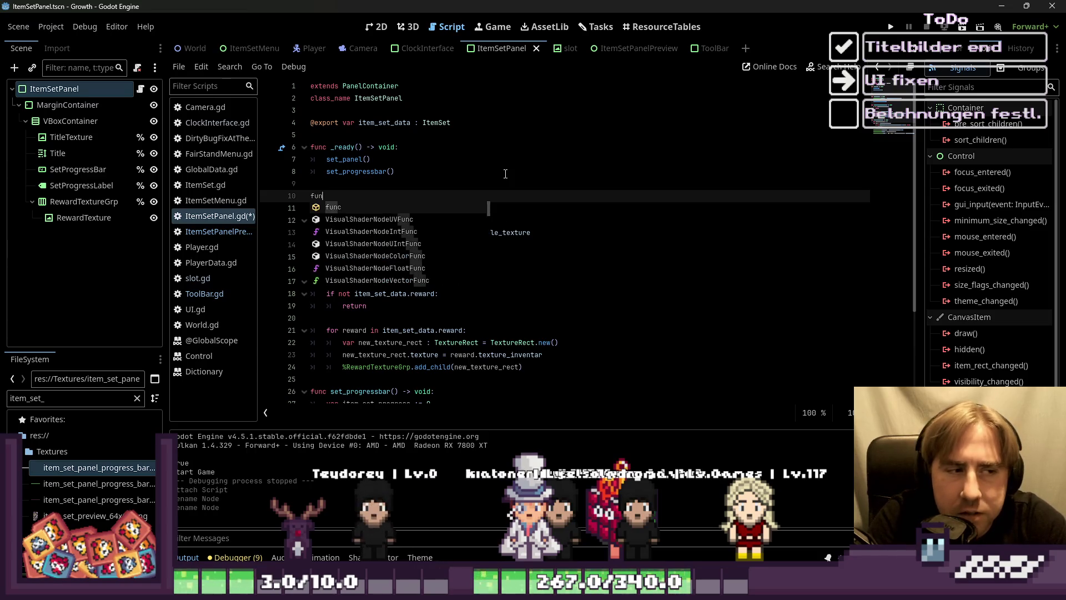
pyautogui.write('co')
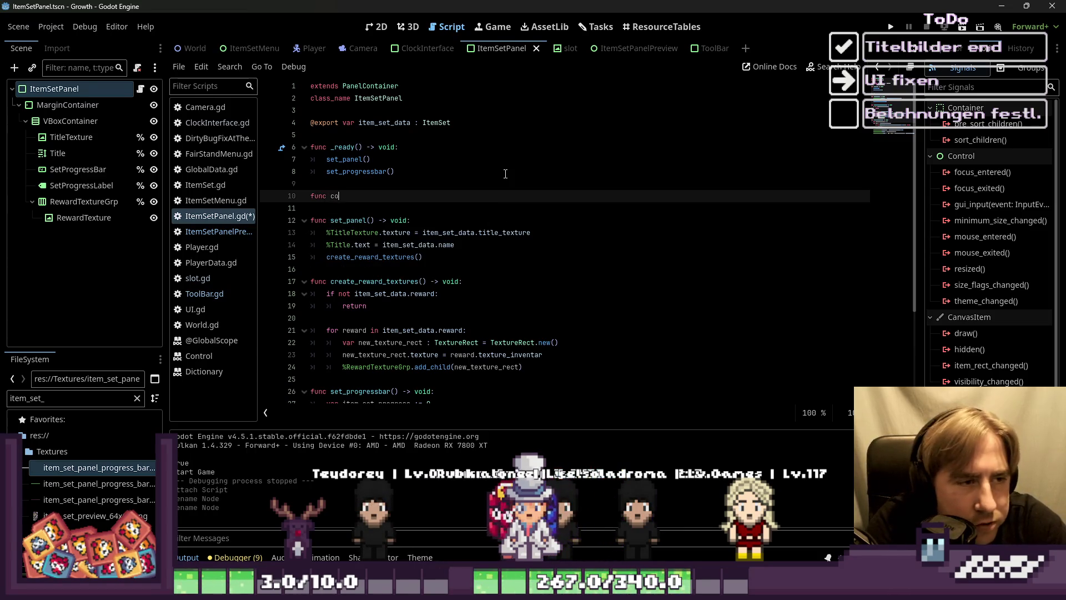
pyautogui.write('nnect_sig')
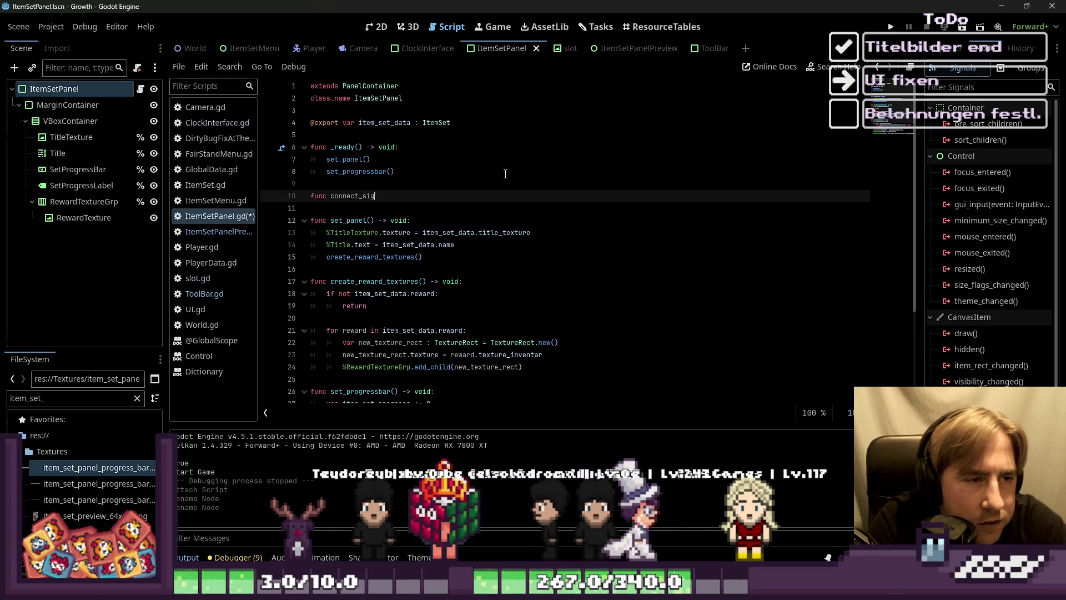
pyautogui.write('nals() -> vpo')
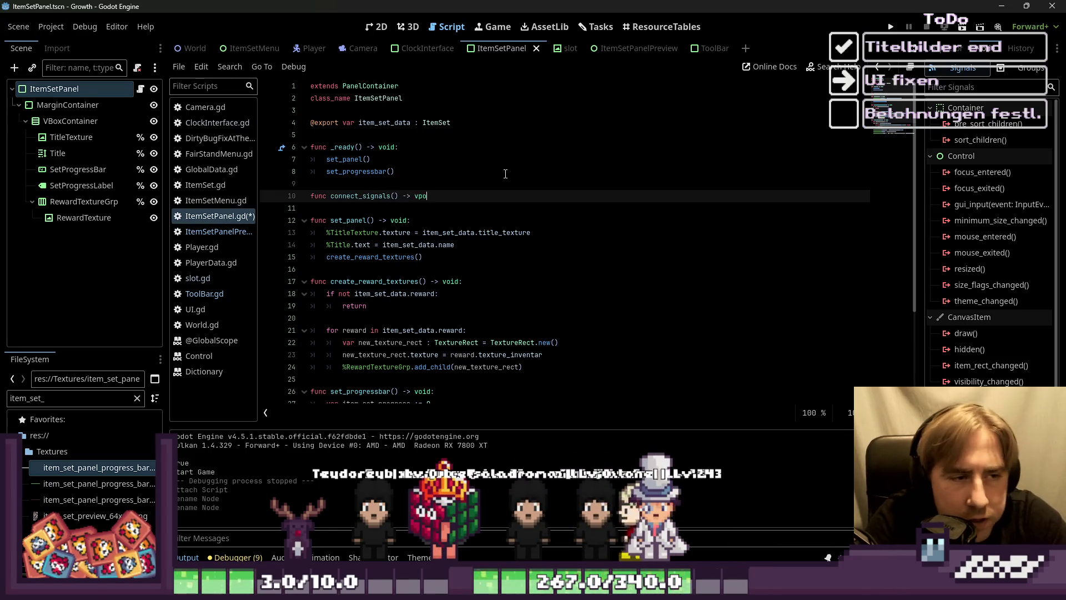
pyautogui.press('BackSpace')
pyautogui.press('BackSpace')
pyautogui.write('oid:')
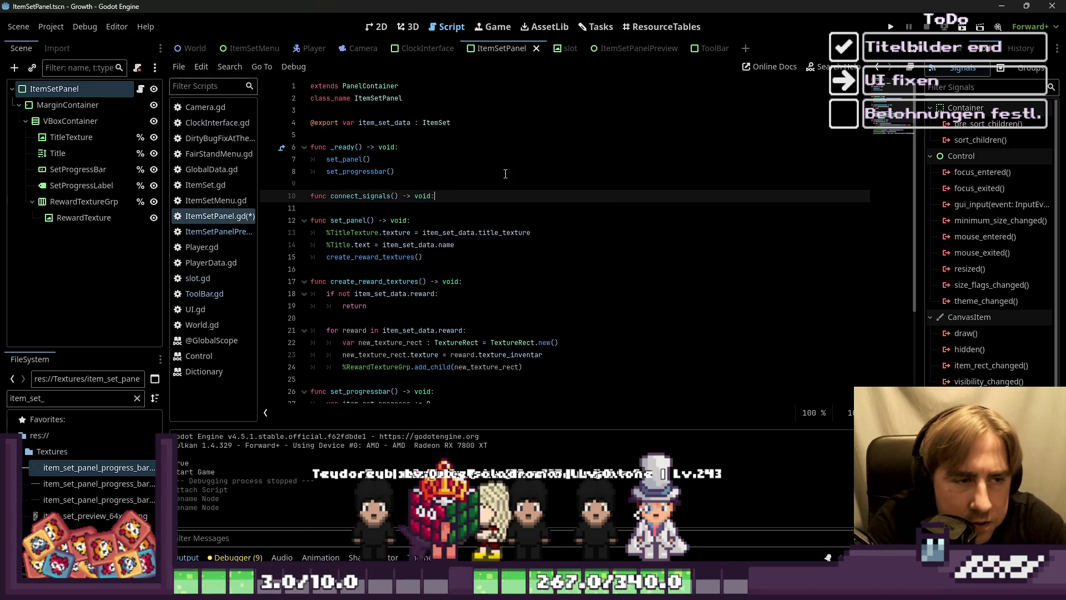
pyautogui.press('Return')
pyautogui.write('pa')
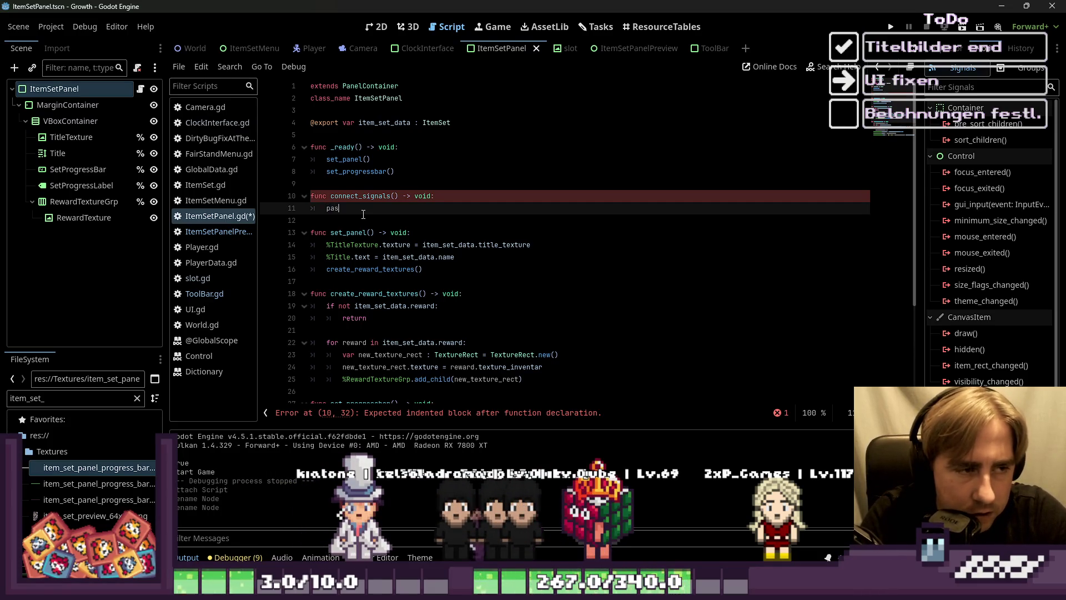
pyautogui.write('s')
pyautogui.press('Return')
pyautogui.press('Return')
pyautogui.write('func')
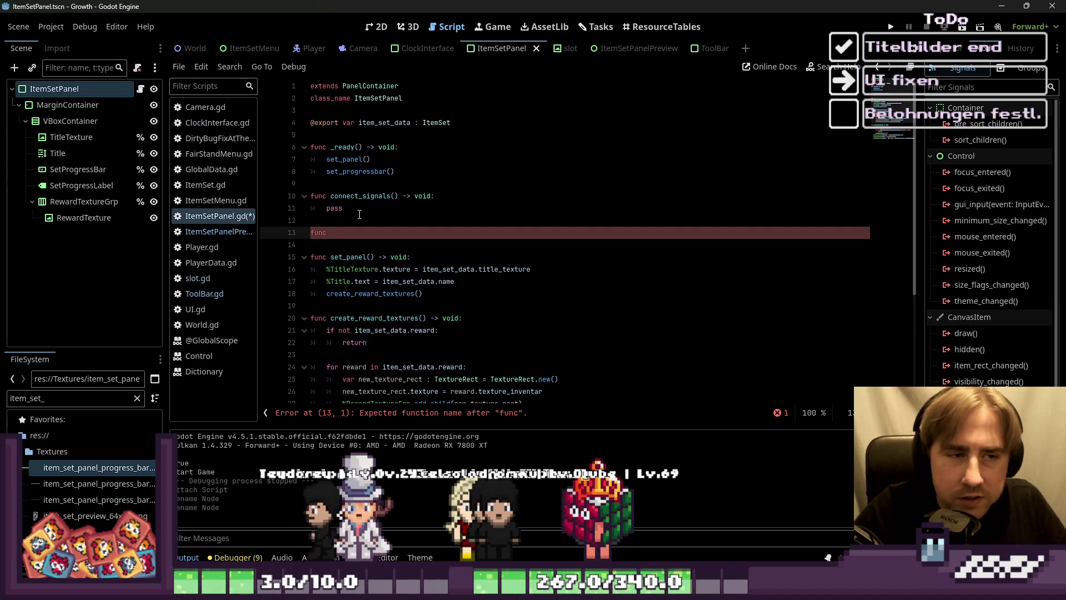
# Step: Complete line 13 as 'func click_item_set_panel() -> void:' and open its body line
pyautogui.click(407, 220)
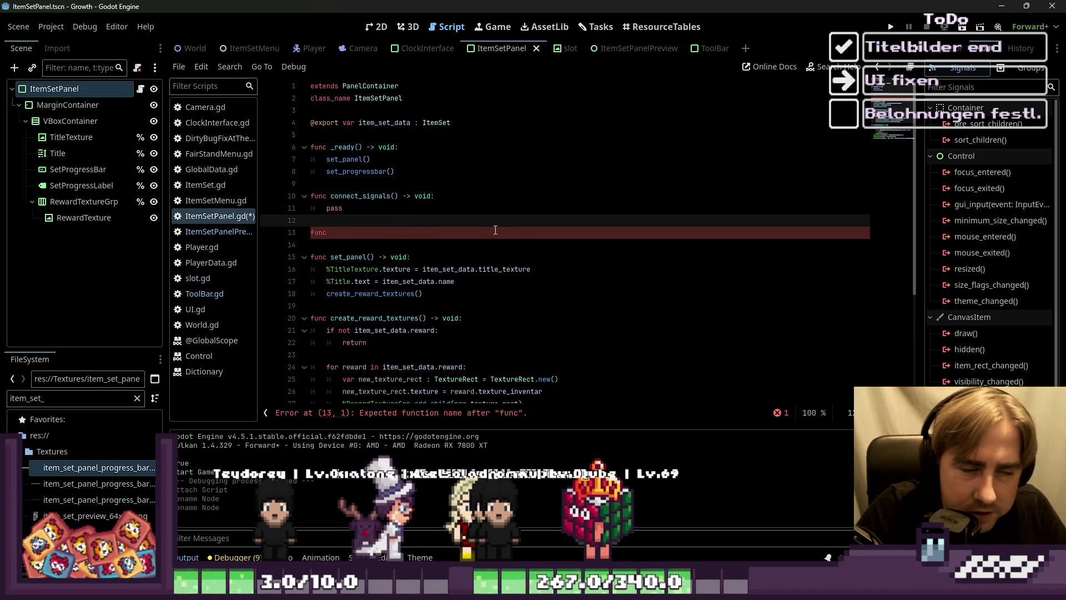
pyautogui.click(403, 236)
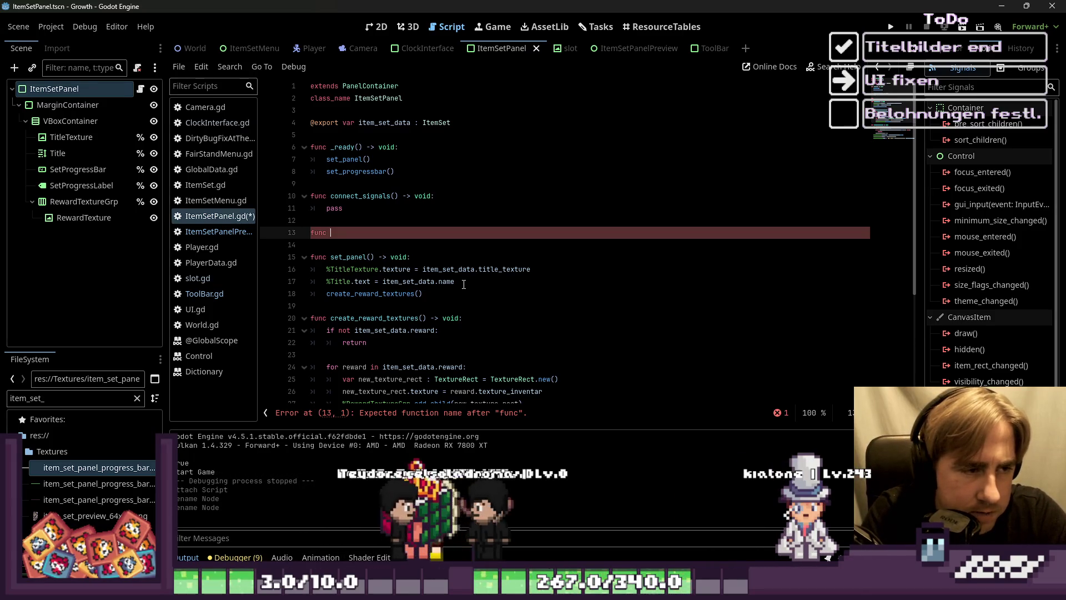
pyautogui.write('click_item_')
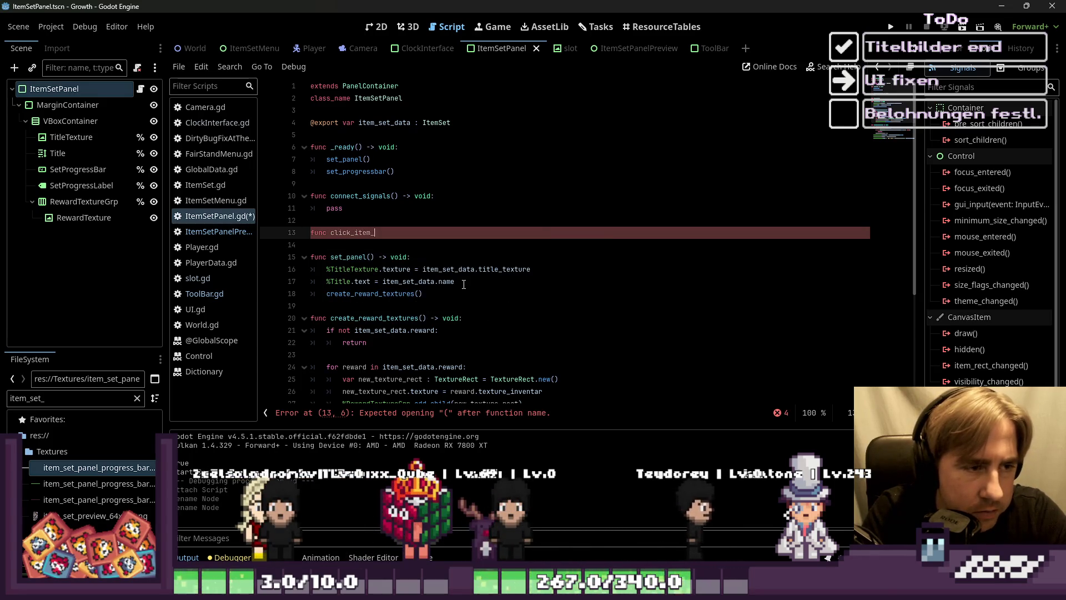
pyautogui.write('set')
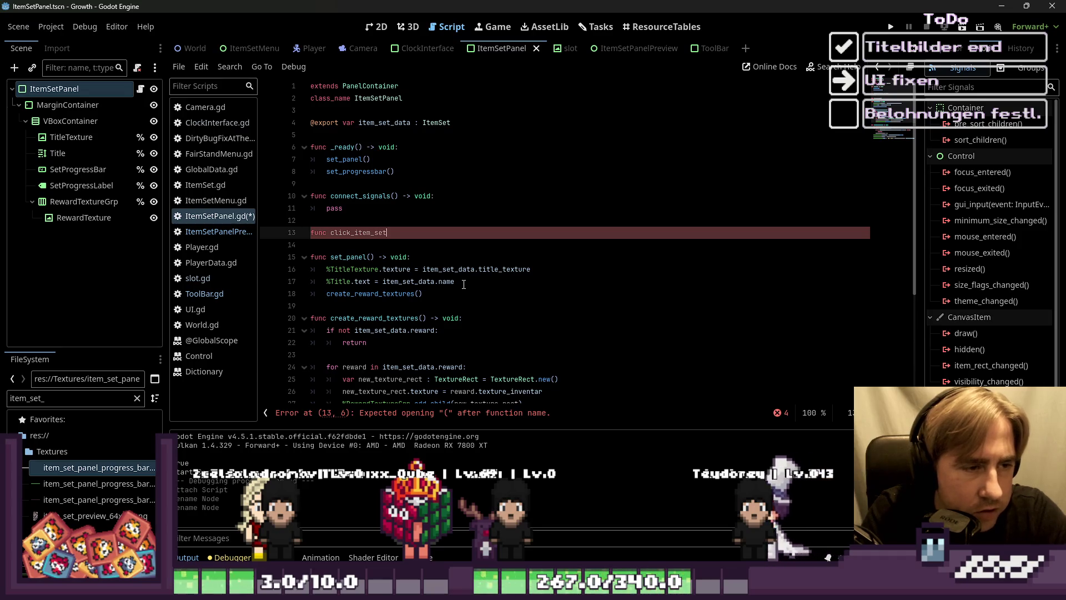
pyautogui.write('_panel(')
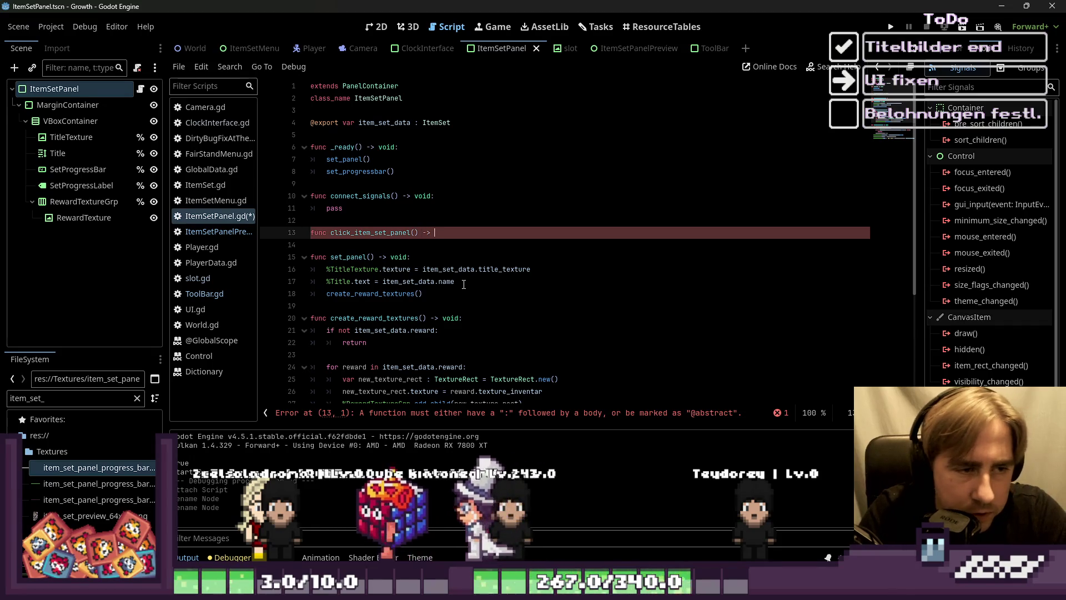
pyautogui.write('-> void;')
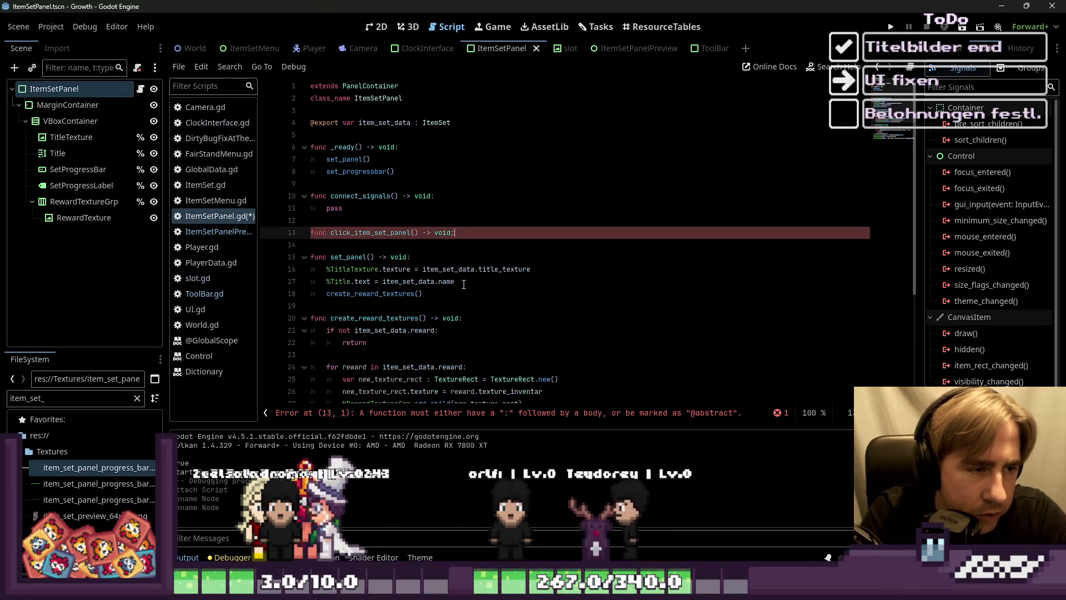
pyautogui.press('Return')
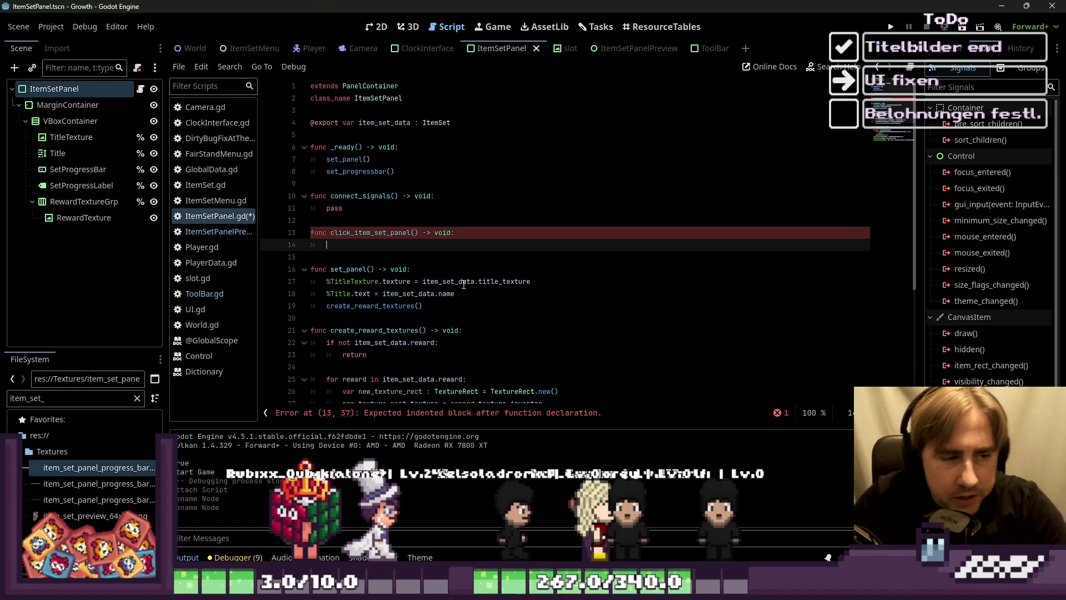
# Step: Compare the click_item_set_panel and set_panel names, then return to the connect_signals body on line 11
pyautogui.doubleClick(371, 232)
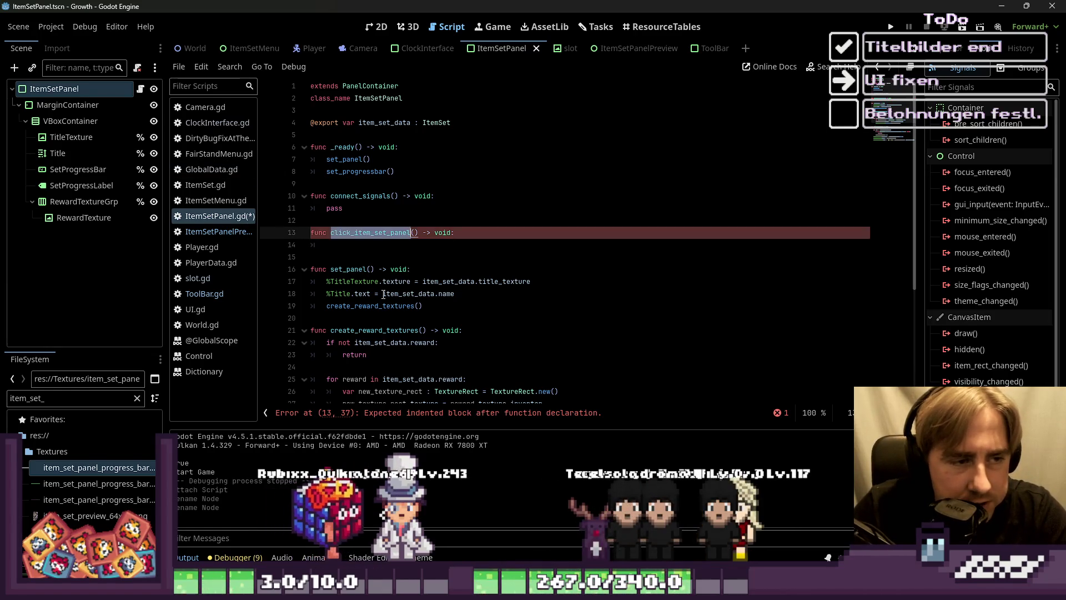
pyautogui.doubleClick(364, 272)
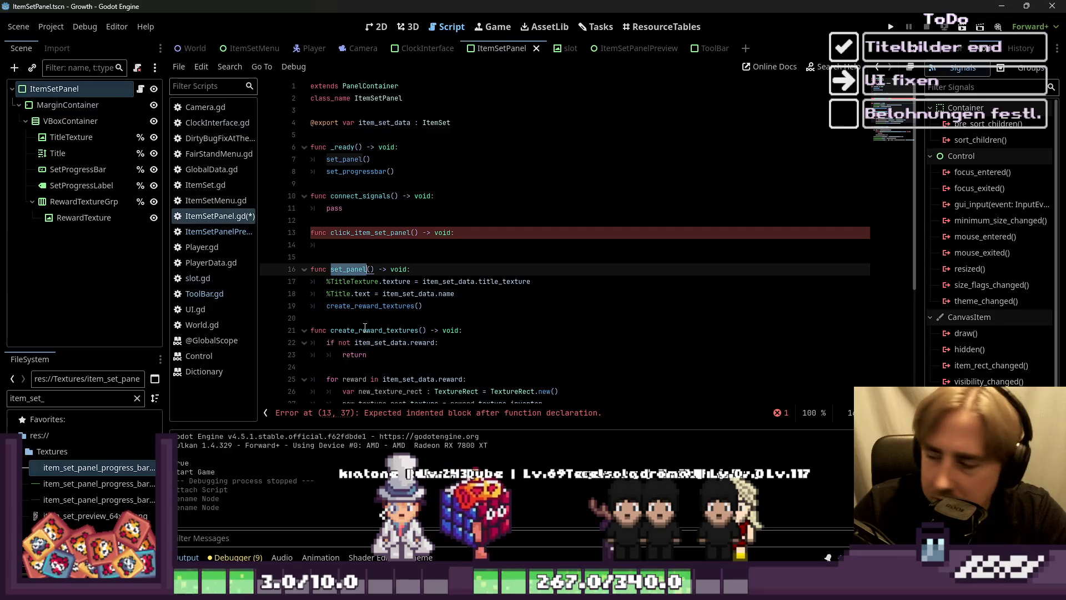
pyautogui.click(370, 254)
pyautogui.press('Up')
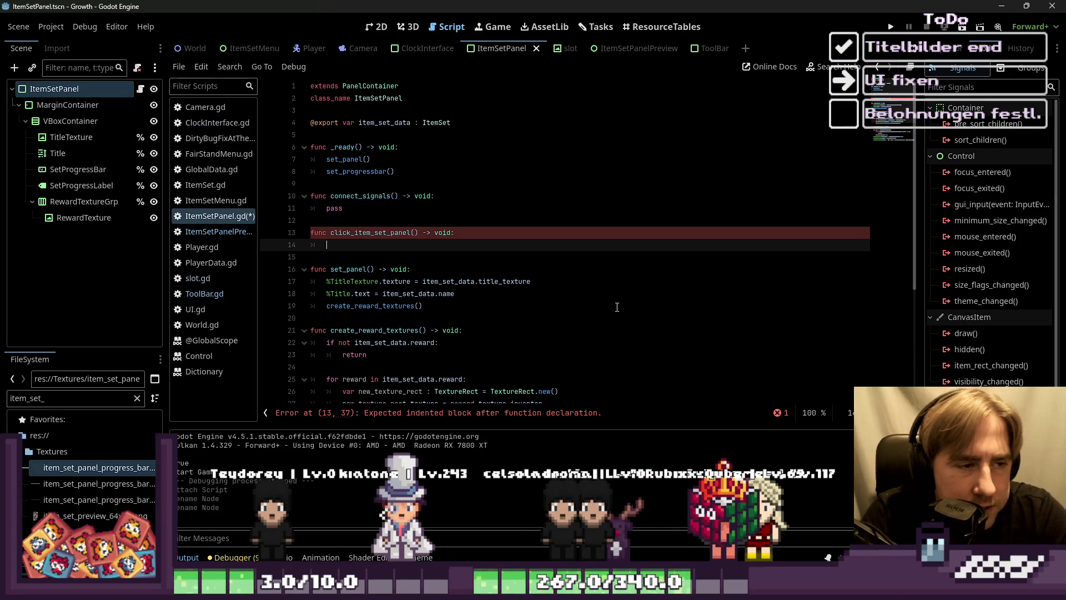
pyautogui.press('Up')
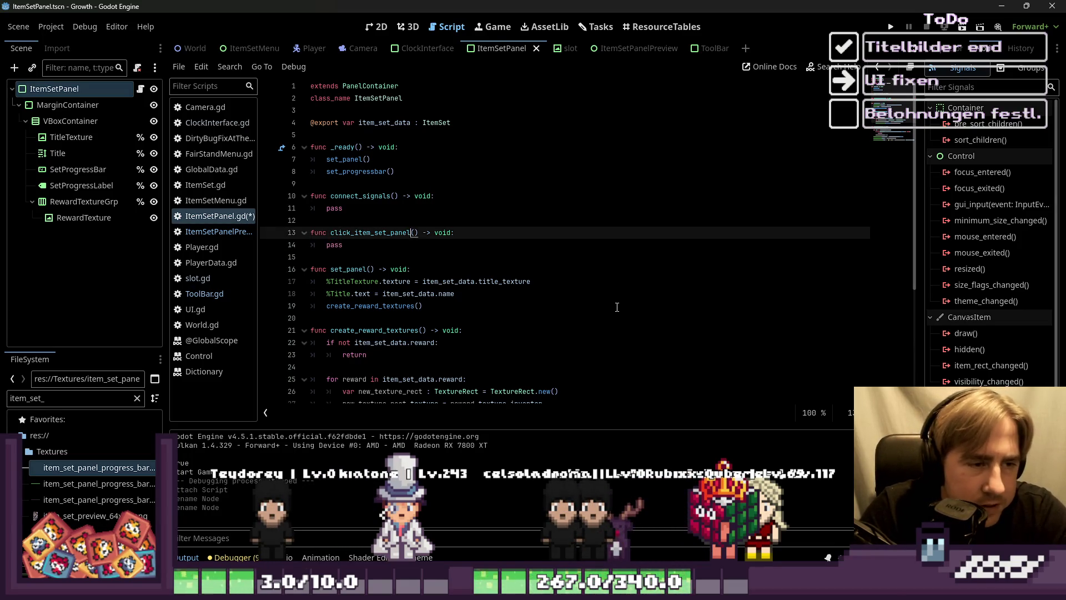
pyautogui.press('Up')
pyautogui.press('Up')
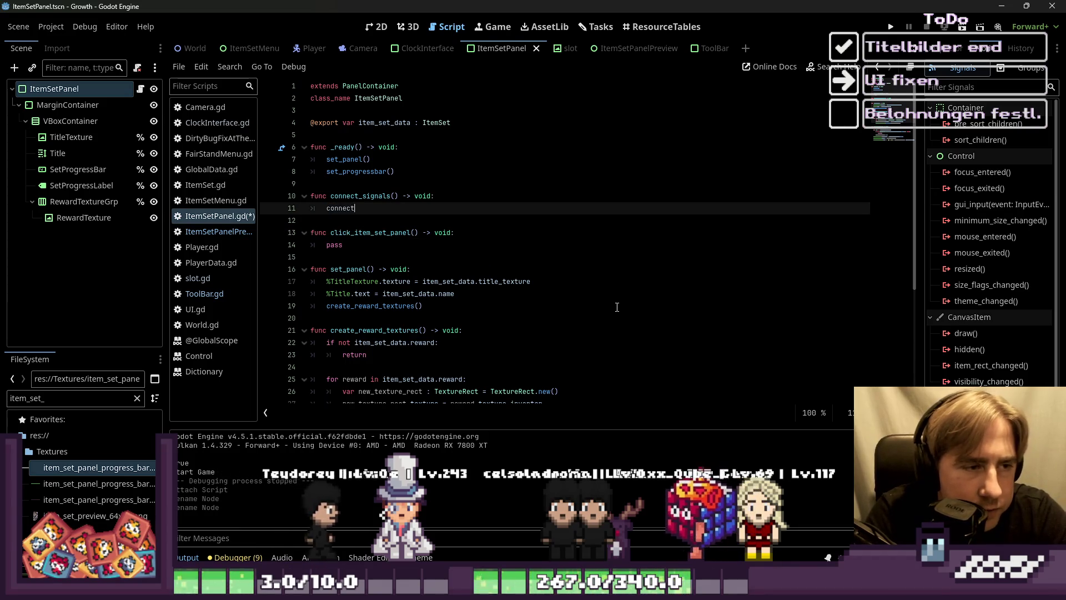
# Step: Replace line 11 with gui_input.connect(click_item_set_panel) using autocomplete
pyautogui.press('Return')
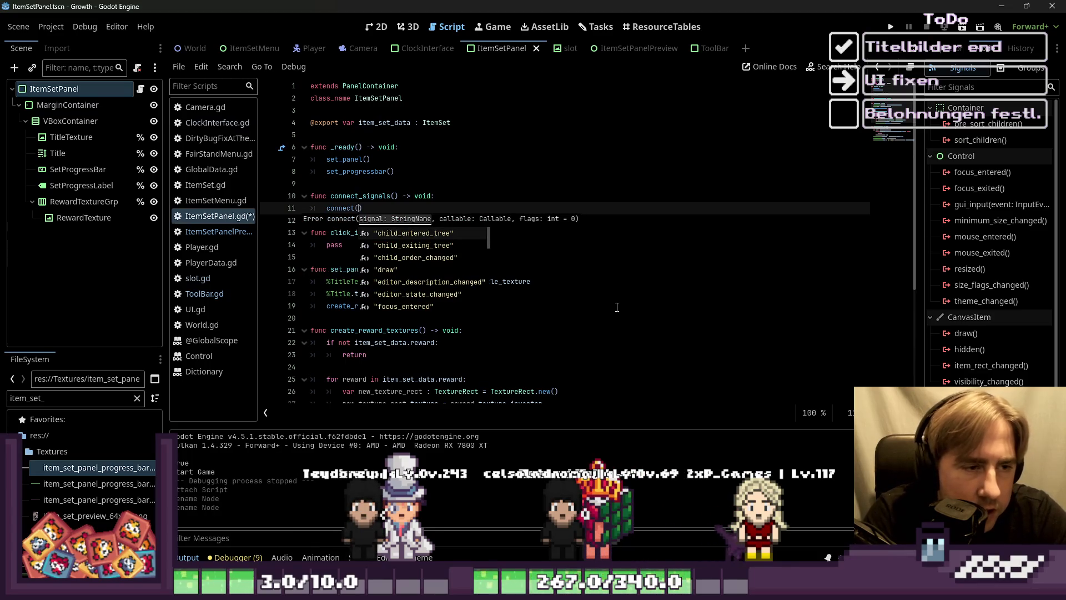
pyautogui.press('BackSpace')
pyautogui.press('BackSpace')
pyautogui.press('BackSpace')
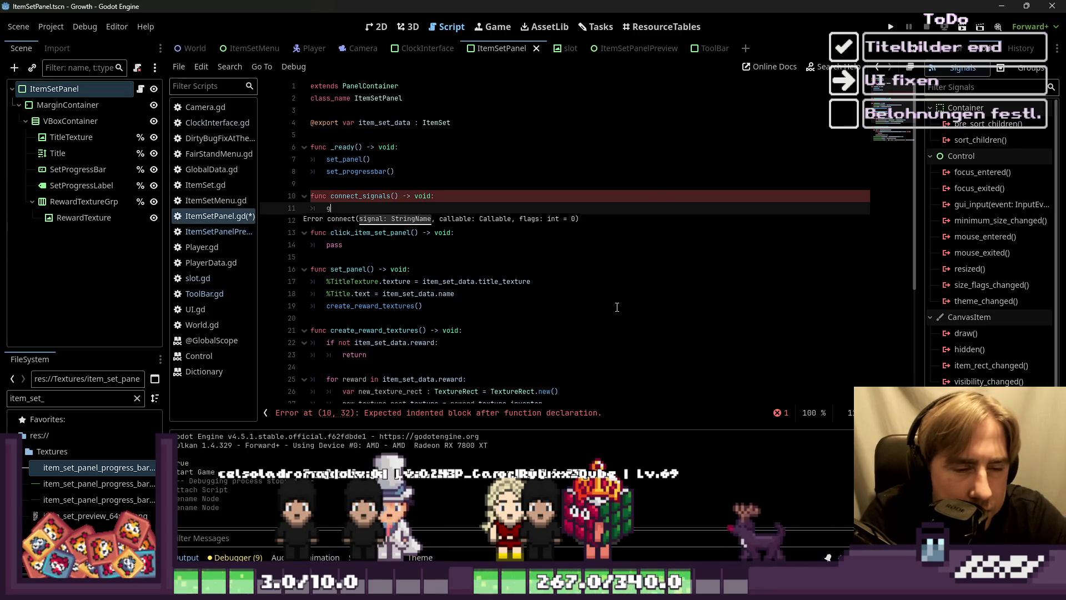
pyautogui.write('gui')
pyautogui.press('Return')
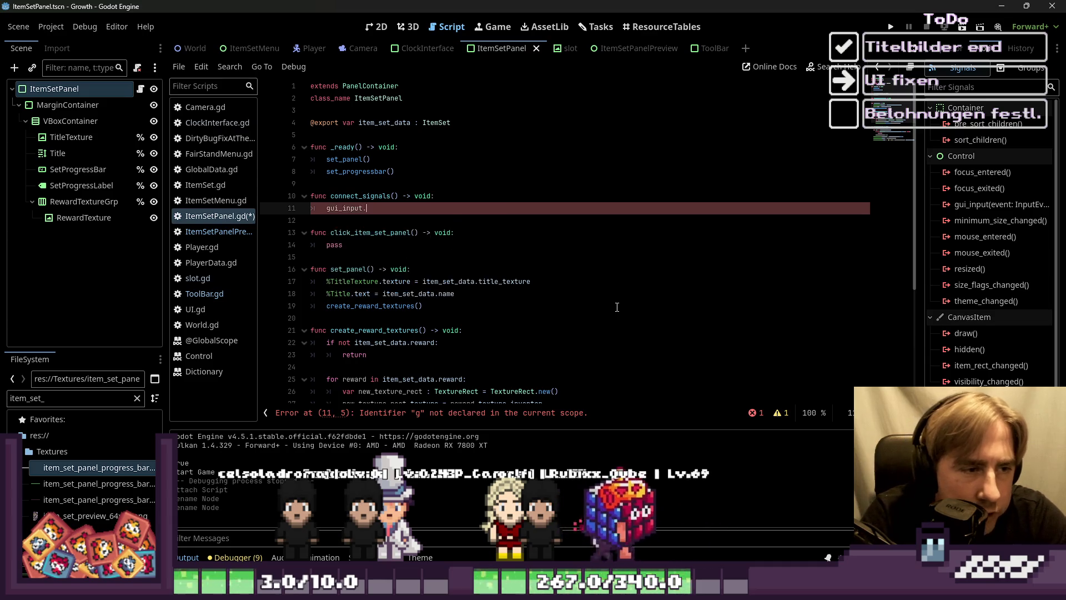
pyautogui.write('.connect')
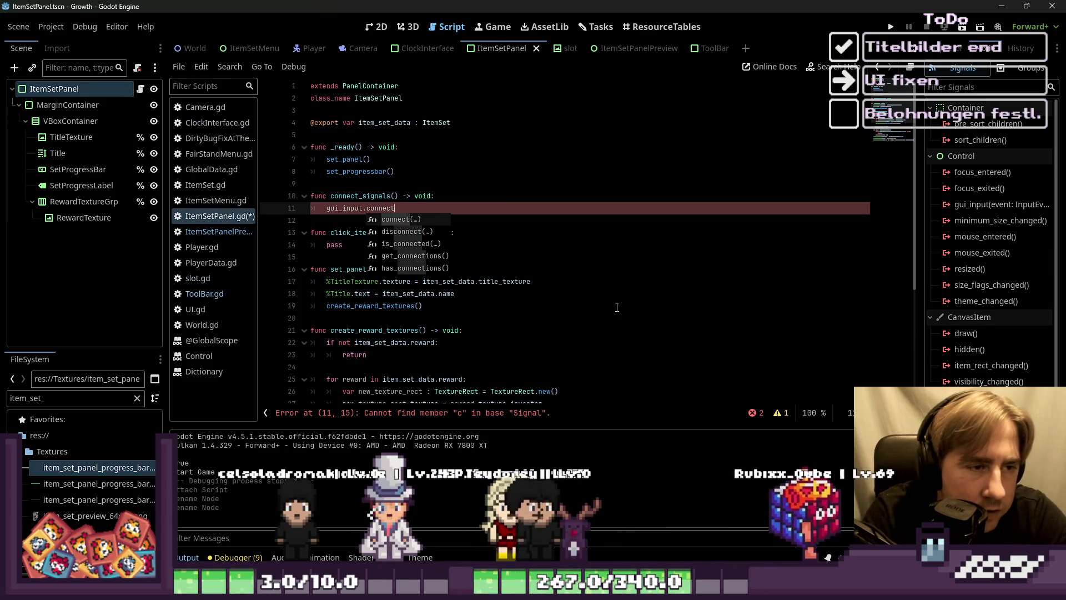
pyautogui.press('Return')
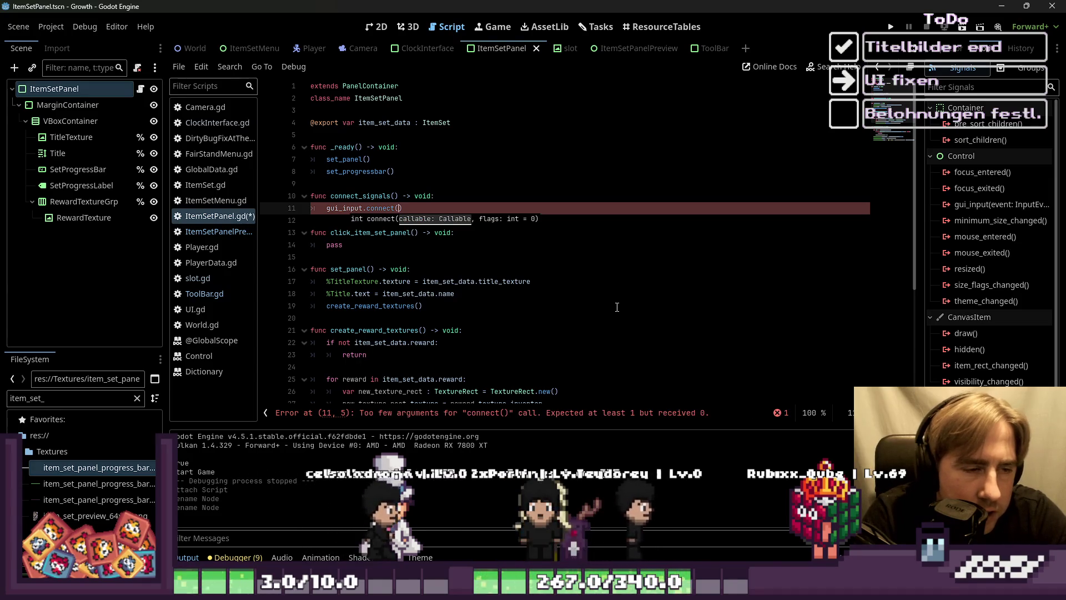
pyautogui.write('cli')
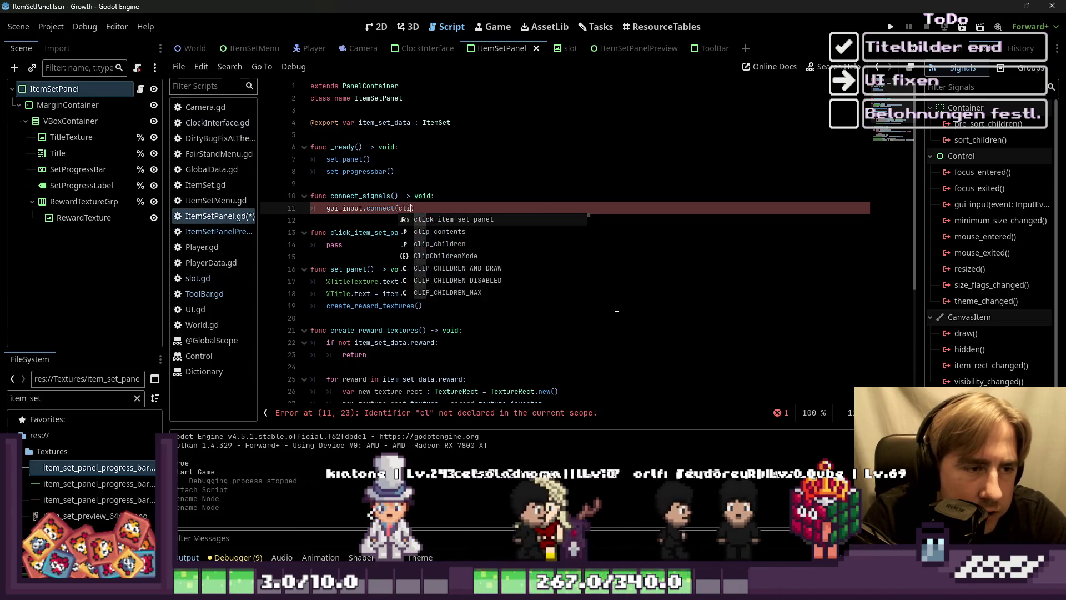
pyautogui.press('Return')
pyautogui.press('Down')
pyautogui.press('Down')
pyautogui.press('Down')
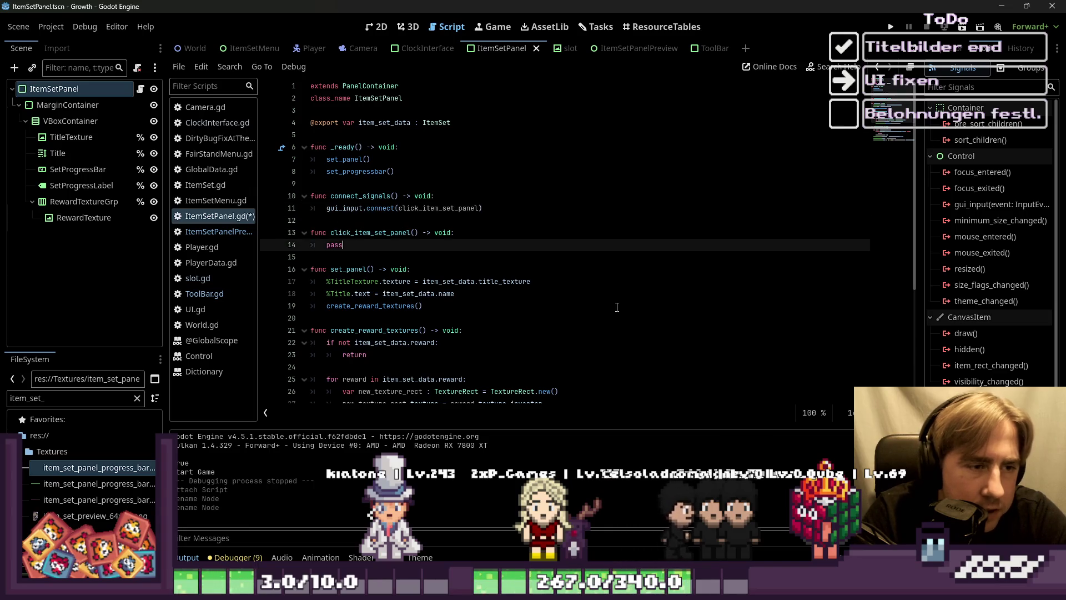
pyautogui.click(336, 213)
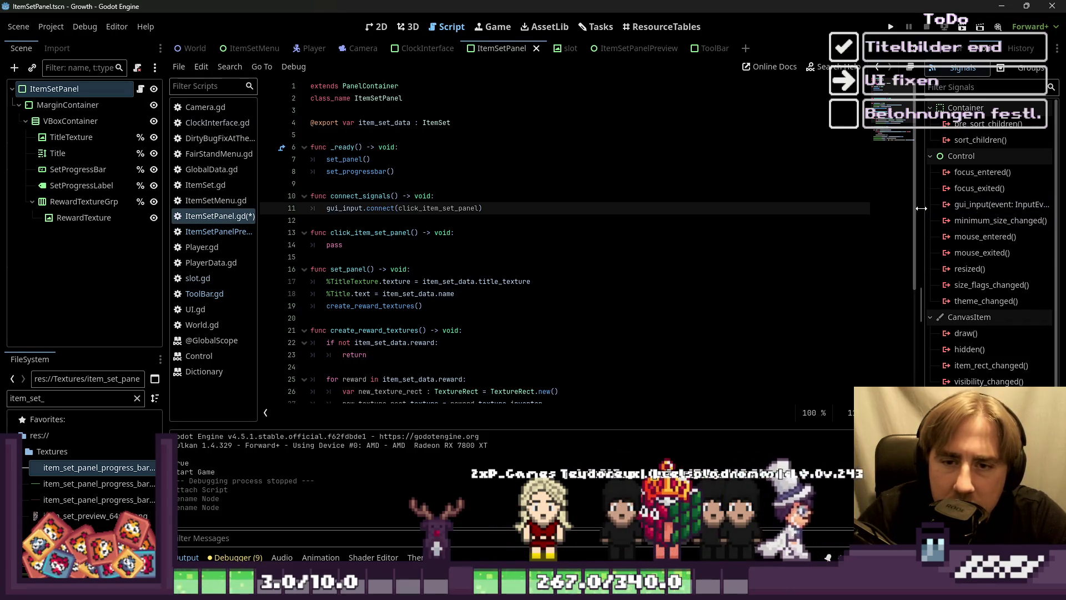
# Step: Give click_item_set_panel an 'event : InputEvent' parameter, checking the gui_input signature in the signals list
pyautogui.moveTo(919, 214); pyautogui.dragTo(879, 211)
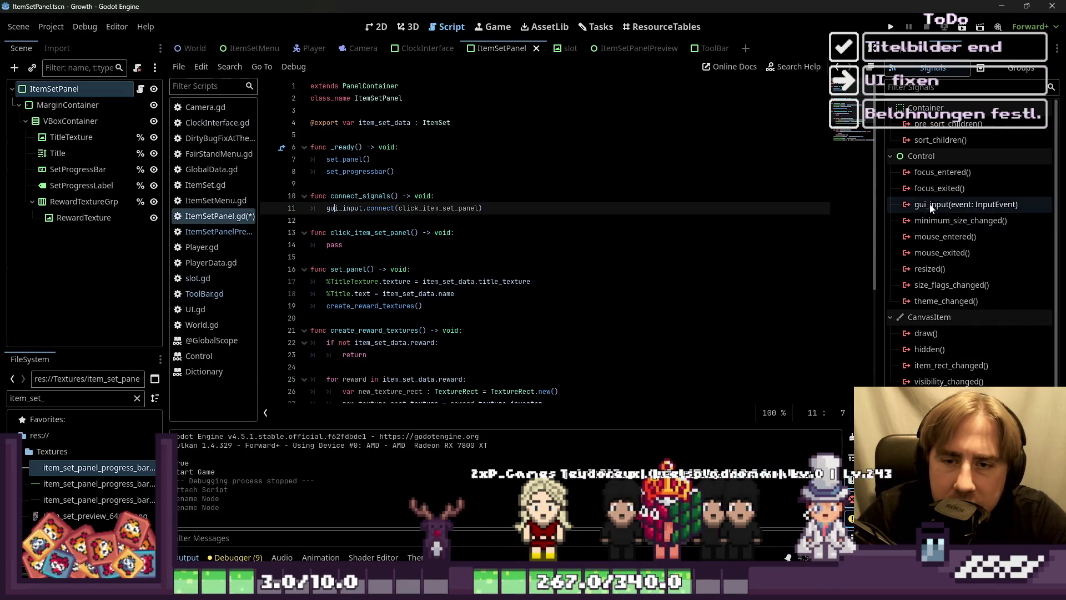
pyautogui.click(415, 233)
pyautogui.write('event ')
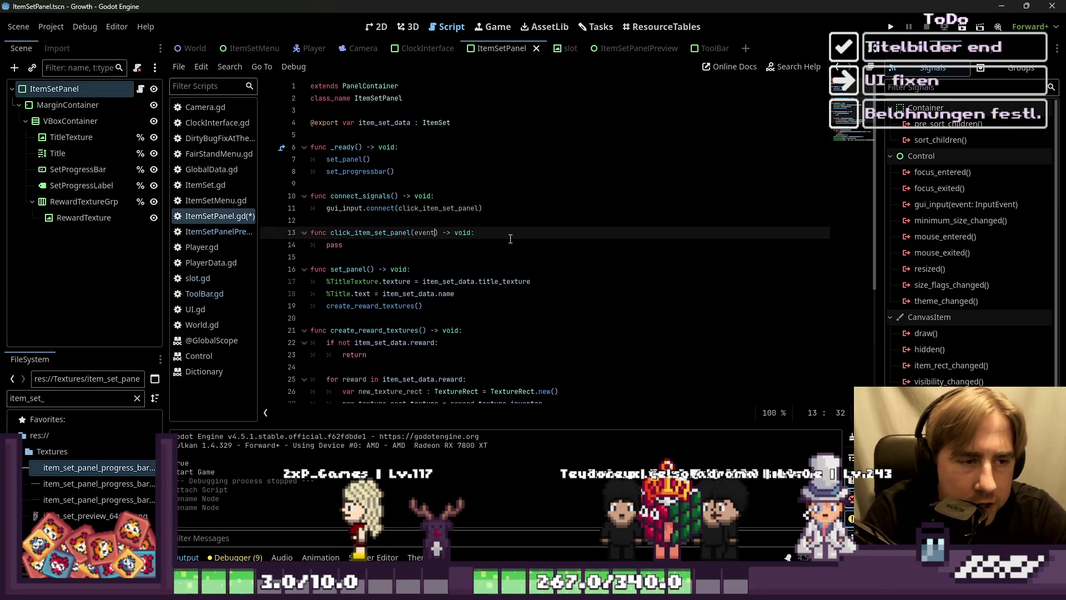
pyautogui.write(':')
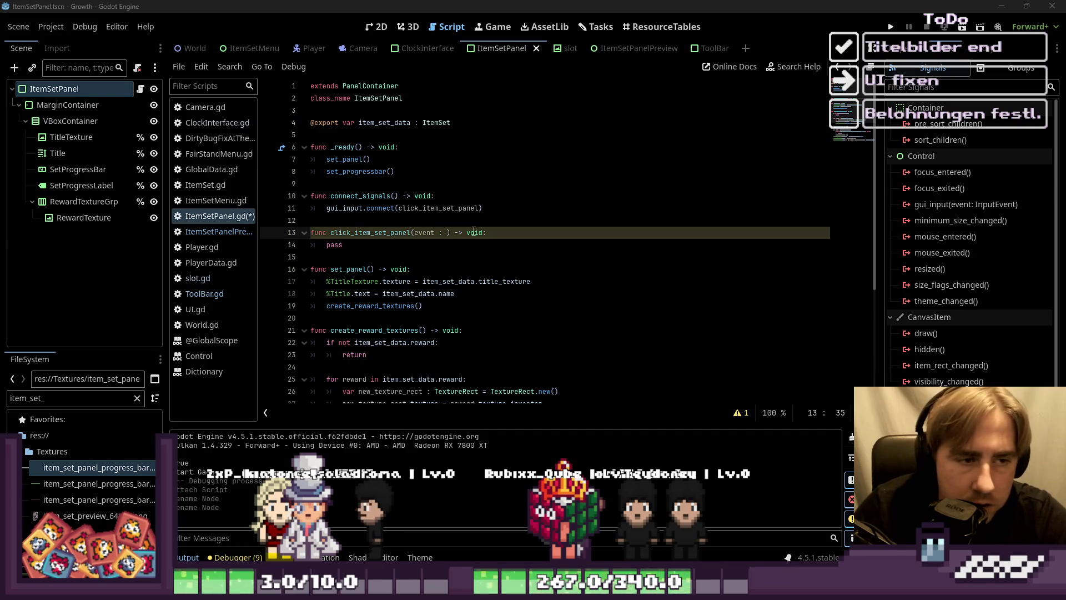
pyautogui.click(445, 233)
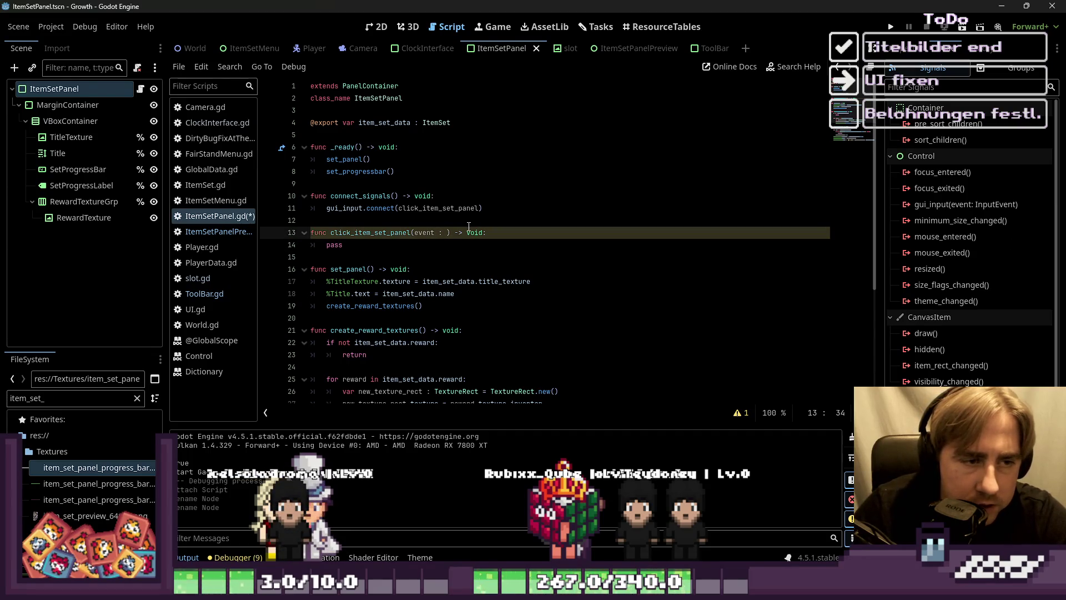
pyautogui.write('InputEvent')
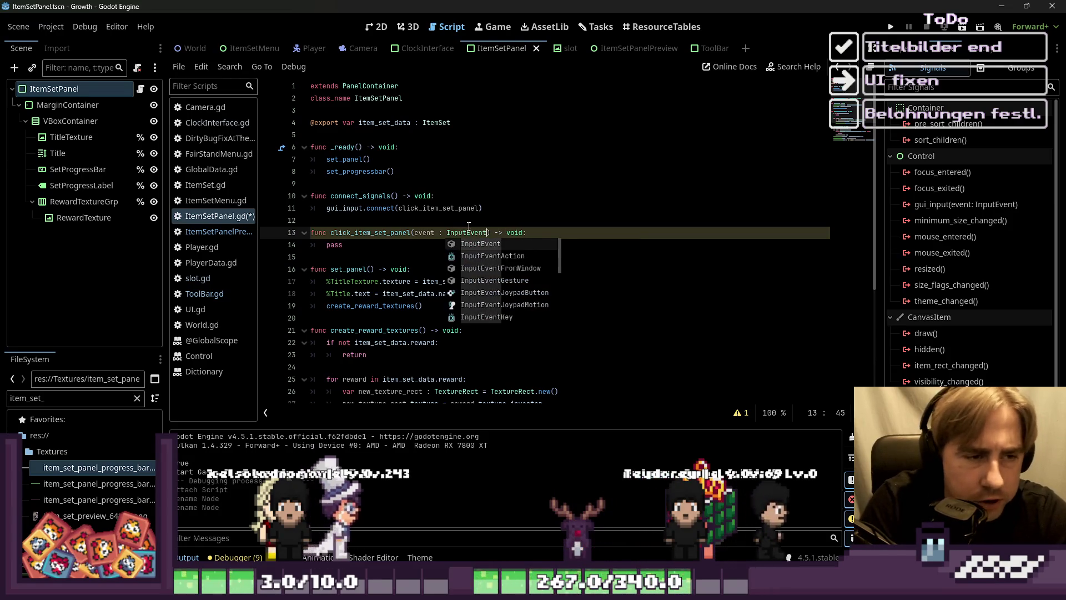
pyautogui.press('Return')
pyautogui.click(411, 211)
pyautogui.click(424, 216)
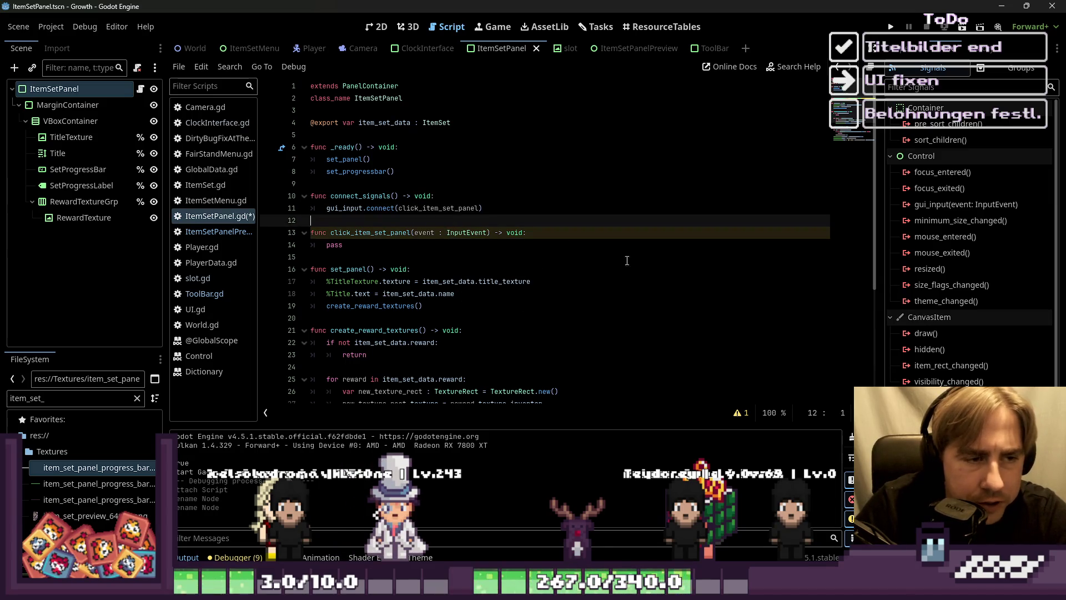
# Step: Retype the parameter name as event and delete the placeholder pass from the function body
pyautogui.doubleClick(423, 233)
pyautogui.write('qweqewqweqwe')
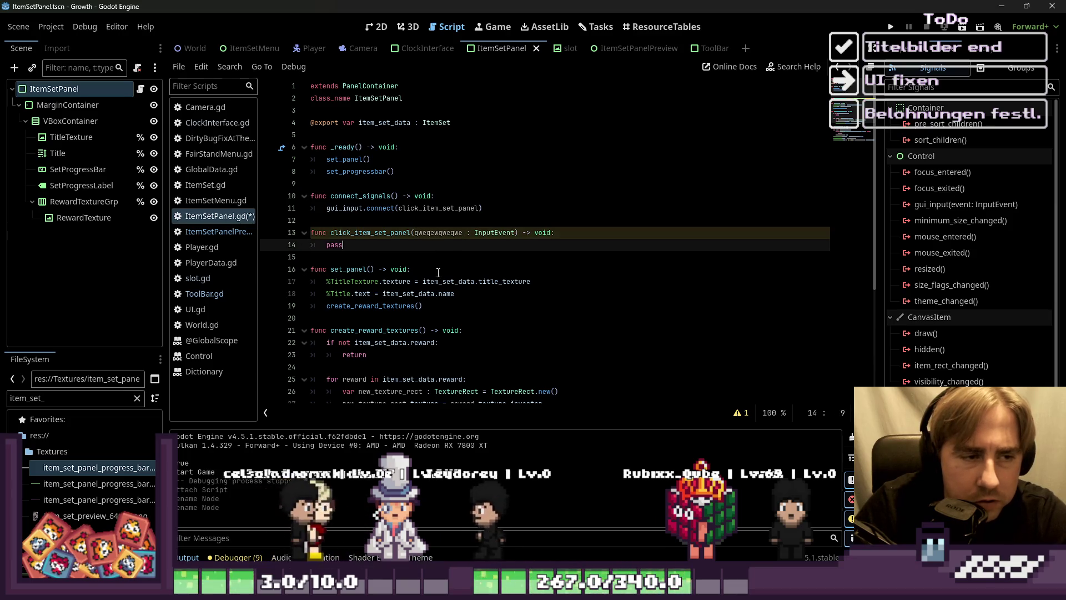
pyautogui.doubleClick(447, 233)
pyautogui.write('event')
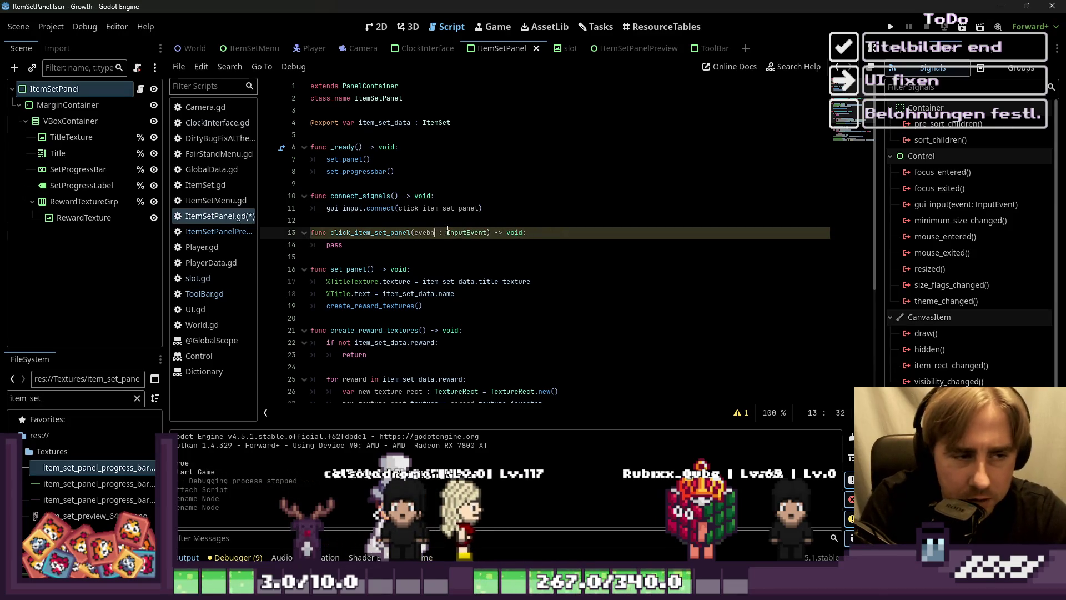
pyautogui.press('Down')
pyautogui.hotkey('shift', 'Home')
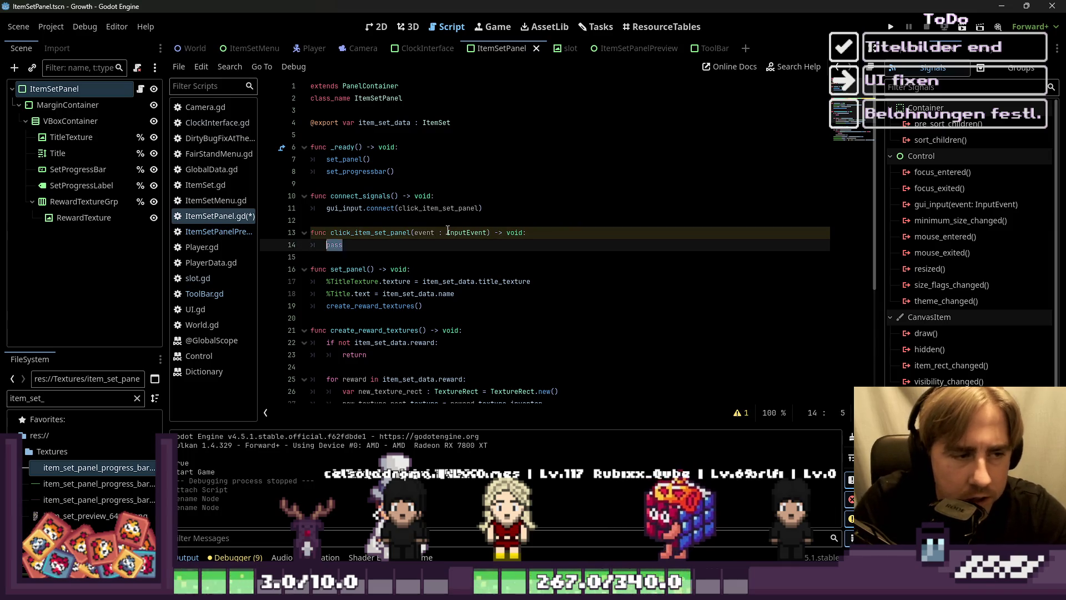
pyautogui.press('BackSpace')
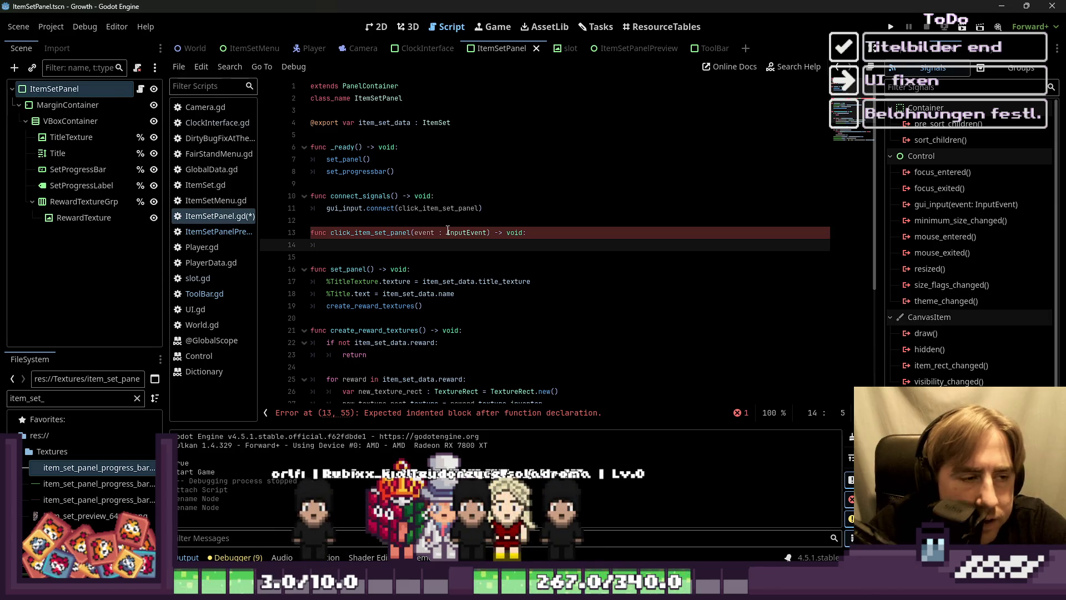
# Step: Write 'if event.is_action_pressed("mouse_left"):' on line 14 using autocomplete
pyautogui.write('if ev')
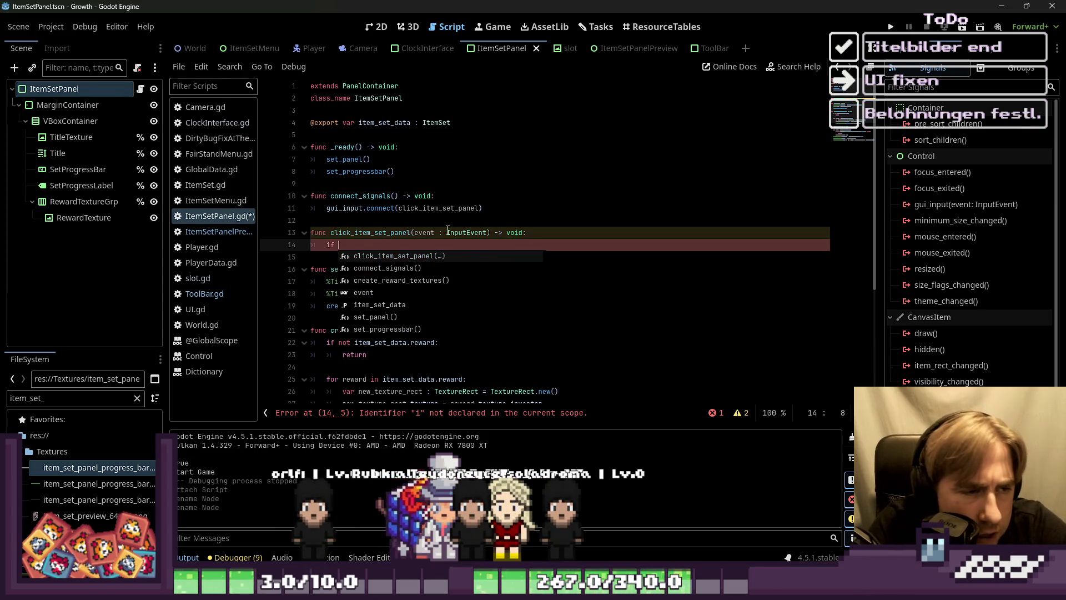
pyautogui.write('ent.is_')
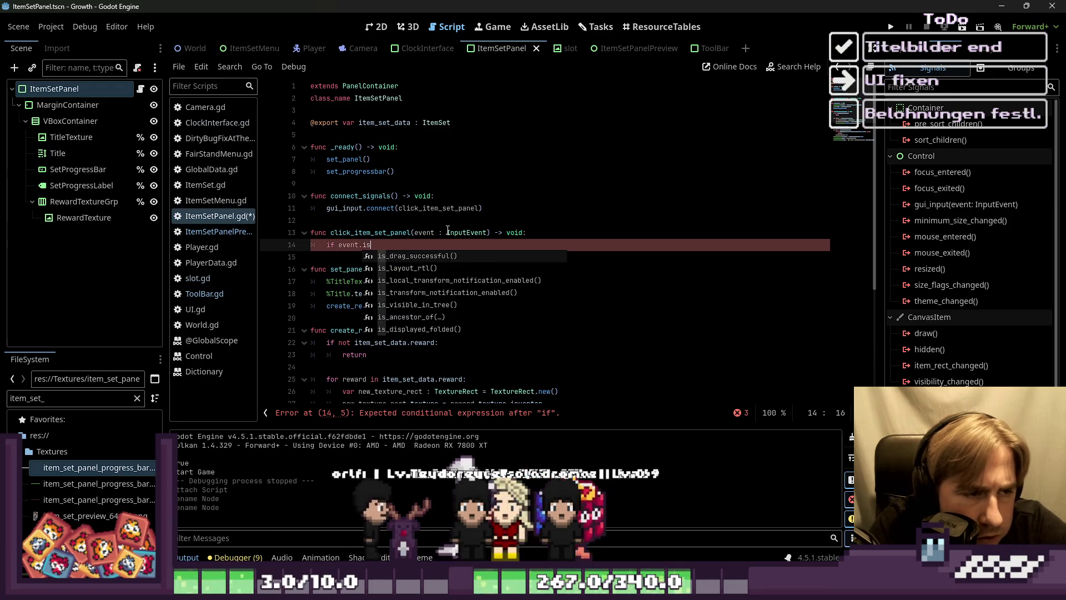
pyautogui.press('Down')
pyautogui.press('Return')
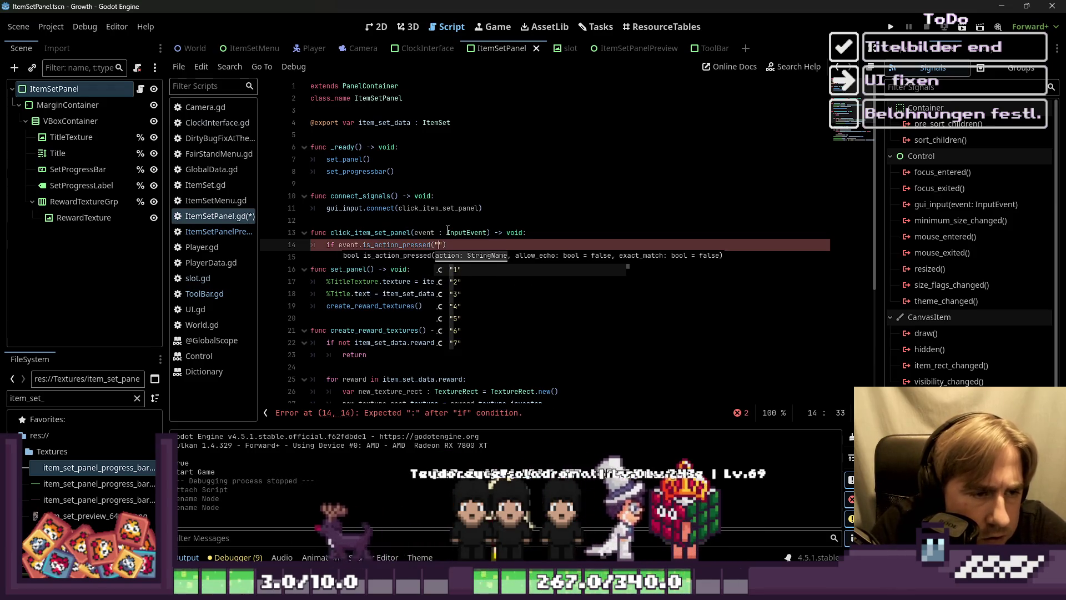
pyautogui.write('"left')
pyautogui.press('Down')
pyautogui.press('Down')
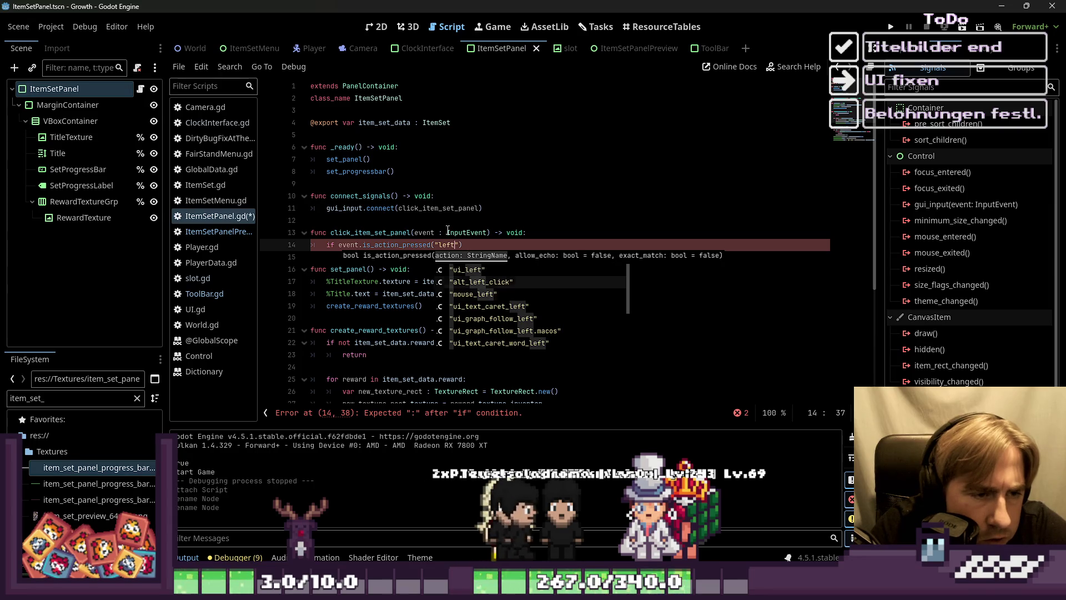
pyautogui.press('Return')
pyautogui.write(':')
pyautogui.press('Return')
pyautogui.write('print')
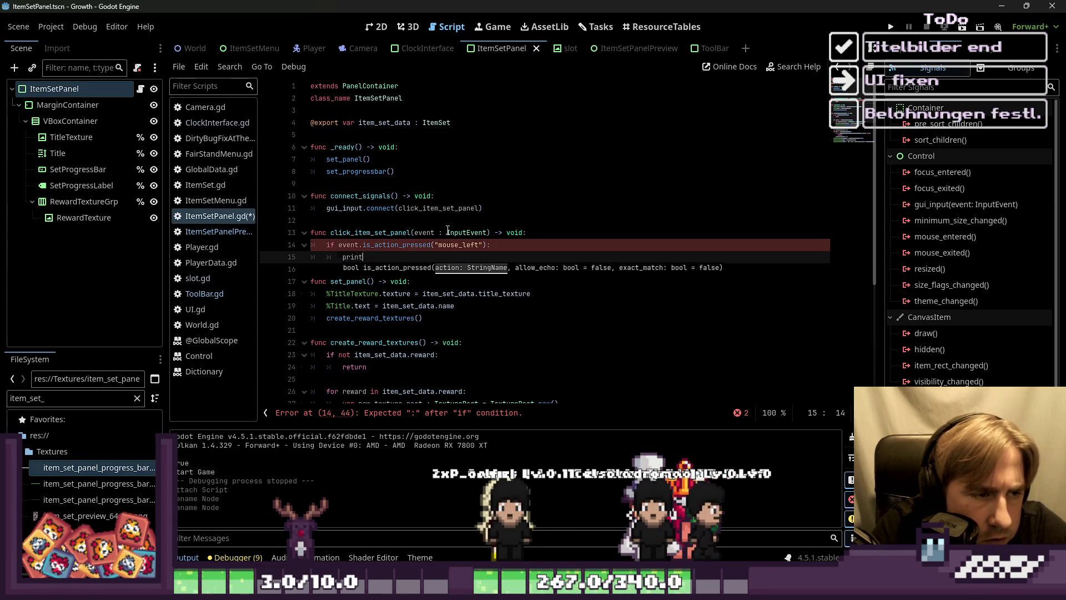
# Step: Put pass inside the if block and leave an unindented blank line below it
pyautogui.press('BackSpace')
pyautogui.press('BackSpace')
pyautogui.press('BackSpace')
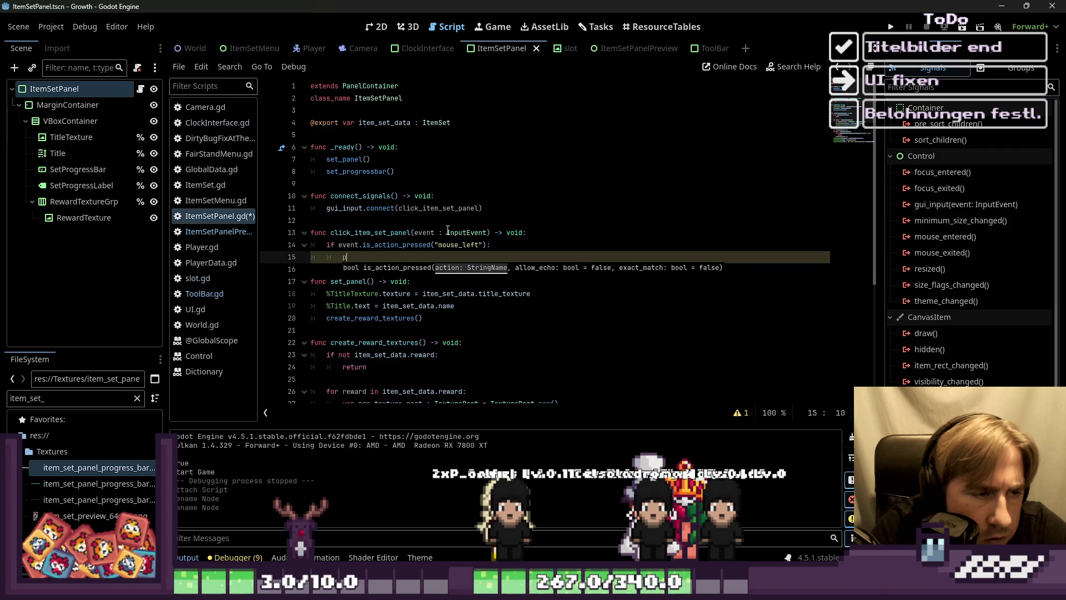
pyautogui.press('Return')
pyautogui.press('BackSpace')
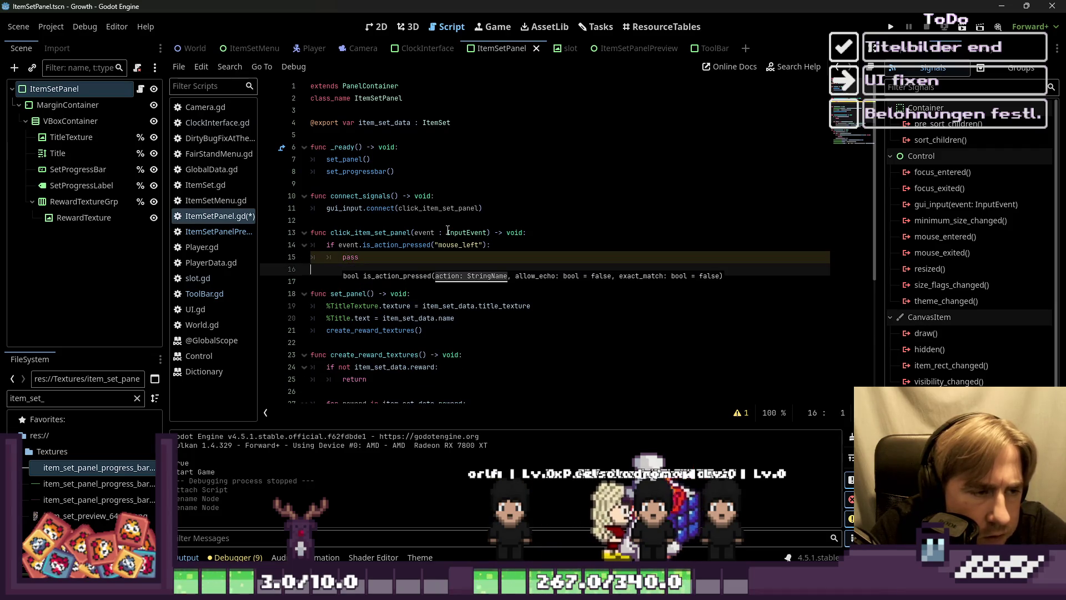
pyautogui.click(374, 219)
pyautogui.click(356, 270)
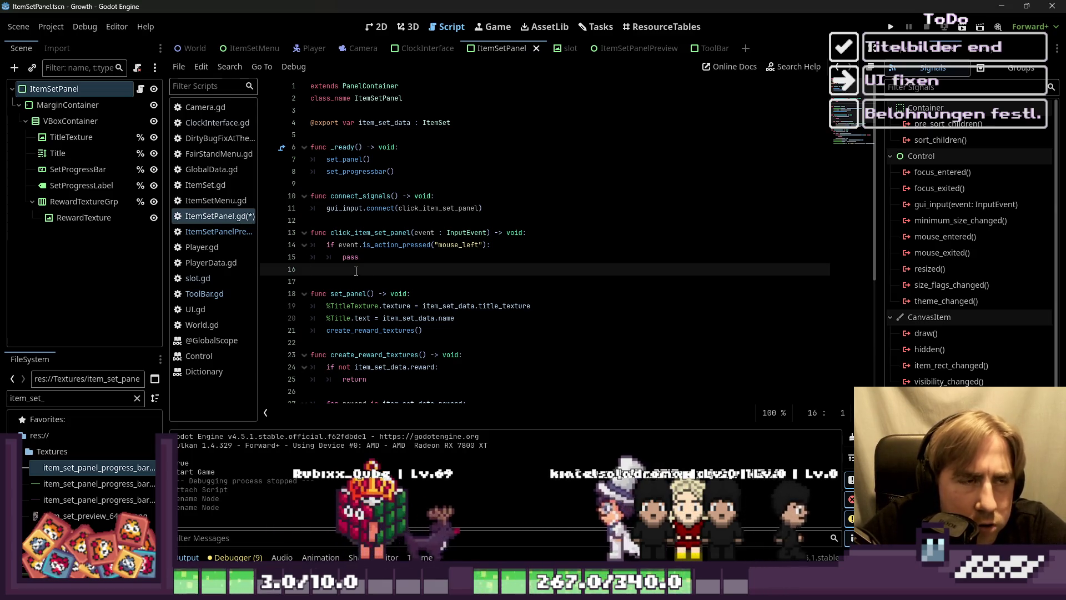
pyautogui.click(363, 258)
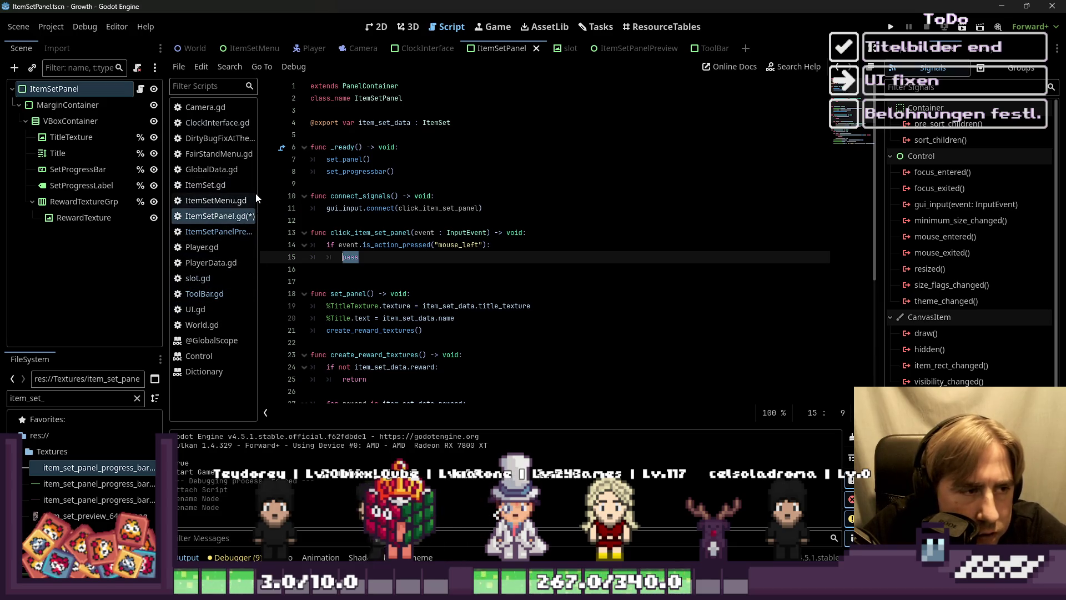
# Step: Replace pass with 'var new_item_set_panel_preview := ItemSetPanelPreview.new()'
pyautogui.moveTo(258, 193); pyautogui.dragTo(285, 193)
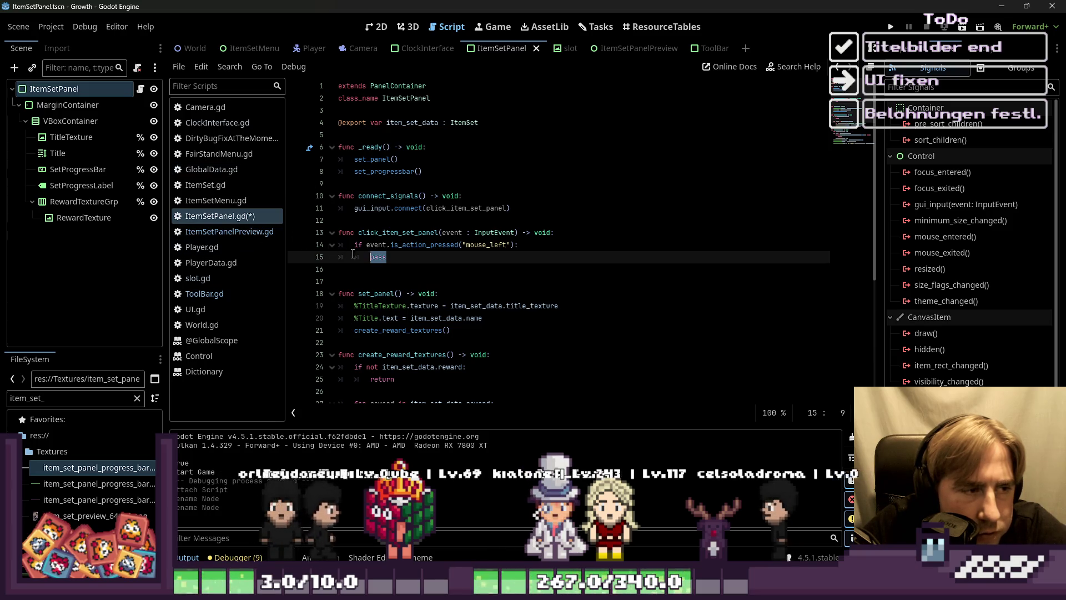
pyautogui.click(379, 257)
pyautogui.doubleClick(378, 257)
pyautogui.write('v')
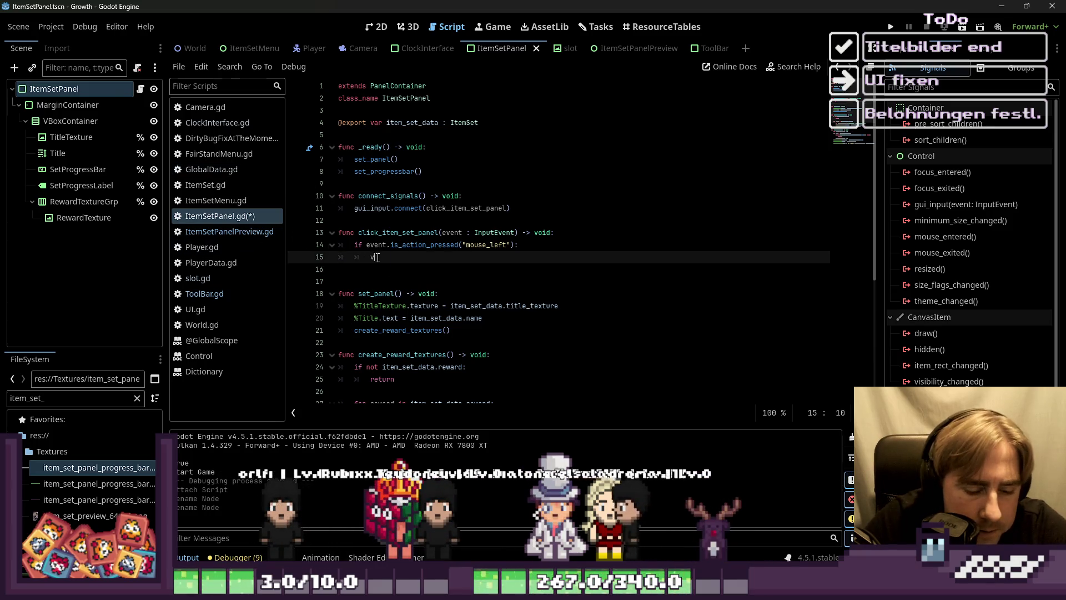
pyautogui.write('ar new_')
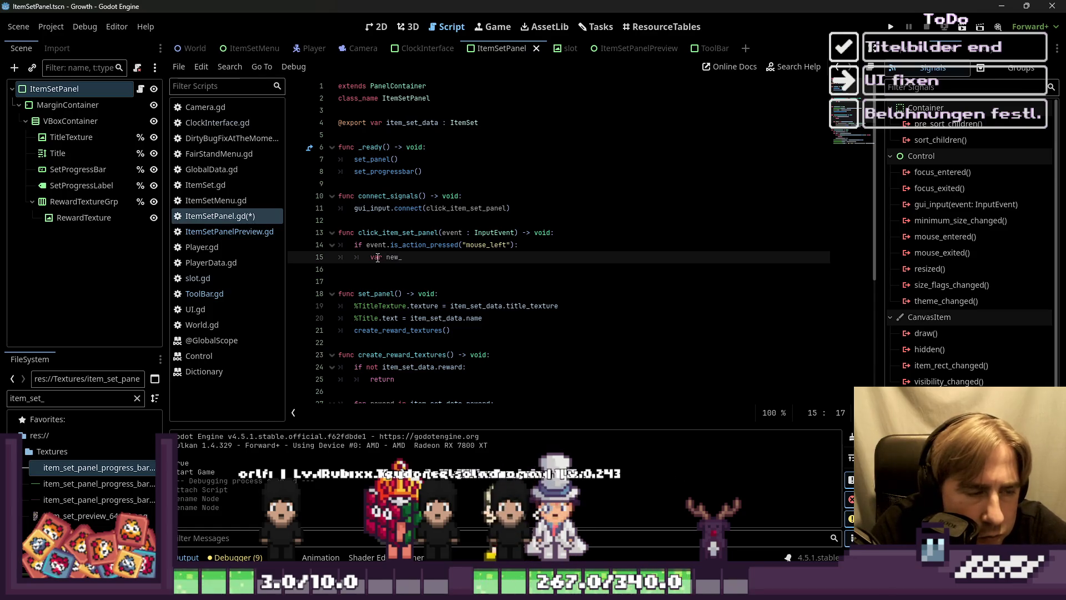
pyautogui.write('item_set_panel_preview')
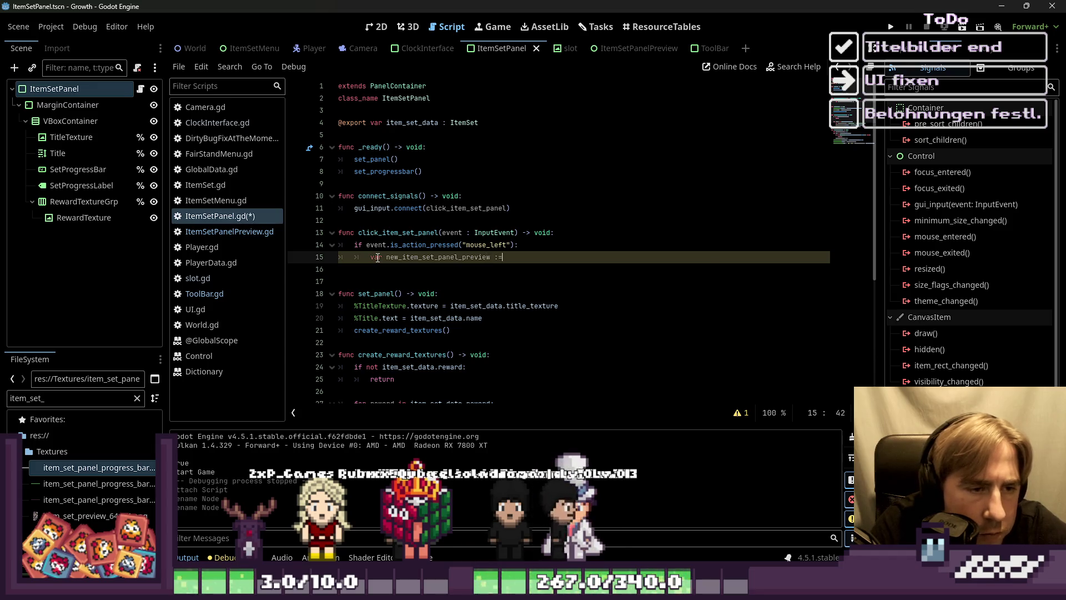
pyautogui.write(':= It')
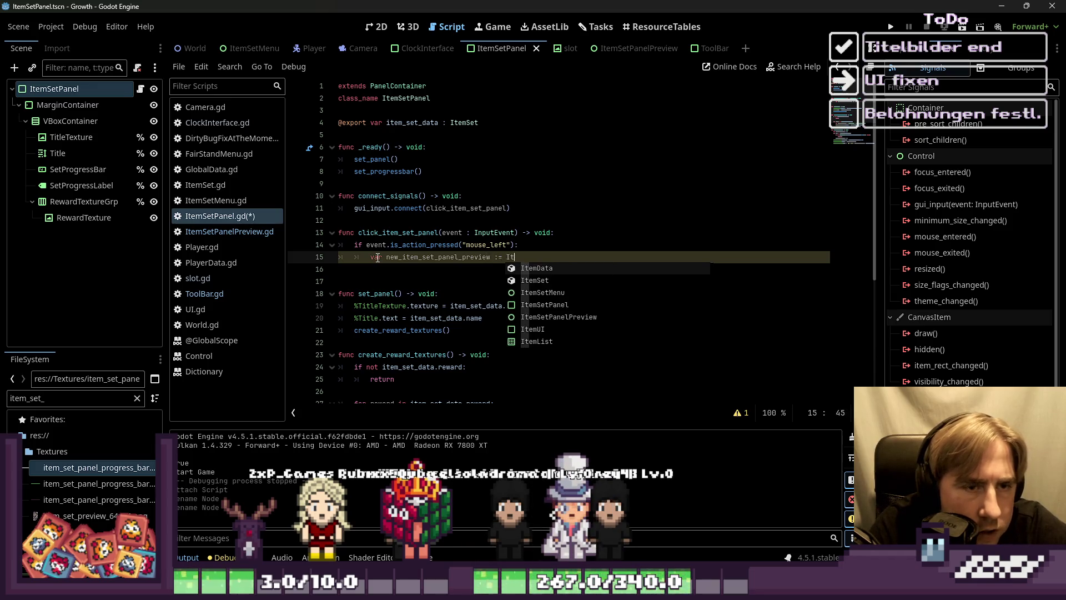
pyautogui.write('emStP')
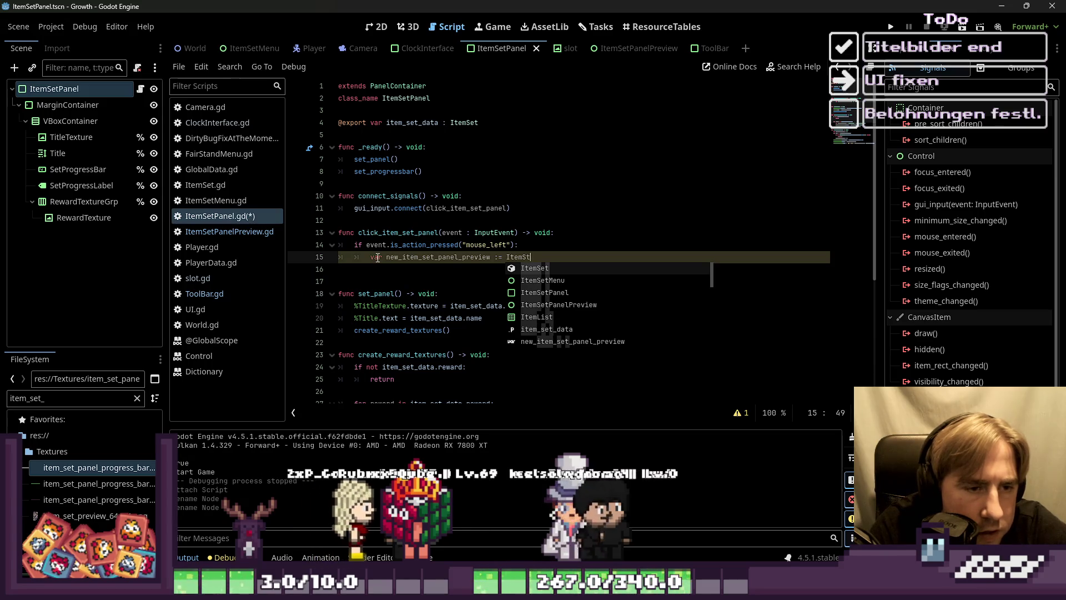
pyautogui.press('Down')
pyautogui.press('Return')
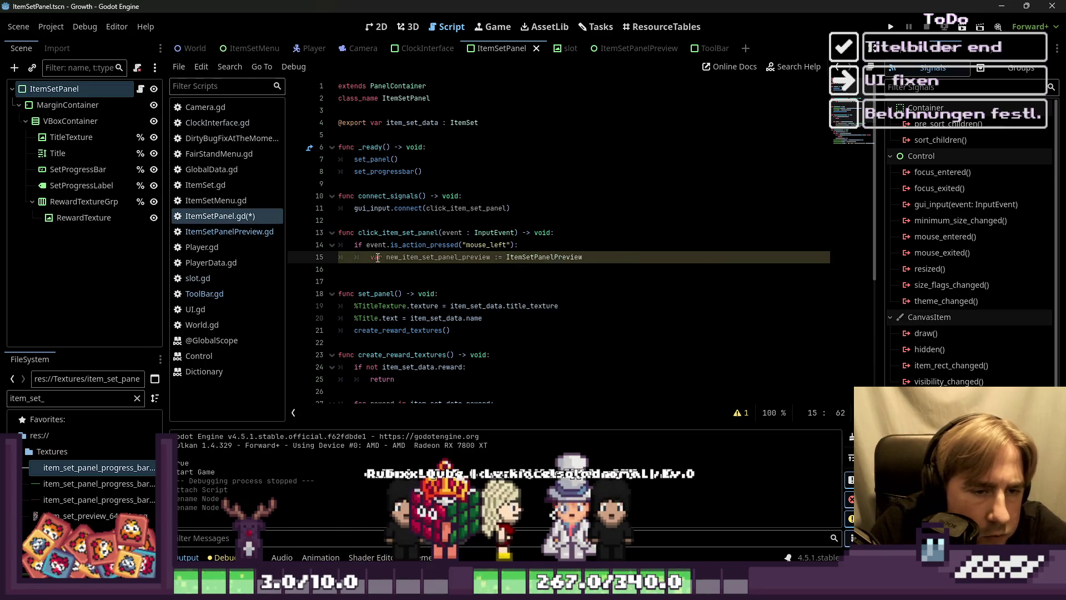
pyautogui.write('.e')
pyautogui.press('BackSpace')
pyautogui.write('inst')
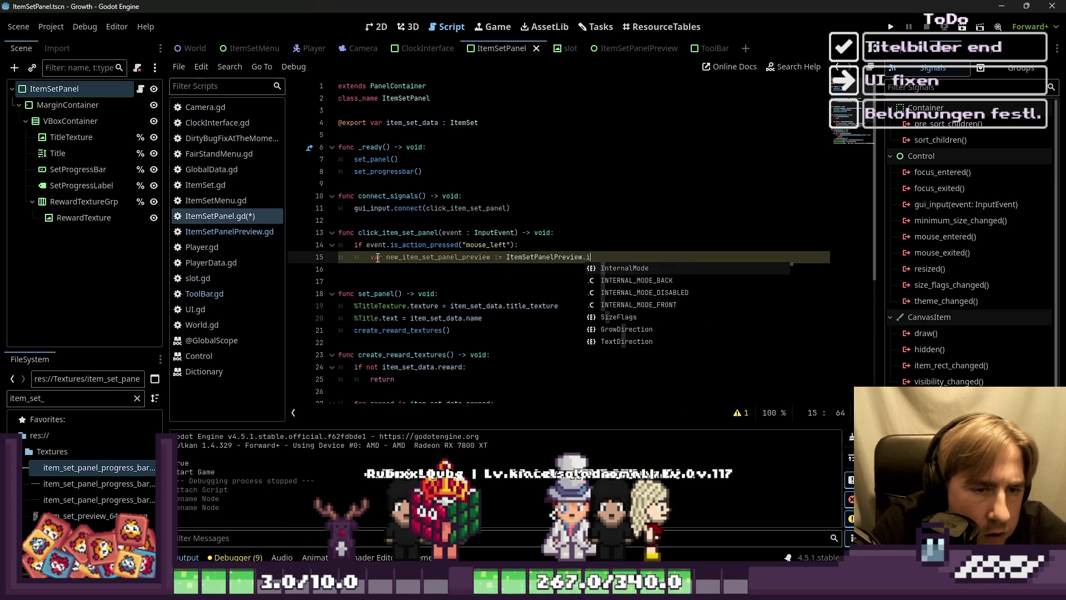
pyautogui.press('BackSpace')
pyautogui.press('BackSpace')
pyautogui.press('BackSpace')
pyautogui.write('new(')
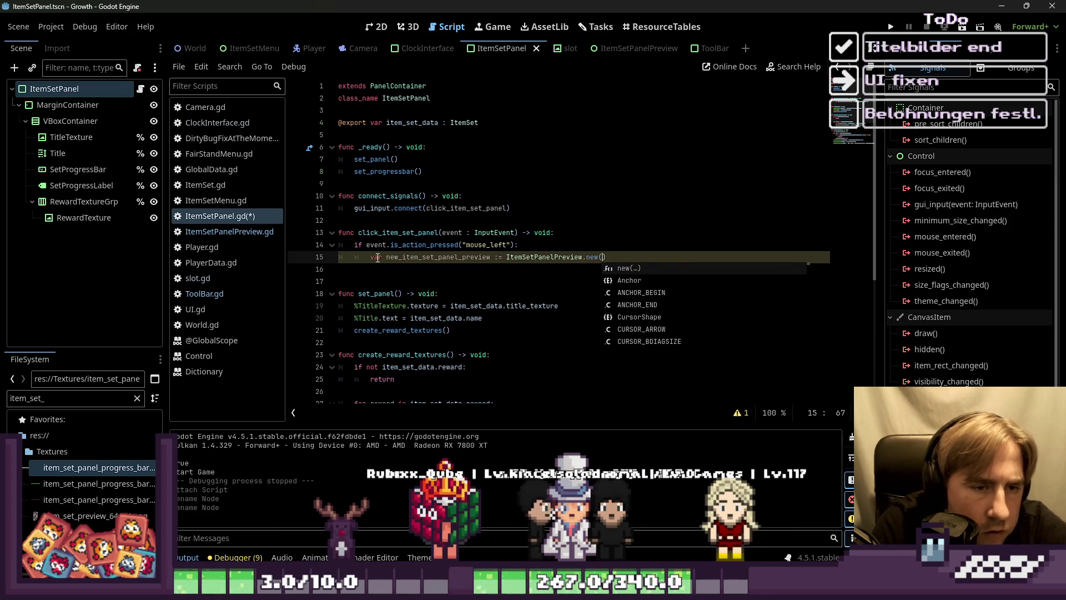
pyautogui.press('Return')
pyautogui.press('Return')
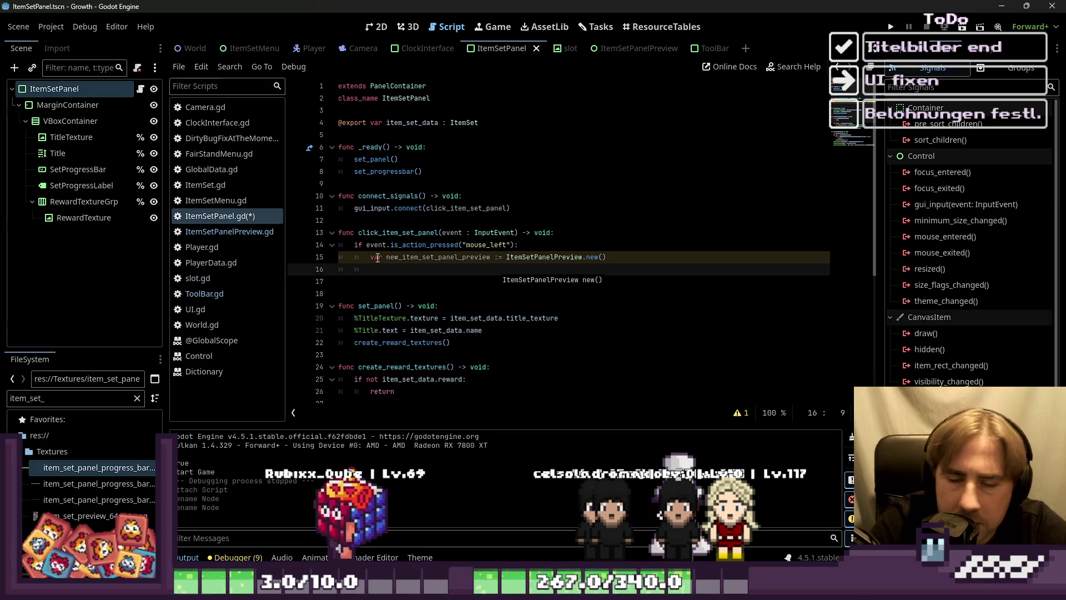
# Step: Set new_item_set_panel_preview's item_set_data to the panel's item_set_data
pyautogui.write('_')
pyautogui.press('Return')
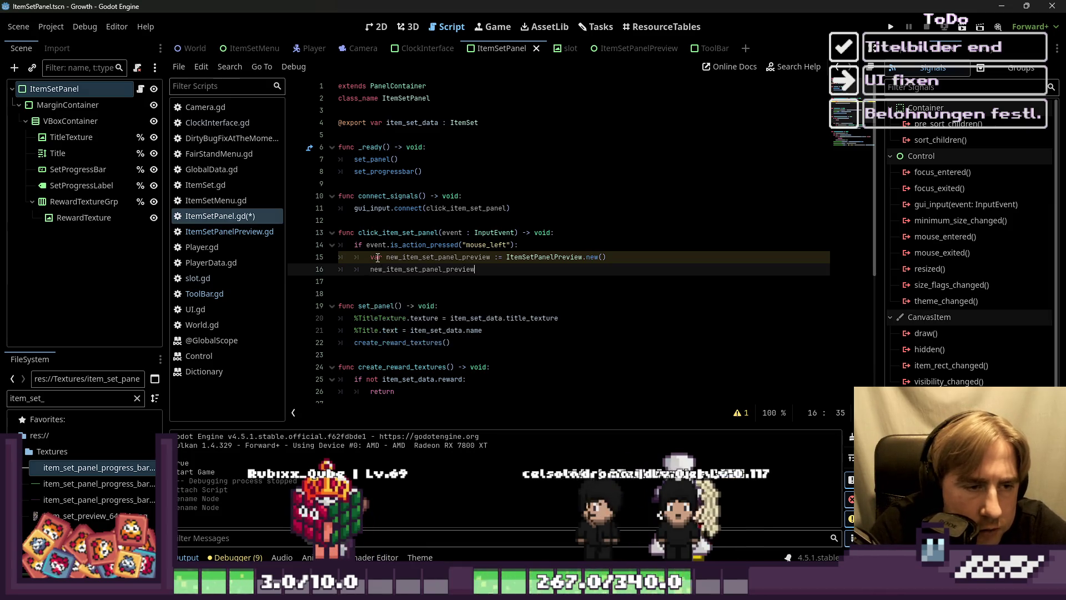
pyautogui.write('.')
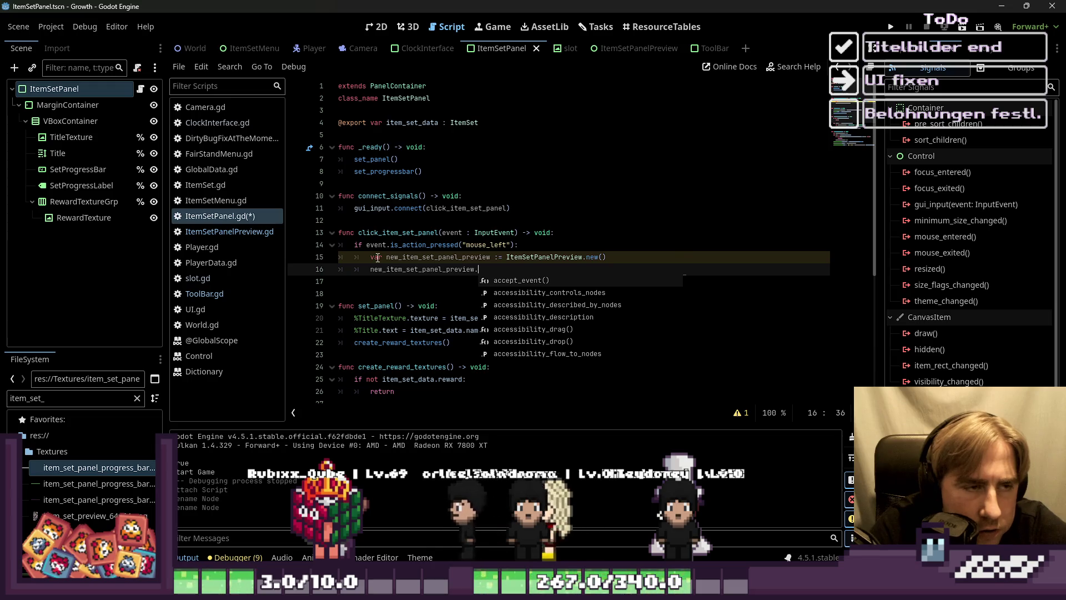
pyautogui.write('item_data')
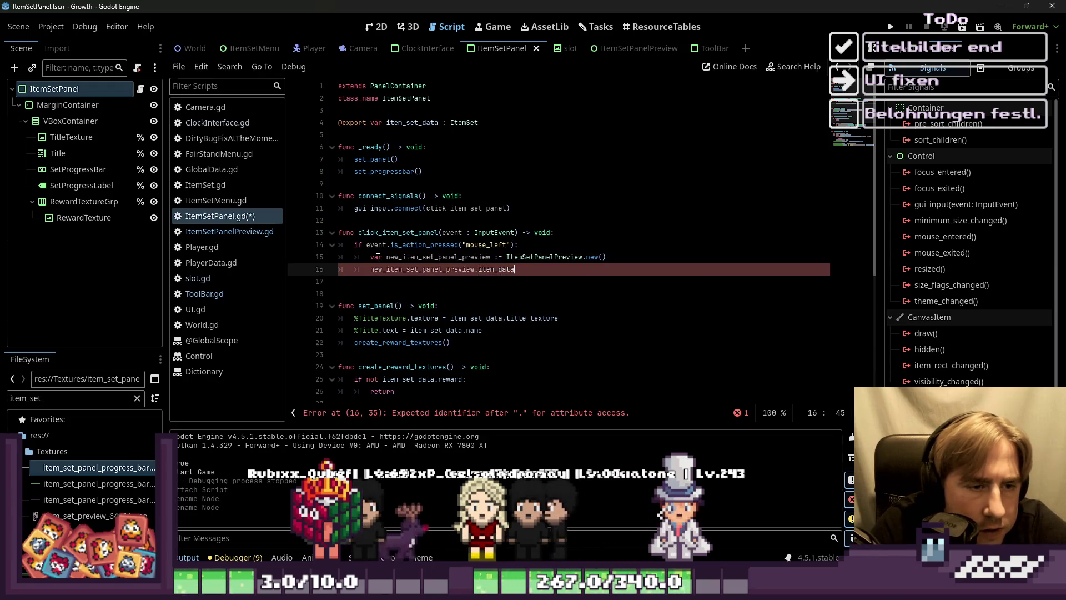
pyautogui.write('ata ')
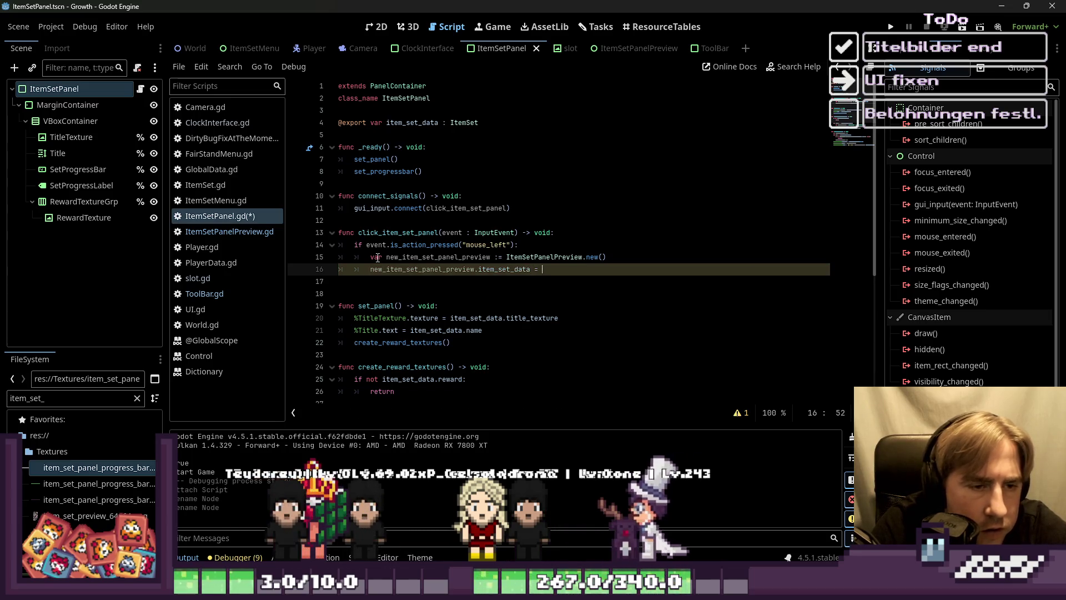
pyautogui.write('= item_set_data')
pyautogui.press('Return')
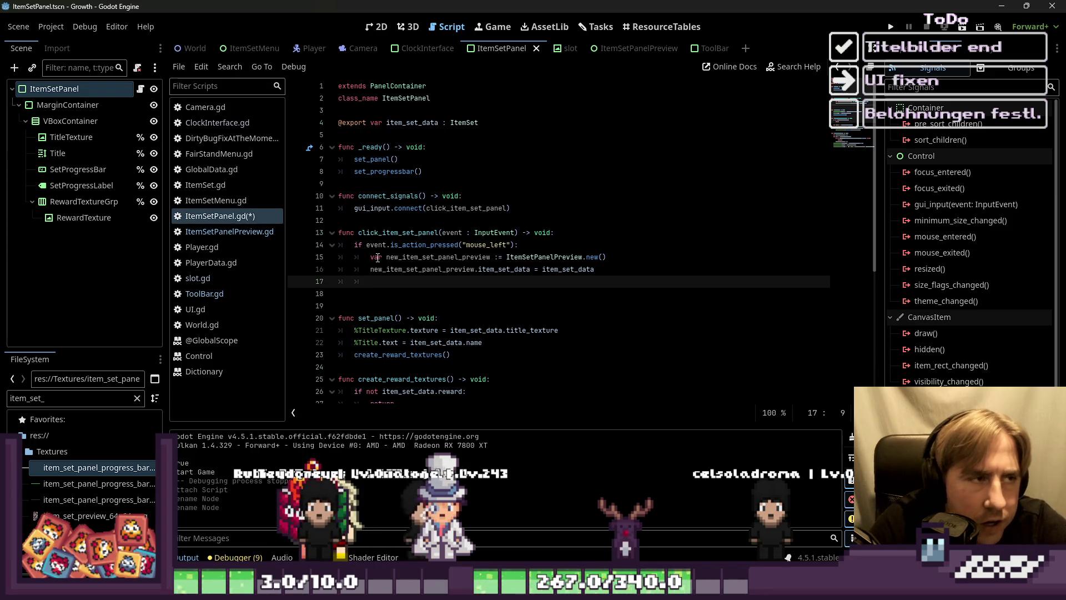
# Step: Open the World scene, collapse and select its UI node, then return to ItemSetPanel.gd
pyautogui.click(189, 48)
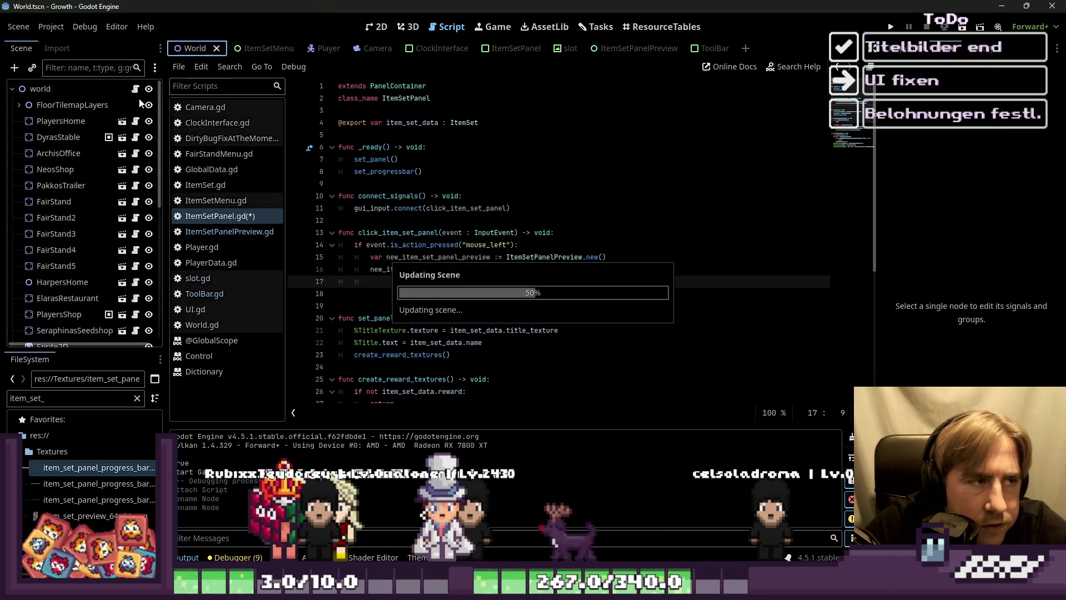
pyautogui.scroll(-2, 23, 206)
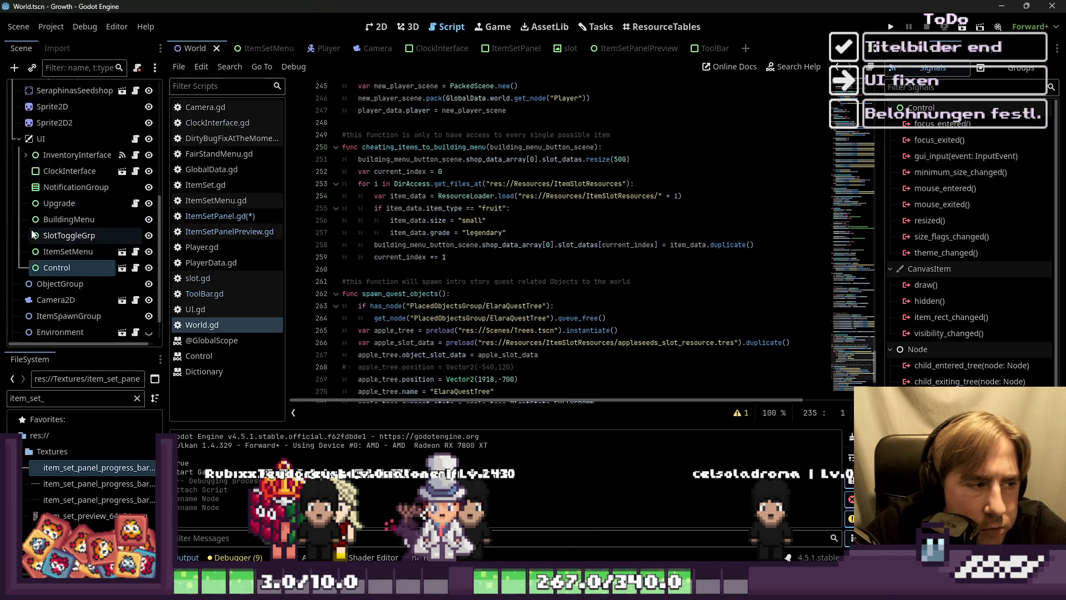
pyautogui.click(20, 171)
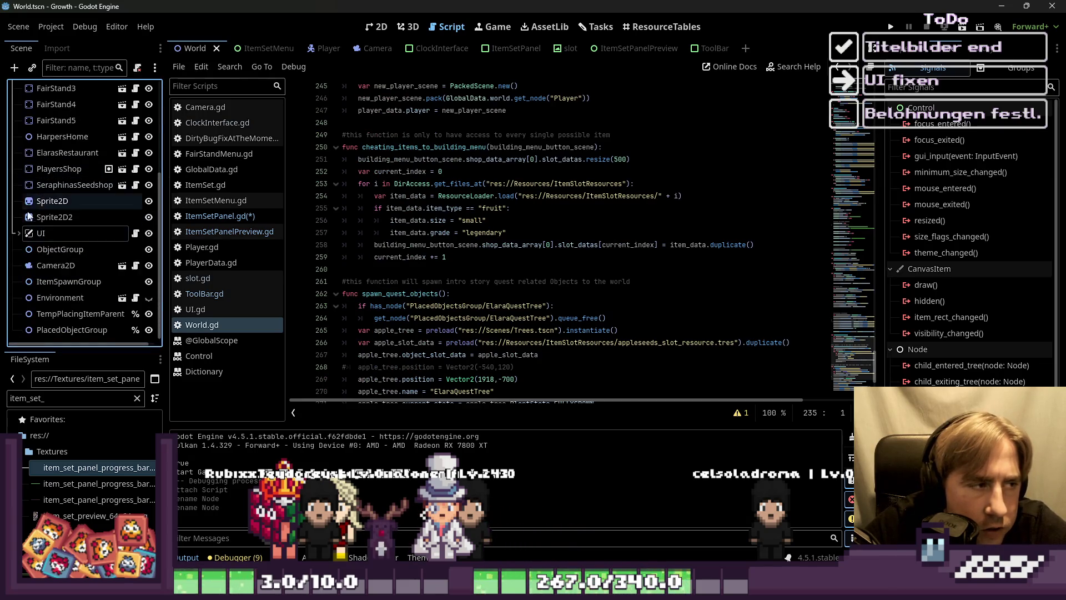
pyautogui.click(39, 233)
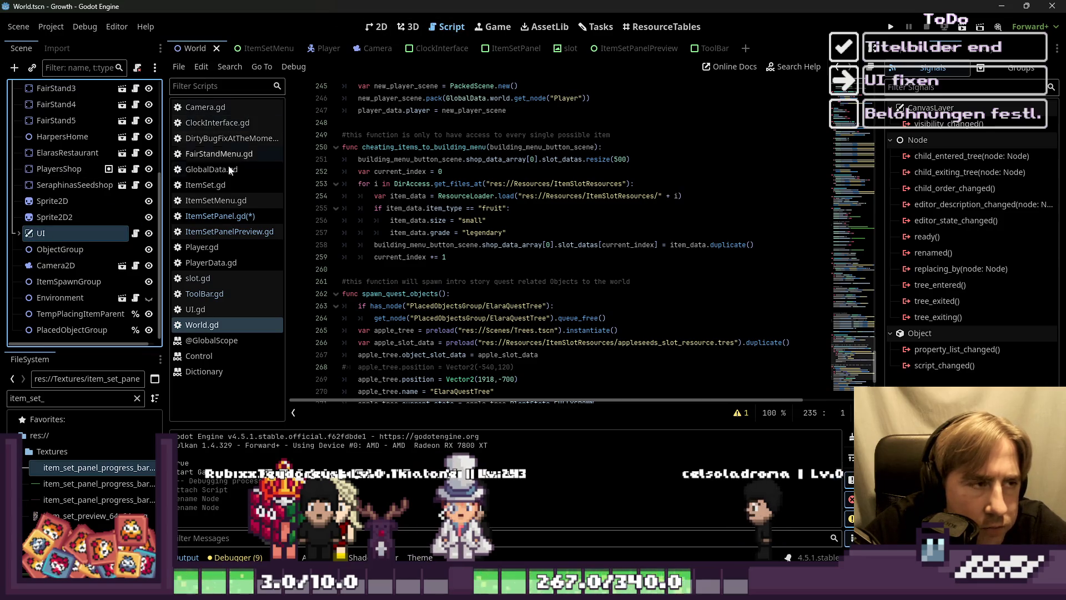
pyautogui.click(219, 215)
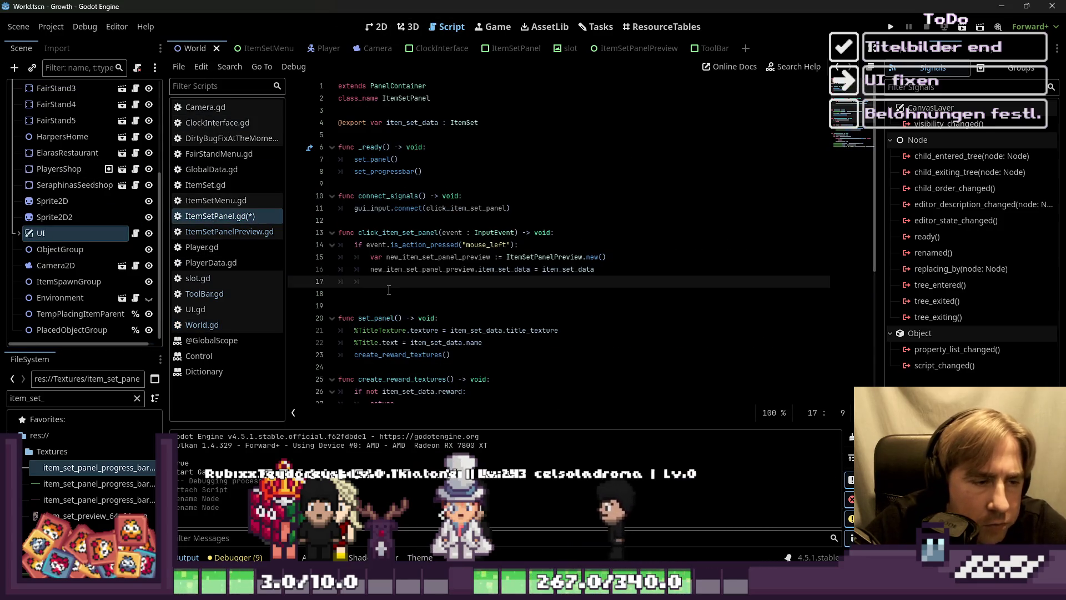
# Step: Write GlobalData.world.get_node("UI").add_child(new_item_set_panel_preview) on line 17 and save the script
pyautogui.write('GlobalData.w')
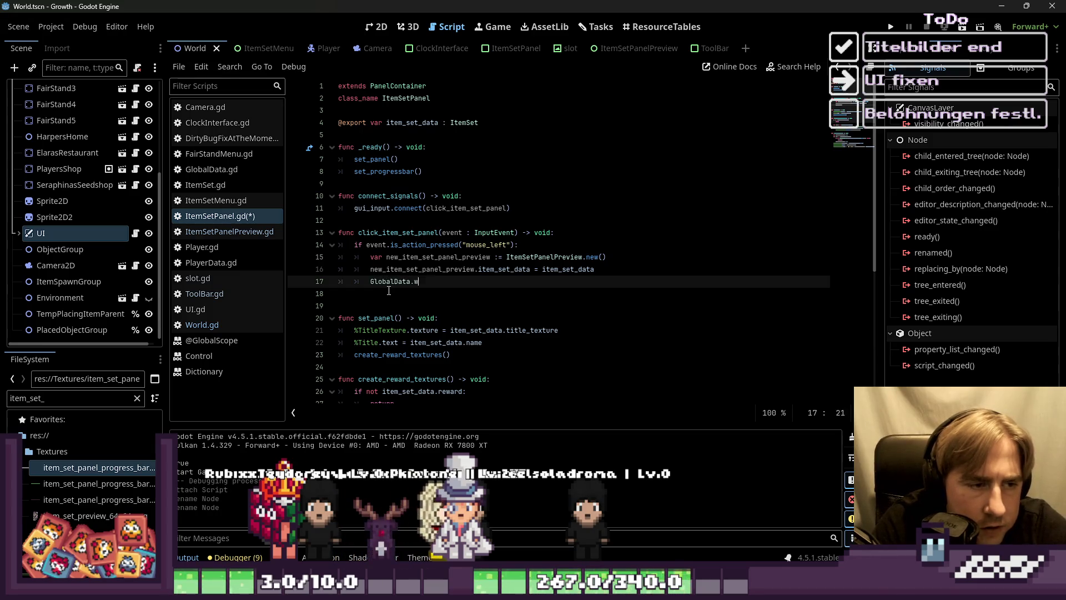
pyautogui.press('BackSpace')
pyautogui.press('BackSpace')
pyautogui.press('BackSpace')
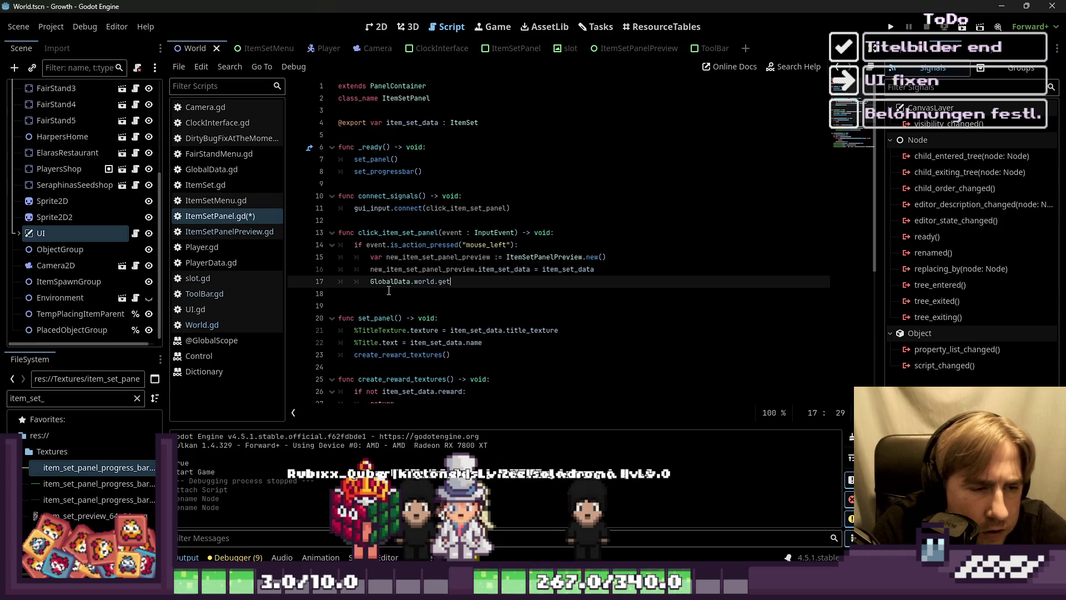
pyautogui.write('"UI')
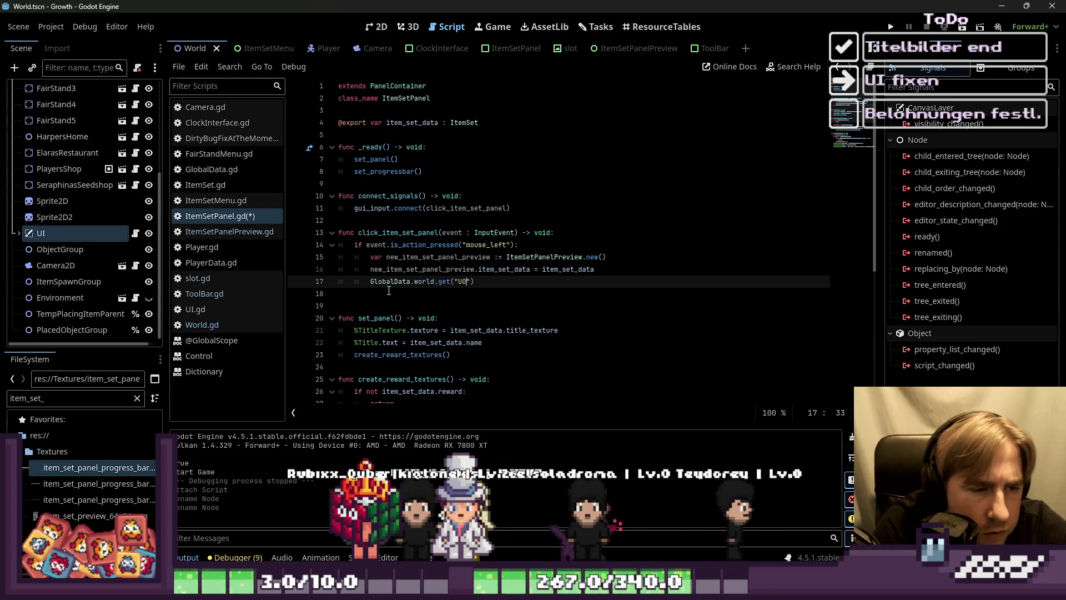
pyautogui.write('"')
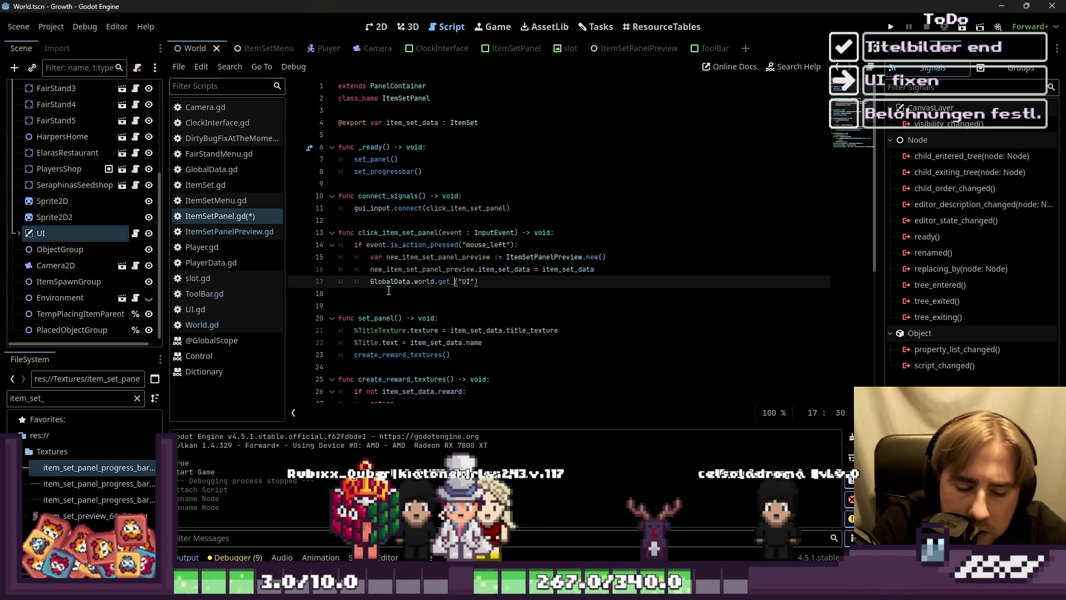
pyautogui.write('ode')
pyautogui.press('End')
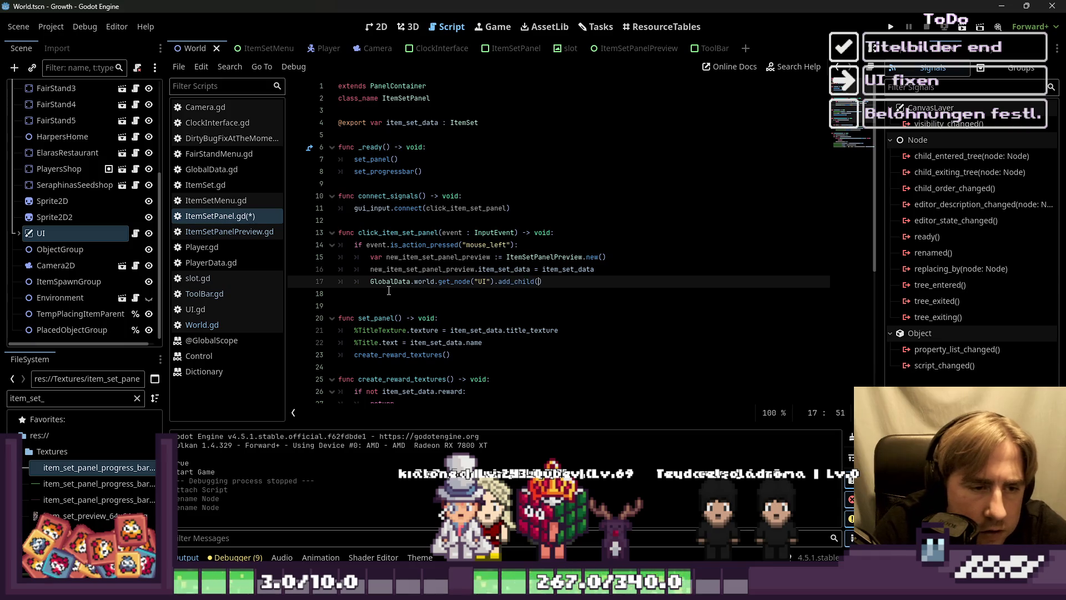
pyautogui.write('w_item_set_panel_preview')
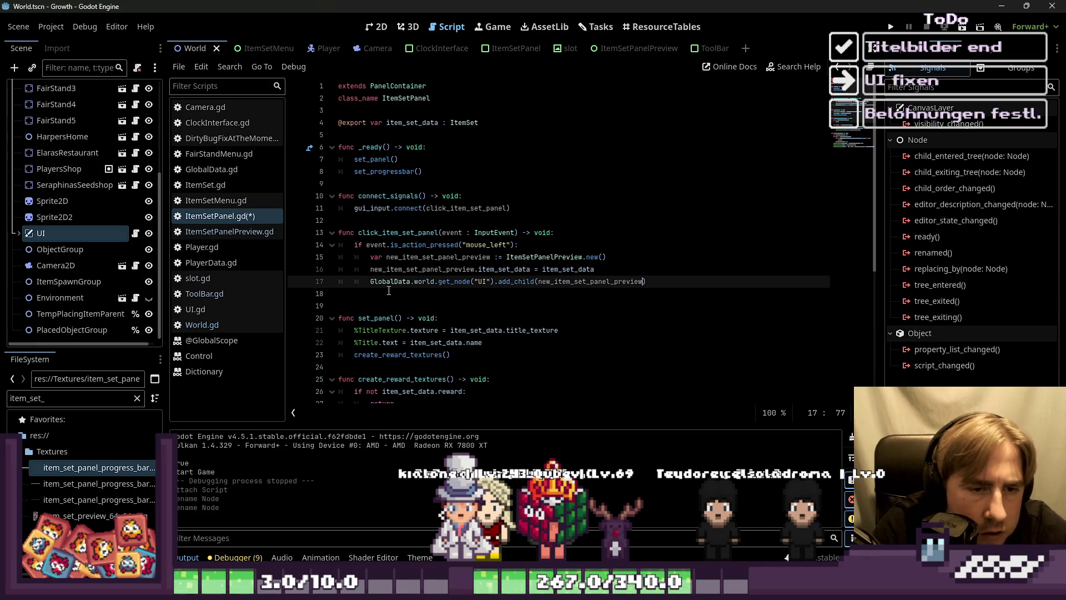
pyautogui.write('instan')
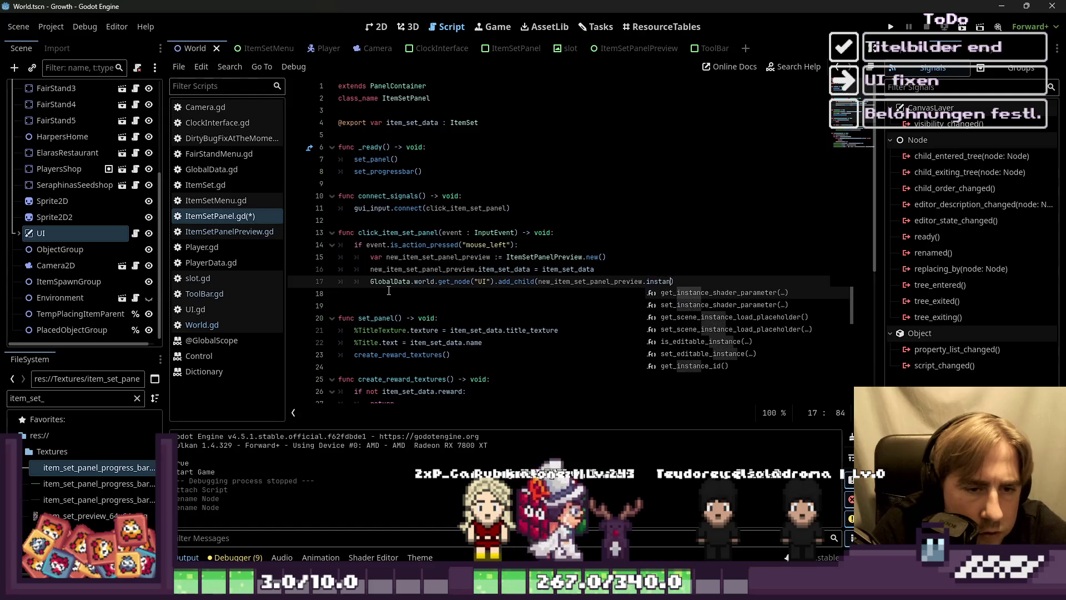
pyautogui.write('tia')
pyautogui.hotkey('ctrl', 'shift', 'Left')
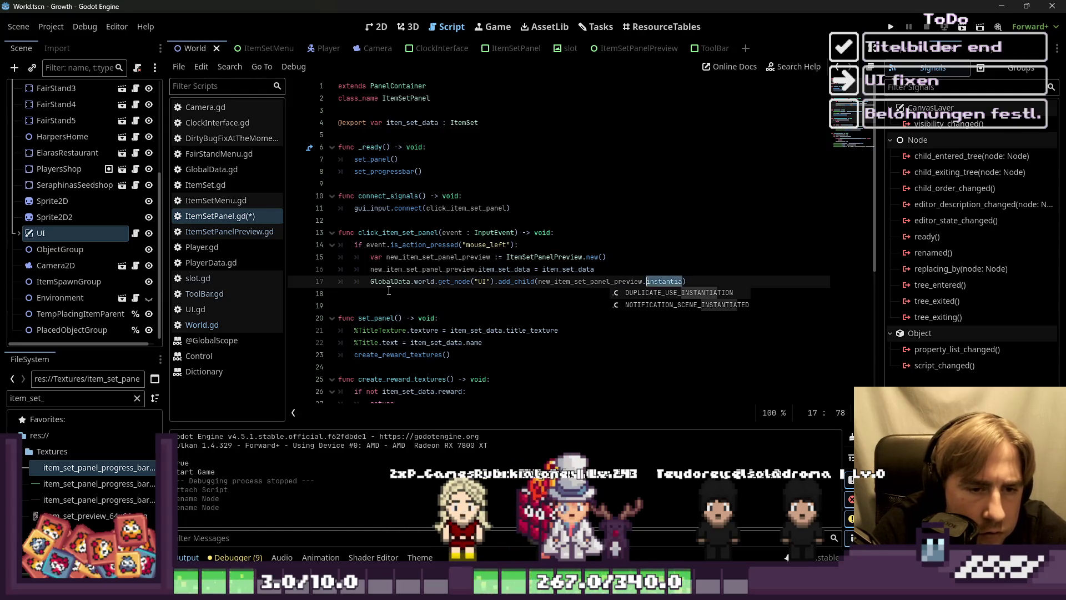
pyautogui.click(389, 290)
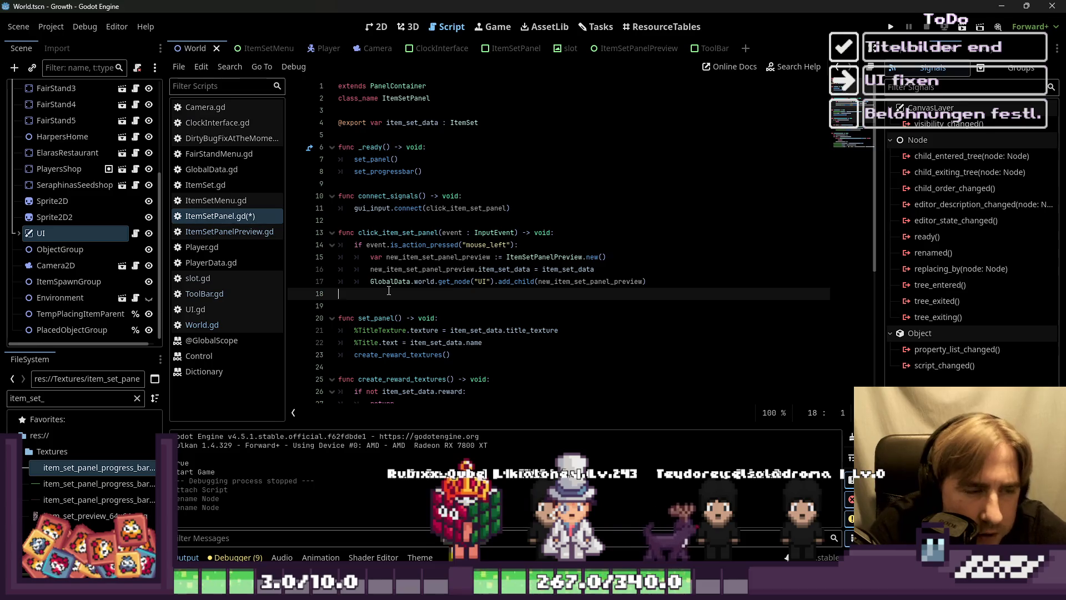
pyautogui.hotkey('ctrl', 's')
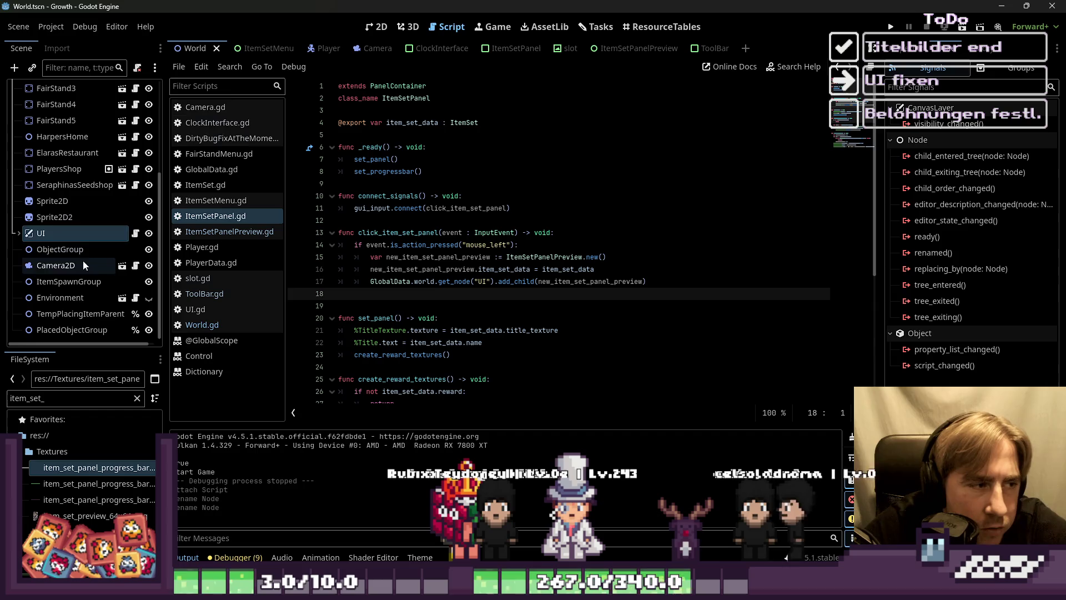
# Step: Delete the Control node under World's UI, confirm, and run the project
pyautogui.click(375, 27)
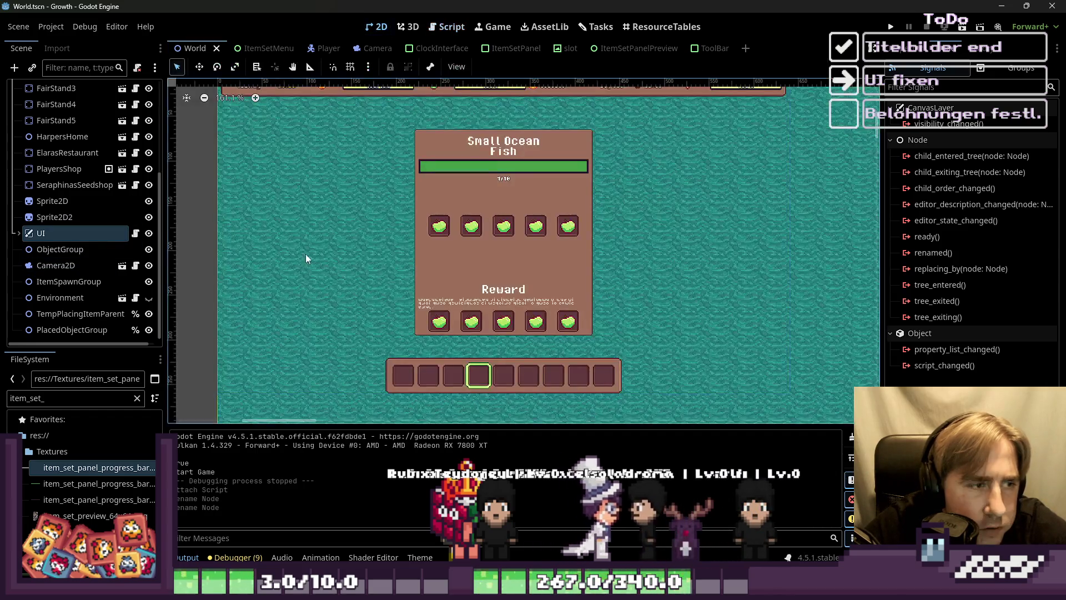
pyautogui.click(122, 298)
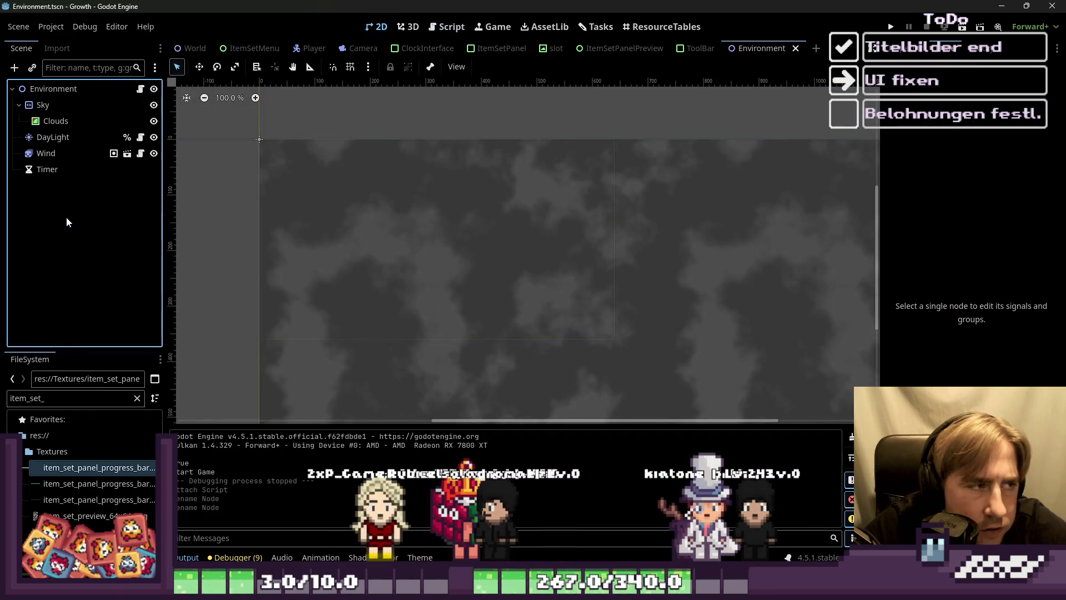
pyautogui.click(177, 50)
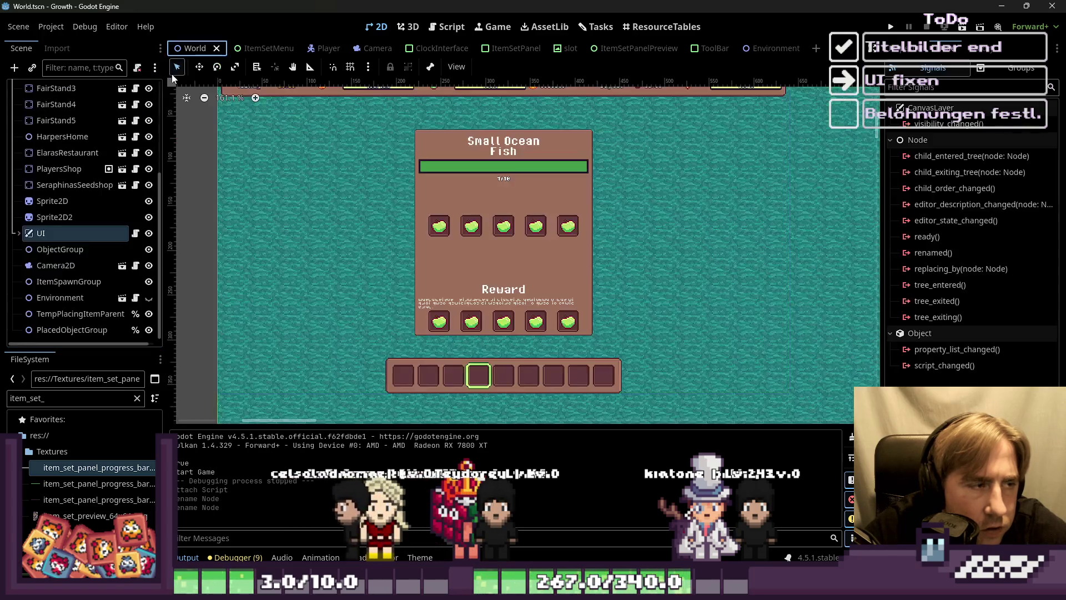
pyautogui.scroll(-4, 35, 259)
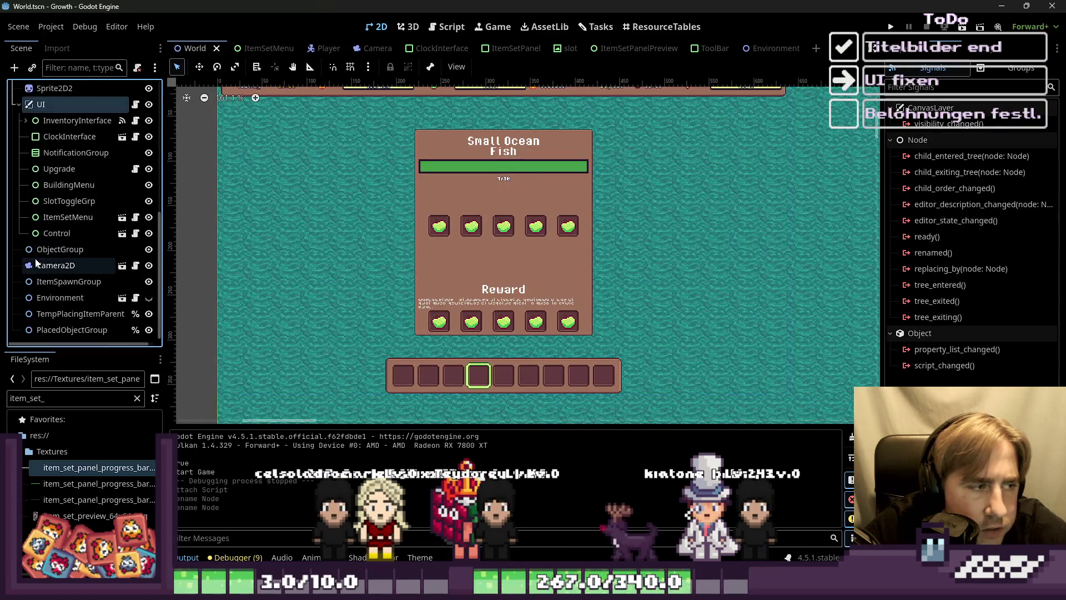
pyautogui.click(65, 232)
pyautogui.press('Delete')
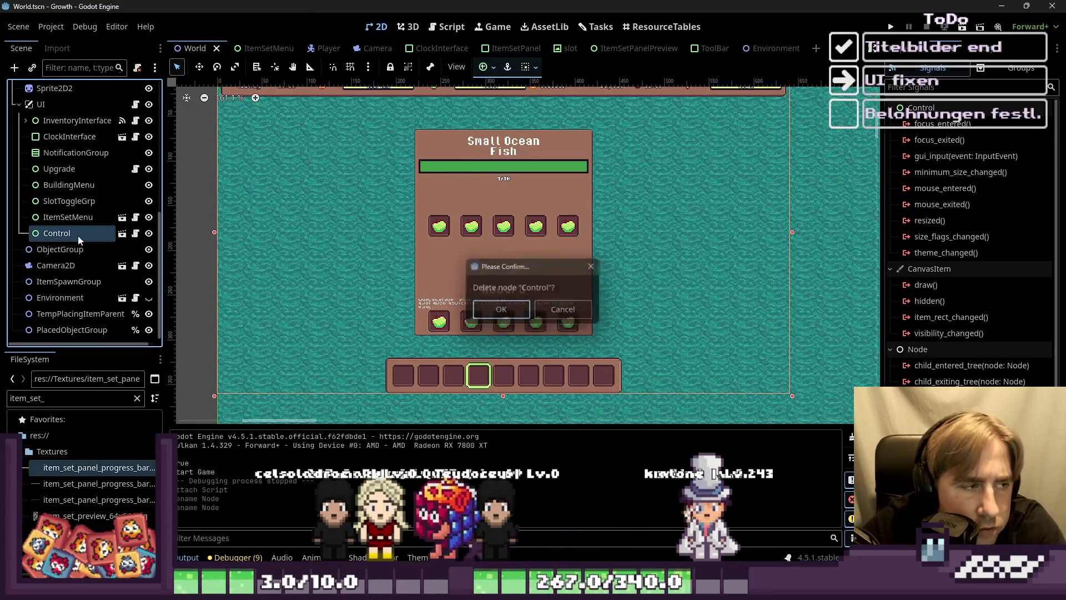
pyautogui.press('Return')
pyautogui.click(890, 26)
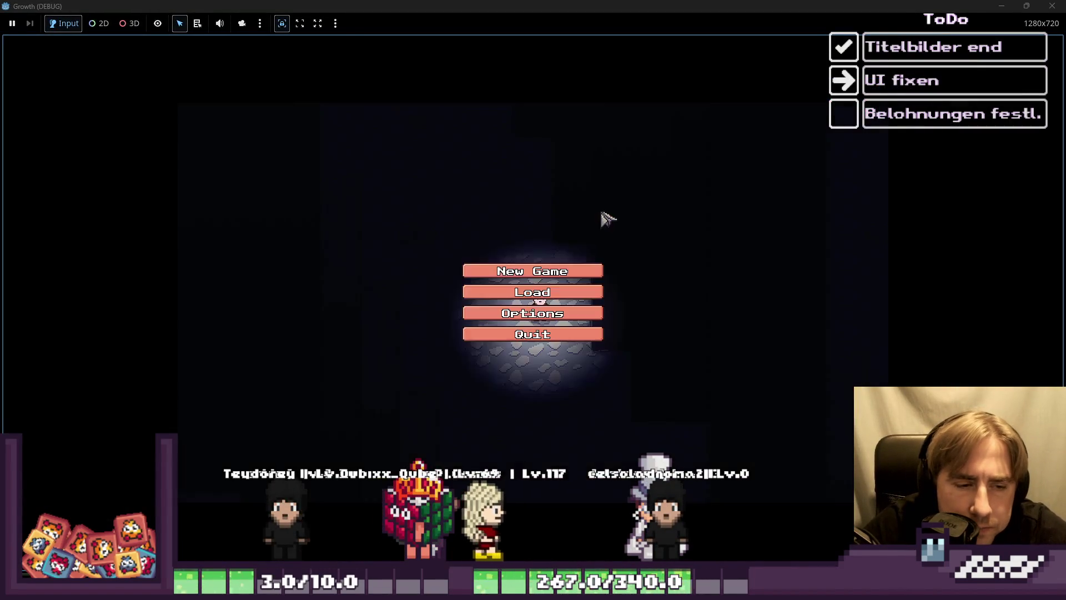
# Step: Start a new game with the character name 123 and drag the game window aside
pyautogui.click(577, 294)
pyautogui.click(546, 383)
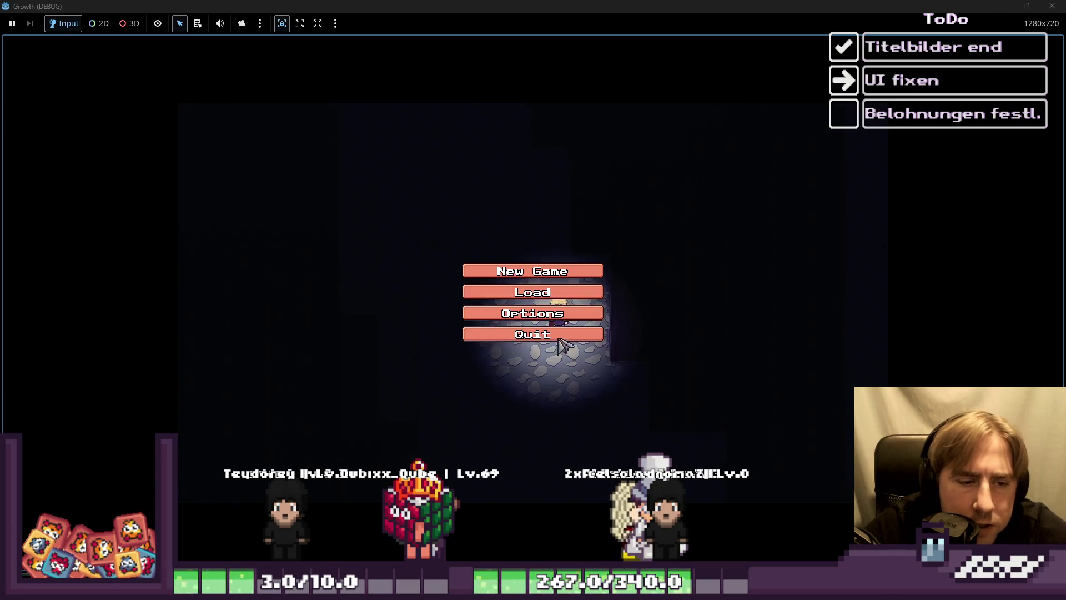
pyautogui.click(555, 272)
pyautogui.click(563, 188)
pyautogui.write('123')
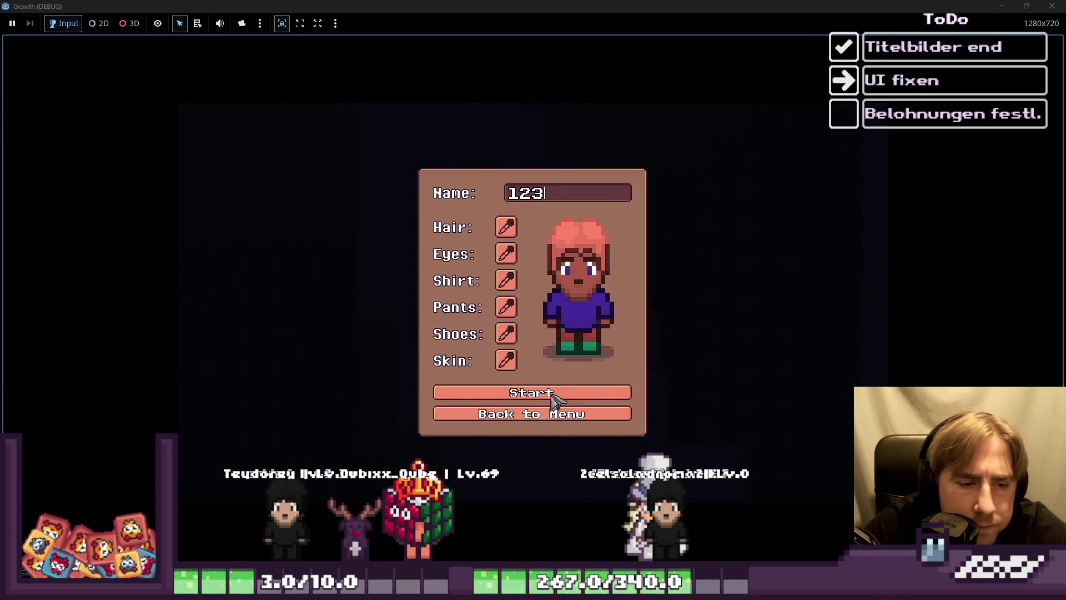
pyautogui.press('Return')
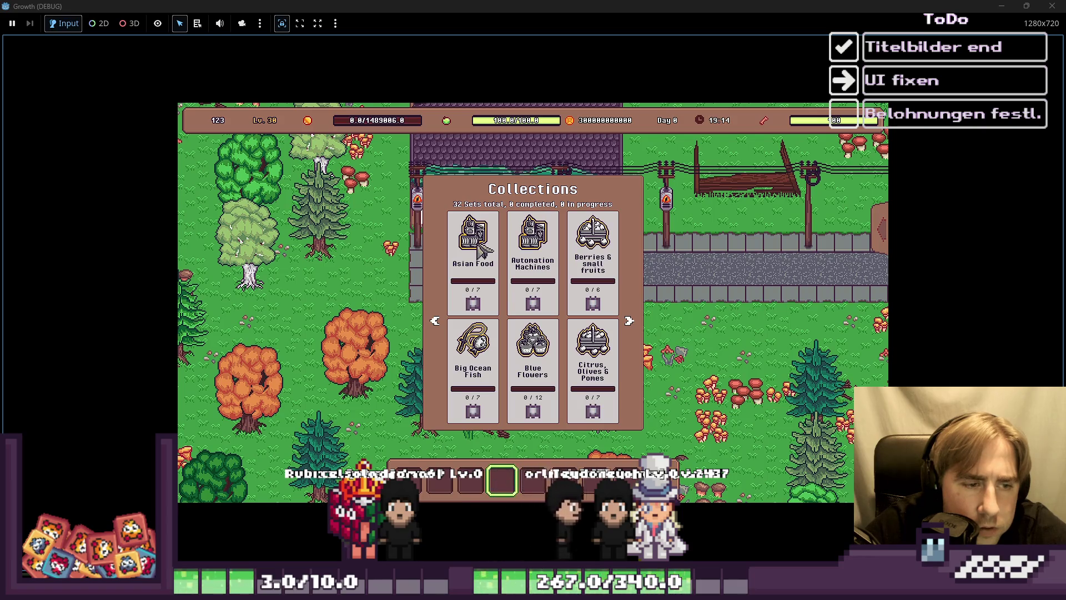
pyautogui.moveTo(528, 6)
pyautogui.mouseDown()
pyautogui.moveTo(491, 42)
pyautogui.moveTo(694, 55)
pyautogui.moveTo(684, 54)
pyautogui.mouseUp()
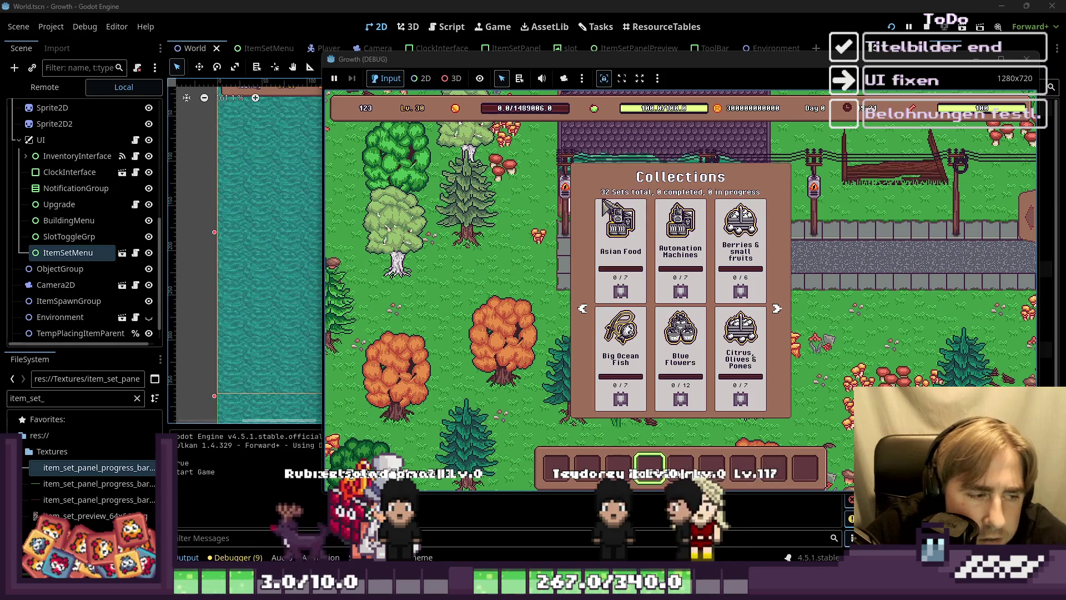
# Step: Stop the game and open the ItemSetPanel scene and its script
pyautogui.press('F8')
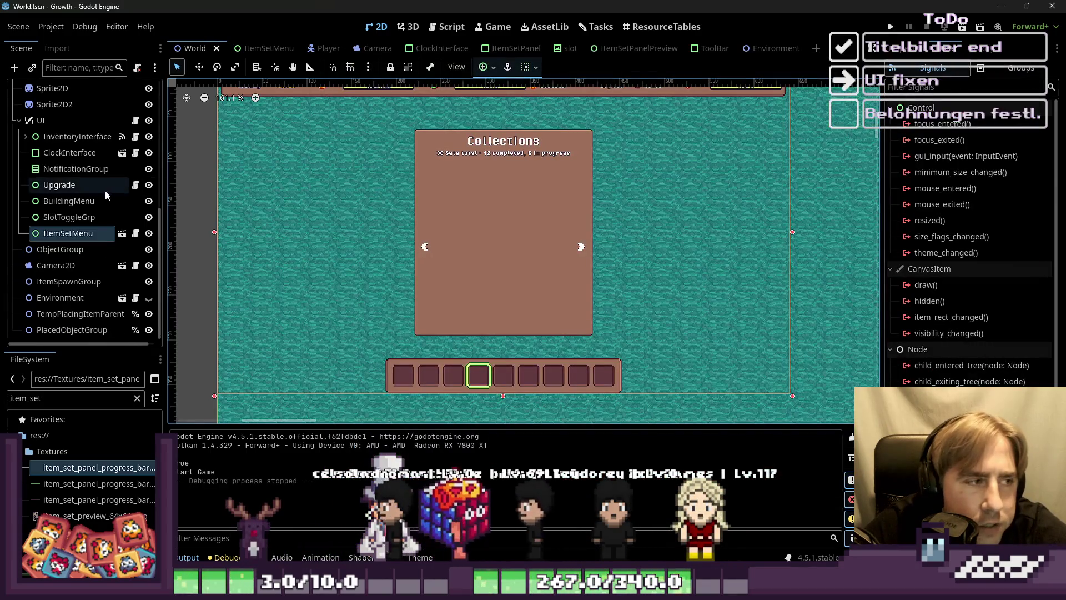
pyautogui.click(697, 53)
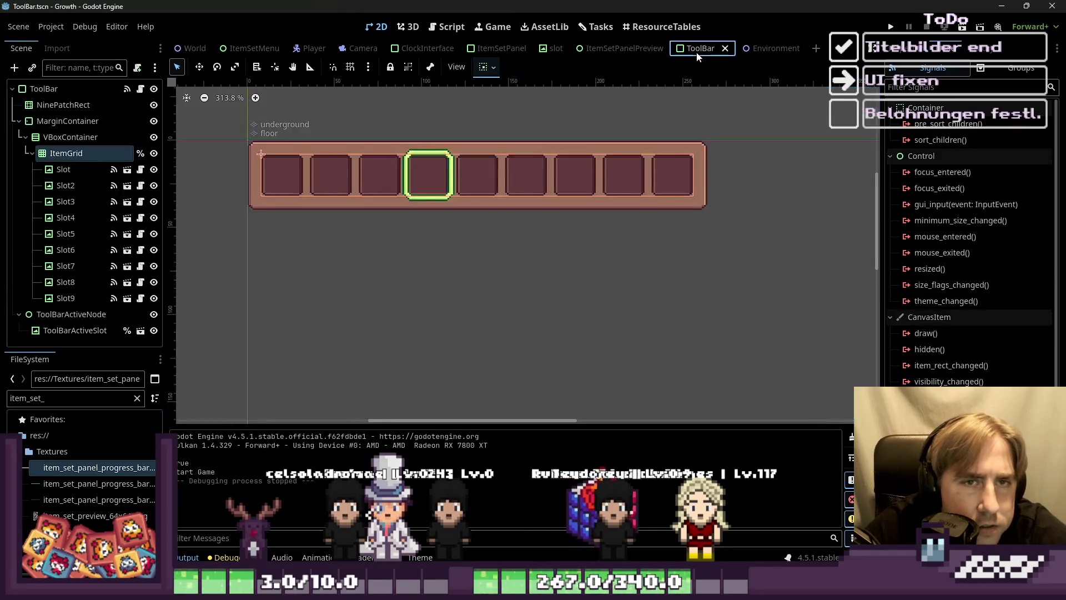
pyautogui.click(773, 48)
pyautogui.click(622, 49)
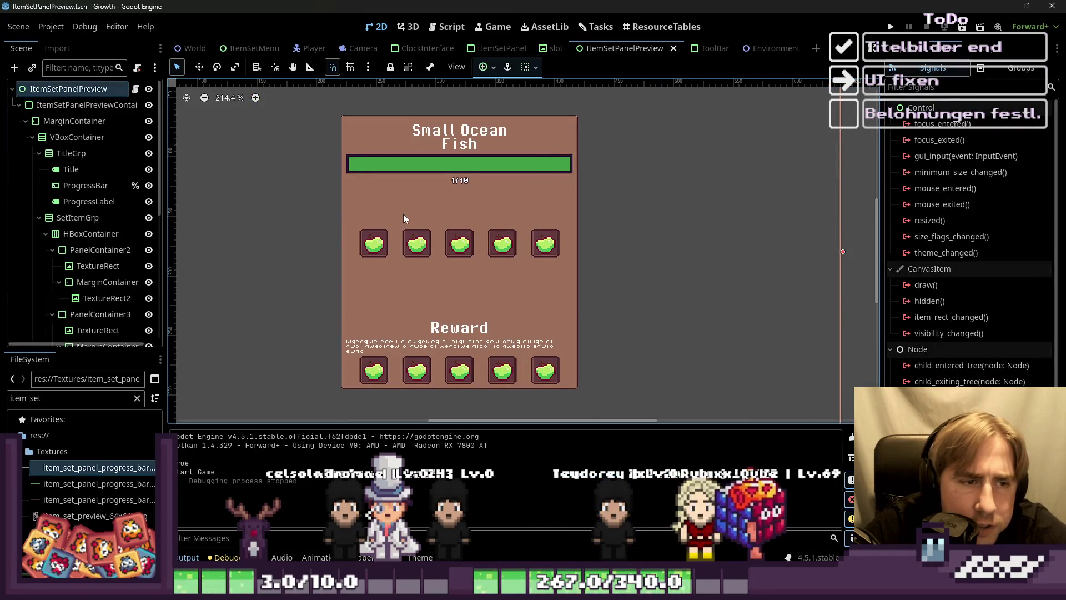
pyautogui.click(501, 48)
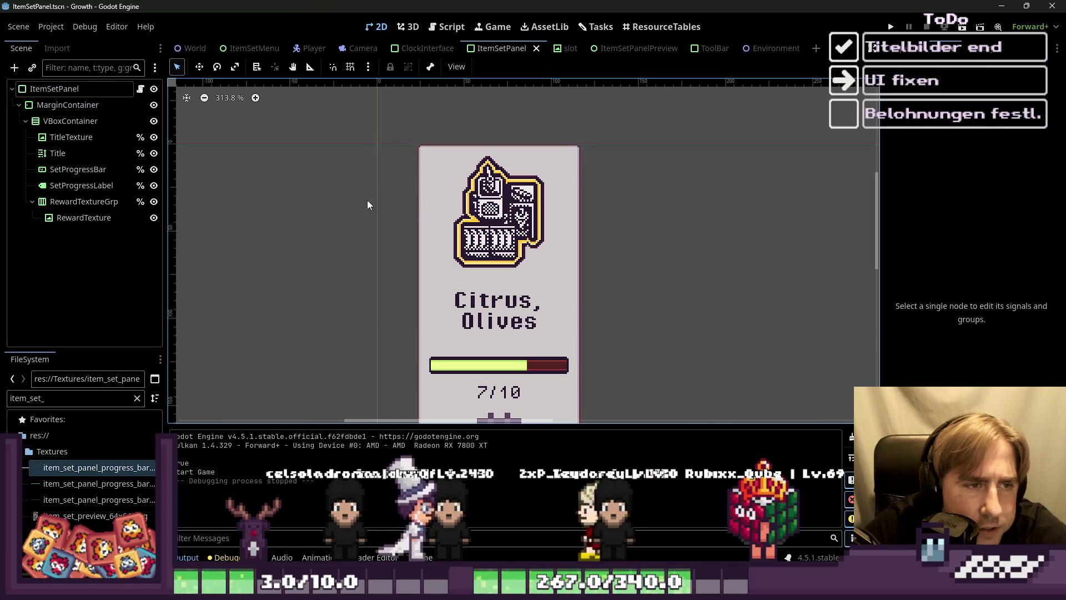
pyautogui.click(71, 137)
pyautogui.click(140, 88)
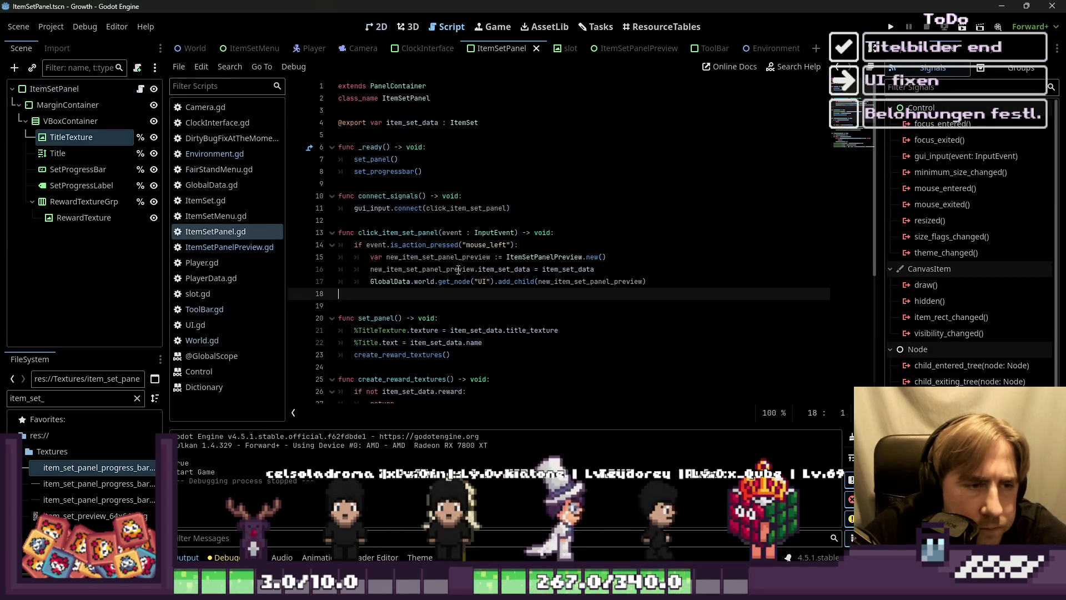
# Step: Insert connect_signals() as the first line of _ready() and run the game
pyautogui.click(394, 232)
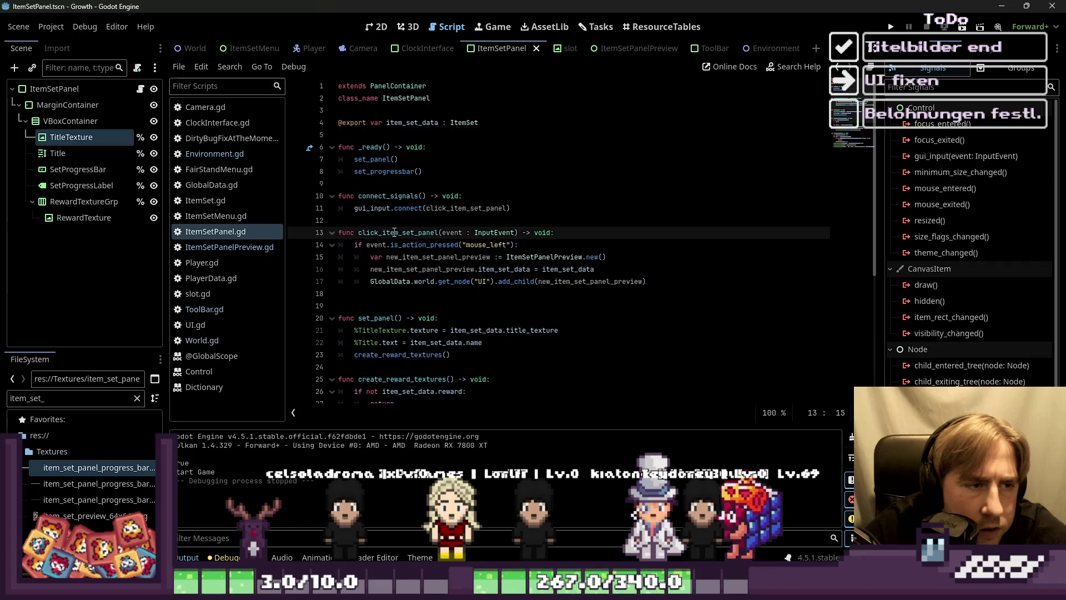
pyautogui.doubleClick(394, 232)
pyautogui.doubleClick(390, 195)
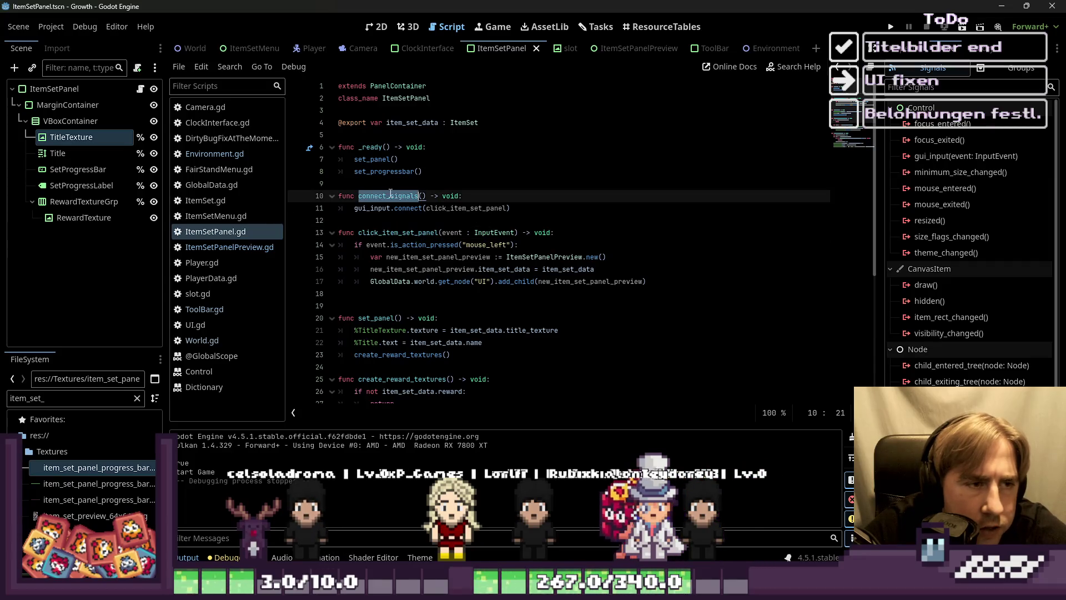
pyautogui.click(434, 183)
pyautogui.press('Up')
pyautogui.press('Up')
pyautogui.press('Return')
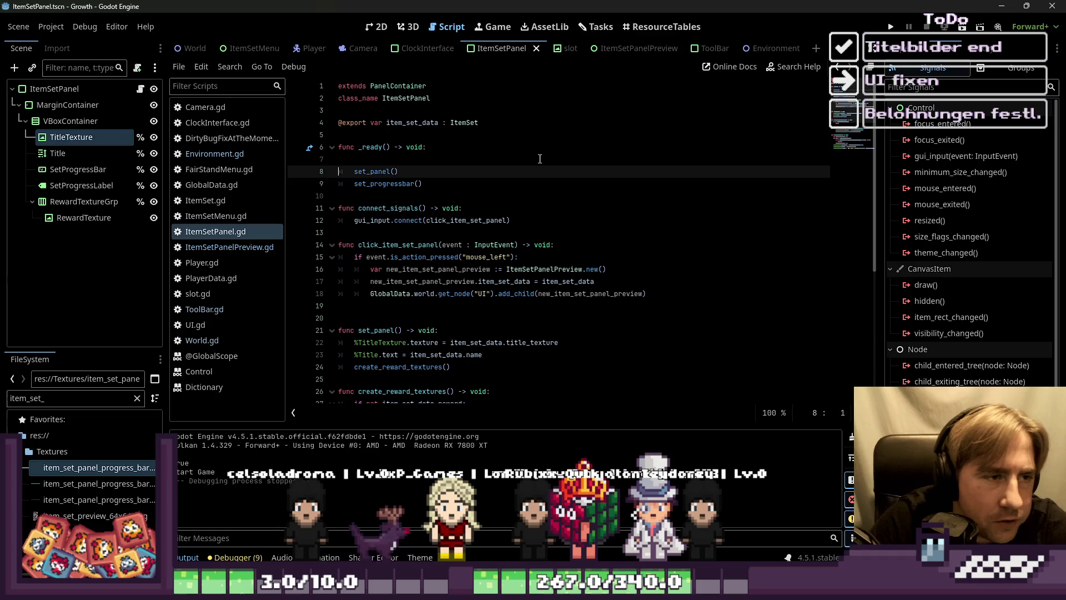
pyautogui.press('Up')
pyautogui.press('Tab')
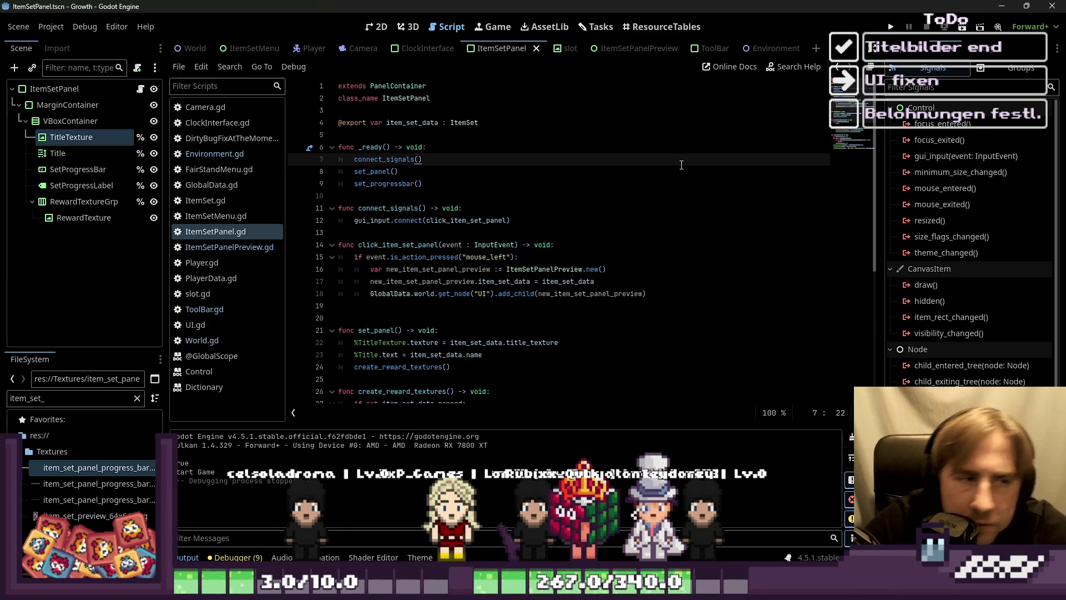
pyautogui.press('Down')
pyautogui.click(890, 27)
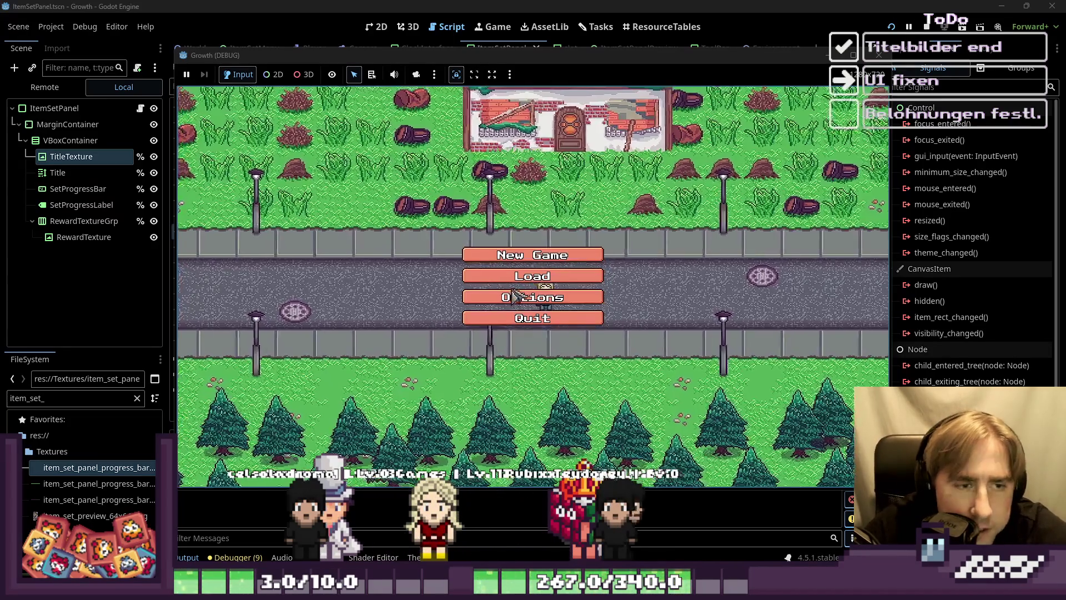
# Step: Load the saved game and click a set panel to trigger the item_set_data error
pyautogui.click(548, 249)
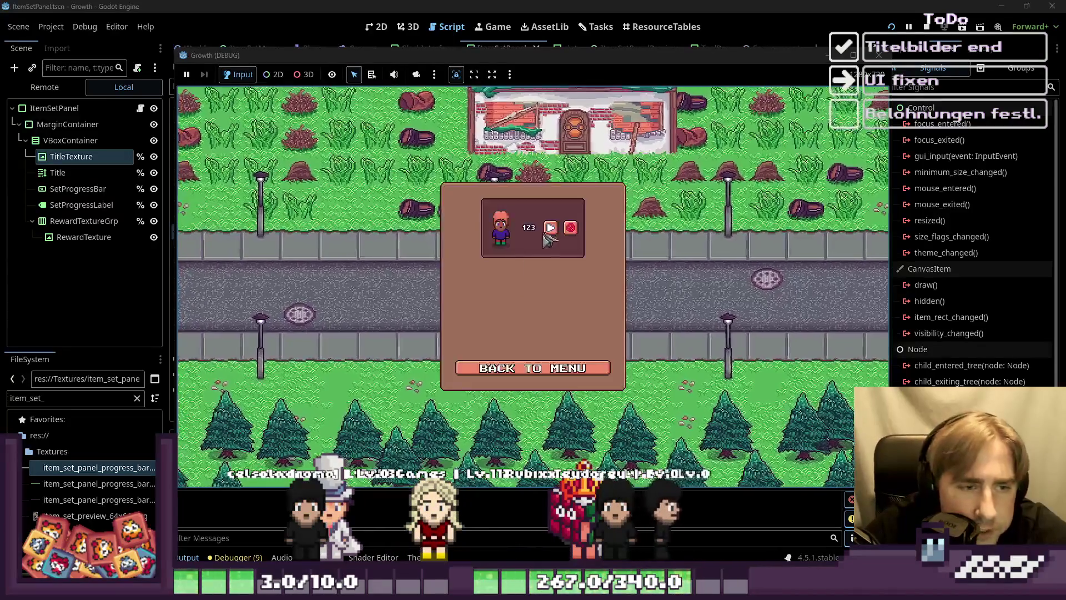
pyautogui.click(547, 230)
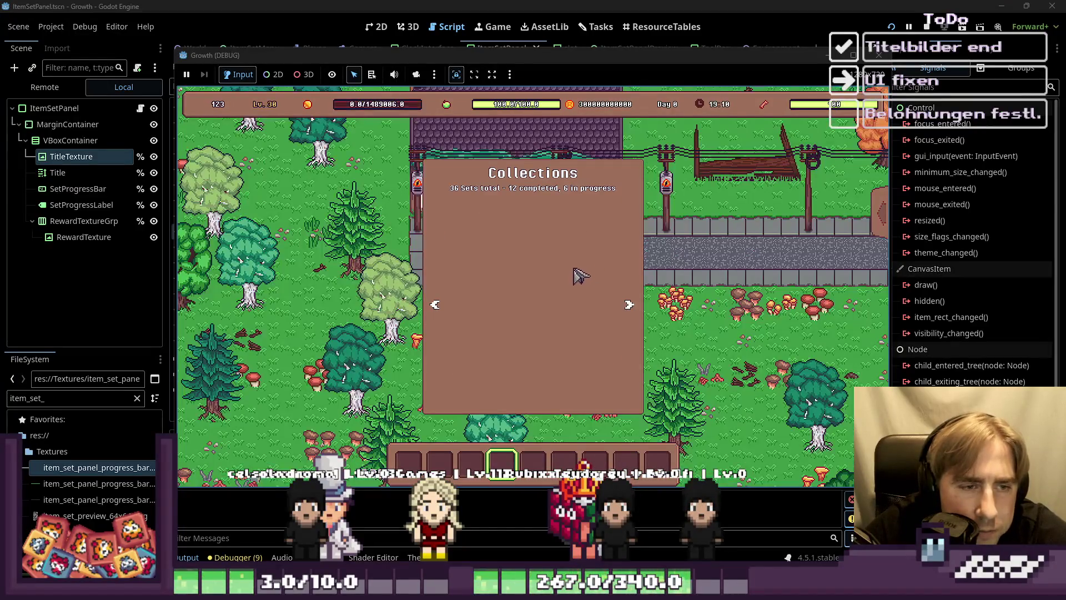
pyautogui.click(575, 298)
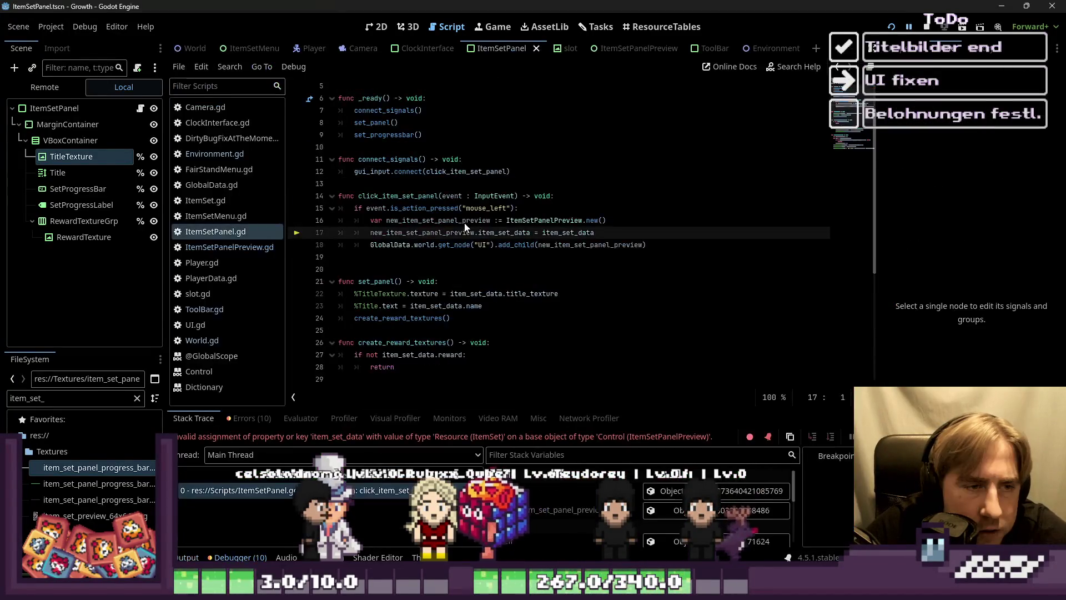
# Step: Inspect the error around lines 17–19, then open the ItemSetPanelPreview script
pyautogui.click(434, 247)
pyautogui.click(461, 265)
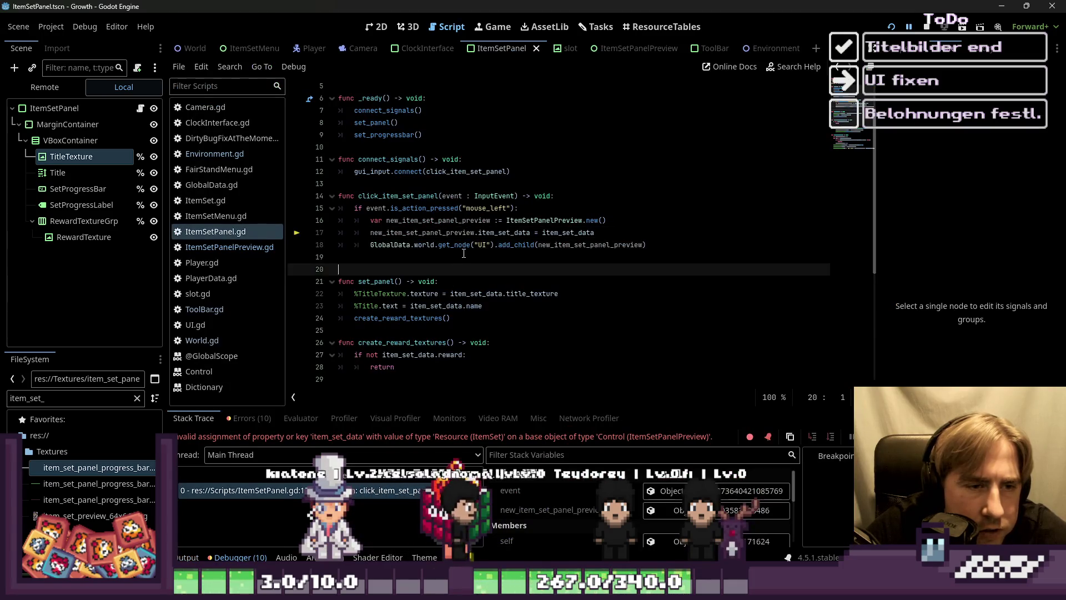
pyautogui.click(456, 255)
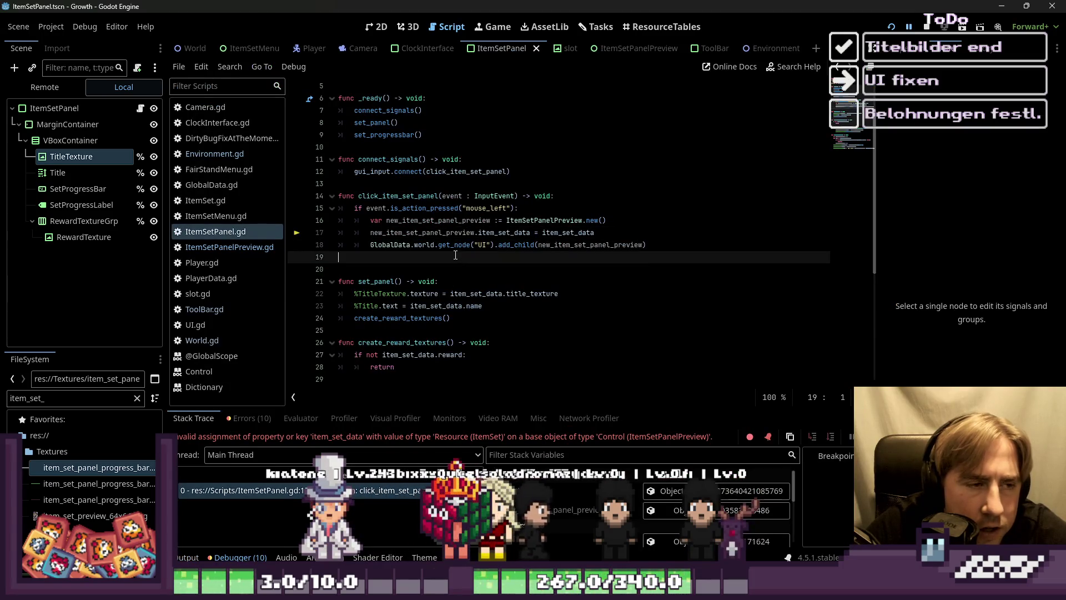
pyautogui.click(621, 49)
pyautogui.press('Return')
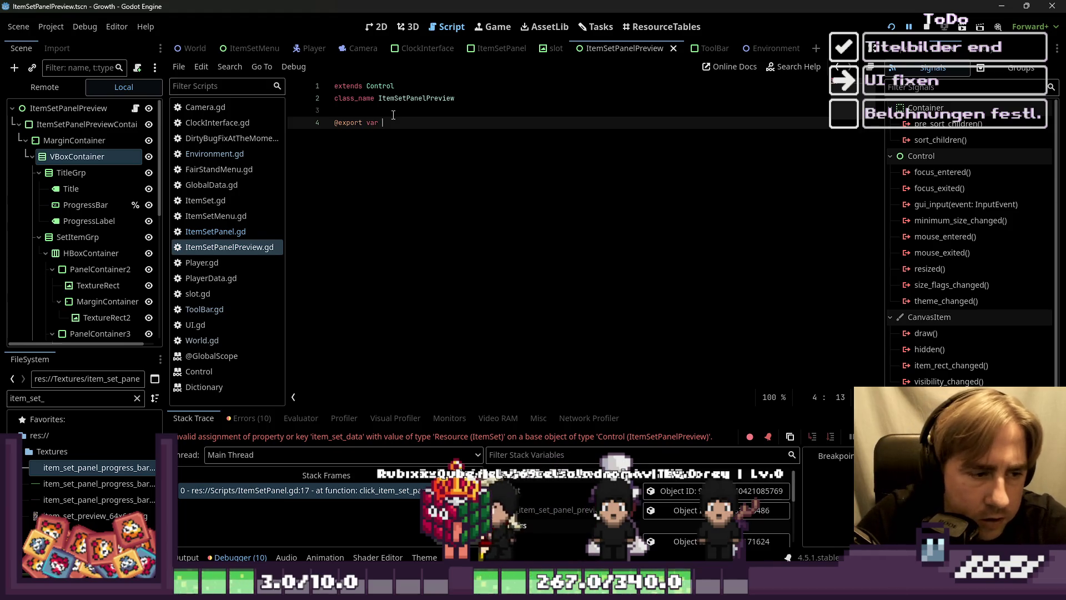
pyautogui.write('u')
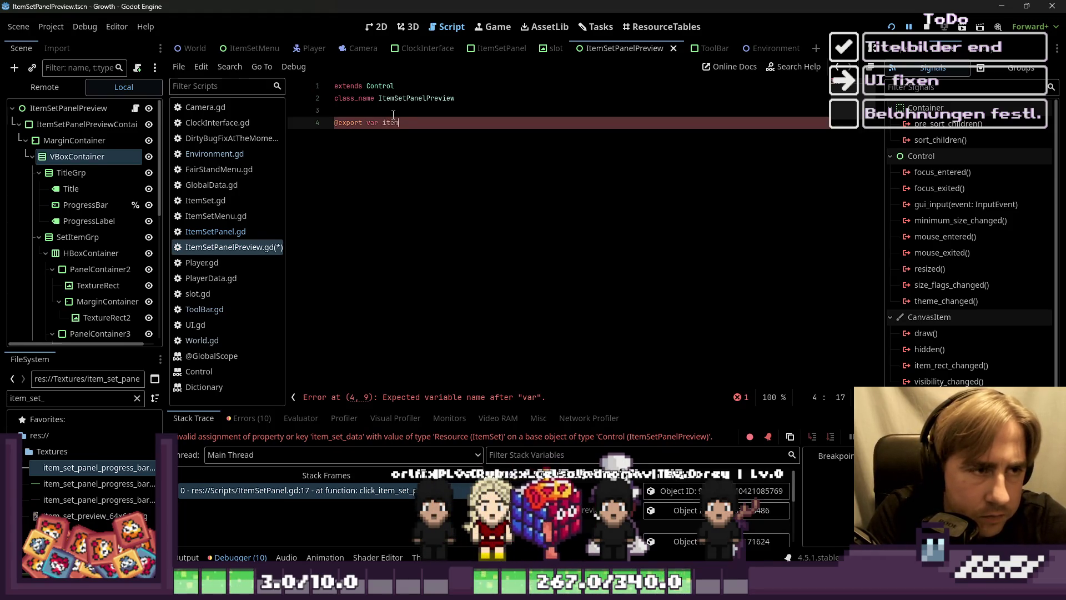
pyautogui.write(' :')
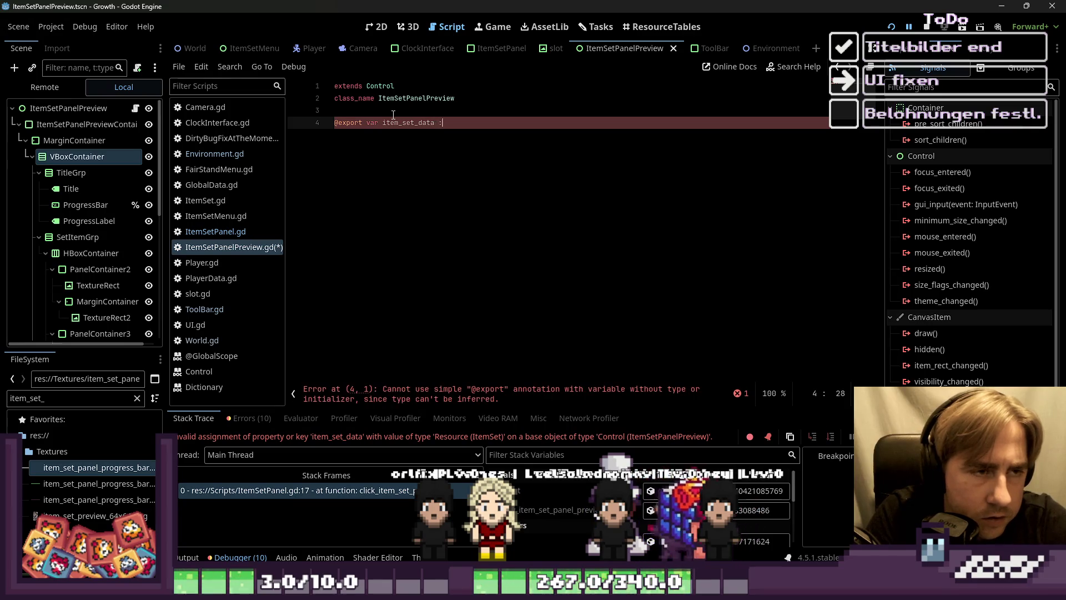
pyautogui.write('tetD')
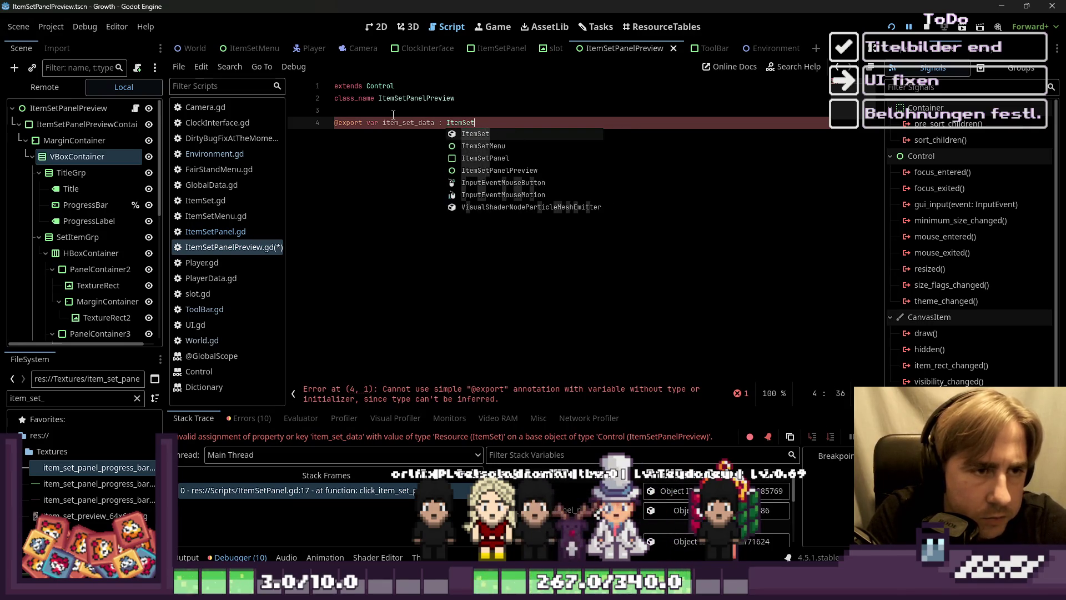
pyautogui.write('D')
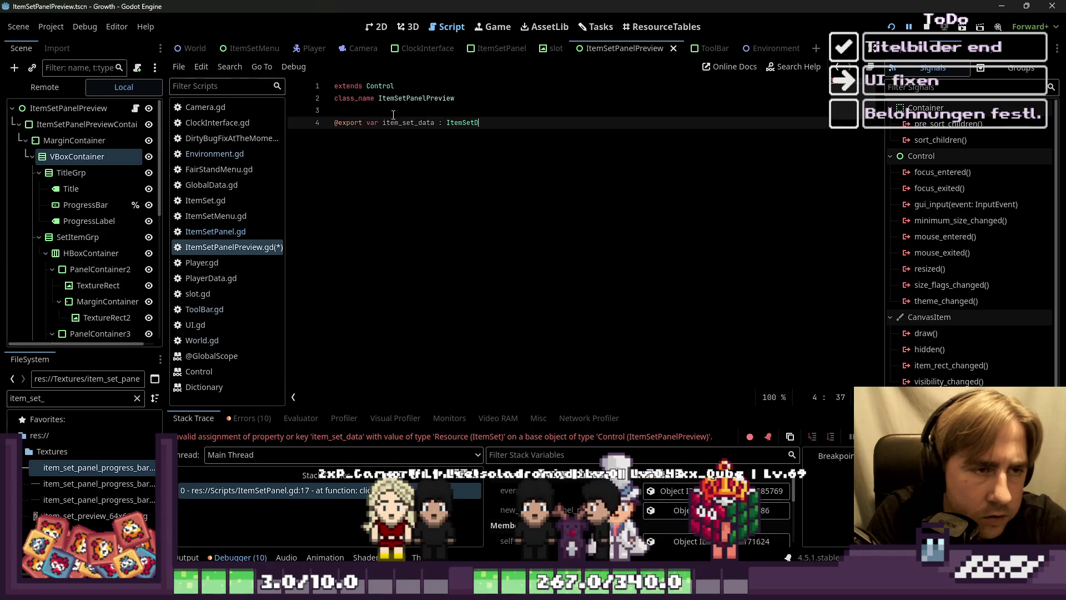
pyautogui.write('et')
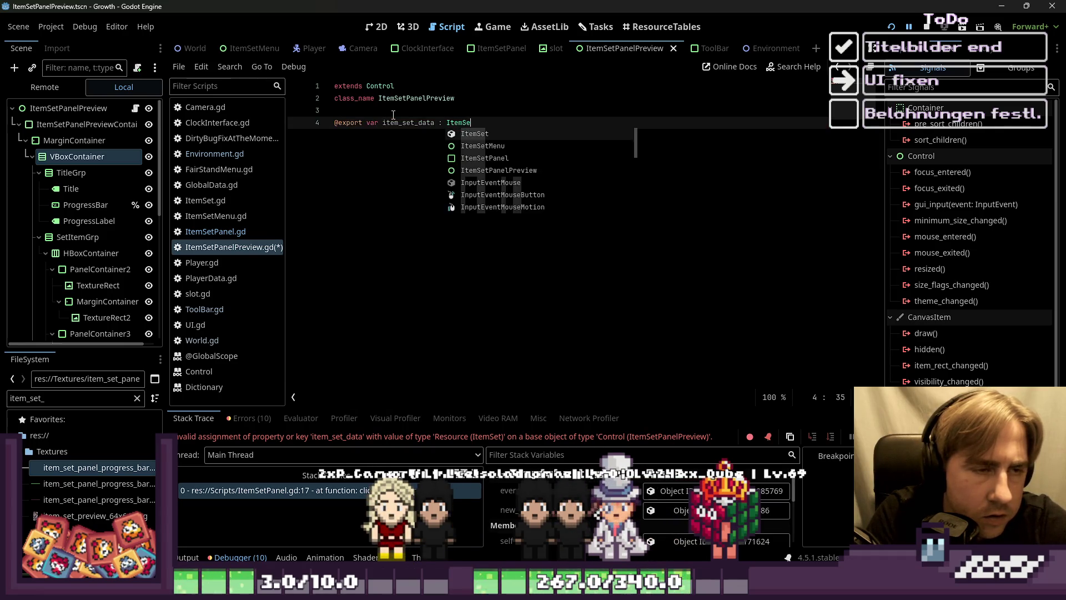
pyautogui.press('Return')
pyautogui.press('Return')
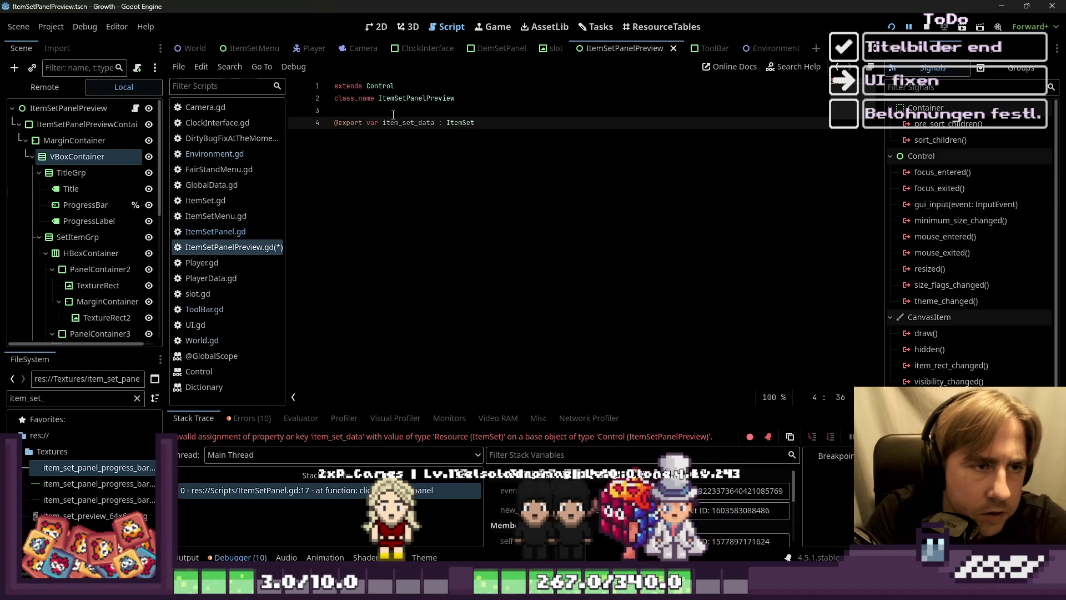
pyautogui.press('F5')
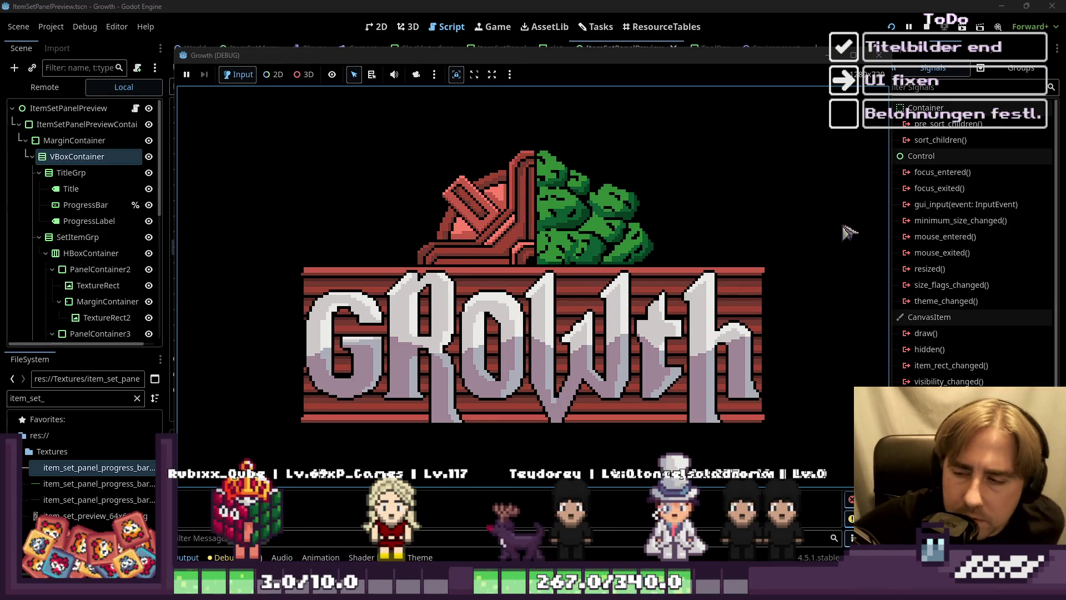
pyautogui.click(551, 278)
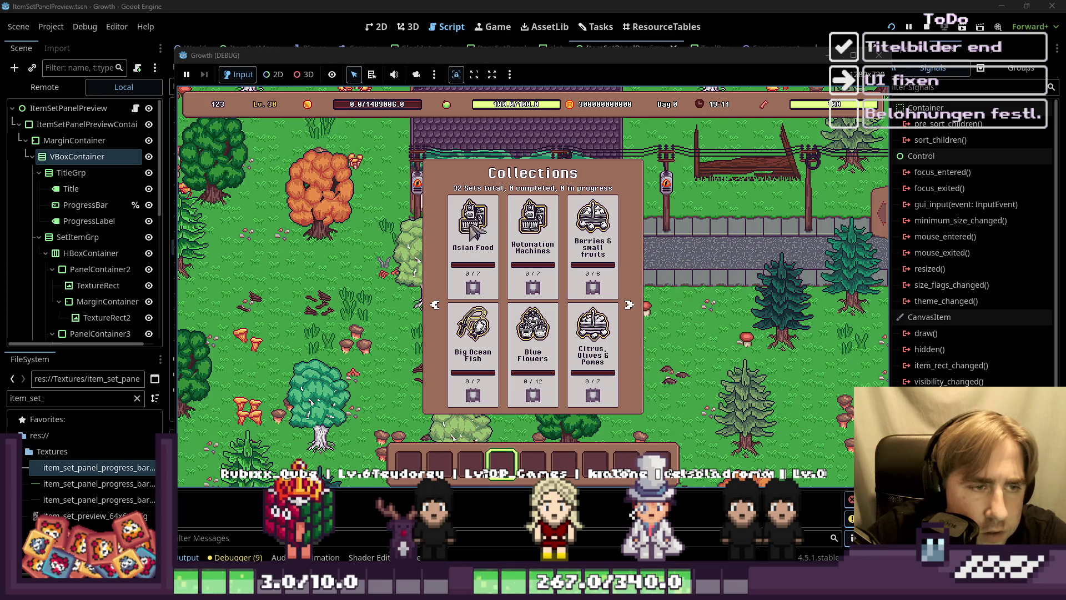
pyautogui.moveTo(408, 59); pyautogui.dragTo(706, 81)
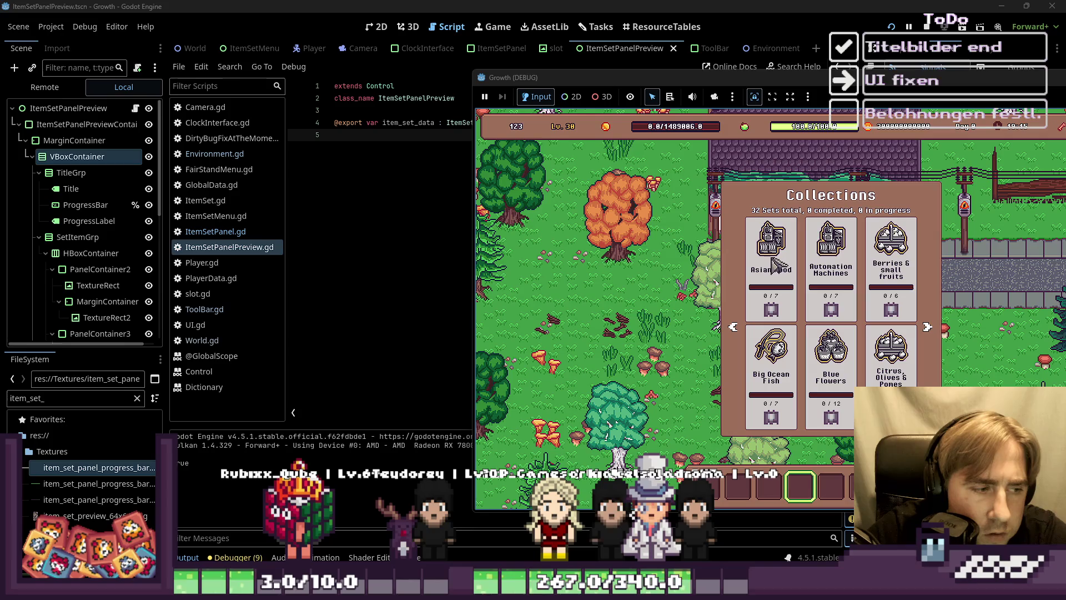
pyautogui.scroll(-5, 96, 192)
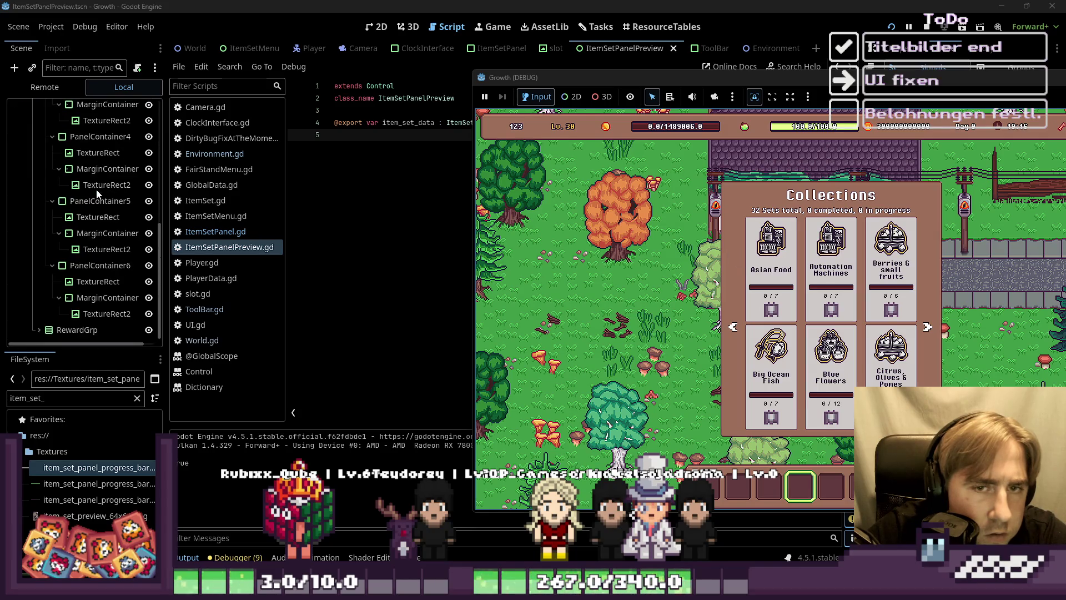
pyautogui.click(44, 87)
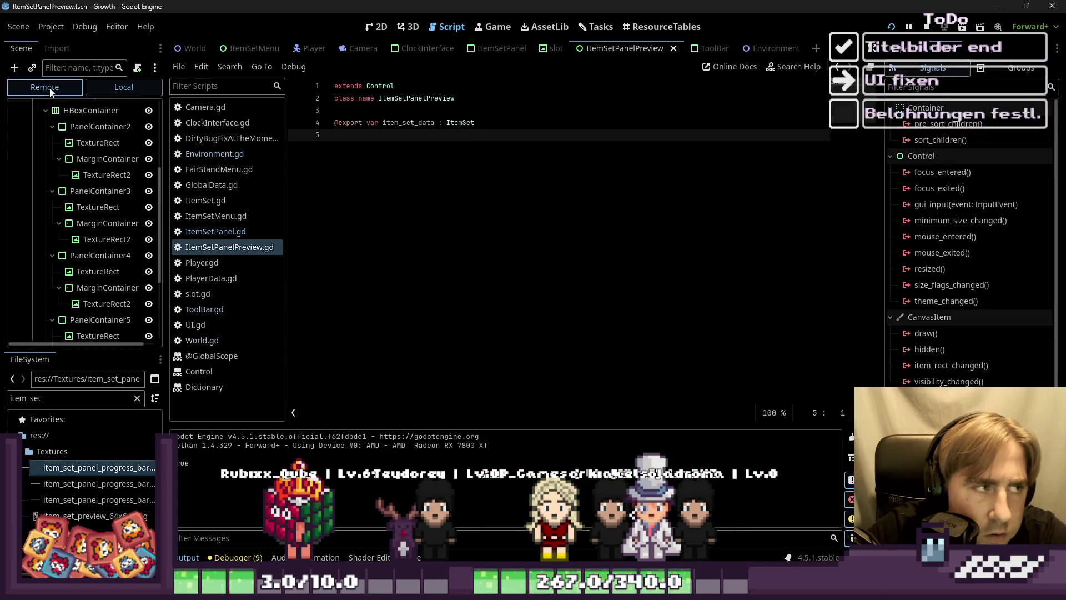
pyautogui.click(19, 189)
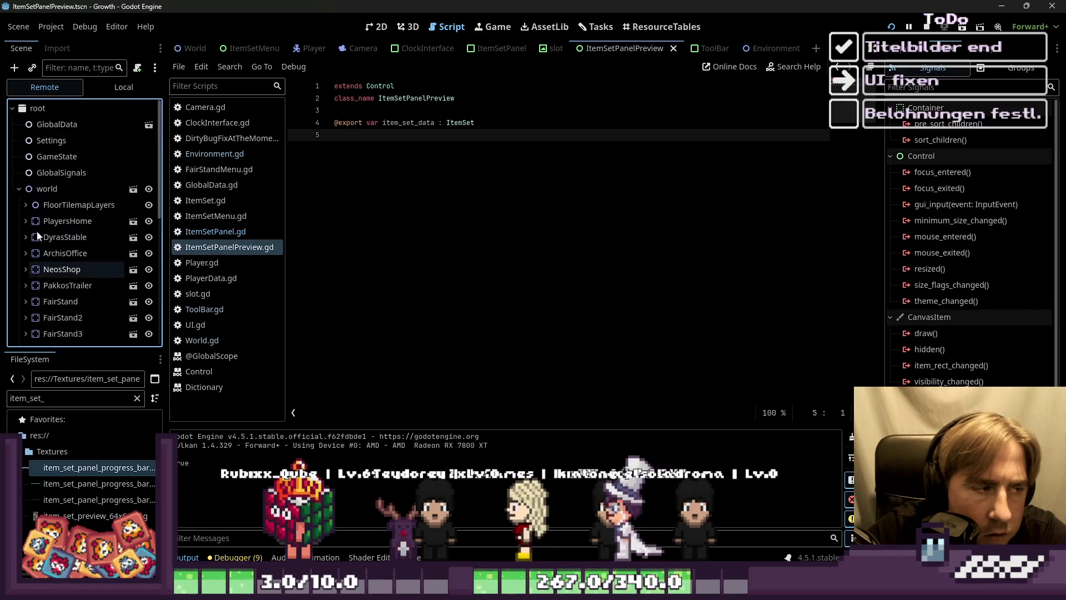
pyautogui.scroll(-5, 31, 192)
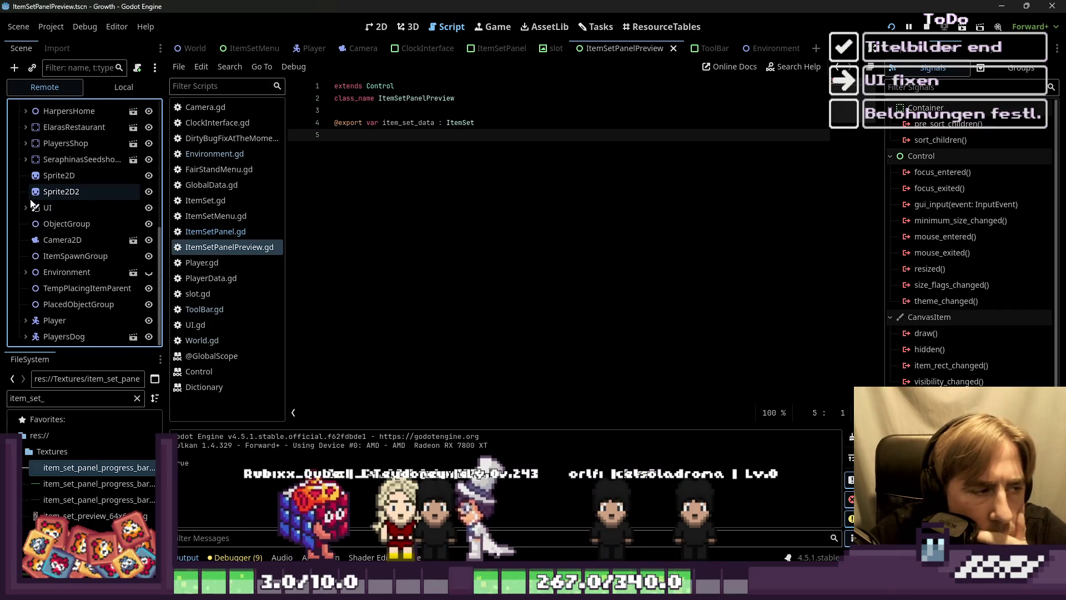
pyautogui.click(24, 207)
pyautogui.scroll(-4, 36, 233)
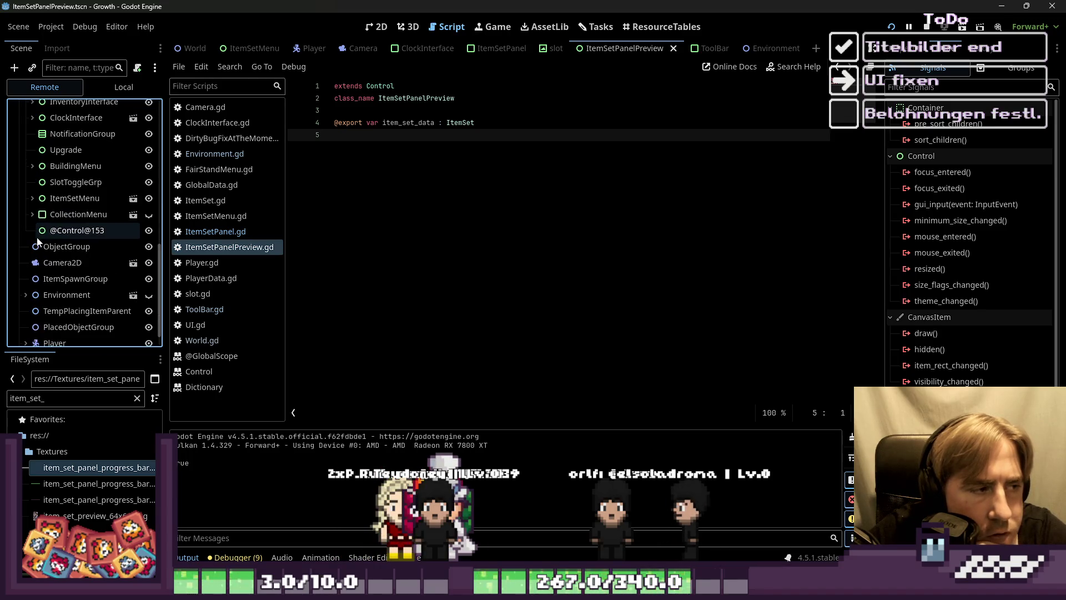
pyautogui.click(47, 230)
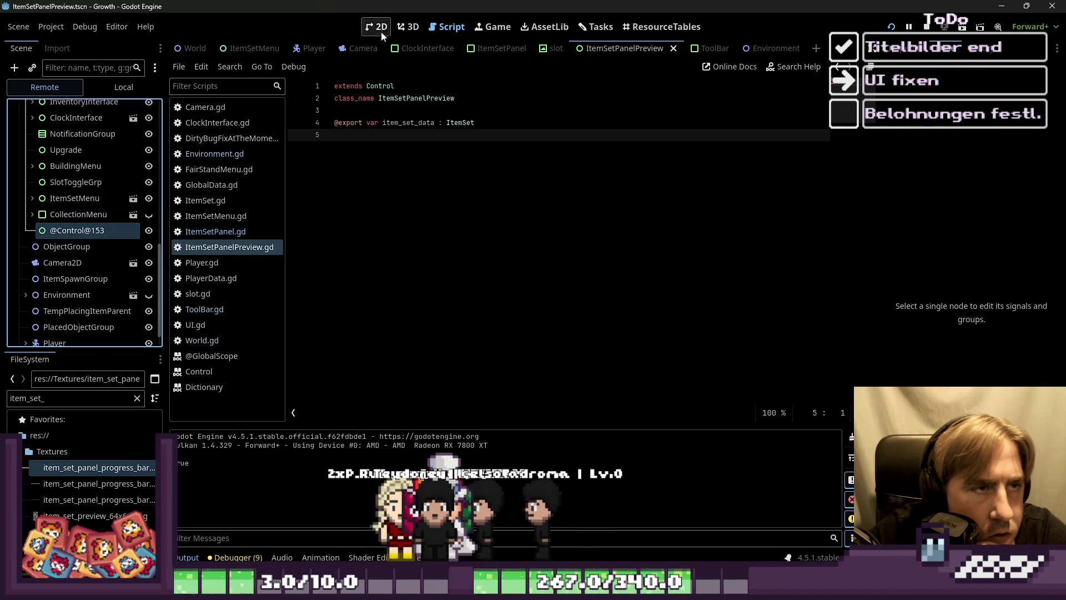
pyautogui.click(381, 28)
pyautogui.click(48, 229)
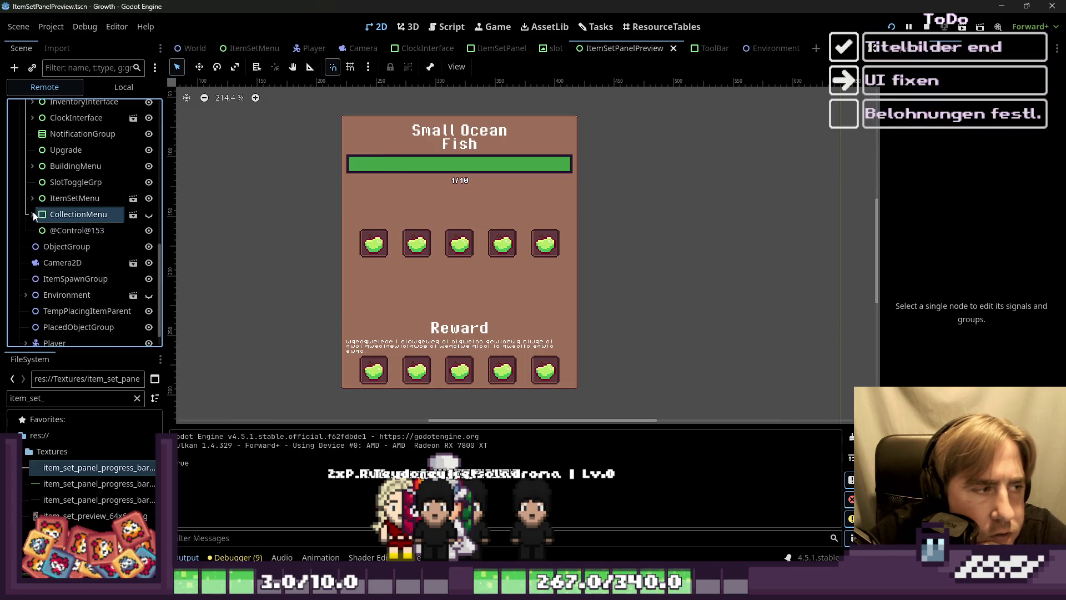
pyautogui.click(58, 232)
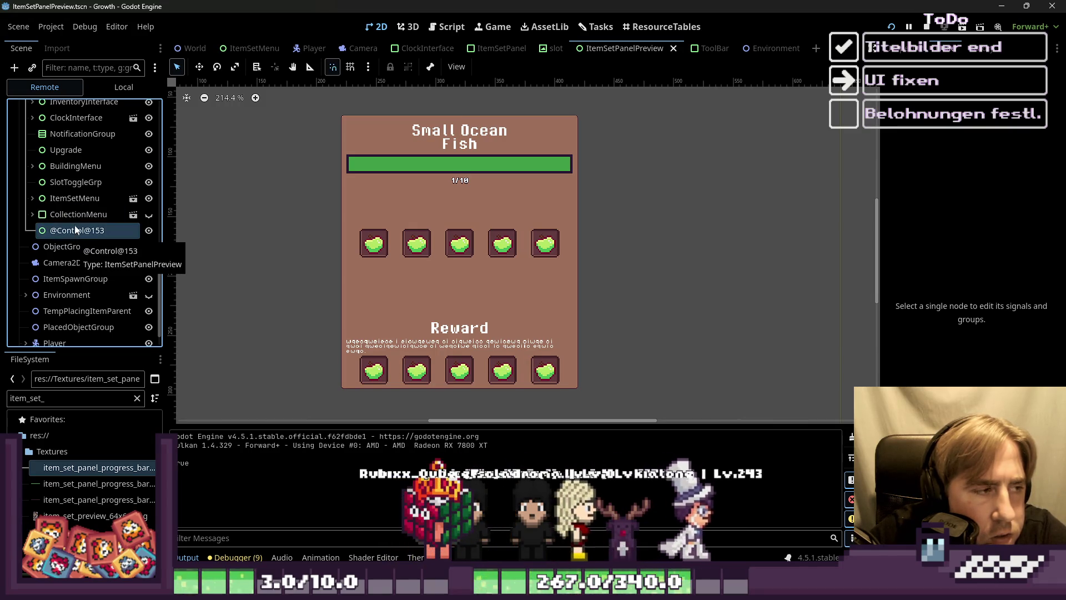
pyautogui.doubleClick(56, 215)
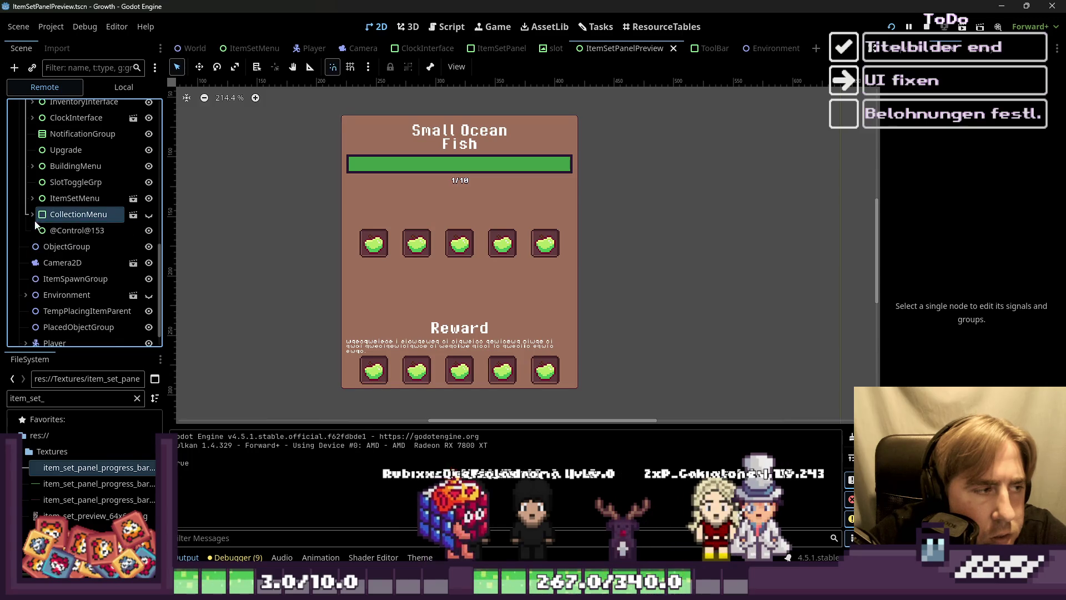
pyautogui.click(54, 232)
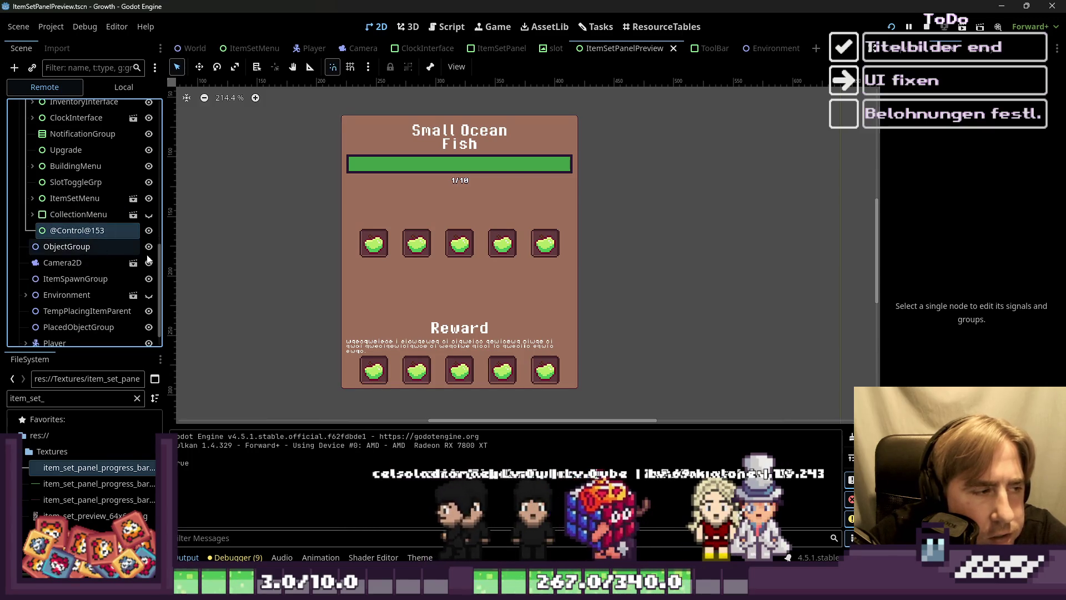
pyautogui.click(446, 26)
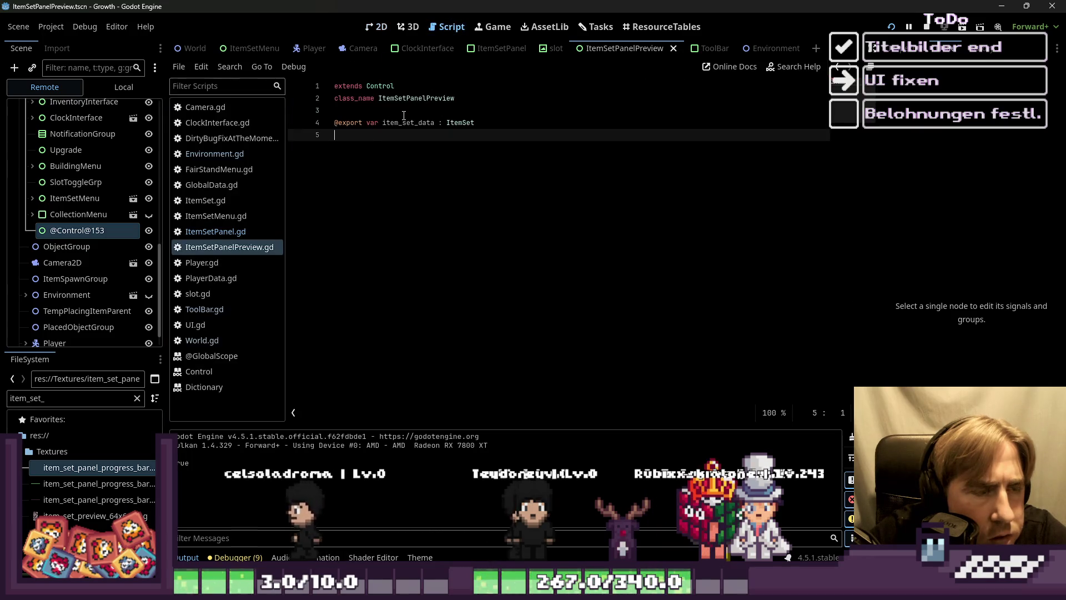
# Step: Stop the game and go to the preview creation on line 16 of ItemSetPanel.gd
pyautogui.click(209, 231)
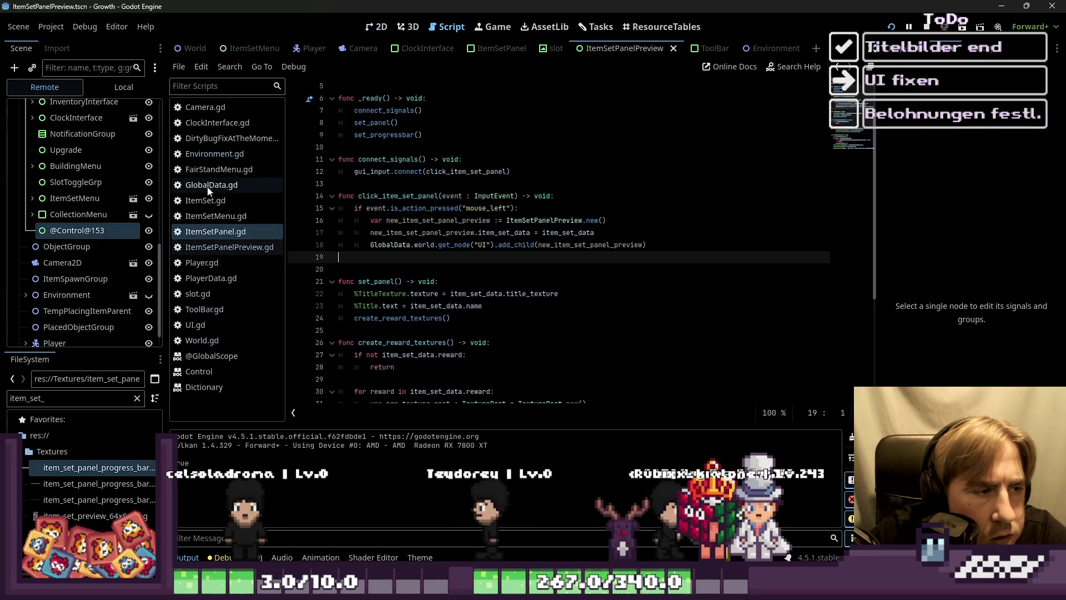
pyautogui.click(212, 151)
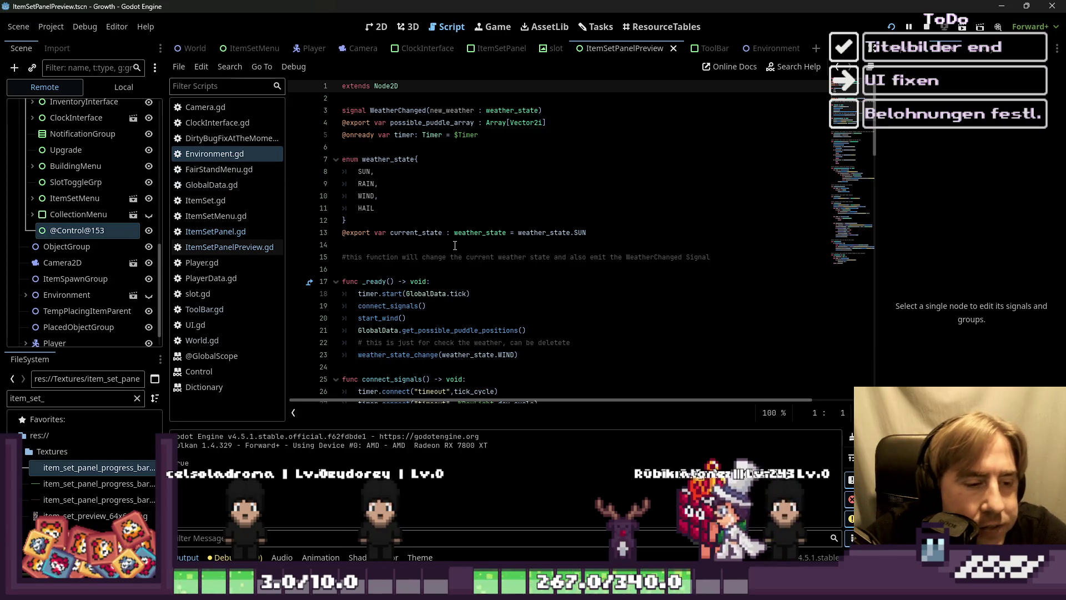
pyautogui.click(925, 26)
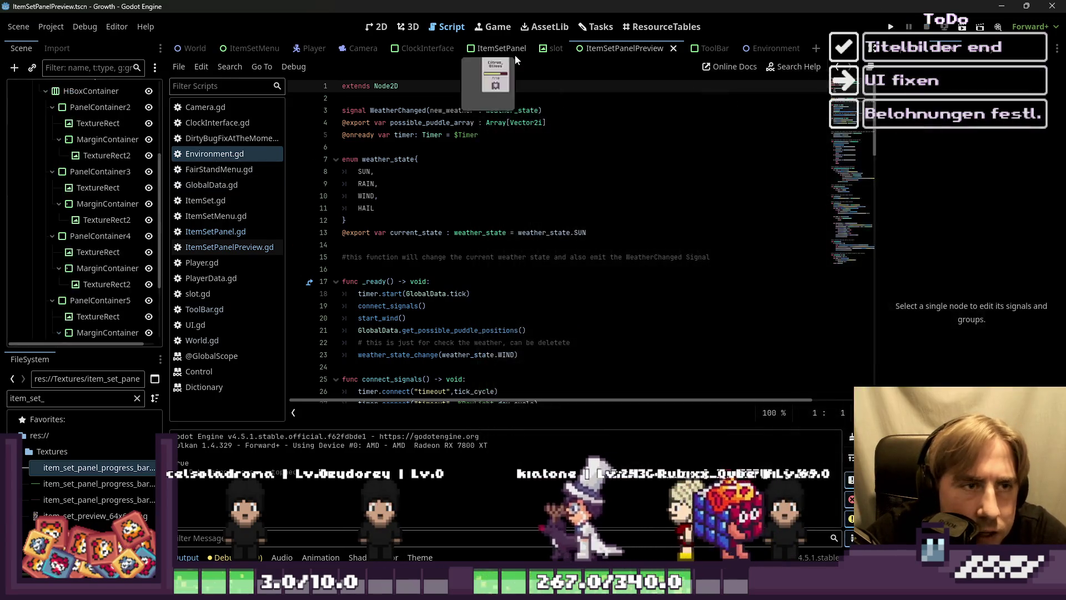
pyautogui.click(503, 50)
pyautogui.tripleClick(573, 292)
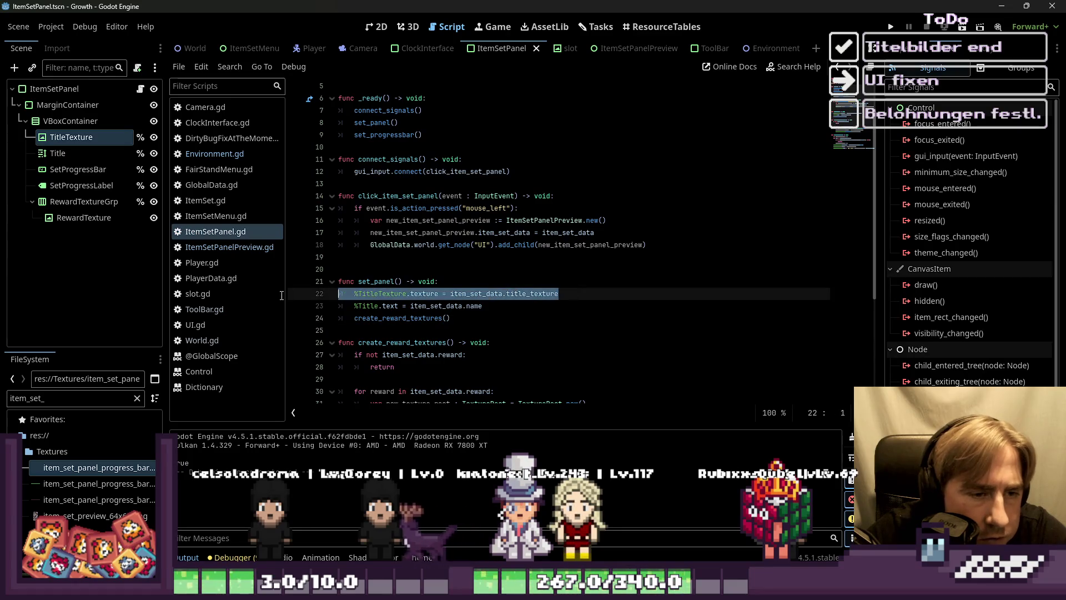
pyautogui.click(593, 220)
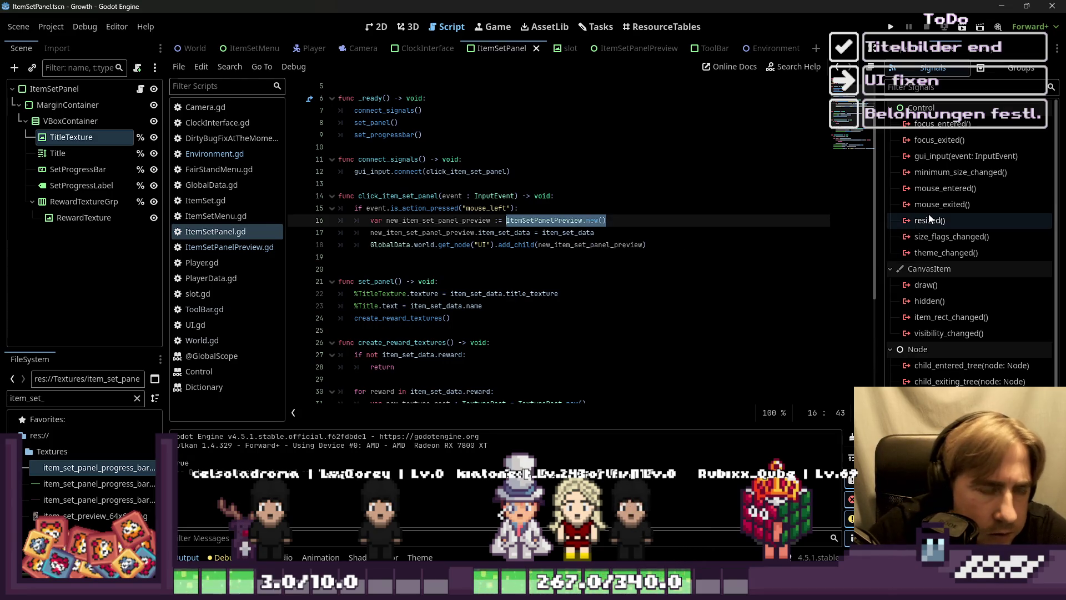
# Step: Replace it with preload("res://Scenes/ItemSetPanelPreview.tscn").instantiate()
pyautogui.write('prel')
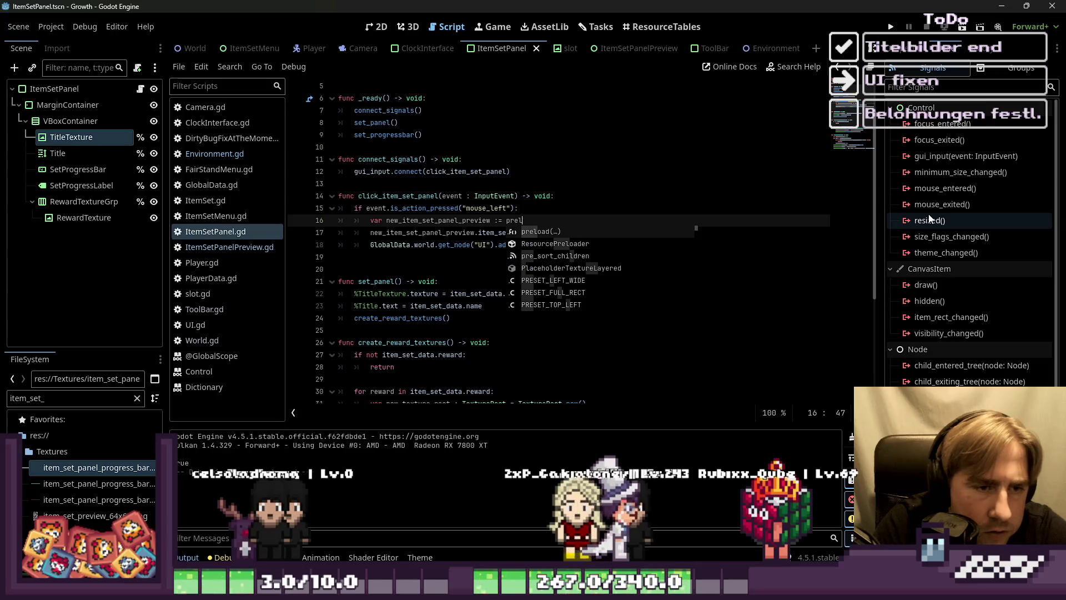
pyautogui.write('oad("res')
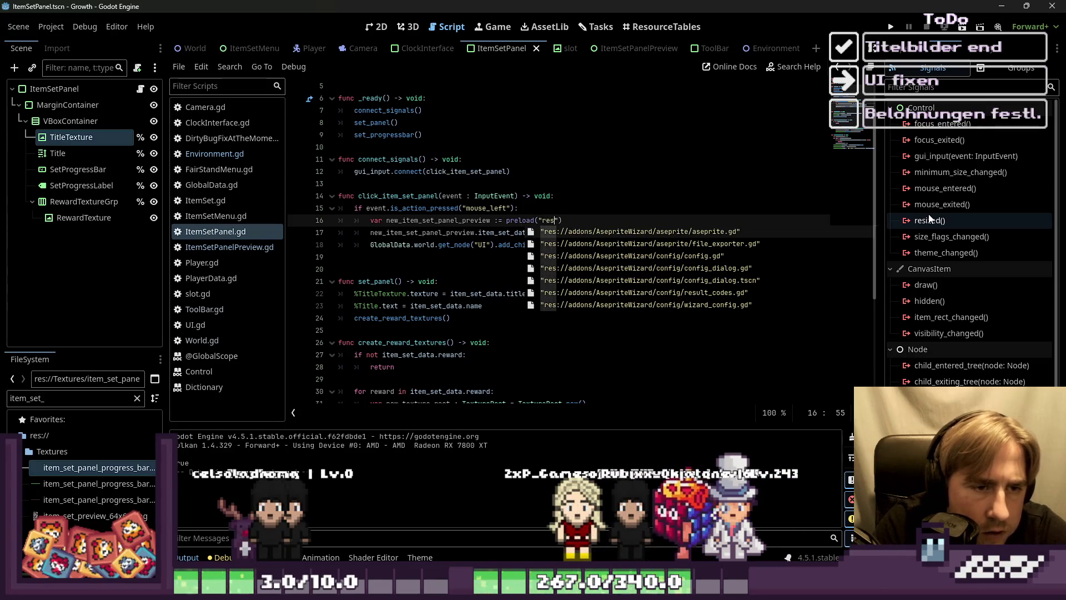
pyautogui.write('://R')
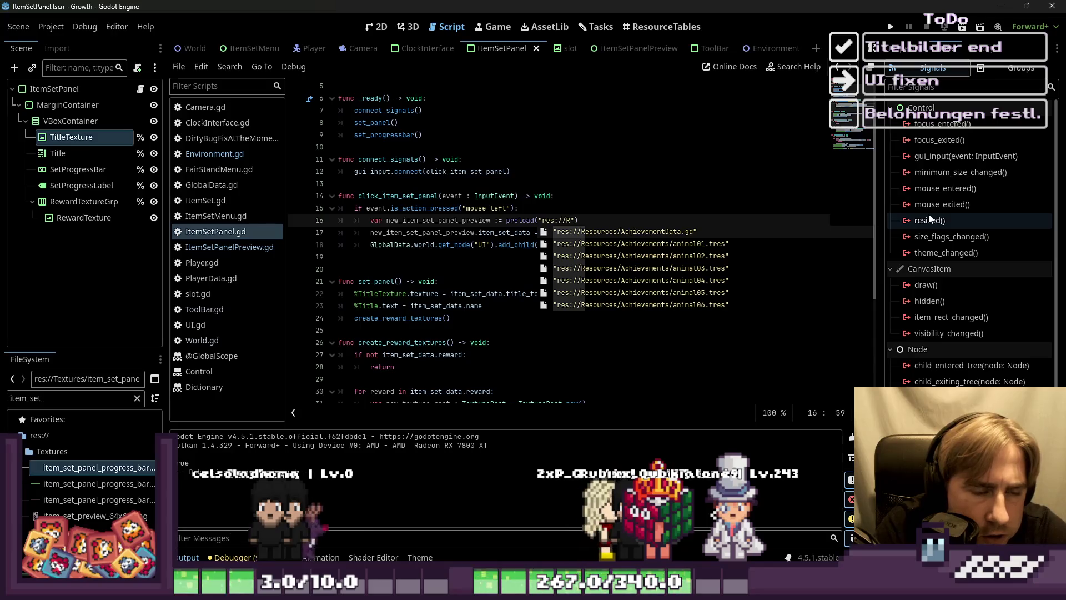
pyautogui.press('BackSpace')
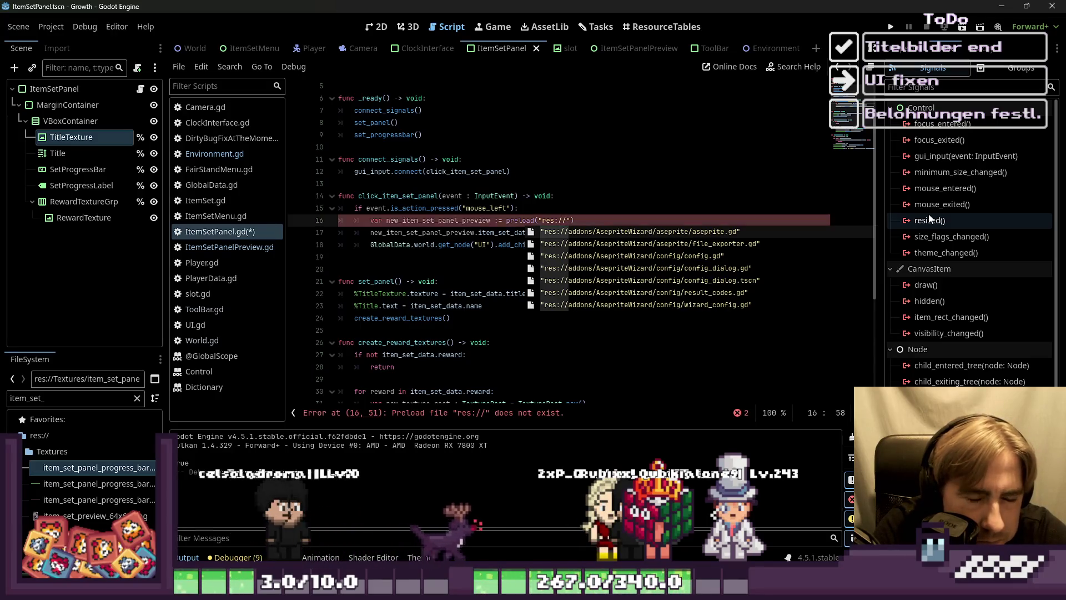
pyautogui.write('Scenes')
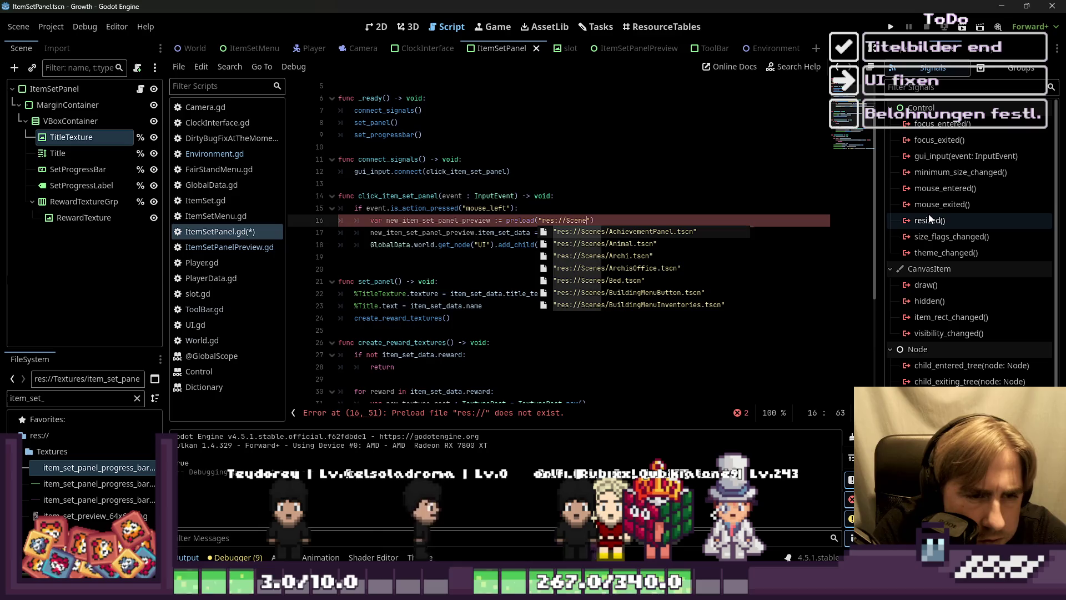
pyautogui.write('/ItemSetPanelP')
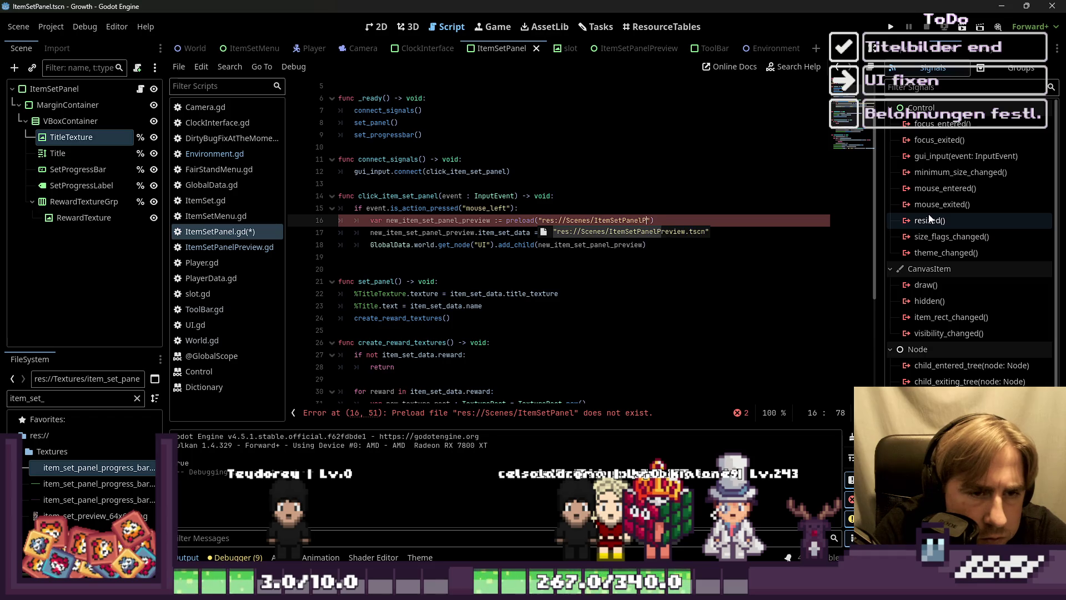
pyautogui.press('Return')
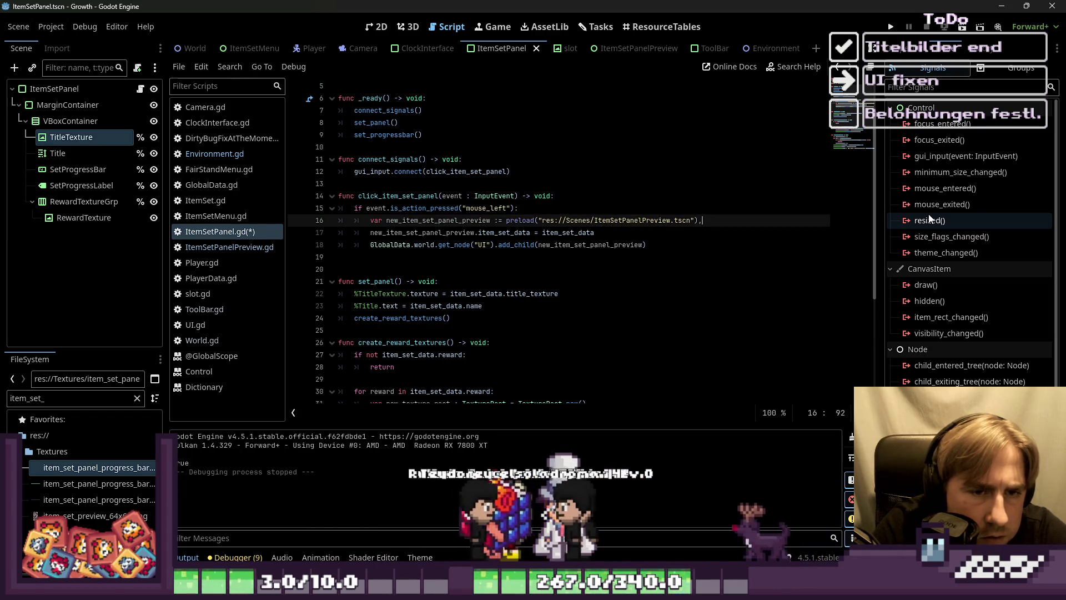
pyautogui.write('.inst')
pyautogui.press('Return')
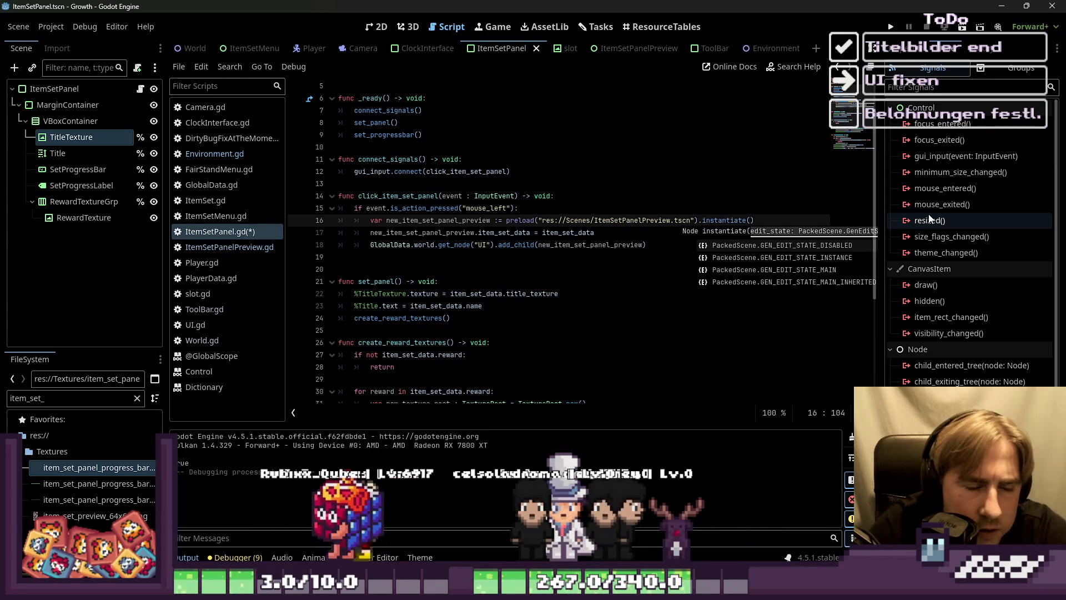
# Step: Run the game, click a Collections set to see the Small Ocean Fish preview, then stop
pyautogui.click(887, 27)
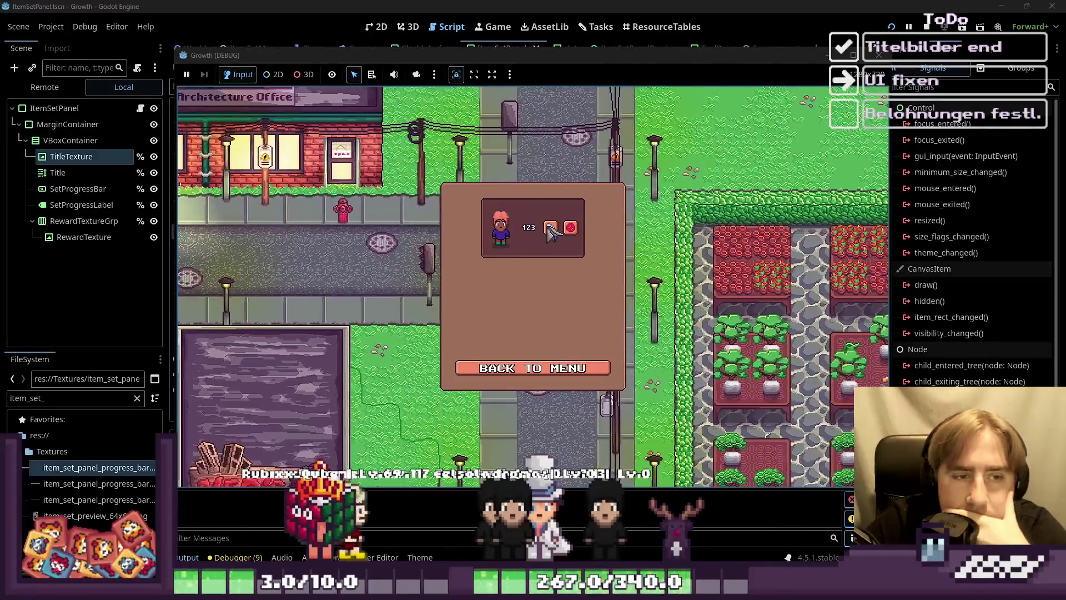
pyautogui.click(550, 229)
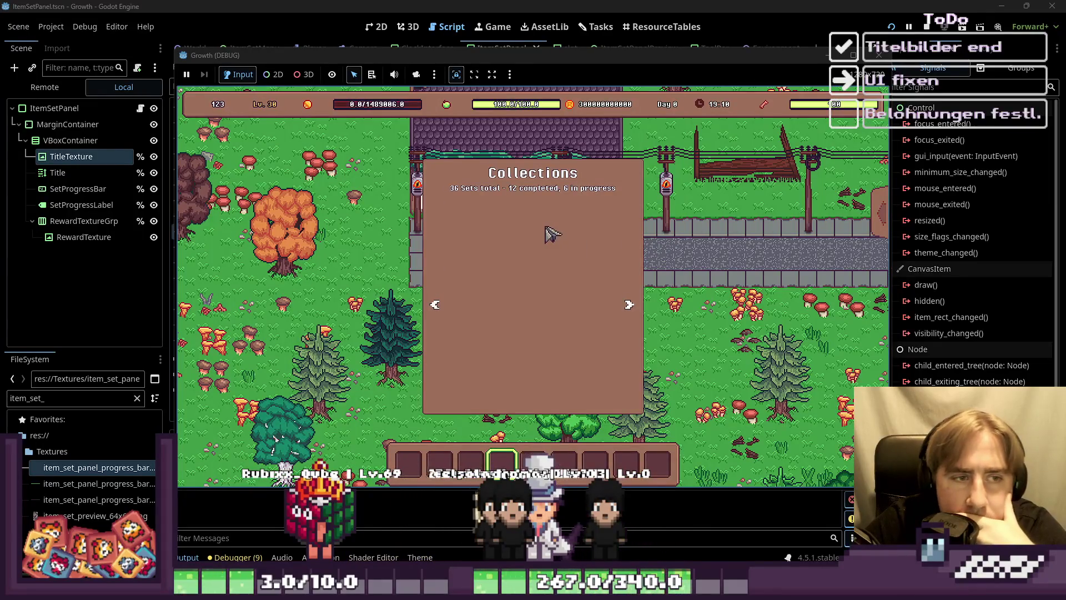
pyautogui.click(474, 232)
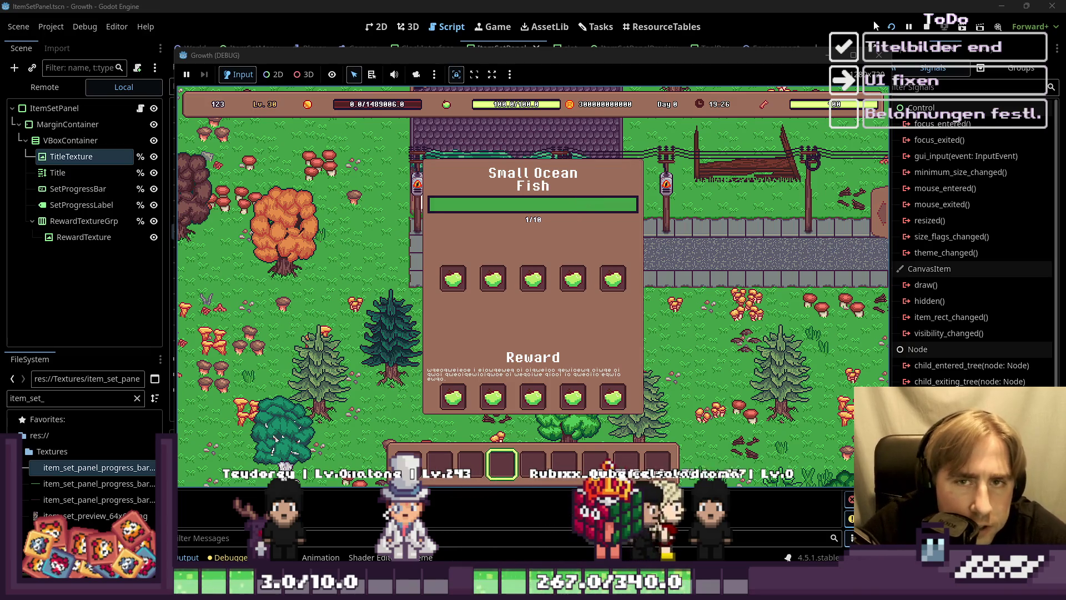
pyautogui.press('F8')
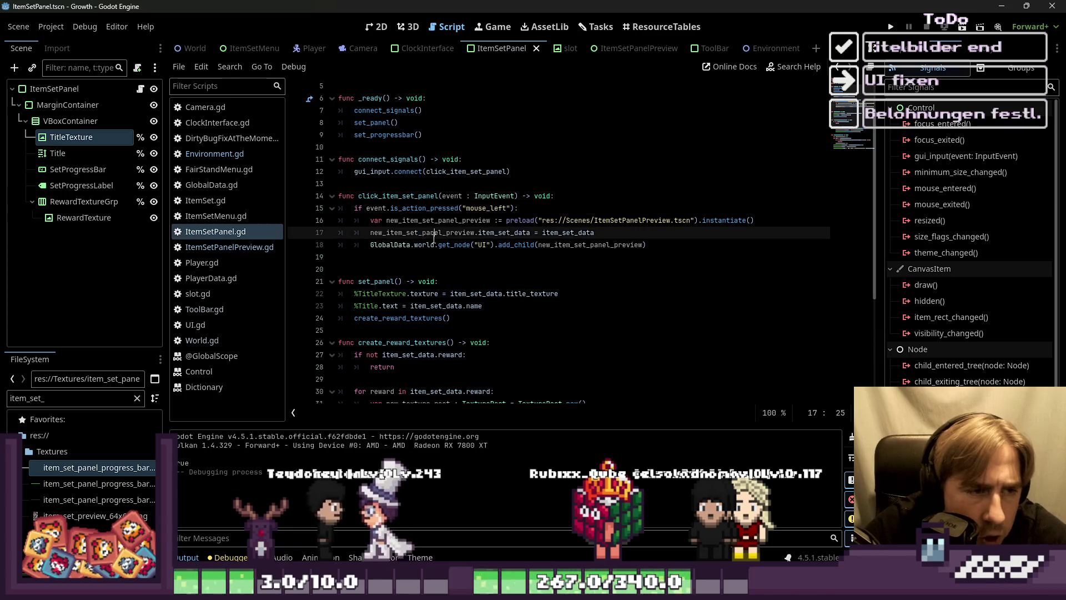
# Step: Review lines 13–19 of the panel script and glance at the panel's 2D layout
pyautogui.click(484, 255)
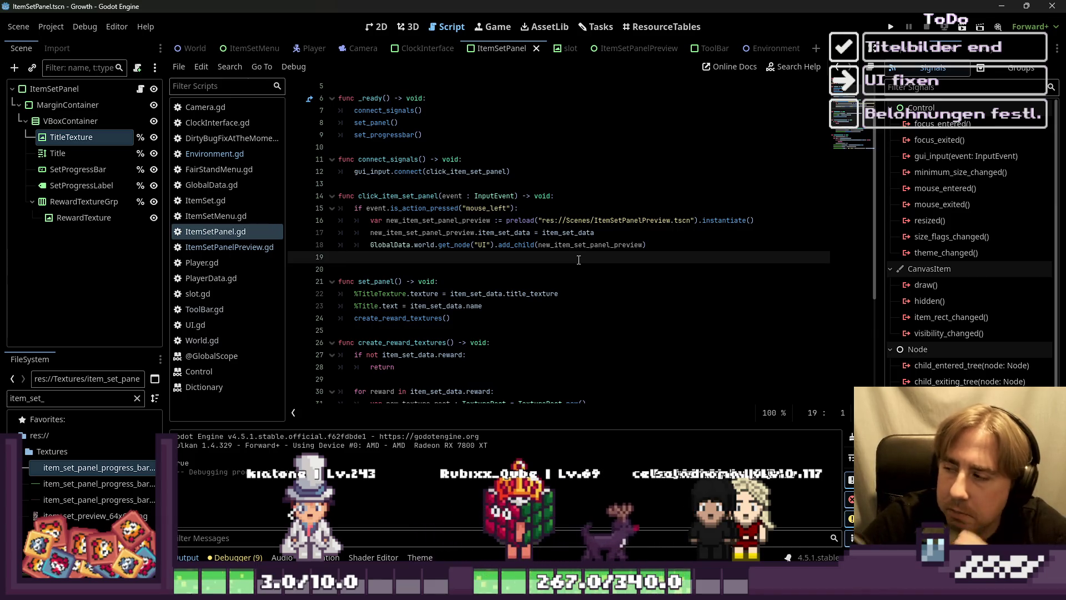
pyautogui.click(417, 244)
pyautogui.click(443, 256)
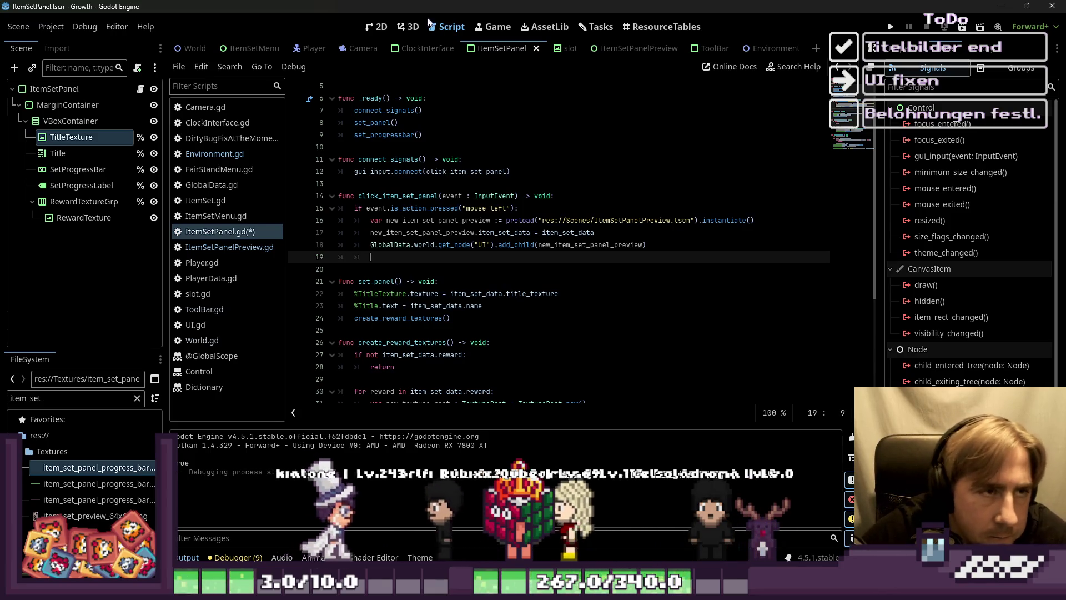
pyautogui.click(375, 26)
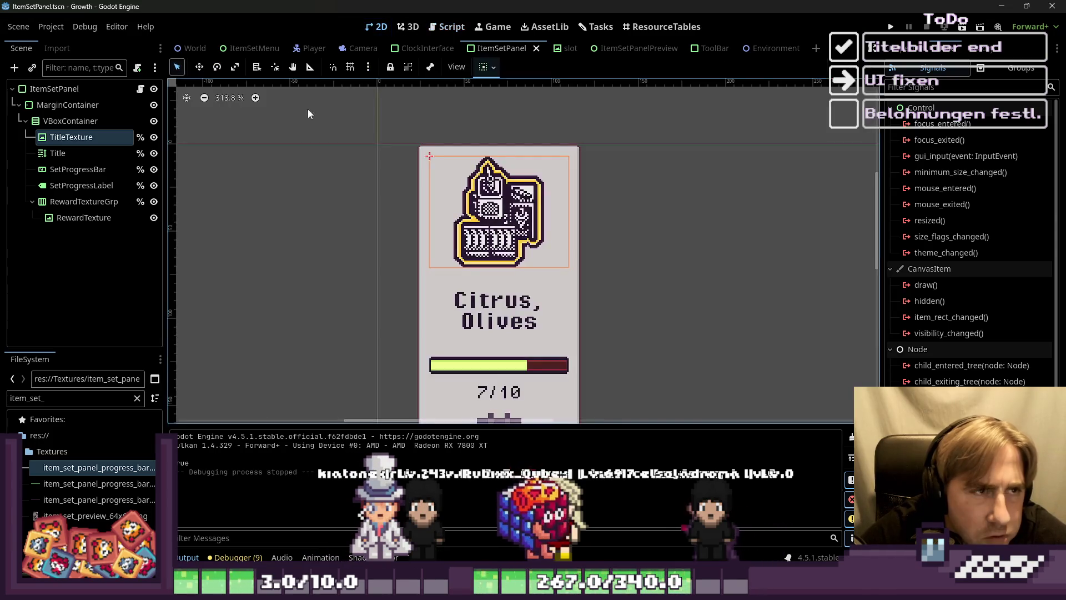
pyautogui.click(447, 27)
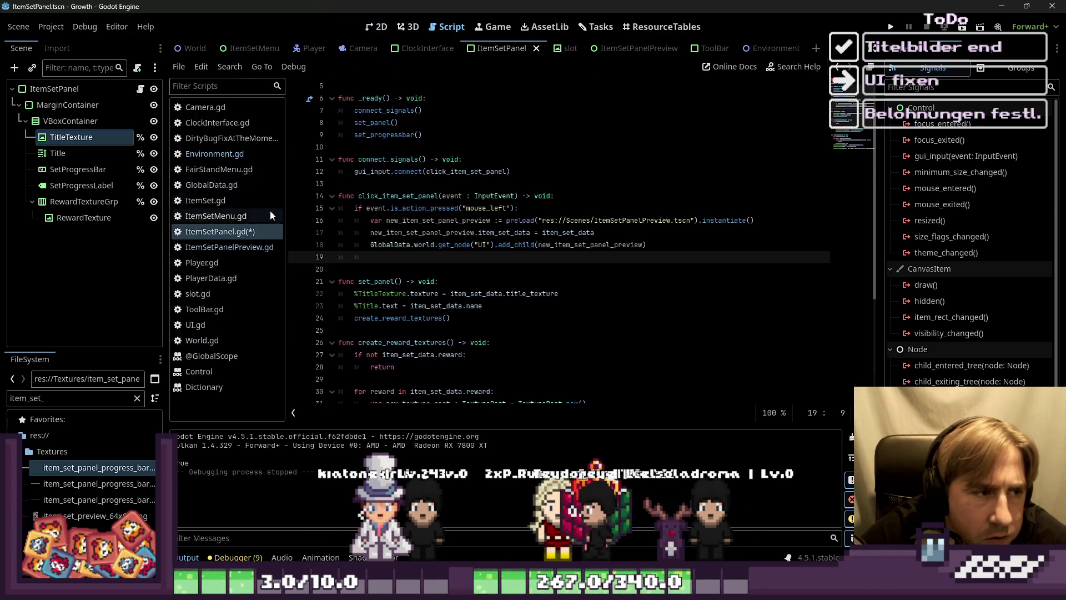
pyautogui.click(421, 187)
# Step: Switch to the World scene, select SlotToggleGrp, and open ItemSetPanelPreview.gd
pyautogui.click(195, 54)
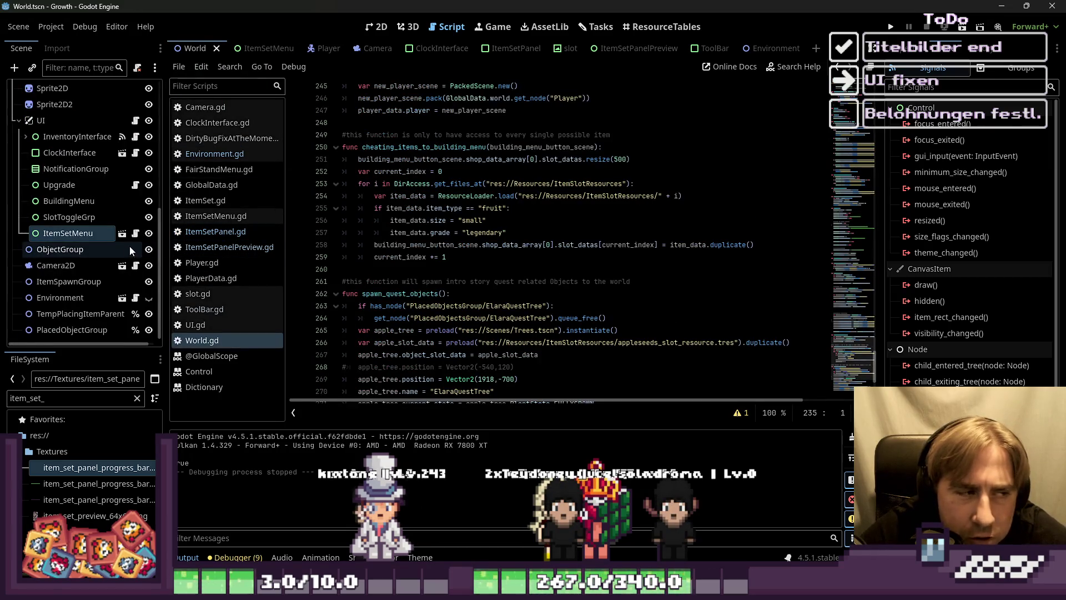
pyautogui.click(72, 236)
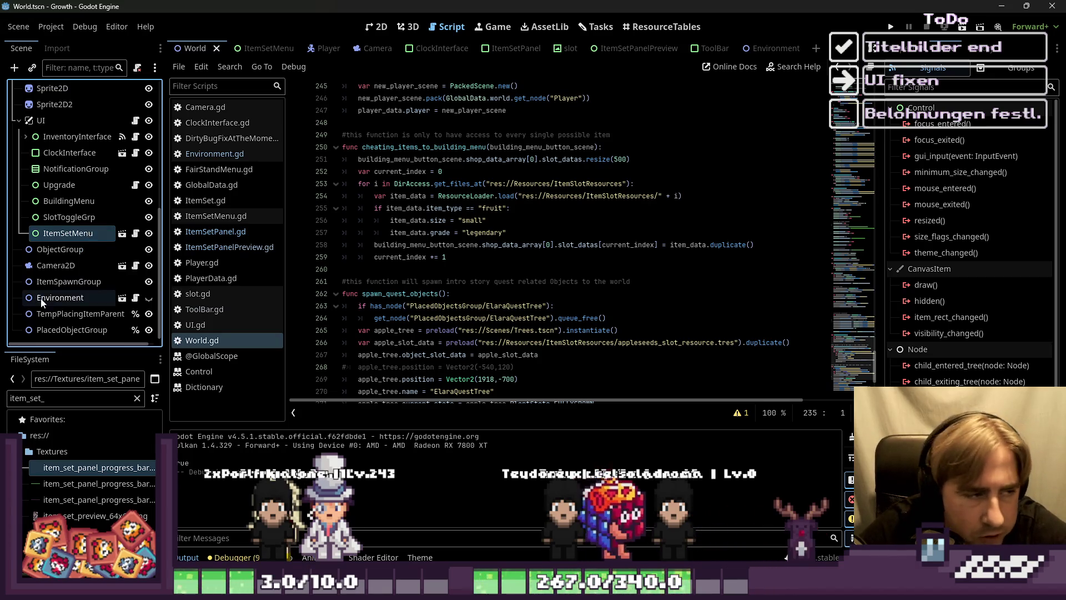
pyautogui.click(38, 217)
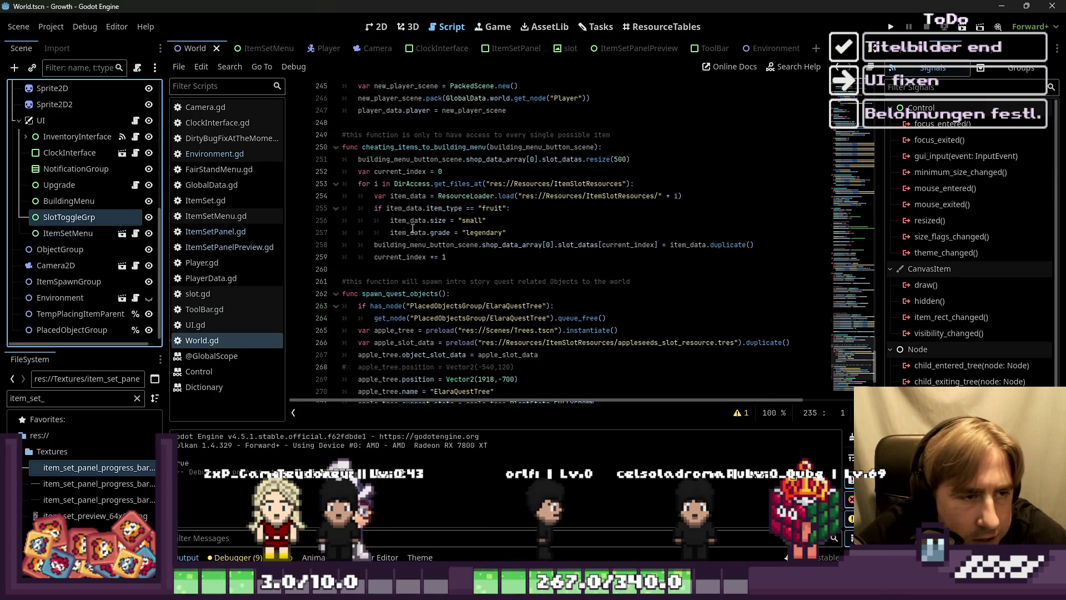
pyautogui.click(221, 235)
# Step: Review ItemSetPanelPreview.gd from the top, then show the World scene's 2D canvas
pyautogui.click(225, 244)
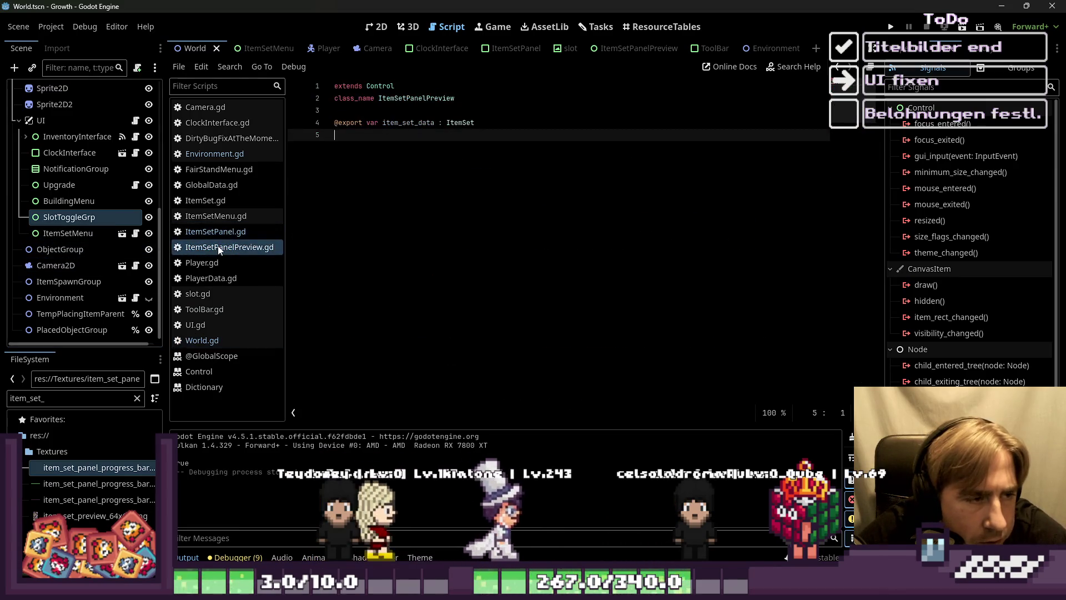
pyautogui.click(222, 230)
pyautogui.click(434, 271)
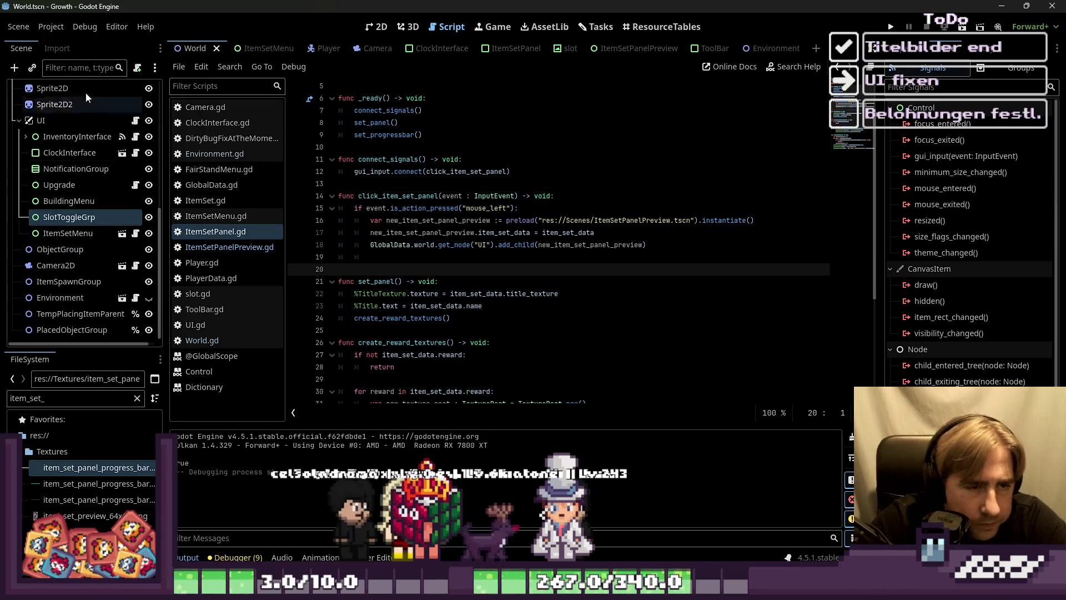
pyautogui.click(413, 258)
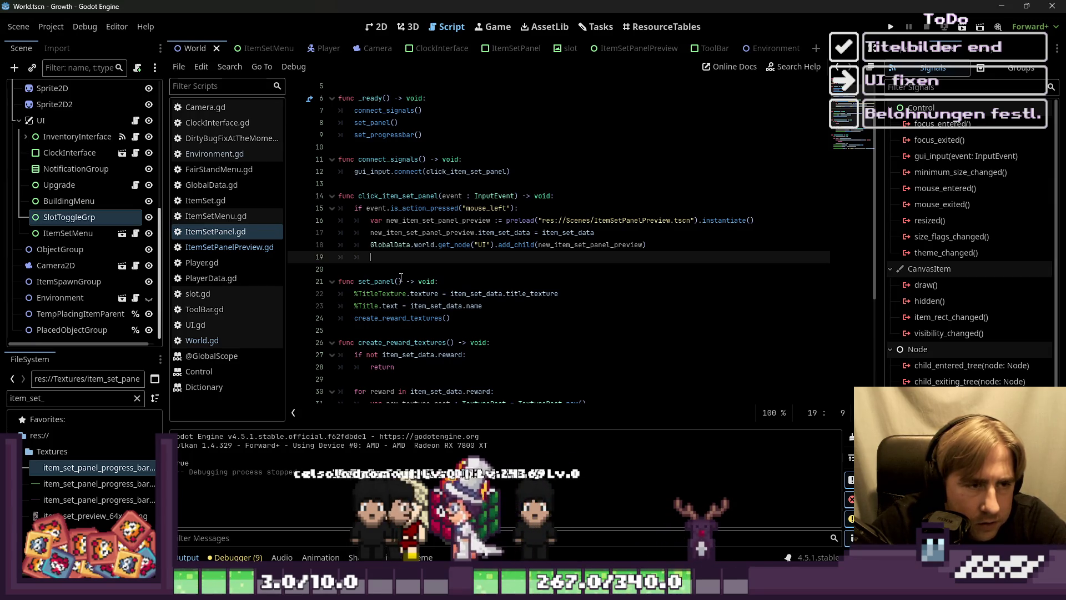
pyautogui.scroll(2, 306, 213)
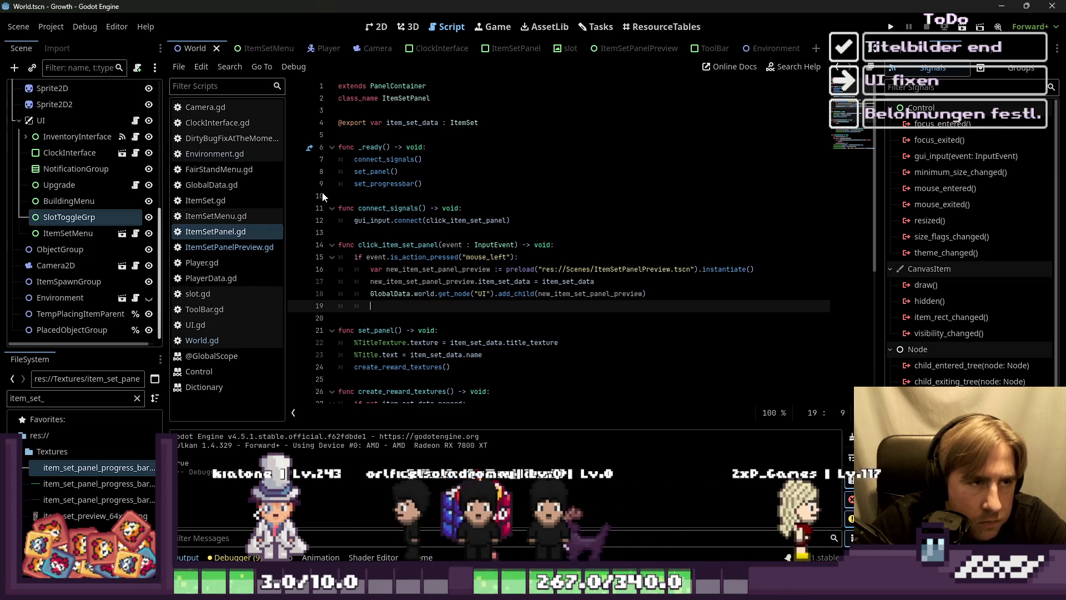
pyautogui.click(378, 27)
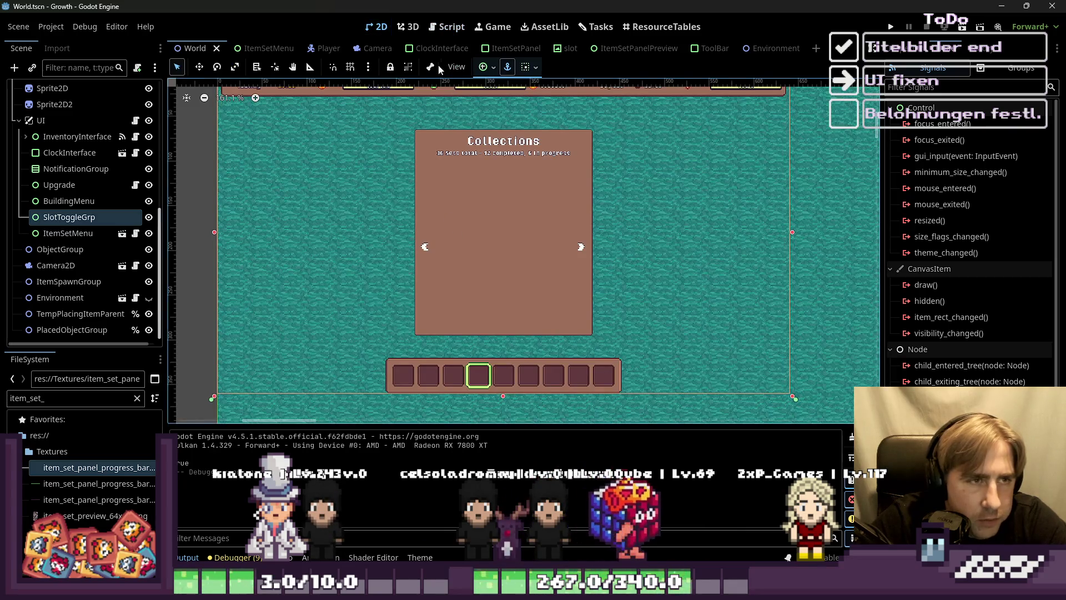
# Step: Open the ItemSetMenu scene and select its ItemSetViewport and ItemSetGrpWrap nodes
pyautogui.click(255, 48)
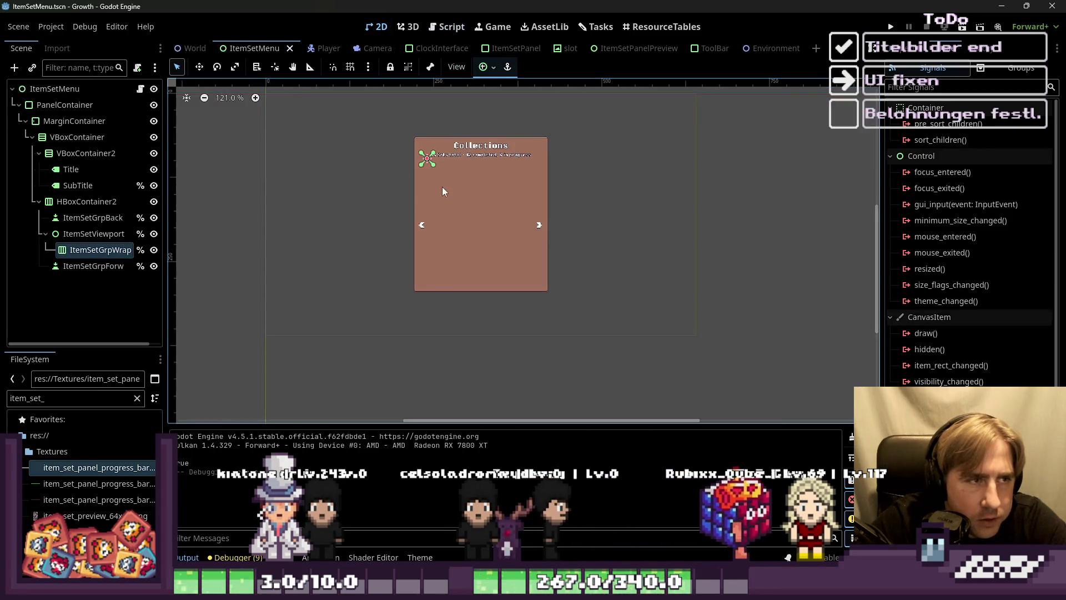
pyautogui.click(93, 218)
pyautogui.click(93, 234)
pyautogui.click(116, 233)
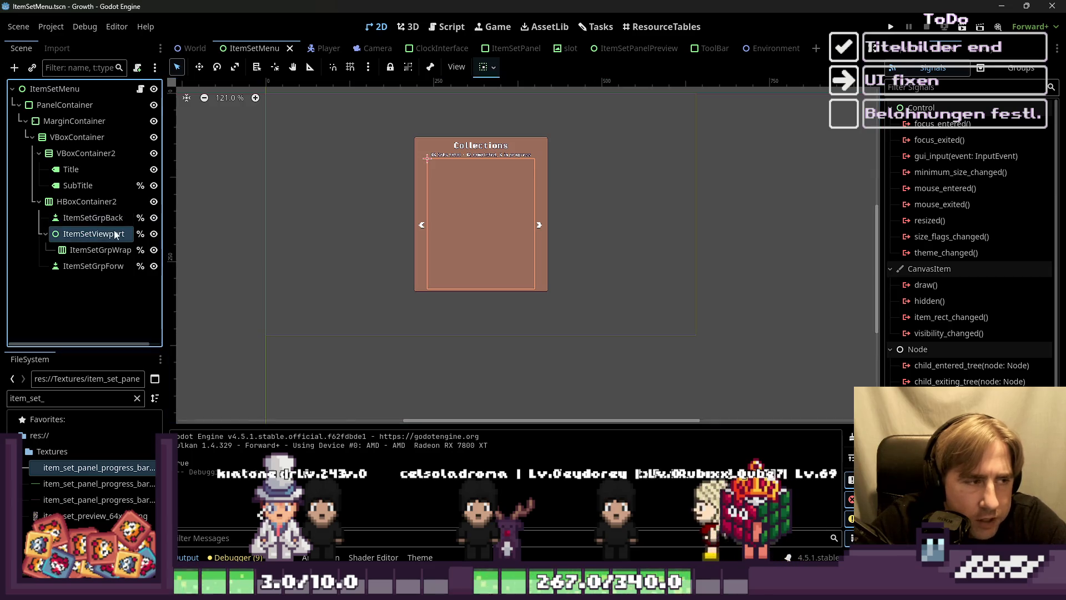
pyautogui.click(66, 253)
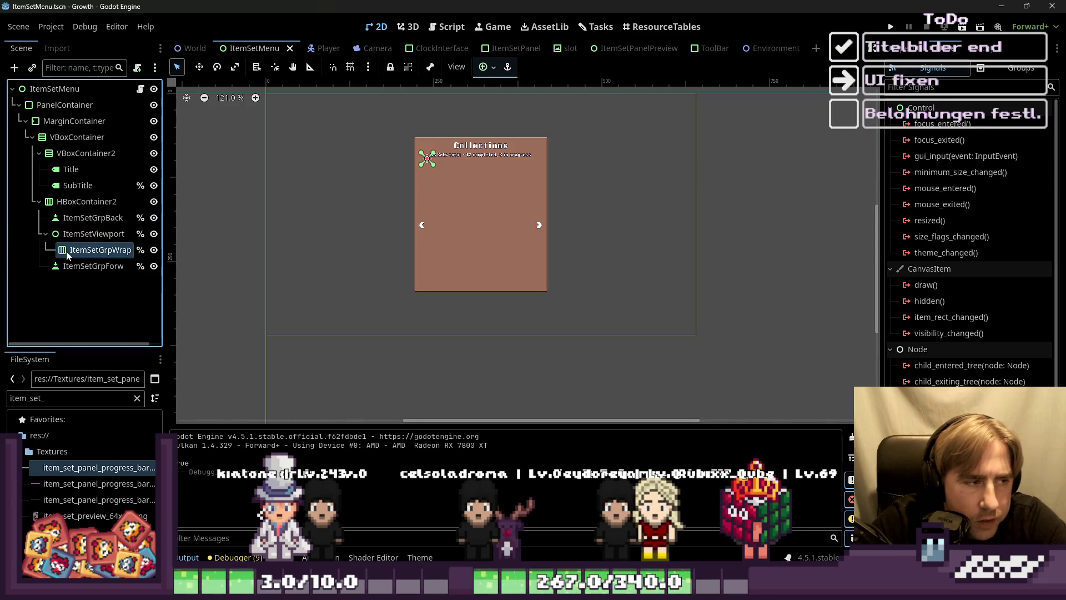
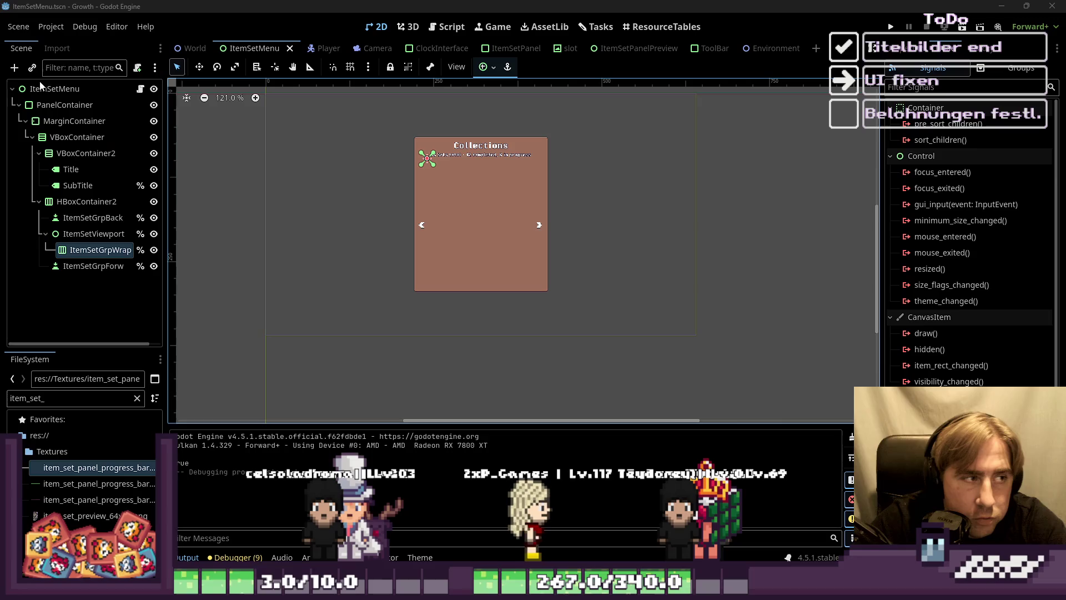
# Step: Go back from the Import dock to the Scene dock and switch to the Environment scene
pyautogui.click(58, 48)
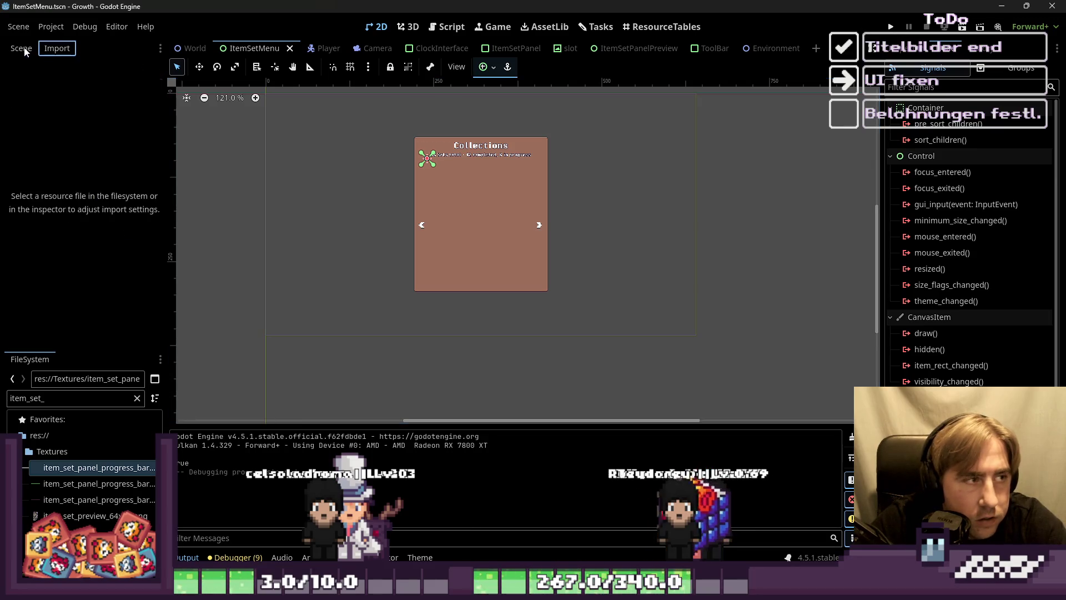
pyautogui.click(21, 48)
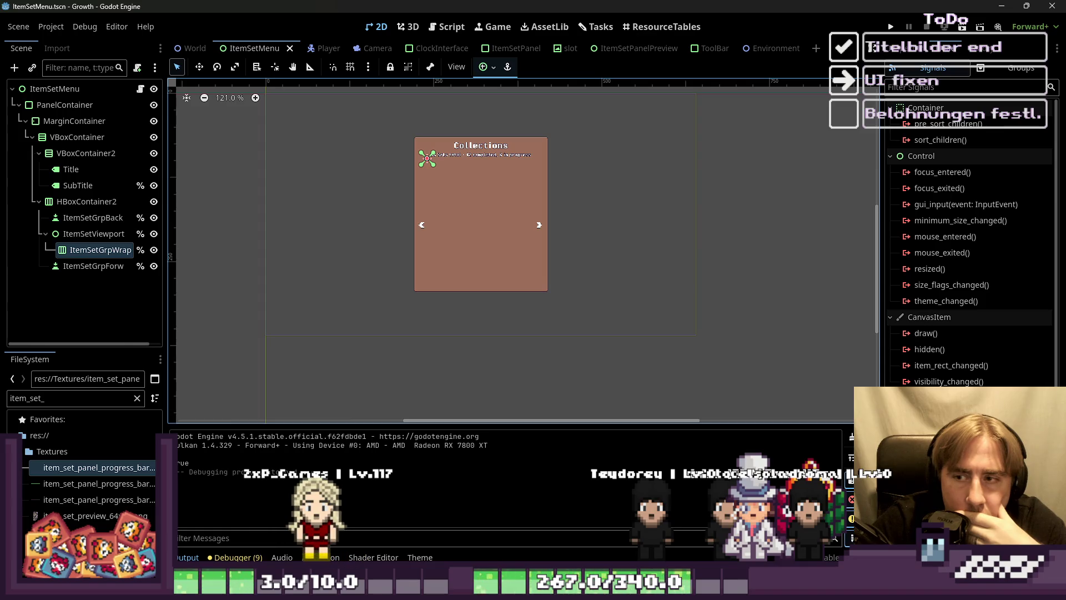
pyautogui.click(725, 51)
# Step: In ItemSetMenu.gd, rename the DeleteItemSetMenu connection's method to delete_self
pyautogui.click(447, 27)
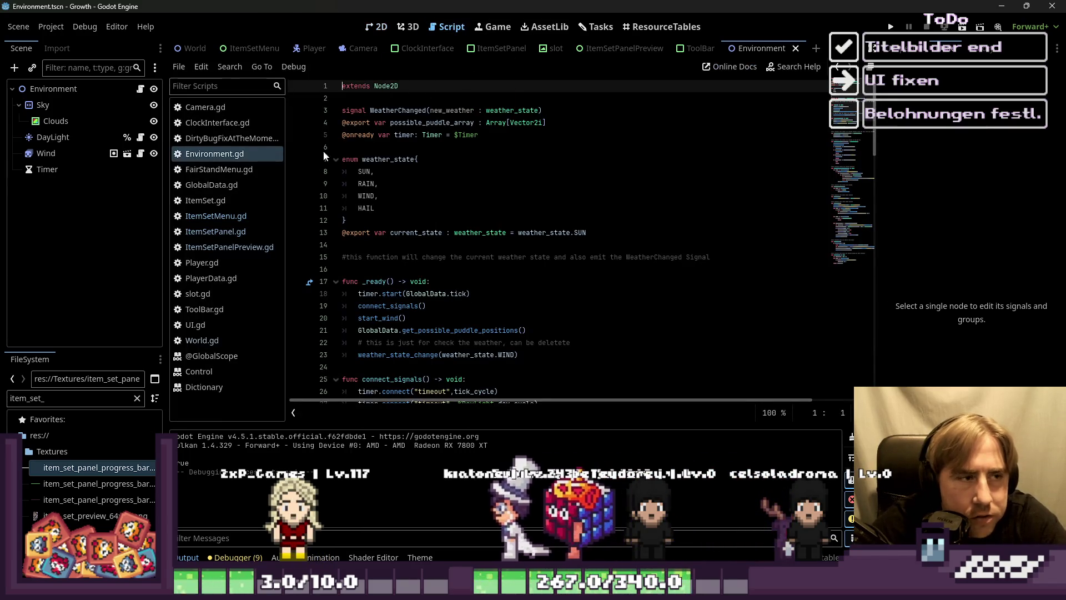
pyautogui.doubleClick(74, 398)
pyautogui.write('GlobalSigna')
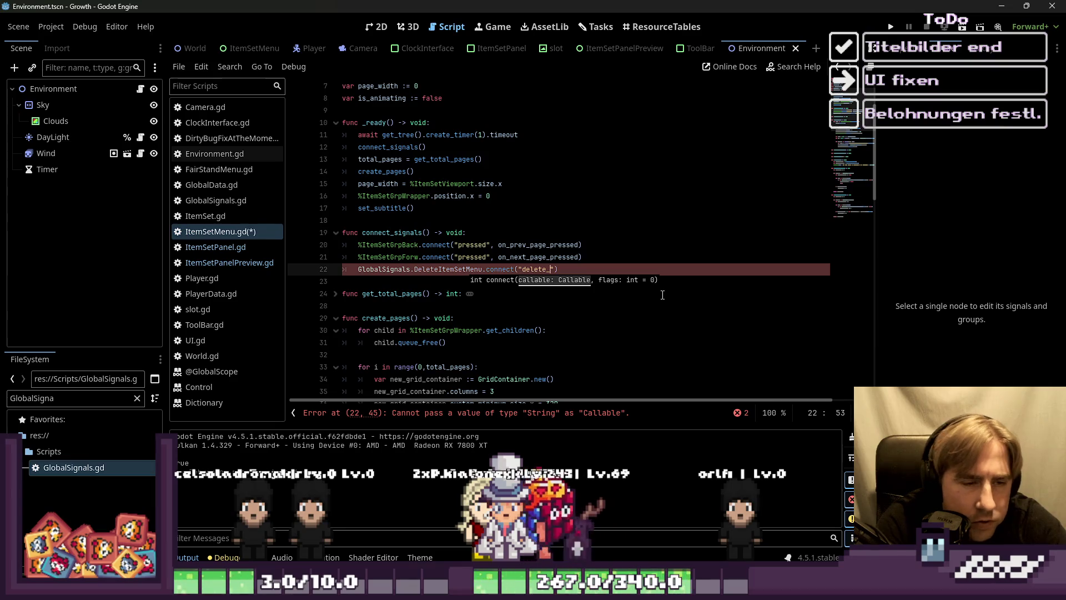
pyautogui.press('BackSpace')
pyautogui.press('BackSpace')
pyautogui.press('BackSpace')
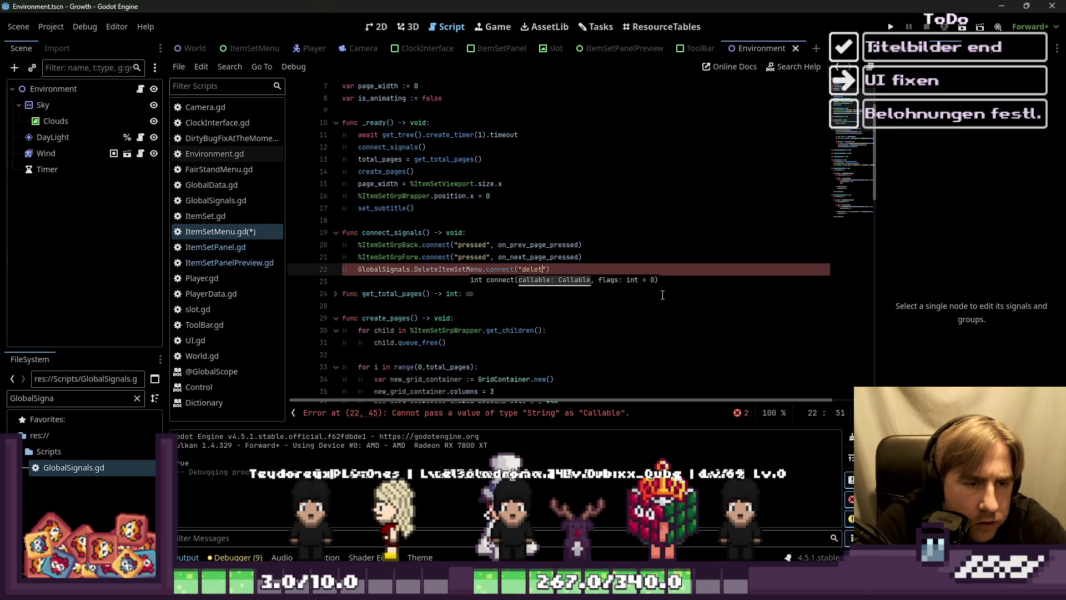
pyautogui.write('e_self')
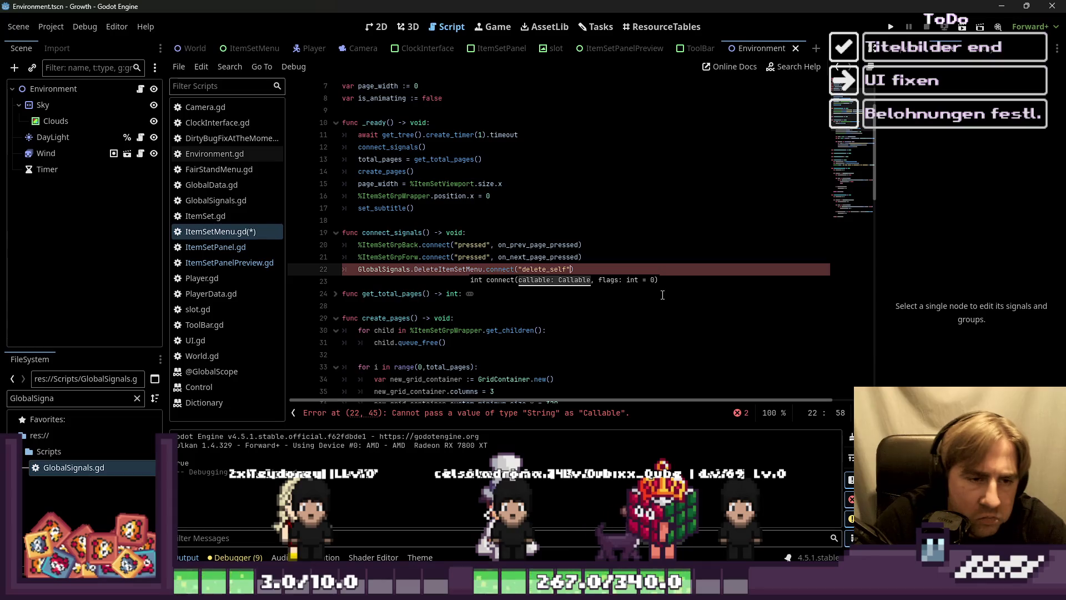
# Step: Add a func delete_self() -> void: function whose body calls queue_free()
pyautogui.press('Down')
pyautogui.press('Return')
pyautogui.press('Return')
pyautogui.press('Up')
pyautogui.write('fu')
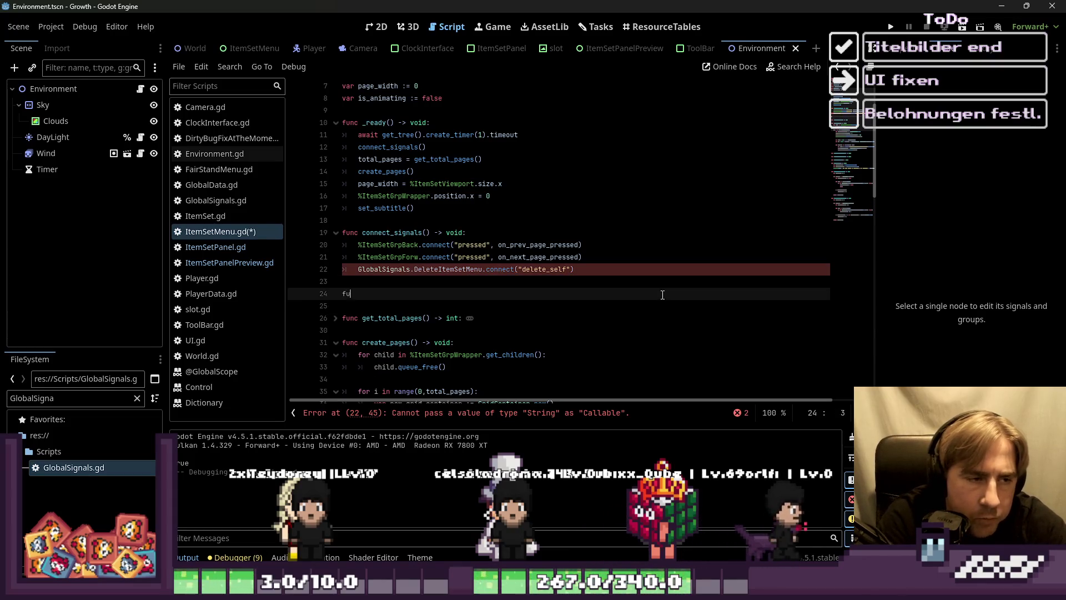
pyautogui.write('nc _dele')
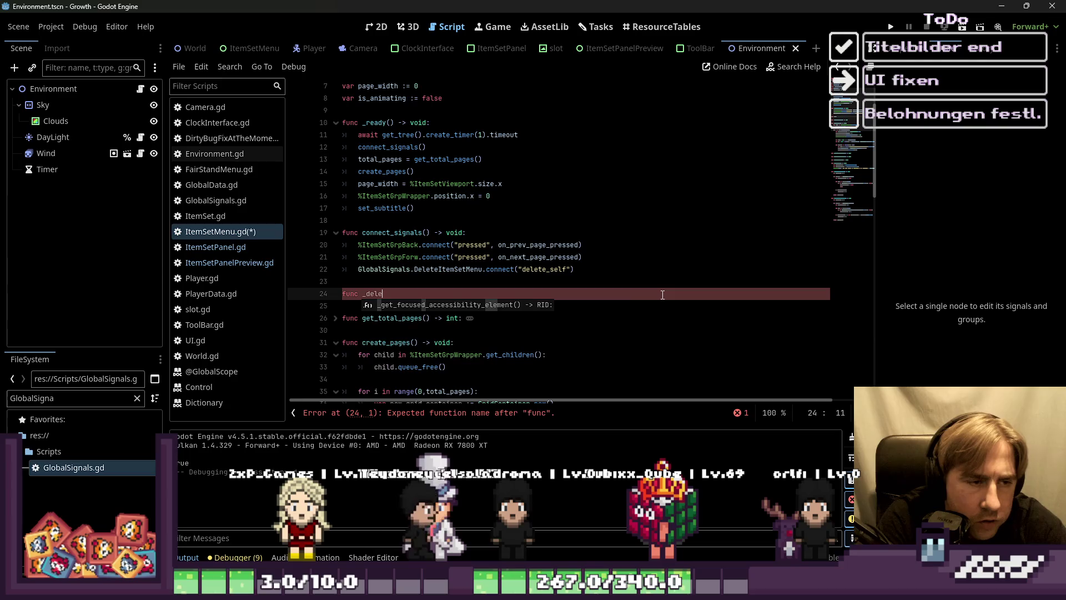
pyautogui.press('BackSpace')
pyautogui.press('BackSpace')
pyautogui.press('BackSpace')
pyautogui.press('BackSpace')
pyautogui.press('BackSpace')
pyautogui.write('delet')
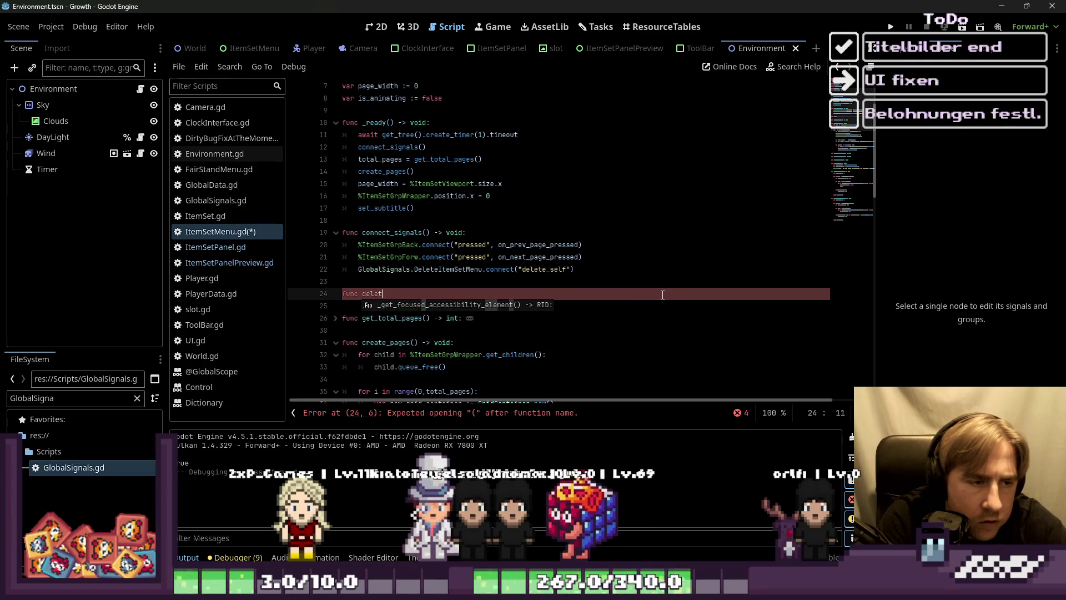
pyautogui.write('e_self() -> vo')
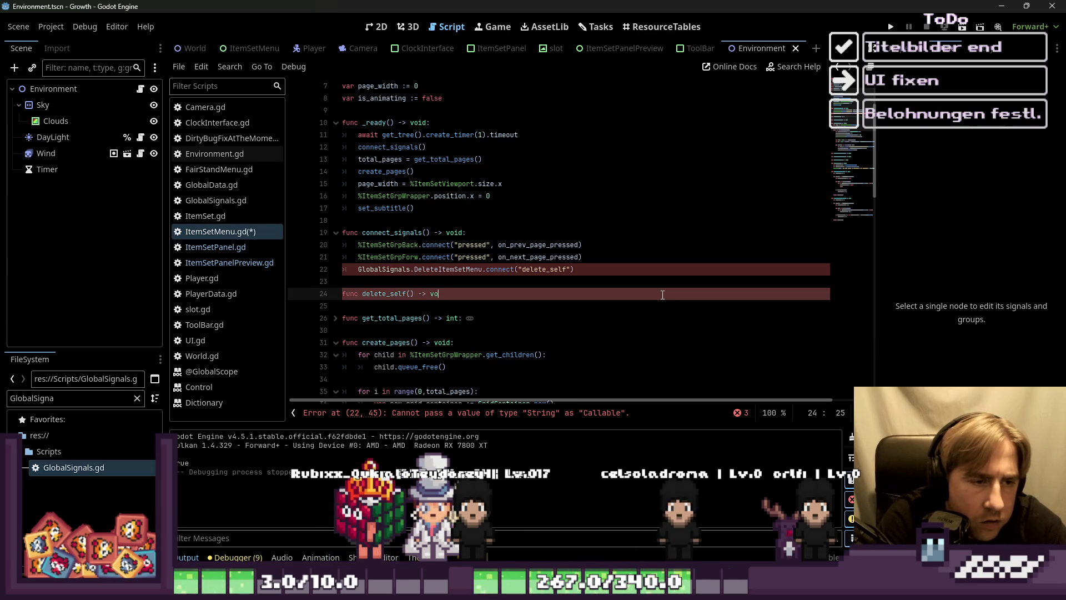
pyautogui.write('id:')
pyautogui.press('Return')
pyautogui.write('que')
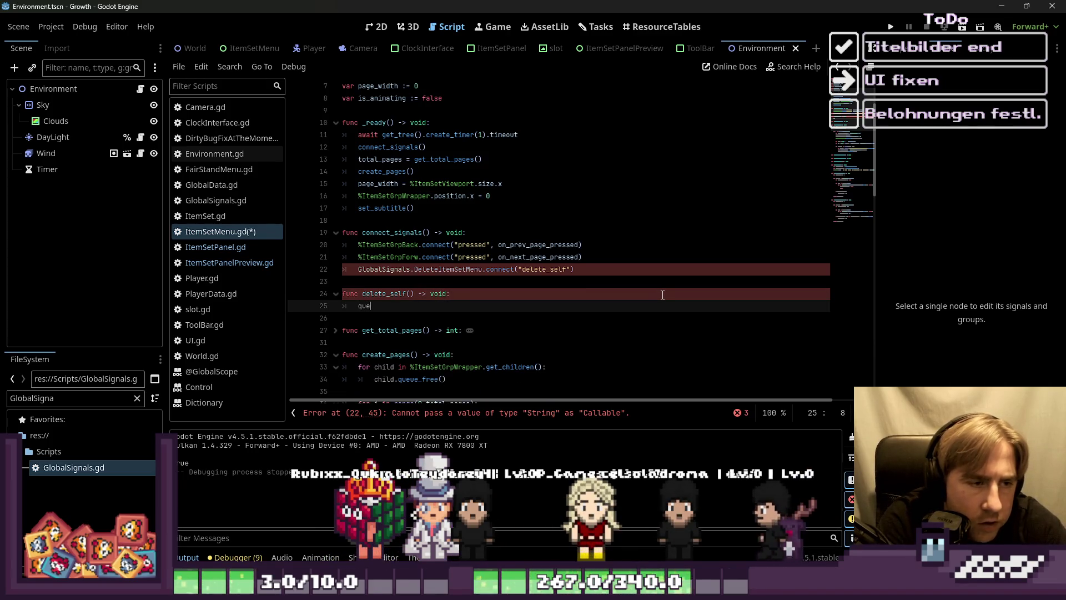
pyautogui.write('ue_d')
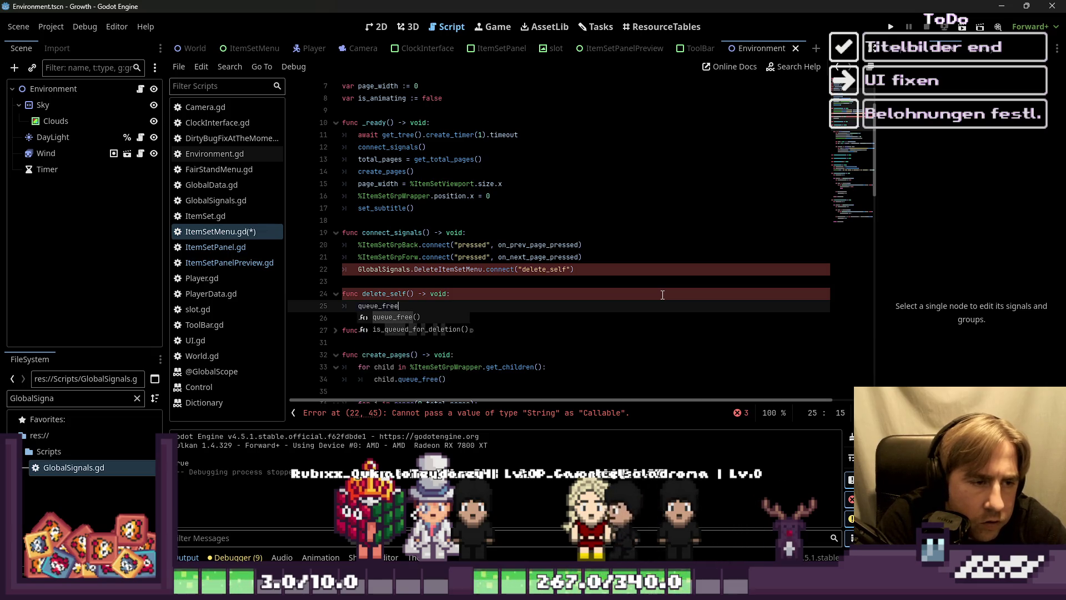
pyautogui.press('Return')
# Step: Remove the quotes around delete_self so it connects as a callable, and save the script
pyautogui.press('Up')
pyautogui.press('Up')
pyautogui.press('Up')
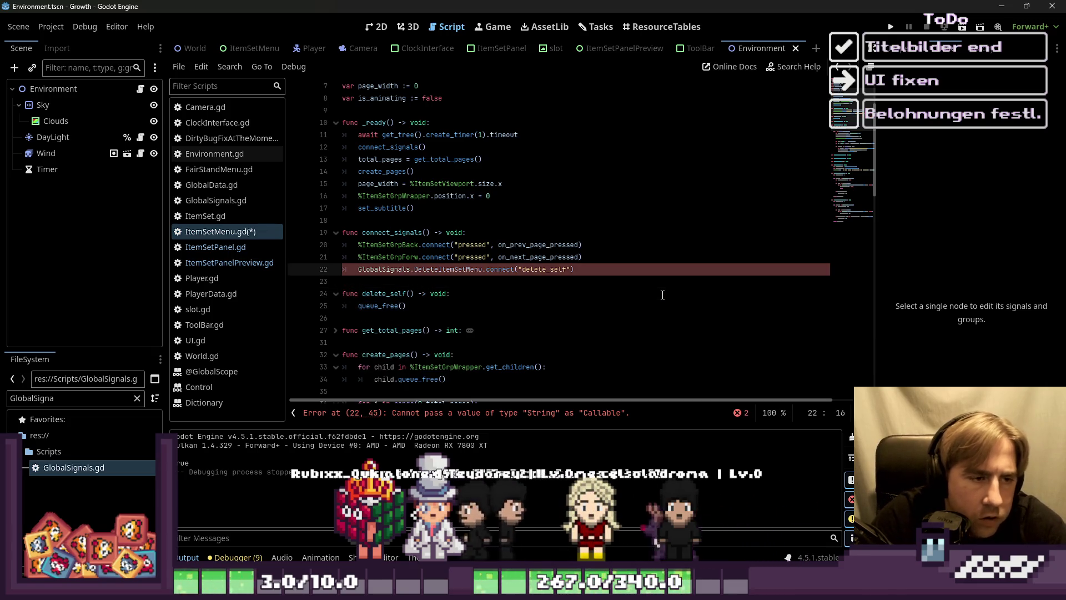
pyautogui.press('Right')
pyautogui.hotkey('ctrl', 'shift', 'Right')
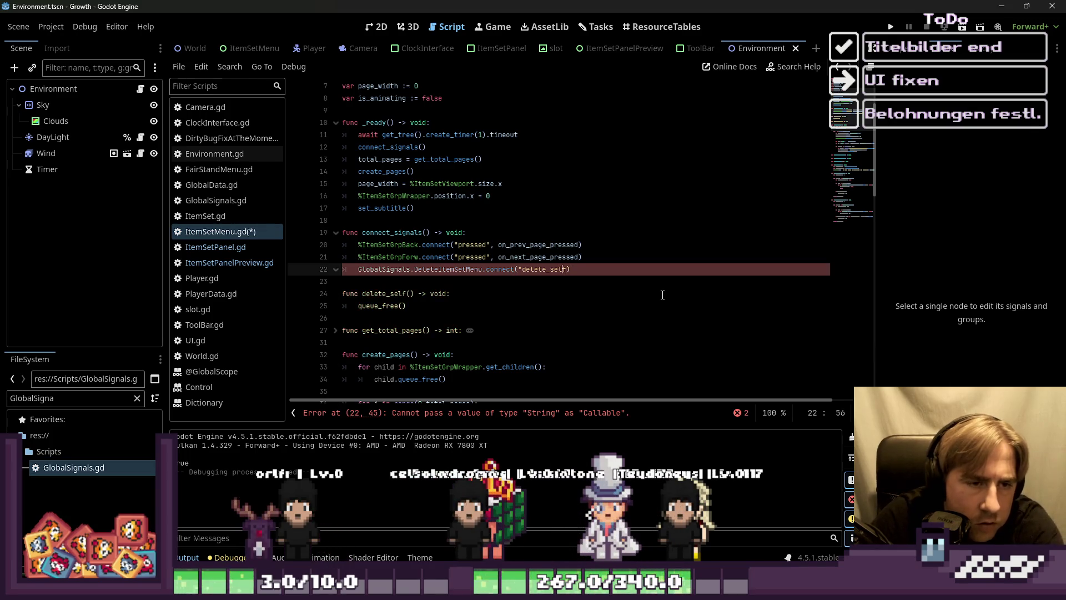
pyautogui.press('BackSpace')
pyautogui.press('Up')
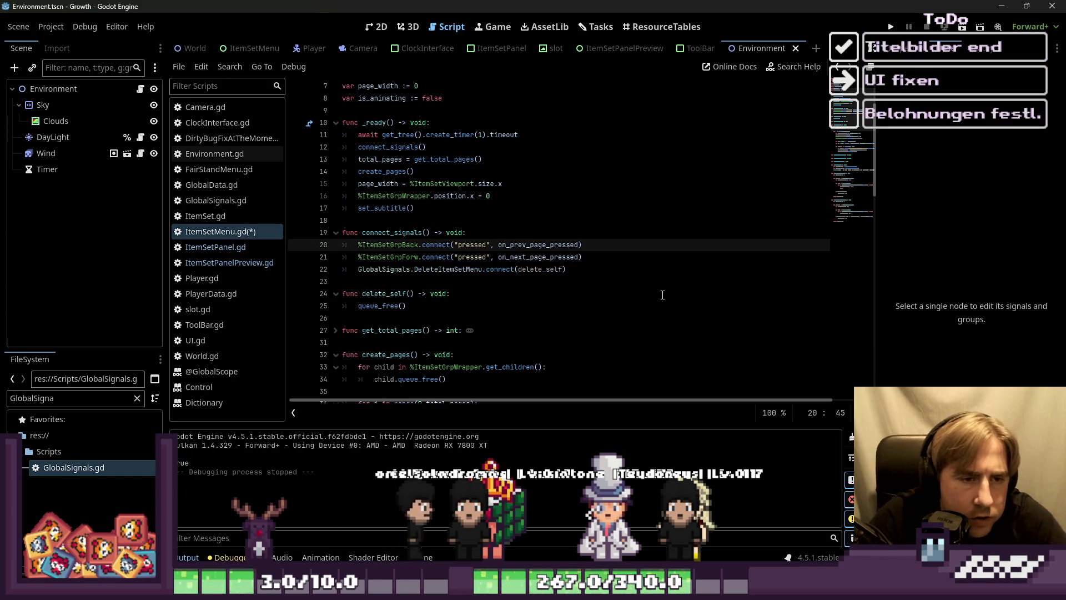
pyautogui.hotkey('ctrl', 's')
pyautogui.click(607, 245)
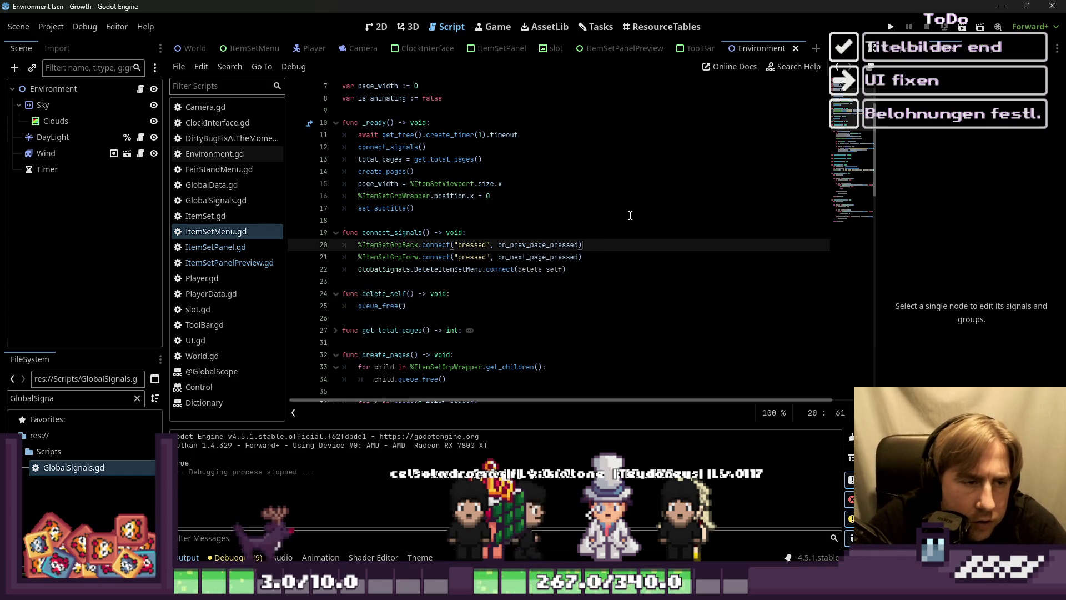
pyautogui.click(891, 28)
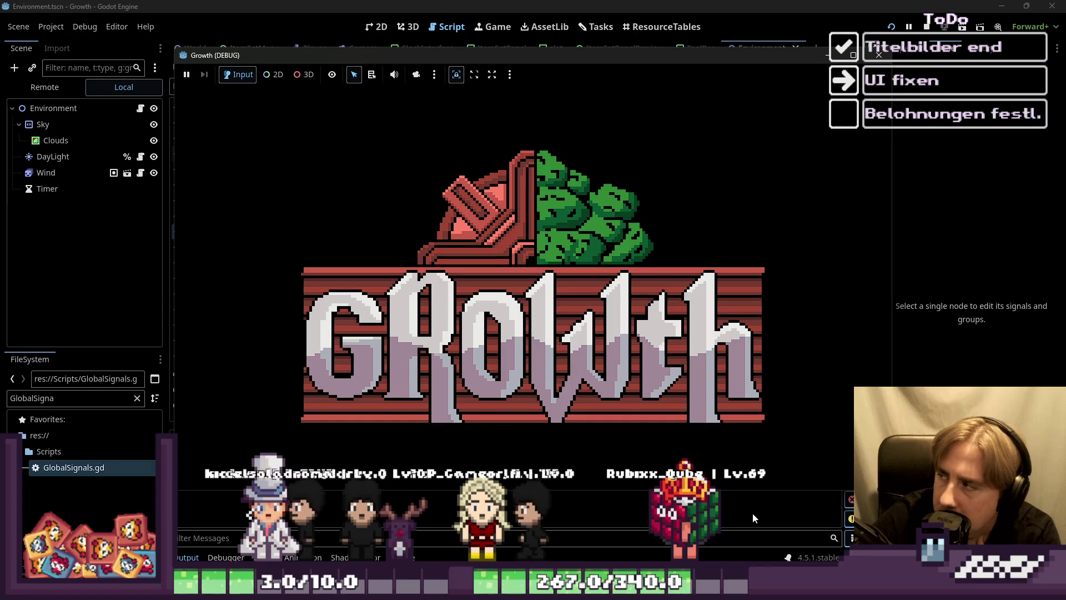
pyautogui.click(591, 421)
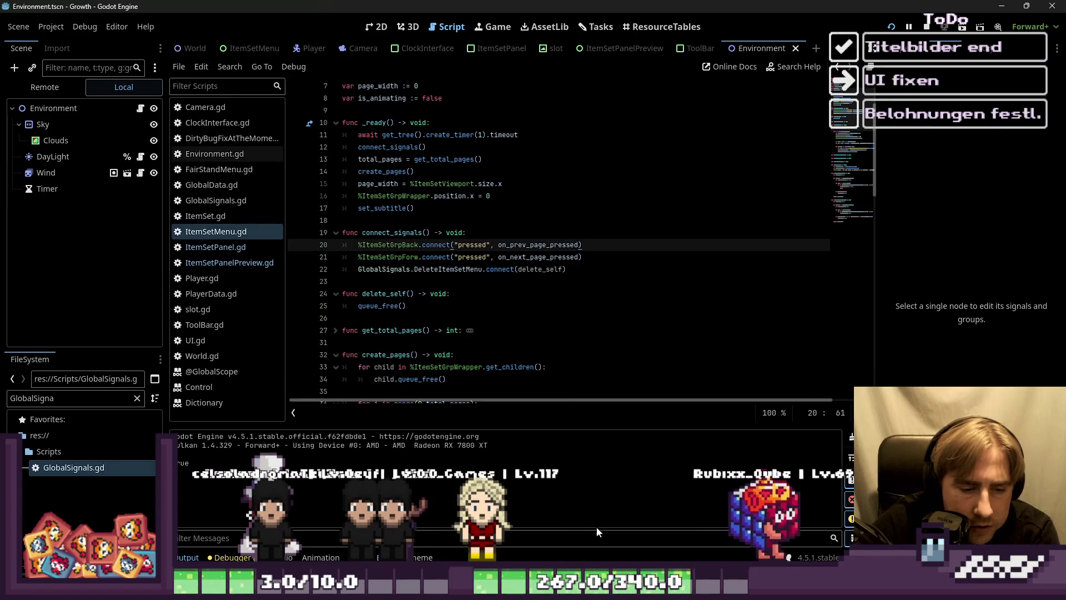
pyautogui.click(683, 306)
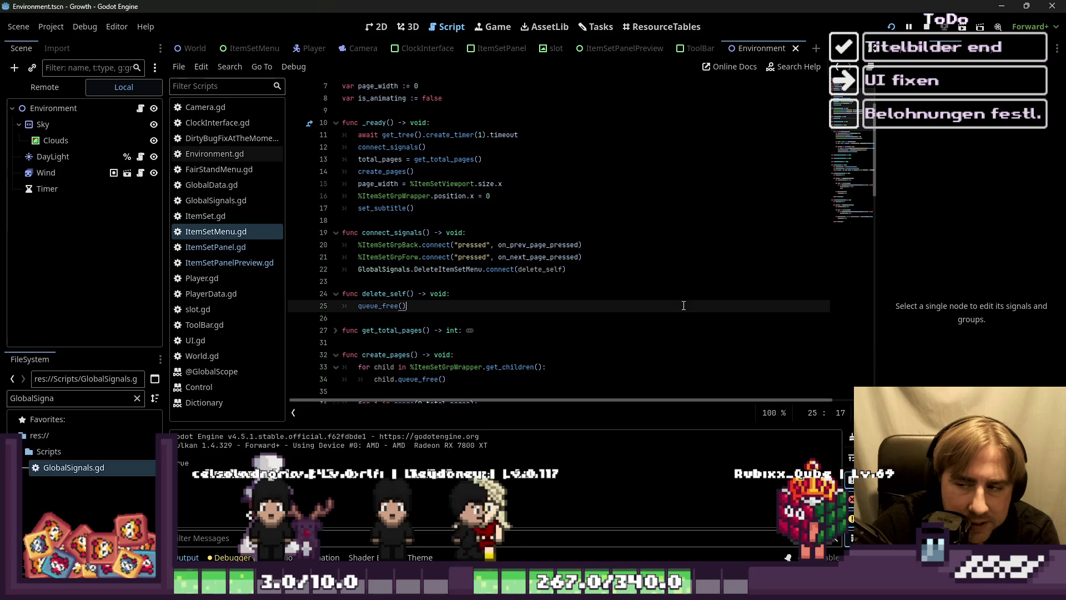
pyautogui.click(685, 283)
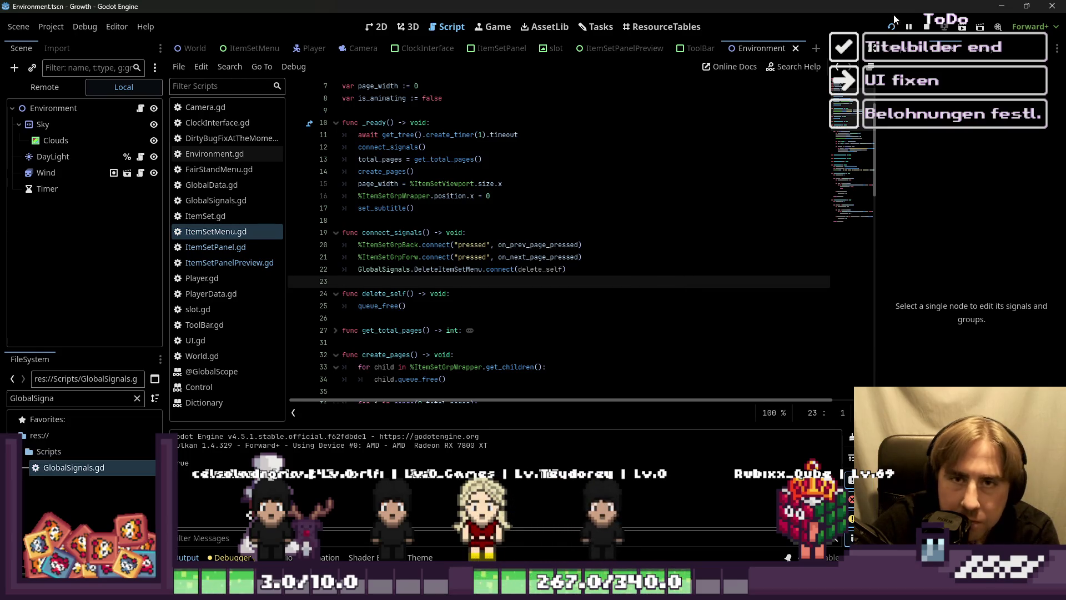
pyautogui.press('F5')
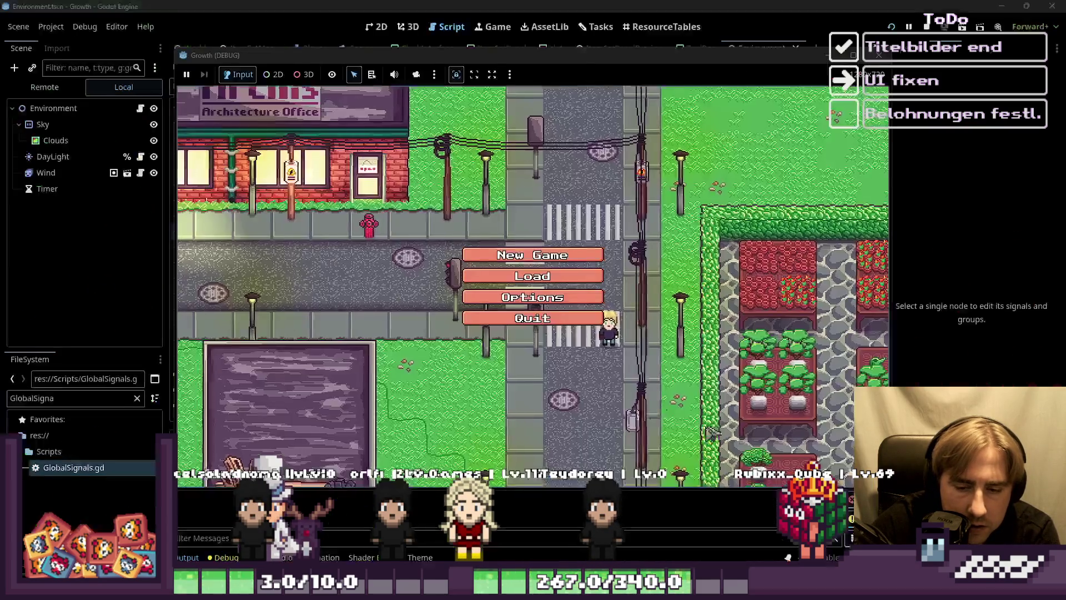
pyautogui.click(509, 261)
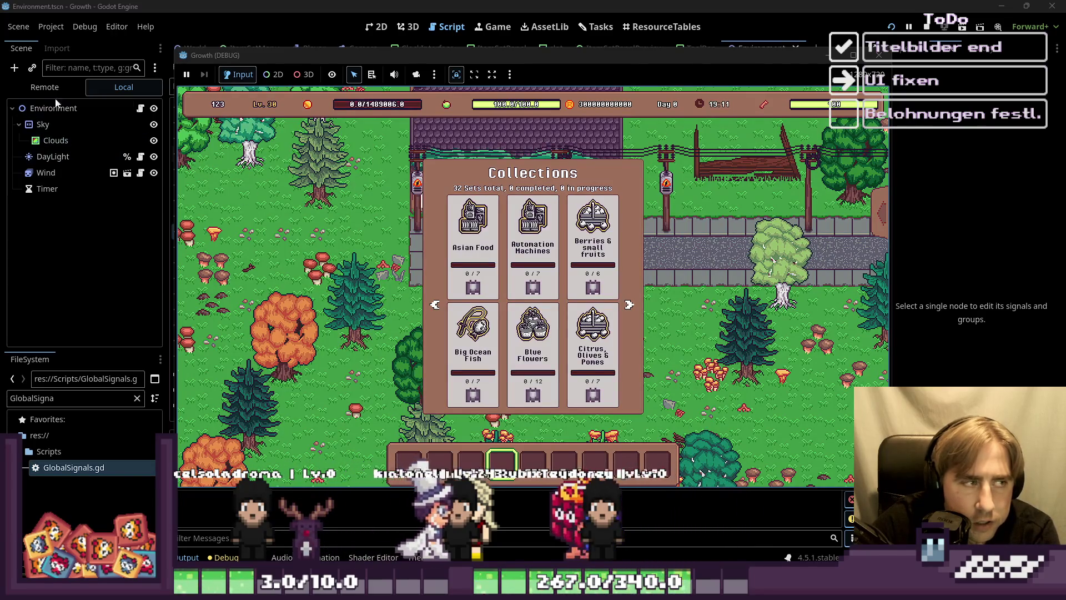
pyautogui.click(44, 88)
pyautogui.click(16, 187)
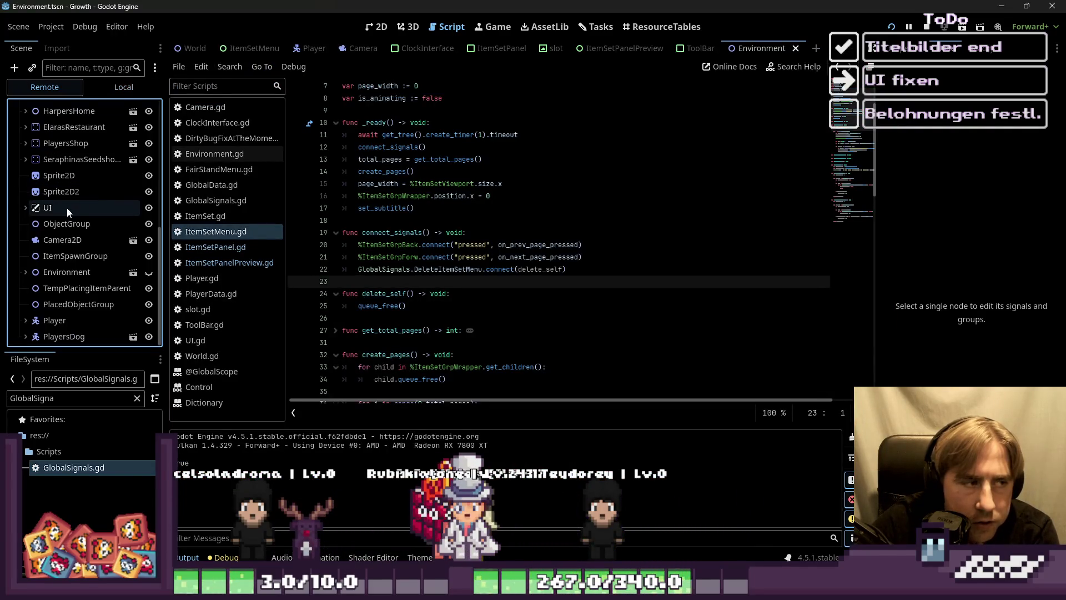
pyautogui.click(25, 208)
pyautogui.scroll(-3, 83, 250)
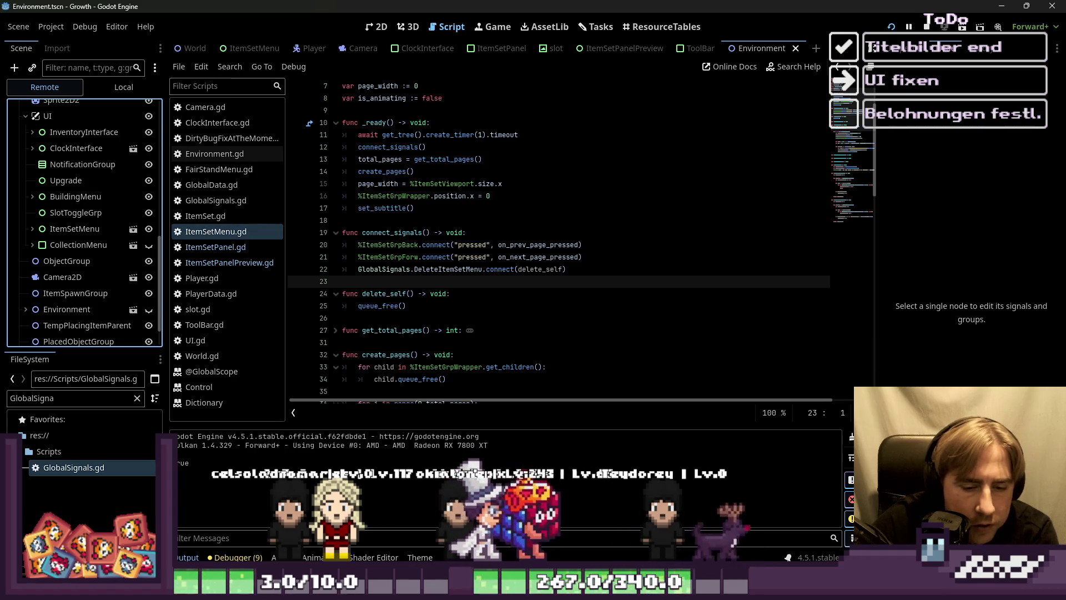
pyautogui.hotkey('alt', 'Tab')
pyautogui.moveTo(402, 61); pyautogui.dragTo(503, 47)
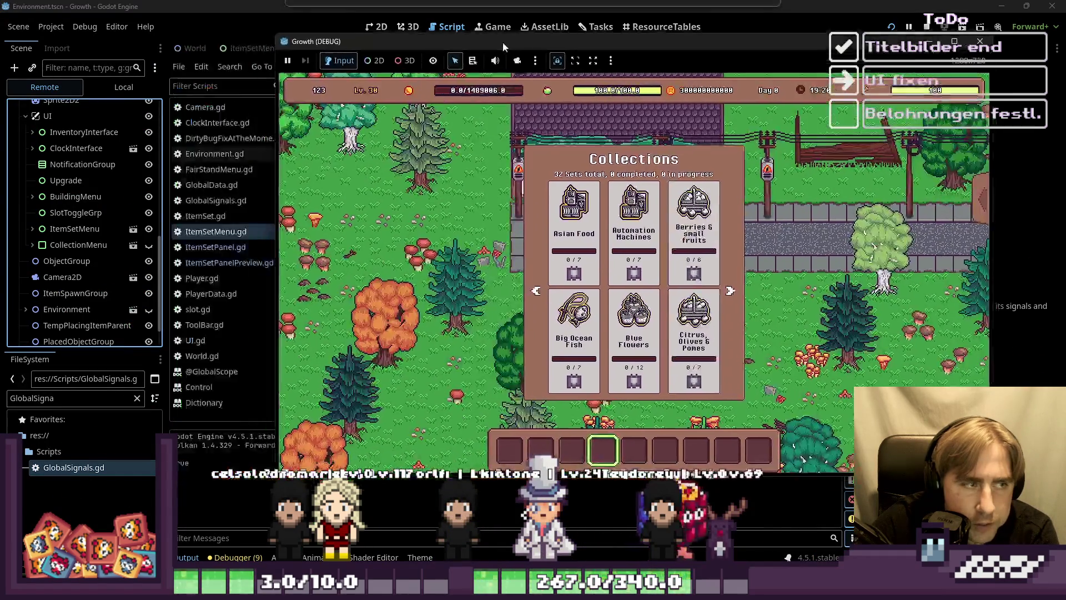
pyautogui.click(629, 225)
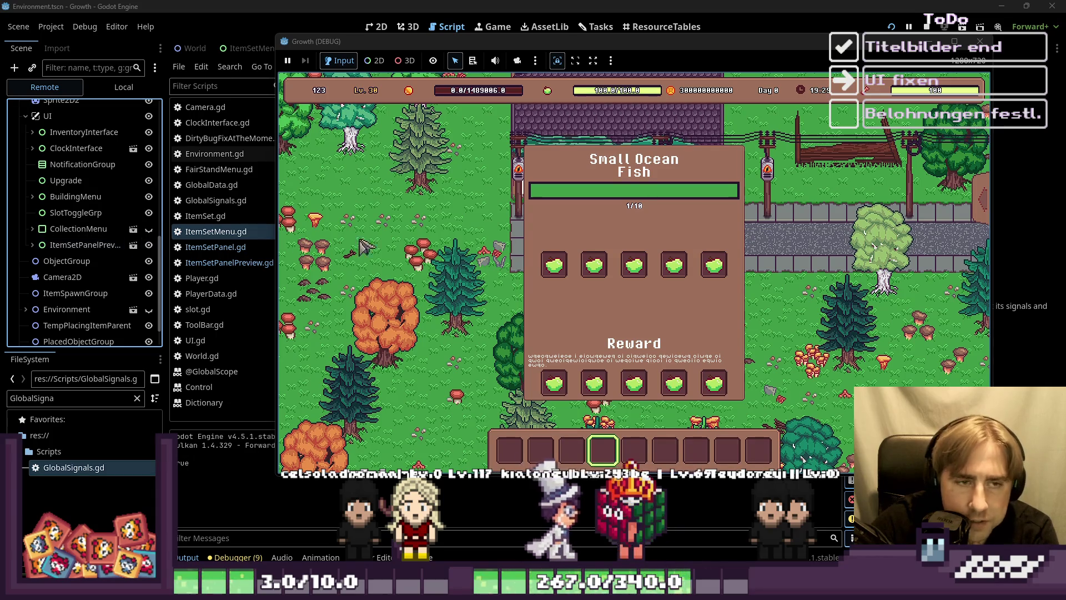
pyautogui.click(980, 41)
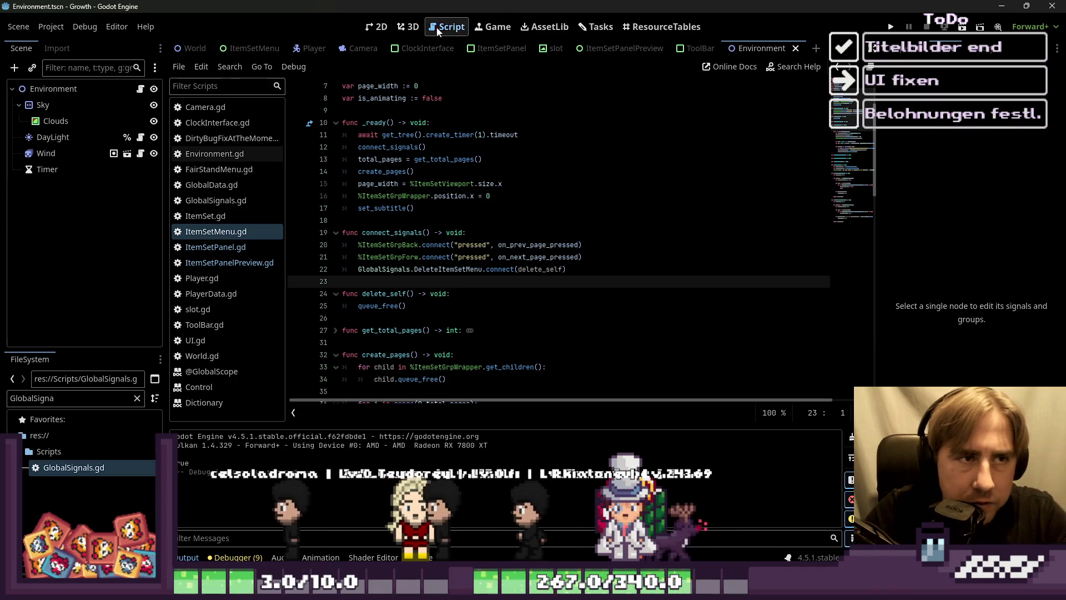
# Step: Review the queue_free documentation from the delete_self function, then return to the 2D view
pyautogui.click(666, 28)
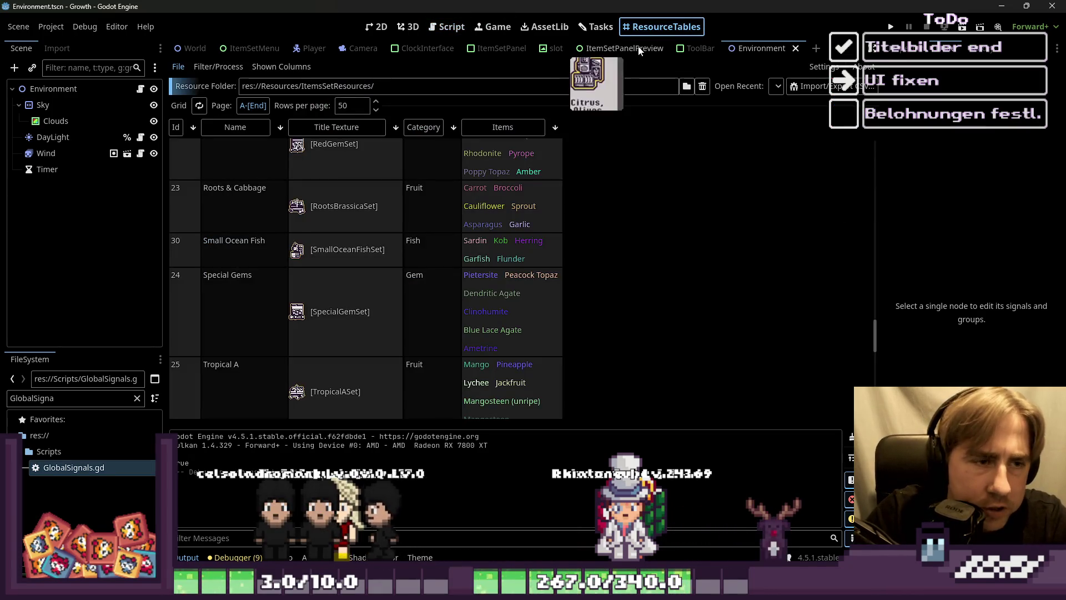
pyautogui.click(458, 31)
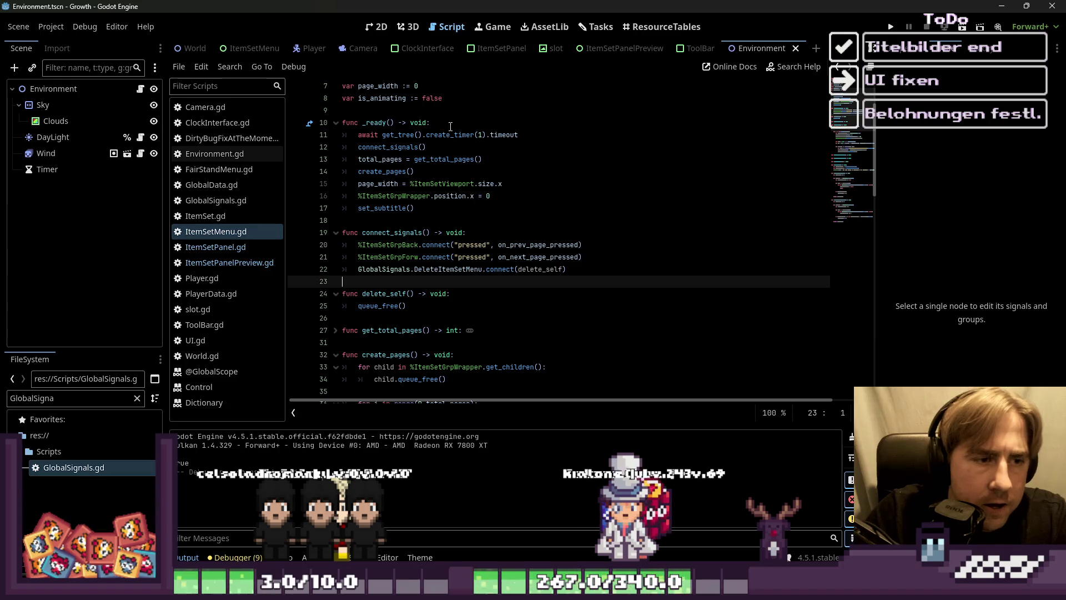
pyautogui.click(484, 293)
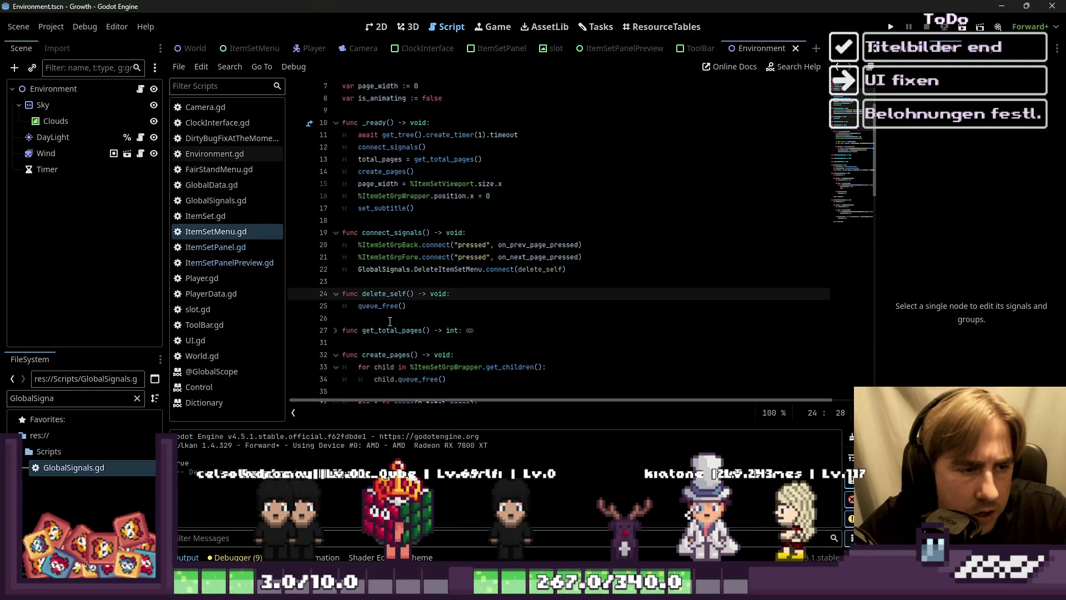
pyautogui.click(397, 305)
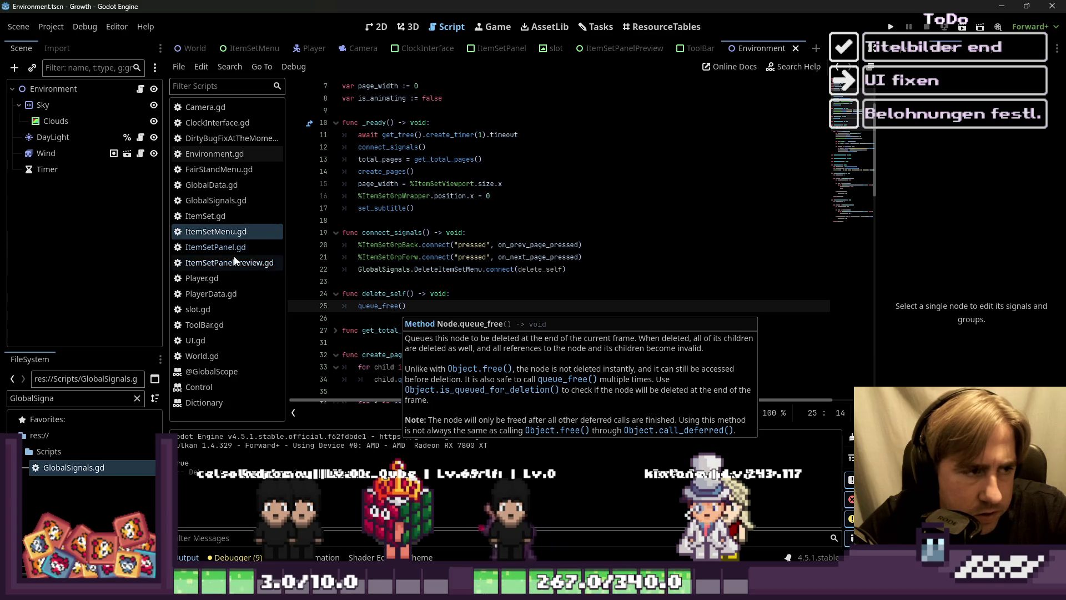
pyautogui.click(376, 27)
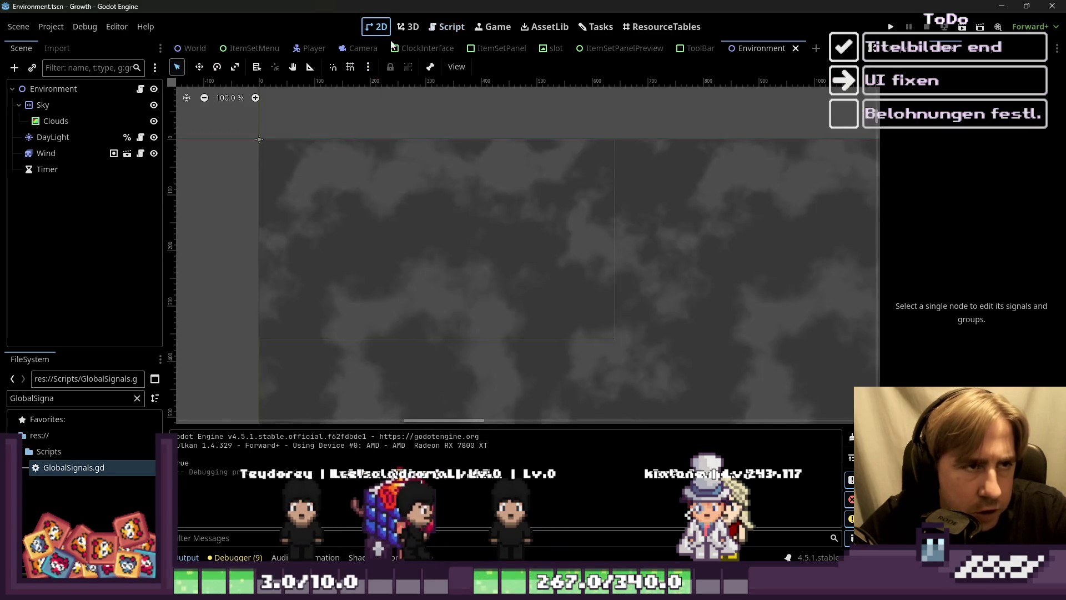
# Step: Open the ItemSetPanelPreview scene and its root node's script
pyautogui.click(635, 49)
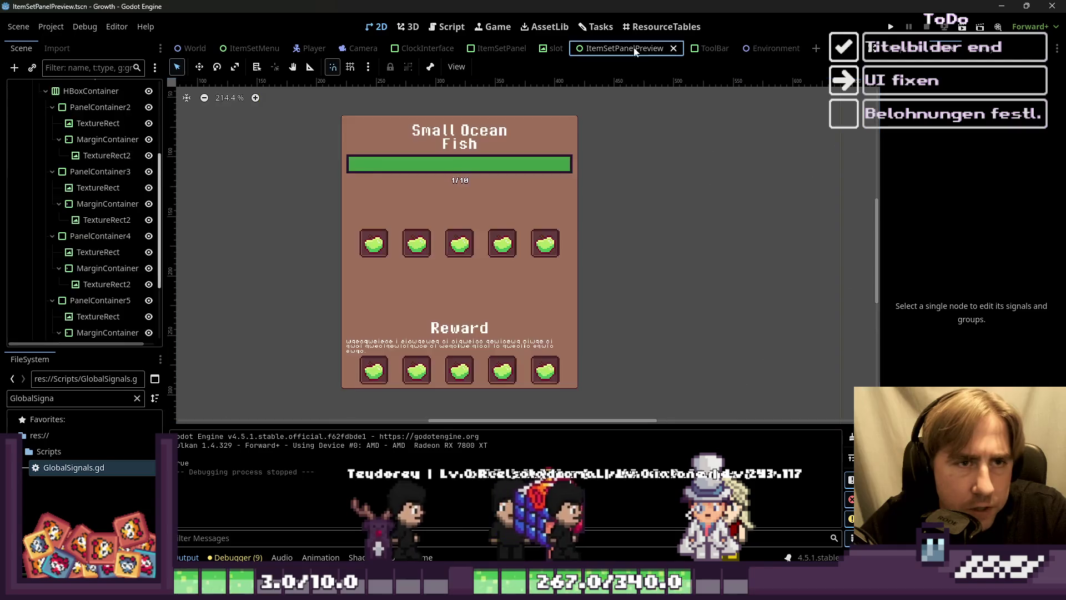
pyautogui.click(371, 243)
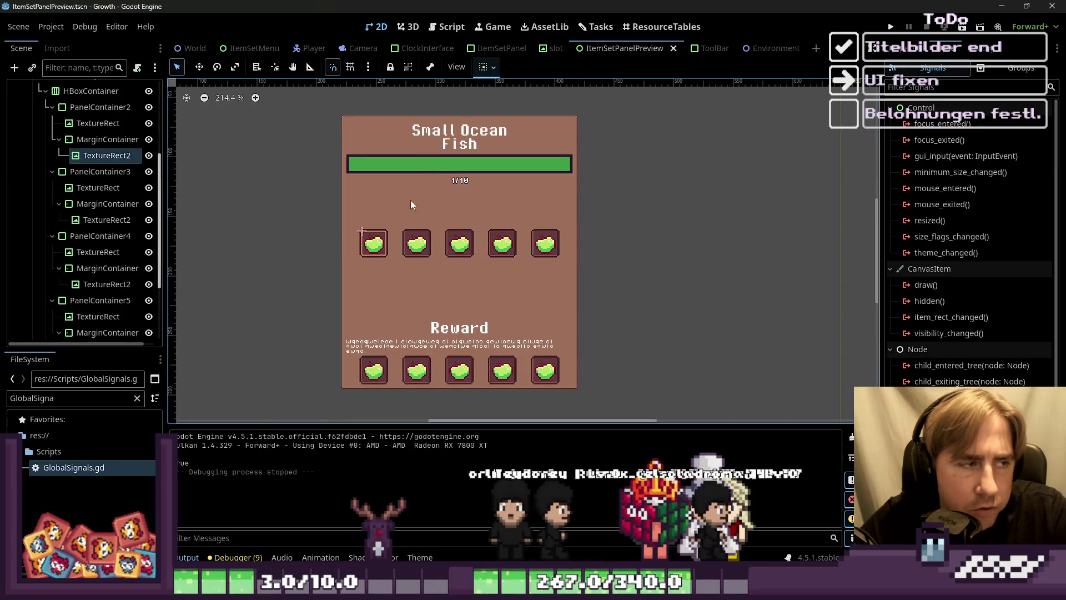
pyautogui.scroll(5, 108, 128)
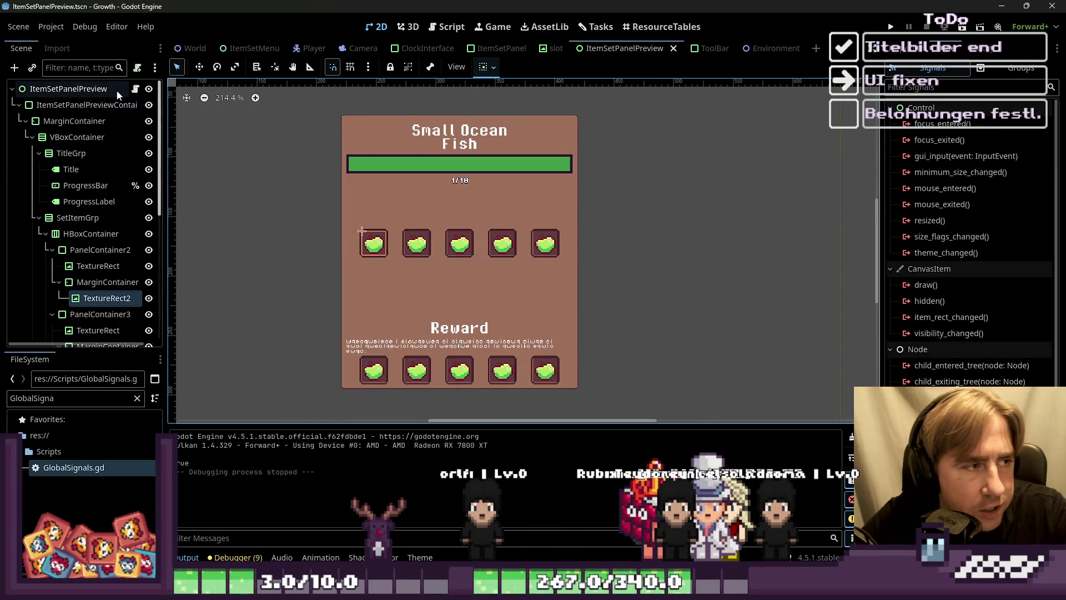
pyautogui.click(135, 88)
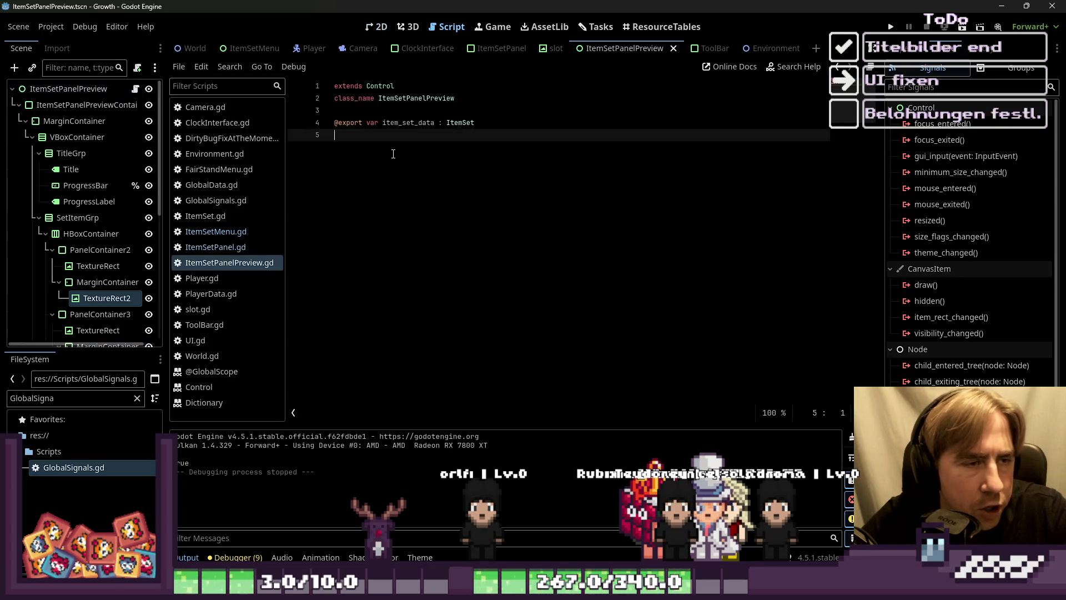
pyautogui.press('Return')
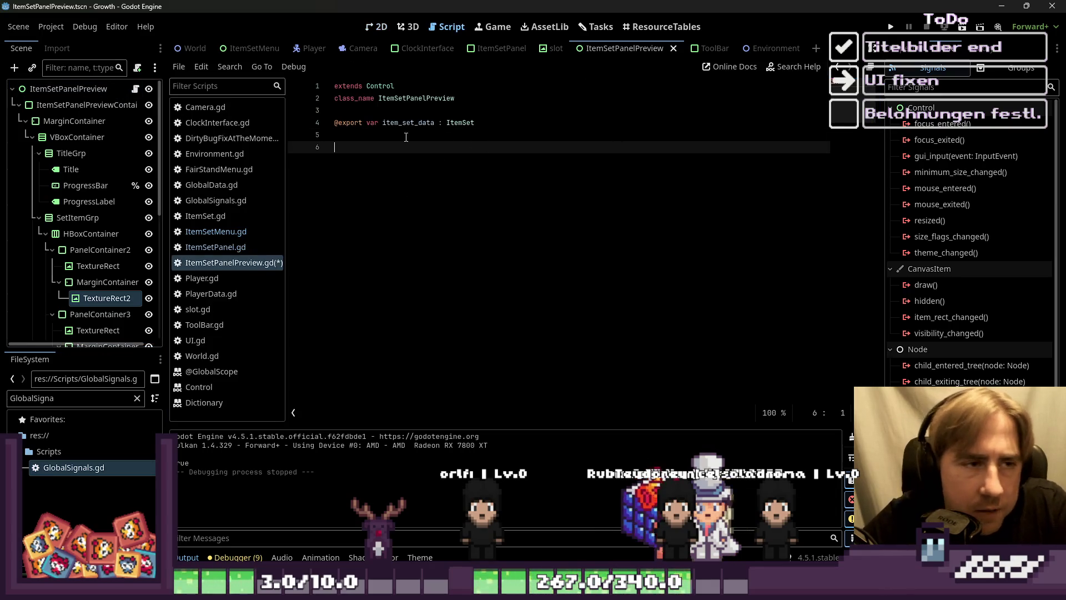
# Step: Copy ItemSet.gd's exported field declarations and paste them above the item_set_data export
pyautogui.doubleClick(408, 122)
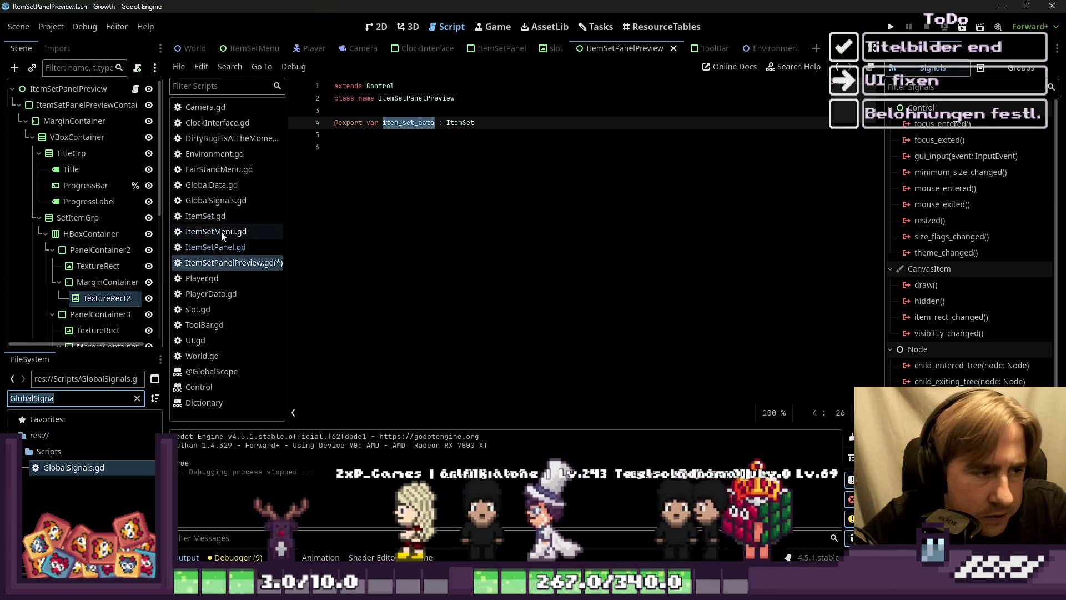
pyautogui.click(227, 215)
pyautogui.moveTo(478, 183); pyautogui.dragTo(261, 122)
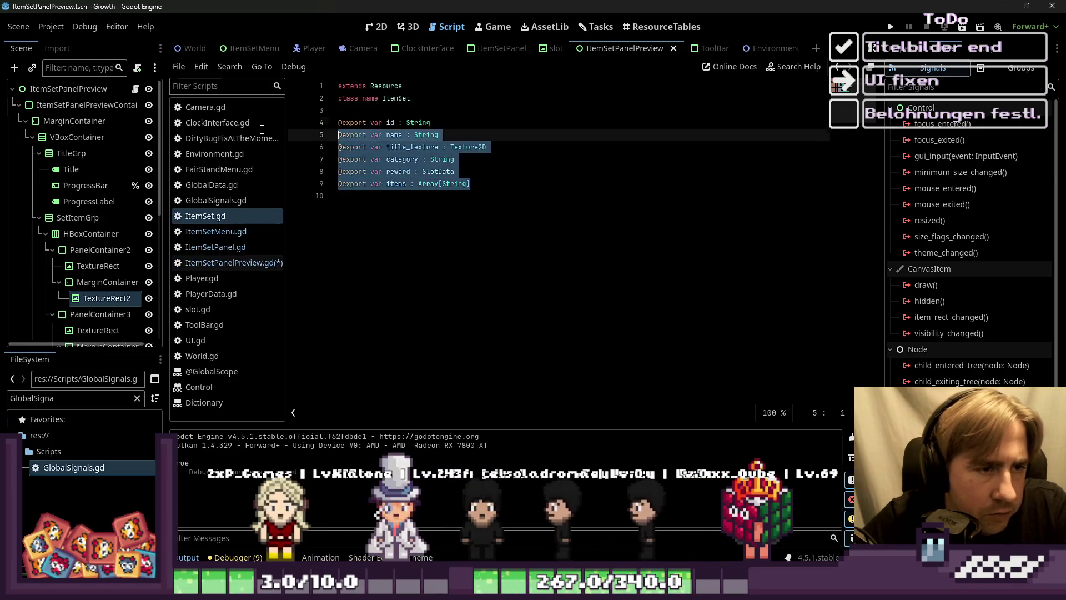
pyautogui.click(218, 263)
pyautogui.press('Down')
pyautogui.press('Down')
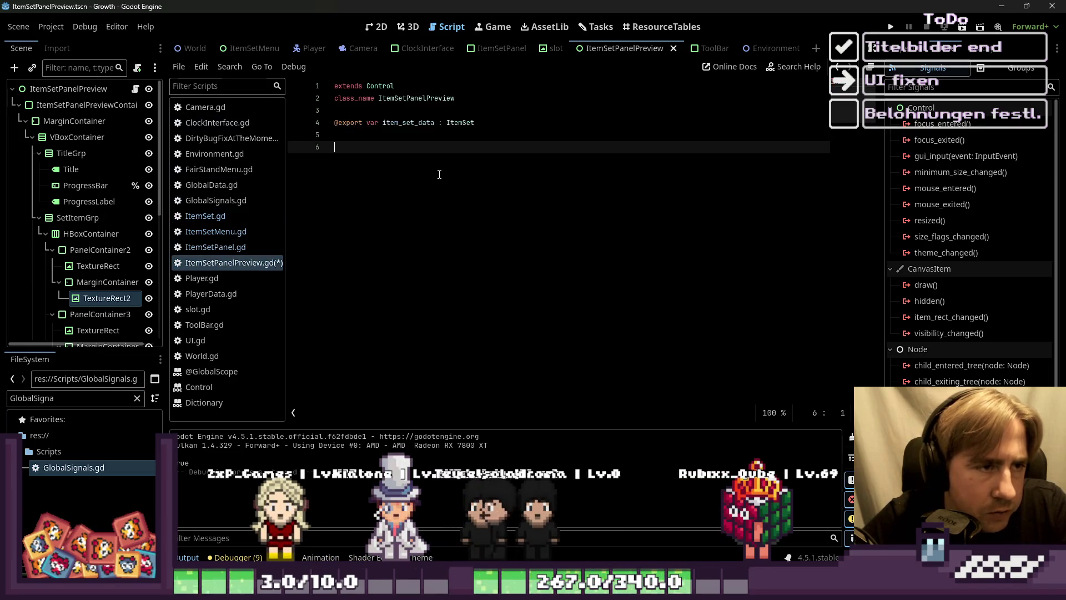
pyautogui.press('Up')
pyautogui.press('Up')
pyautogui.press('Return')
pyautogui.press('Up')
pyautogui.press('Return')
pyautogui.press('Up')
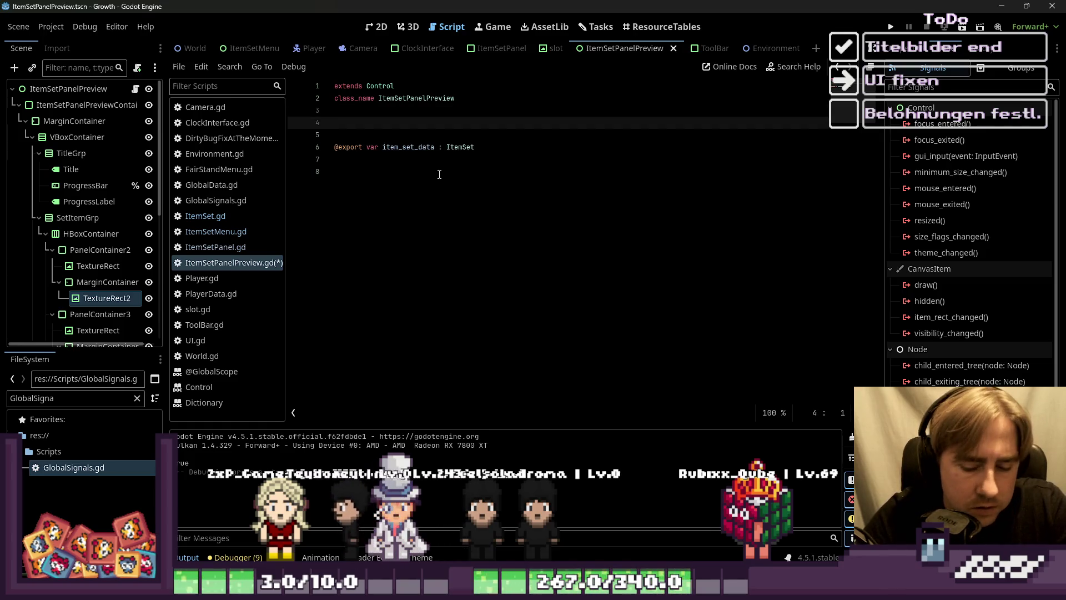
pyautogui.write('#@export var id : String @export var name : String @export var title_texture : Texture2D @export var category : String @export var reward : SlotData @export var items : Array[String]')
# Step: Comment out the pasted field declarations line by line with Ctrl+K
pyautogui.press('Up')
pyautogui.press('Up')
pyautogui.press('Up')
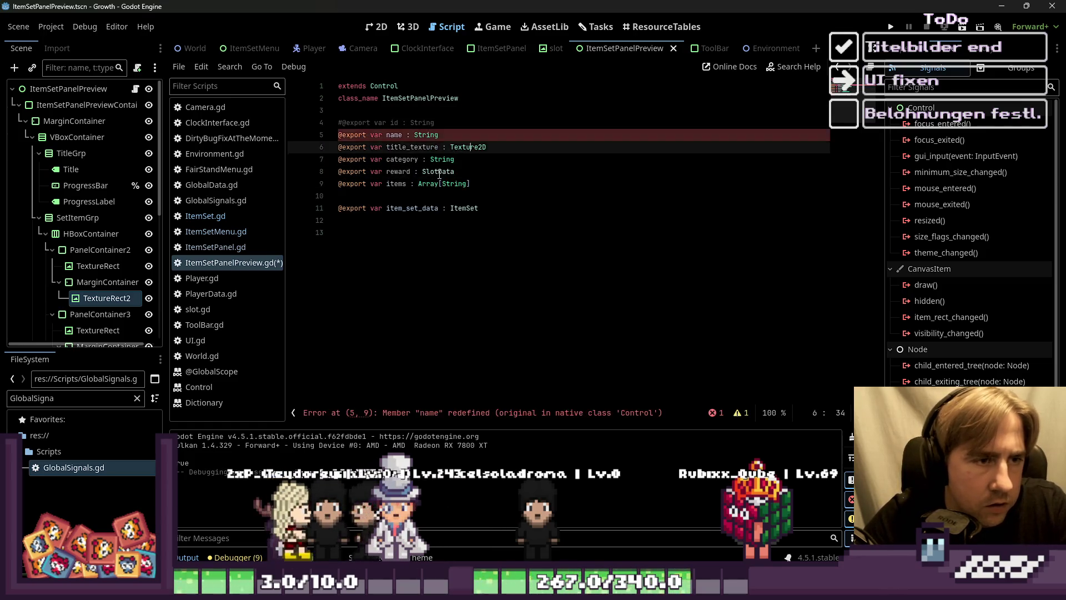
pyautogui.press('Home')
pyautogui.press('Down')
pyautogui.hotkey('ctrl', 'k')
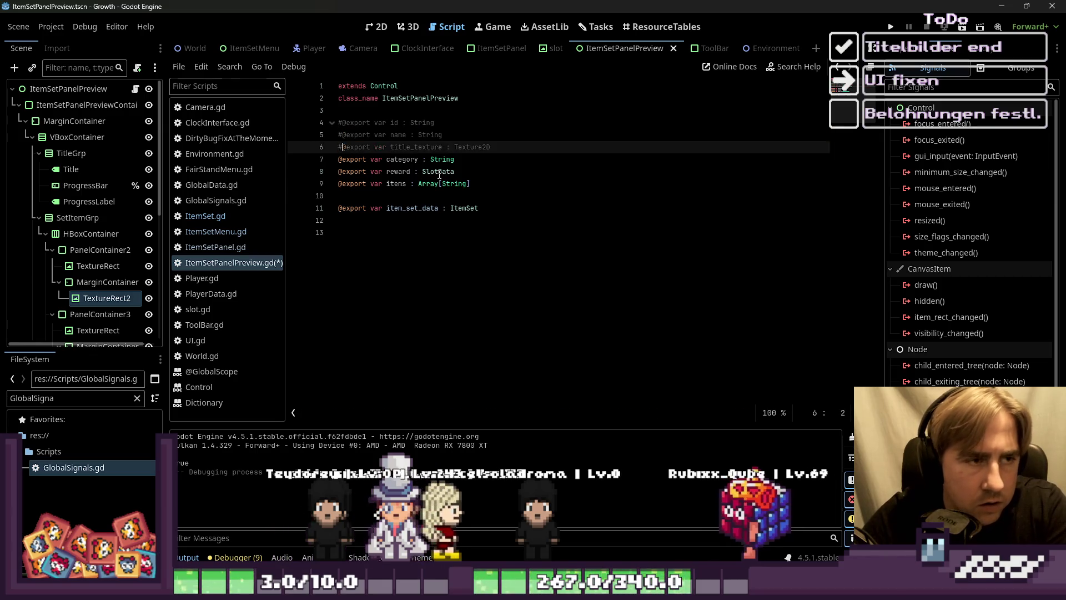
pyautogui.press('Down')
pyautogui.hotkey('ctrl', 'k')
pyautogui.press('Down')
pyautogui.hotkey('ctrl', 'k')
pyautogui.press('Down')
pyautogui.hotkey('ctrl', 'k')
pyautogui.press('Down')
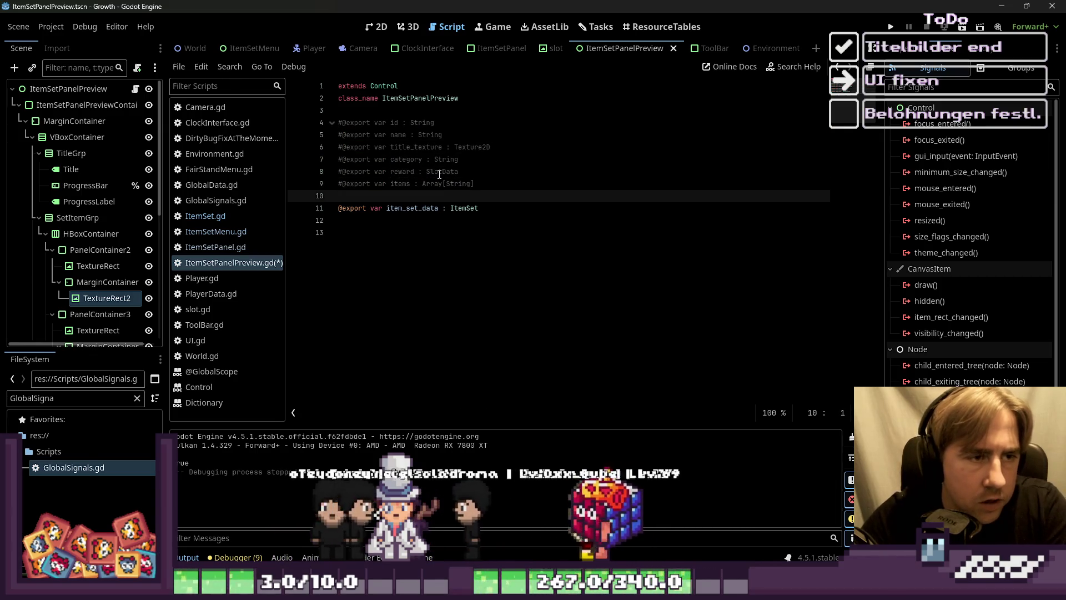
# Step: Add an empty _ready() function and a set_title() -> void: stub, each containing pass
pyautogui.click(461, 278)
pyautogui.write('func')
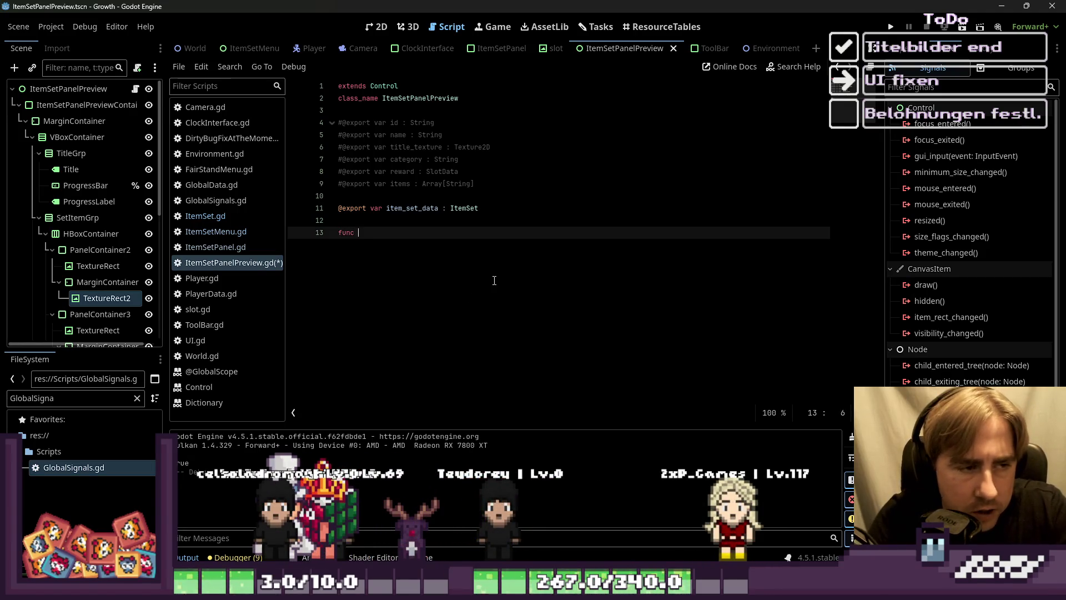
pyautogui.write('_rea')
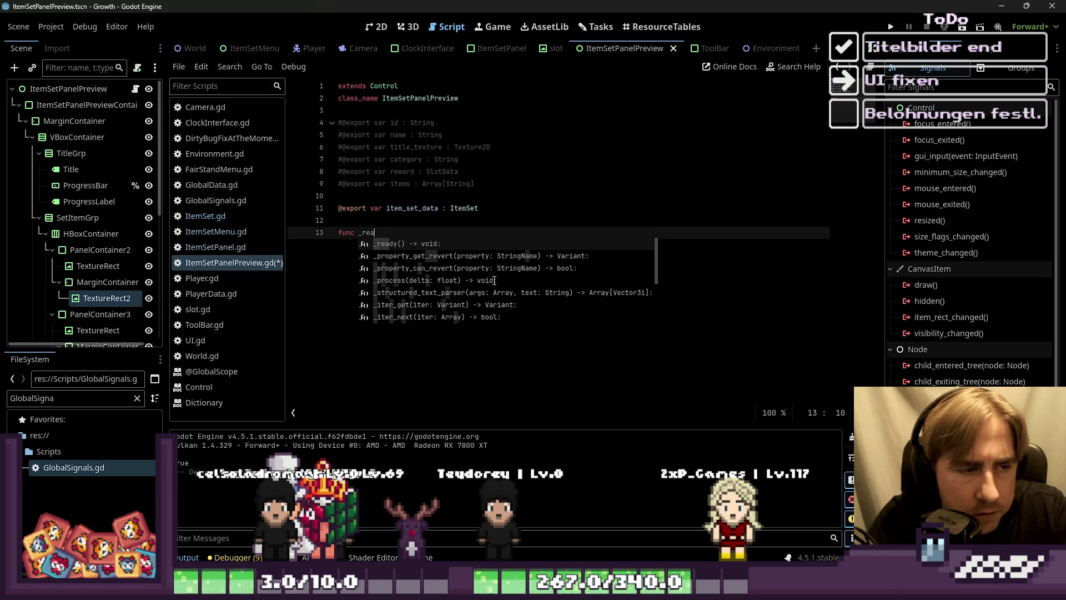
pyautogui.press('Return')
pyautogui.press('Return')
pyautogui.write('pass')
pyautogui.press('Return')
pyautogui.press('Return')
pyautogui.write('func ')
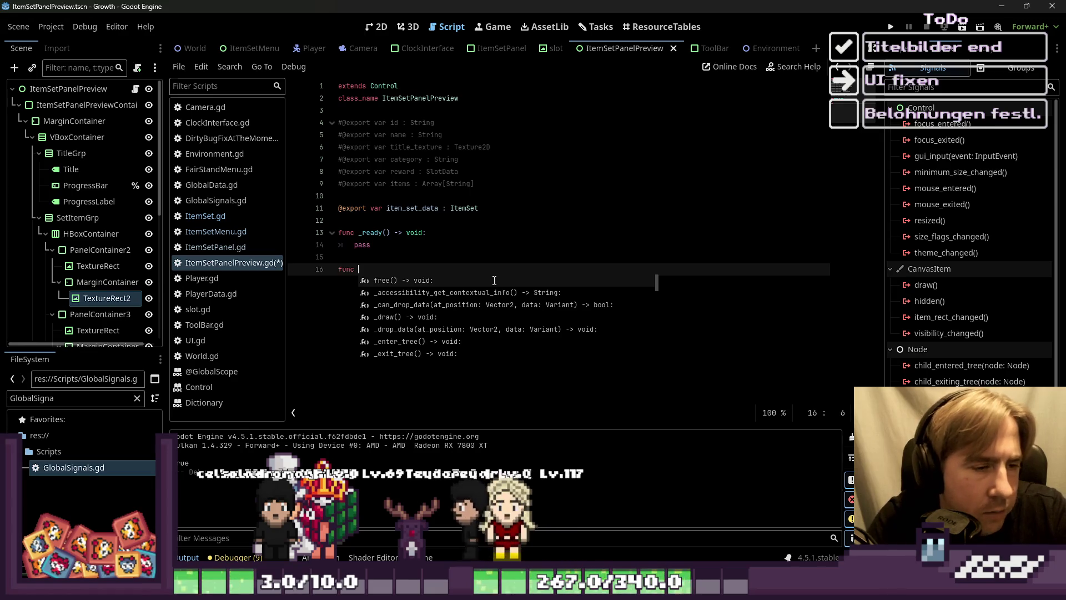
pyautogui.write('set_')
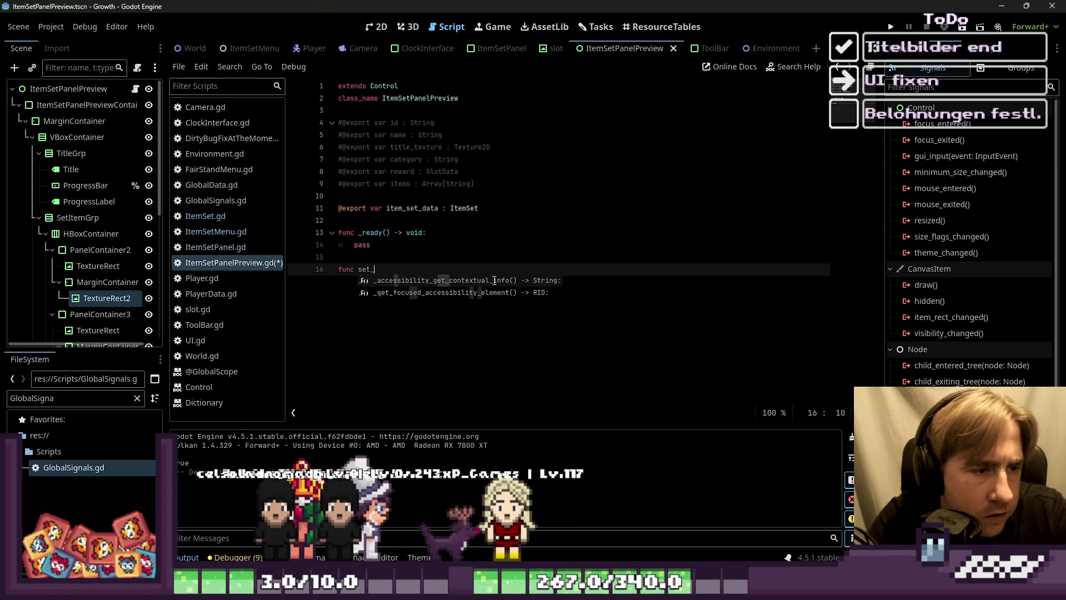
pyautogui.write('ti')
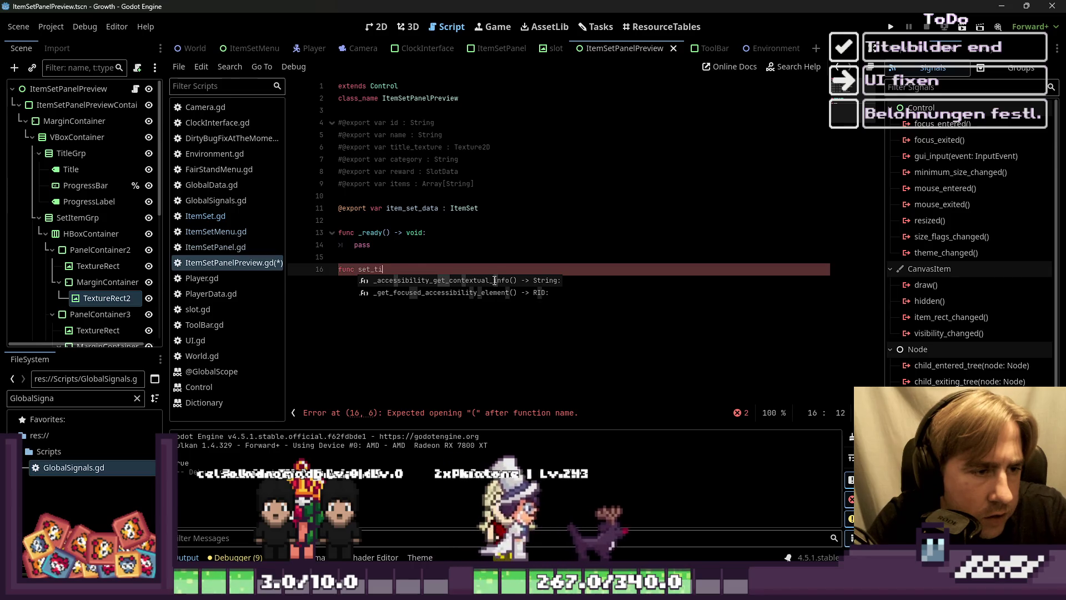
pyautogui.write('tle() -> void')
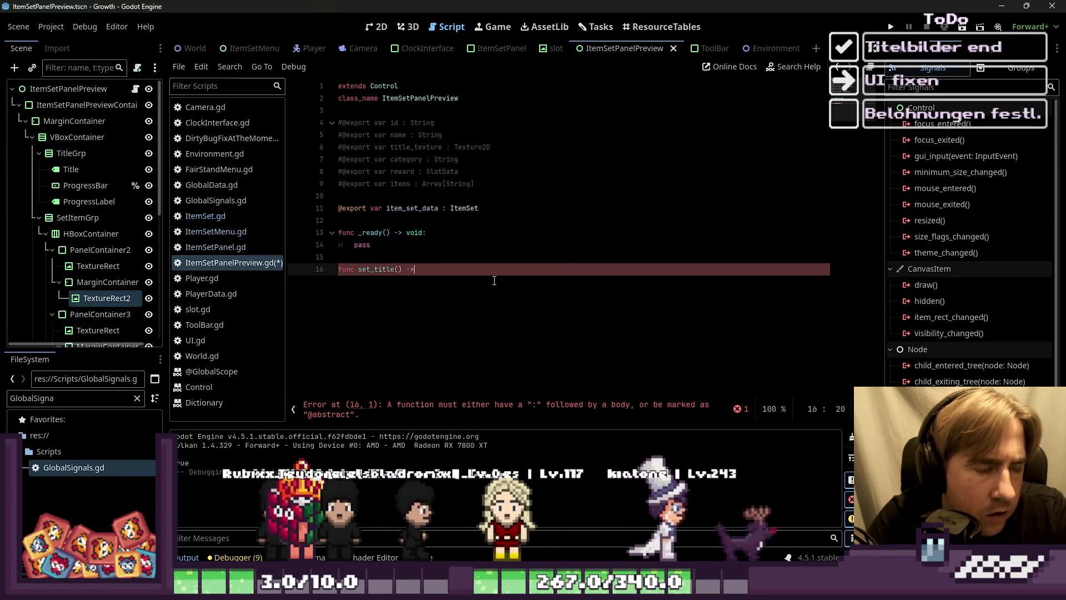
pyautogui.write(':')
pyautogui.press('Return')
pyautogui.write('pa')
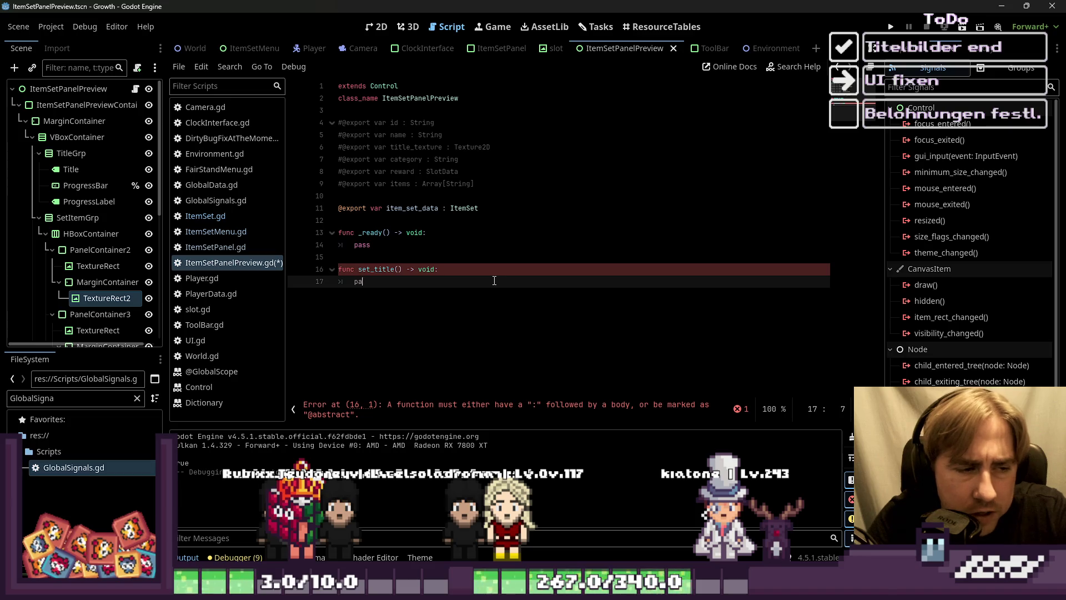
pyautogui.write('ss')
pyautogui.press('Return')
pyautogui.press('Return')
pyautogui.write('func')
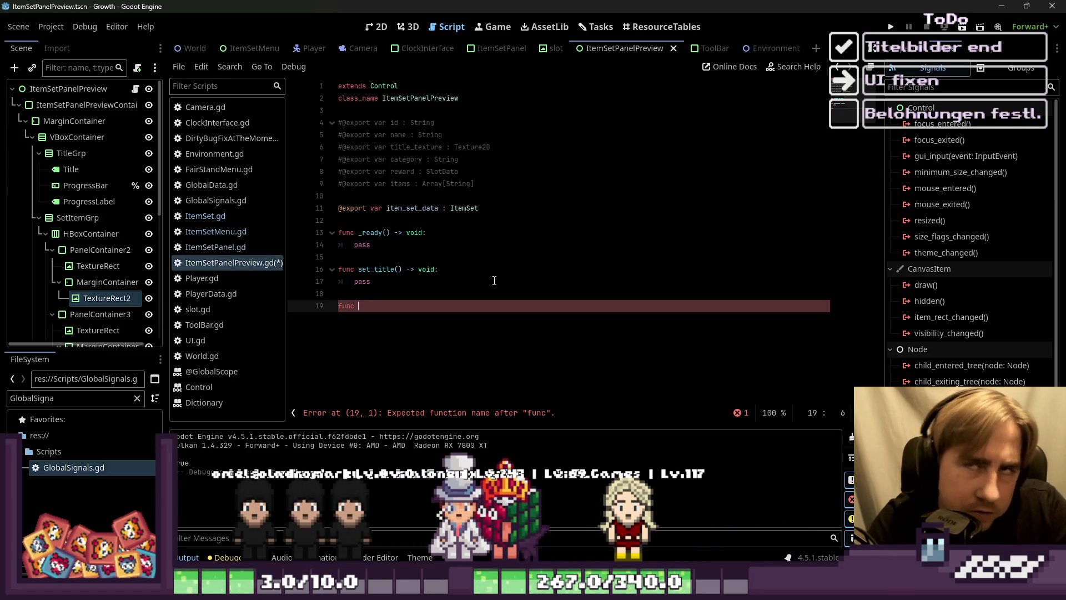
pyautogui.press('Return')
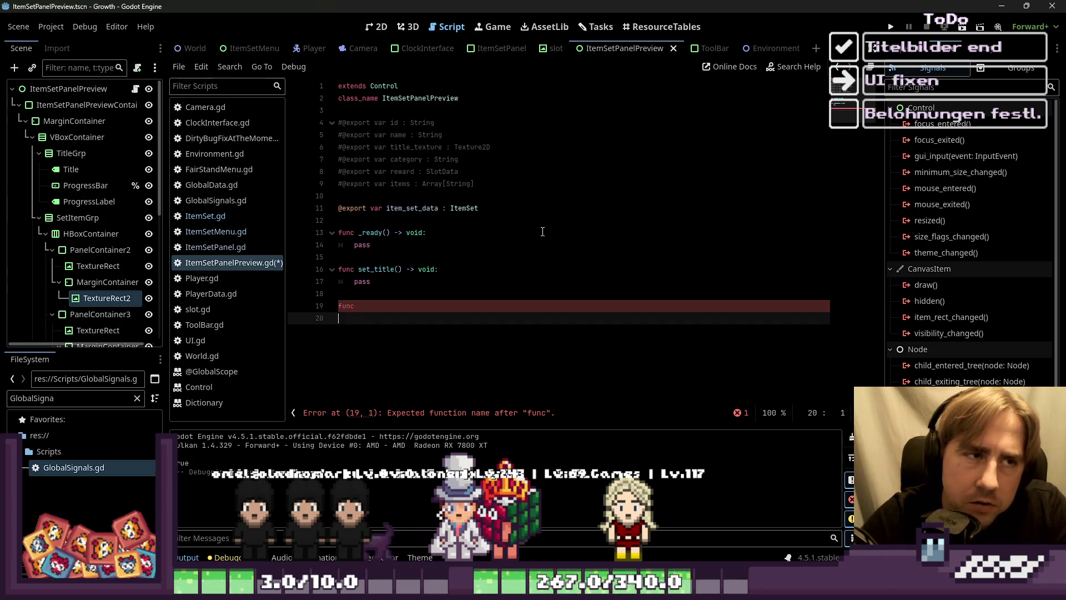
pyautogui.click(376, 26)
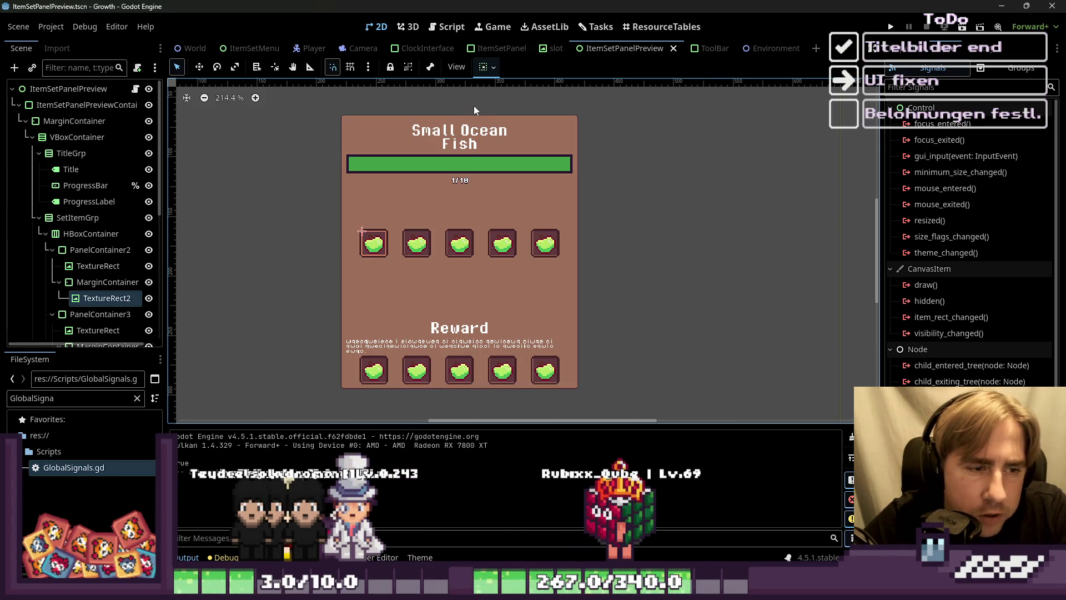
# Step: Create a TextureRect child under TitleGrp and move it above Title as the first child
pyautogui.click(451, 138)
pyautogui.click(71, 154)
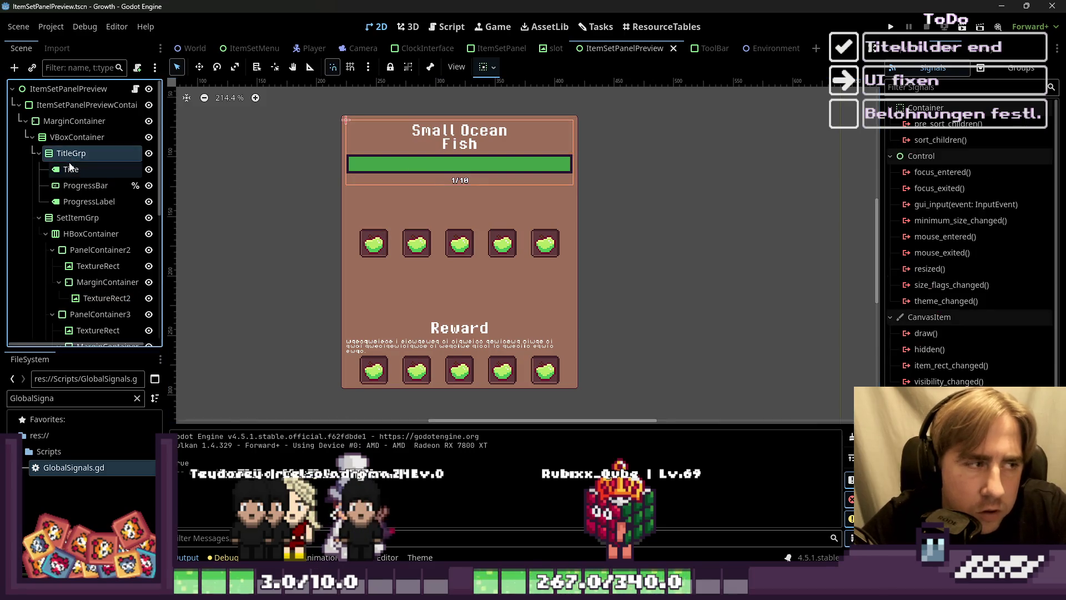
pyautogui.click(69, 170)
pyautogui.click(79, 157)
pyautogui.hotkey('ctrl', 'a')
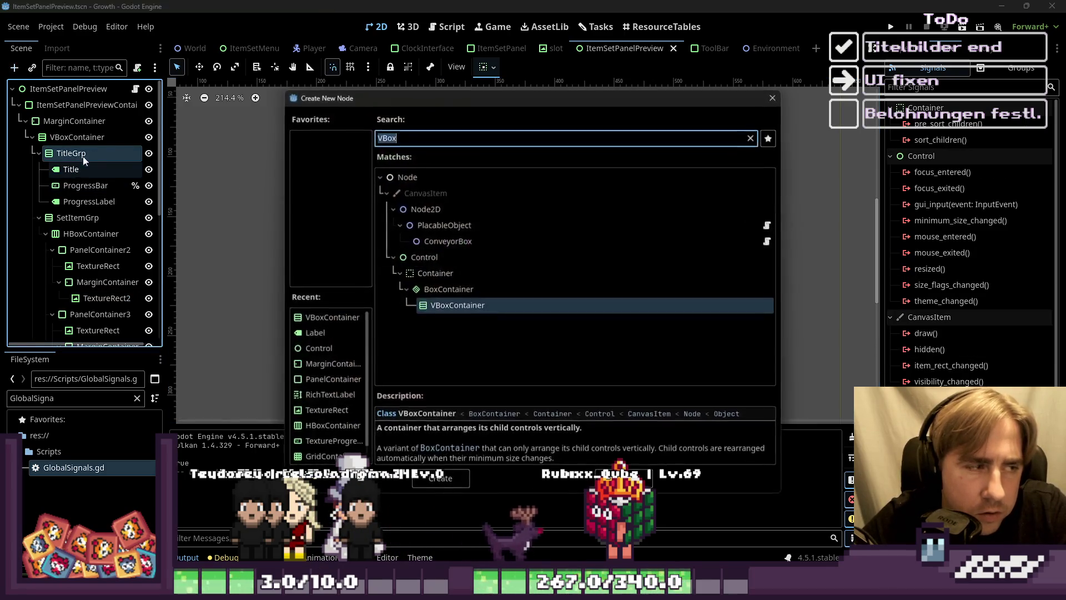
pyautogui.write('TextureRect')
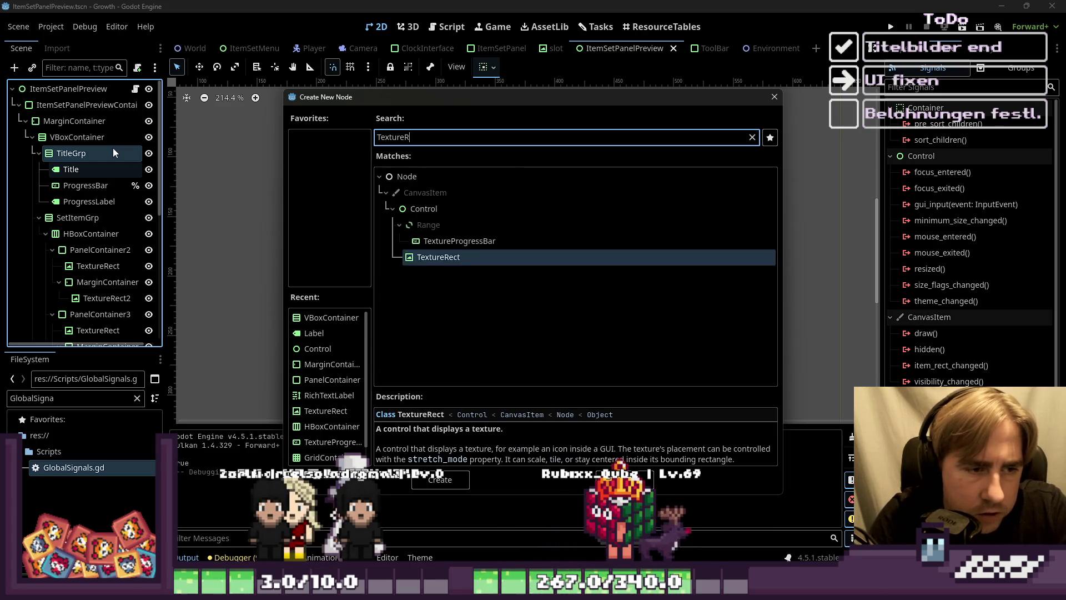
pyautogui.press('Return')
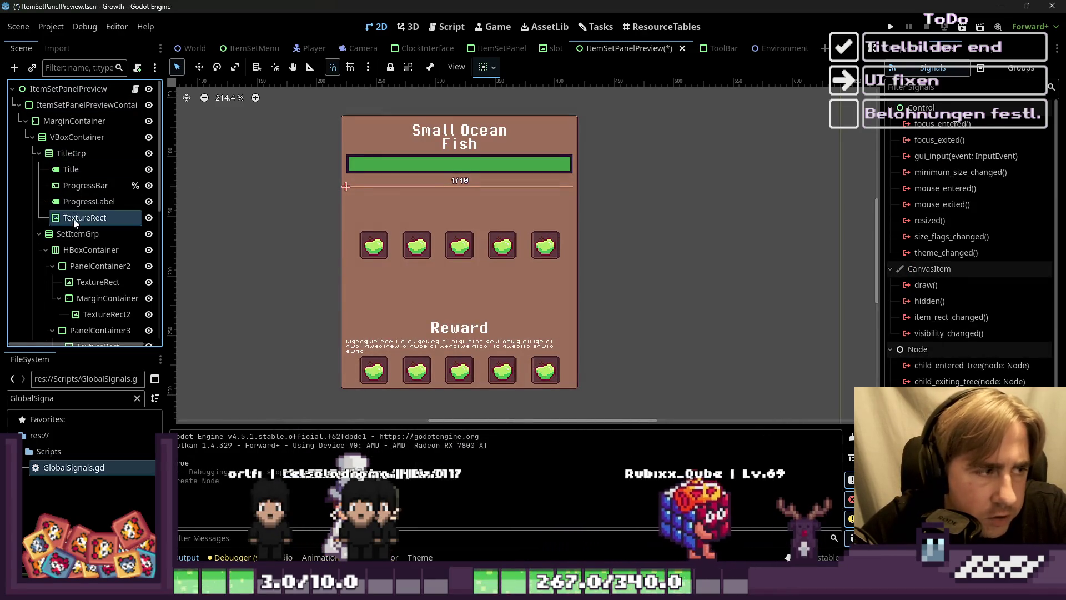
pyautogui.hotkey('ctrl', 'Up')
pyautogui.hotkey('ctrl', 'Up')
pyautogui.hotkey('ctrl', 'Up')
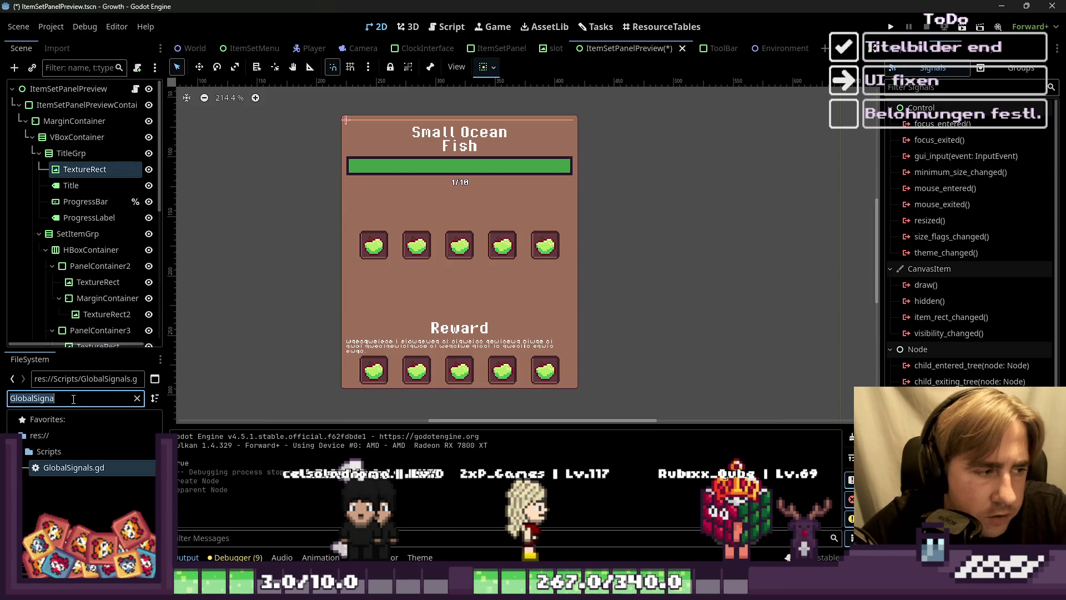
pyautogui.write('Fish')
pyautogui.press('BackSpace')
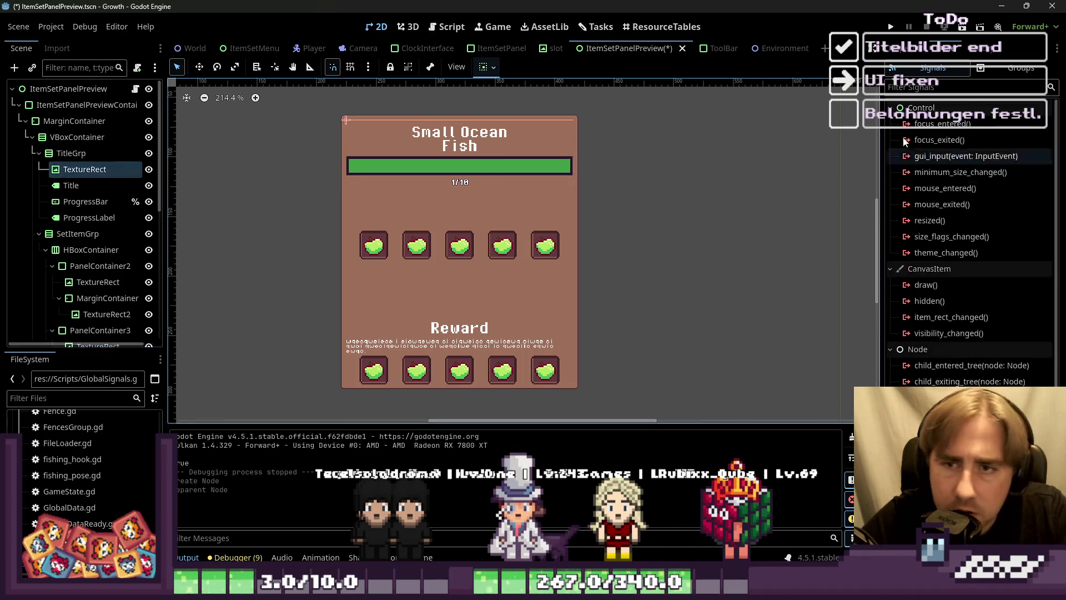
# Step: Give the TextureRect a new AtlasTexture from the item-set spritesheet with a 64×64 region
pyautogui.click(884, 49)
pyautogui.click(986, 141)
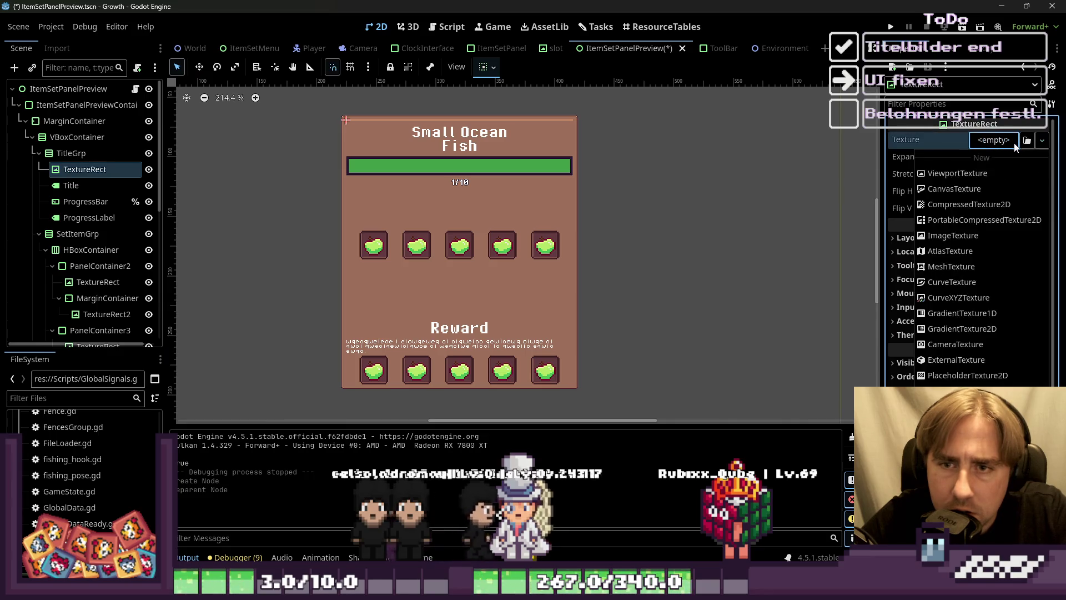
pyautogui.click(953, 250)
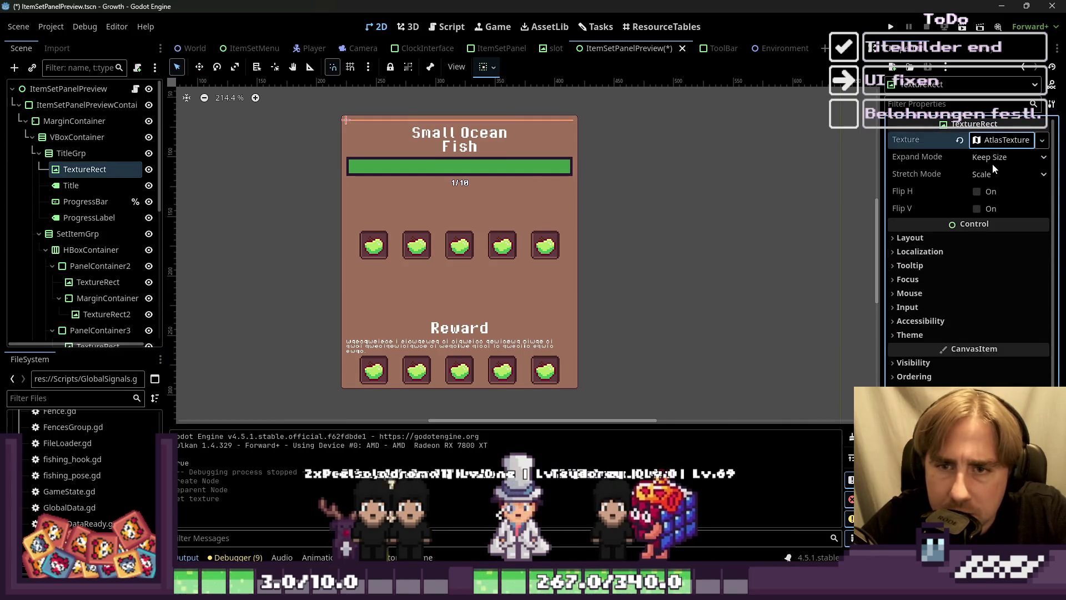
pyautogui.click(40, 399)
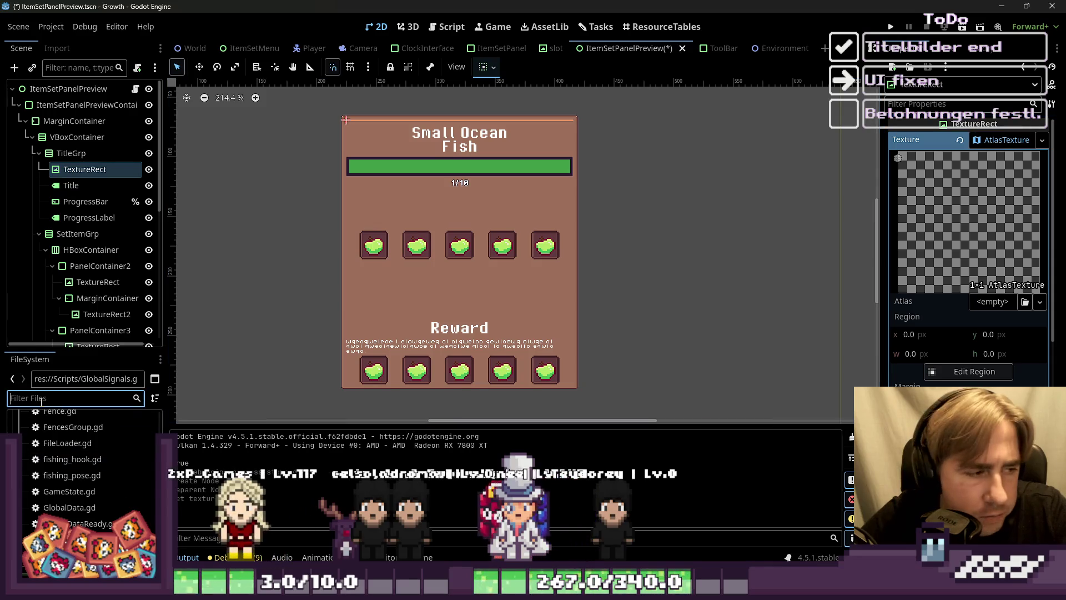
pyautogui.write('64')
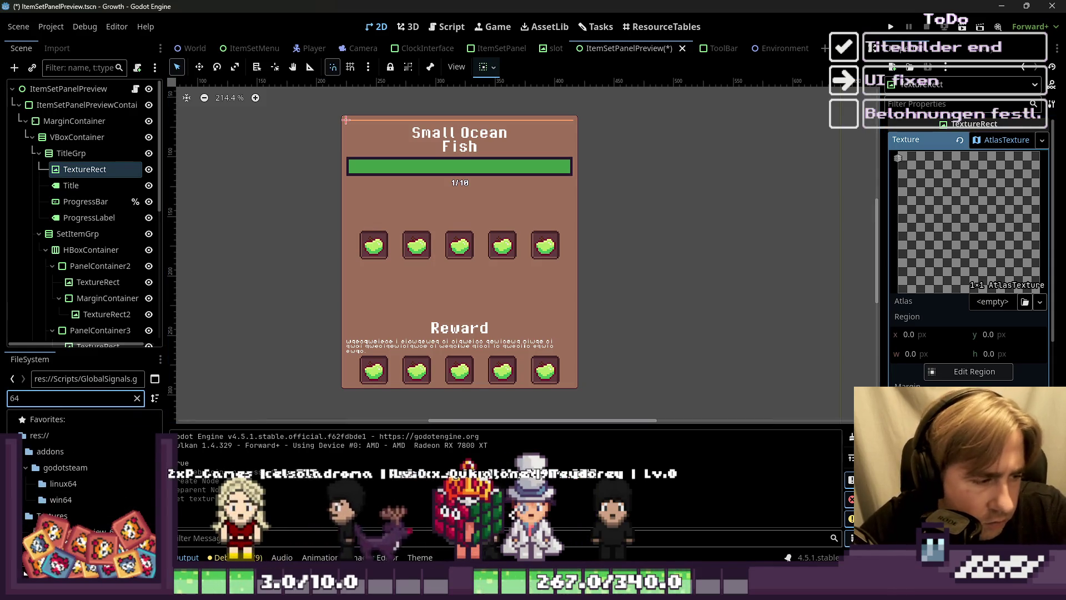
pyautogui.moveTo(100, 532)
pyautogui.mouseDown()
pyautogui.moveTo(722, 211)
pyautogui.moveTo(984, 298)
pyautogui.mouseUp()
pyautogui.click(925, 371)
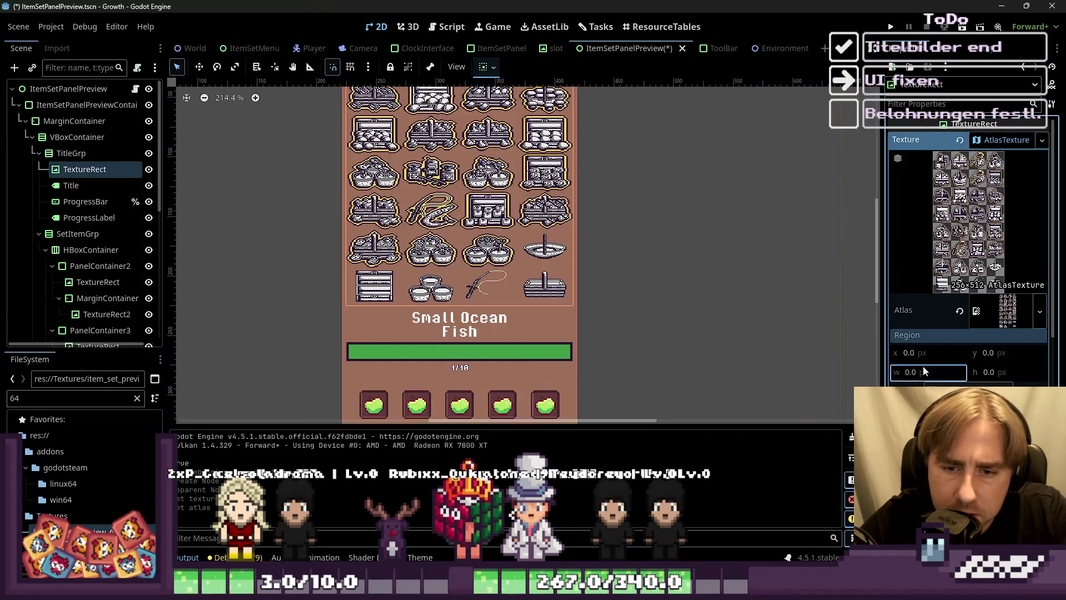
pyautogui.write('64')
pyautogui.press('Tab')
pyautogui.write('64')
pyautogui.press('Return')
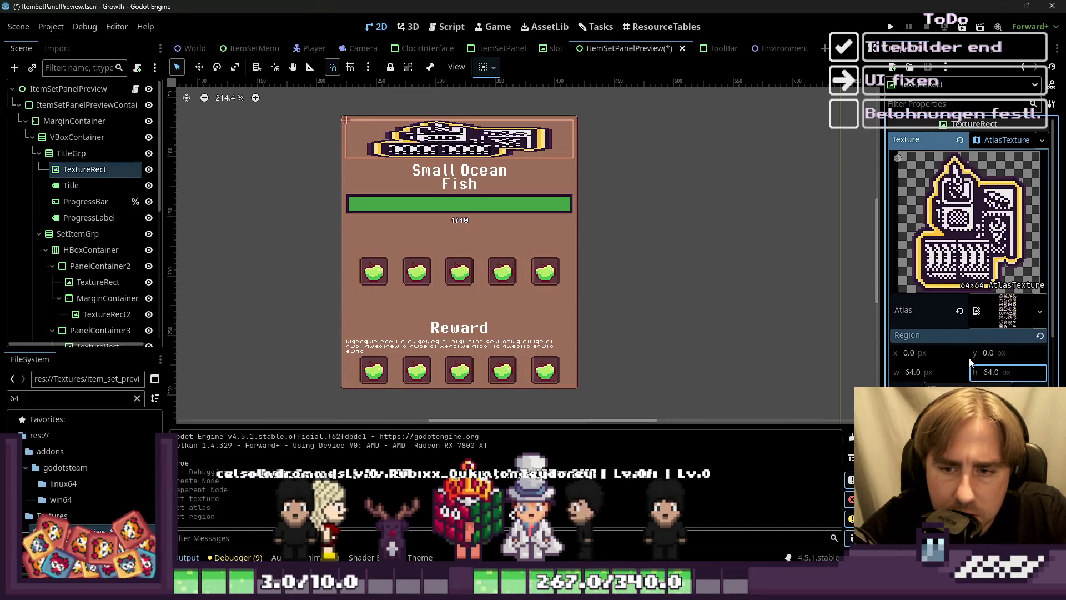
pyautogui.click(940, 354)
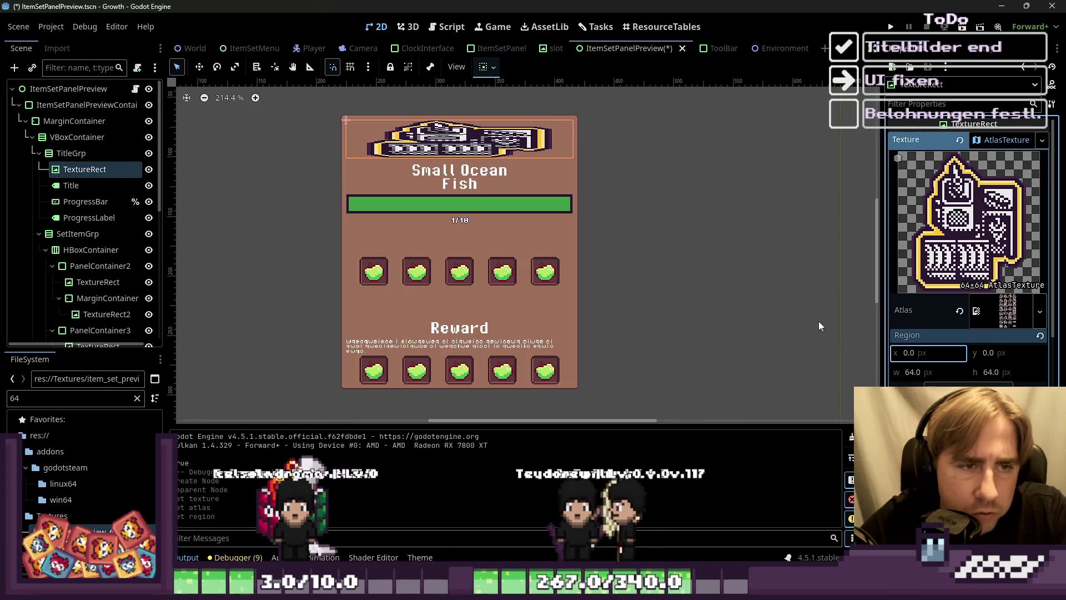
# Step: Try the Fit Width, Fit Height and proportional expand modes on the title TextureRect
pyautogui.click(94, 154)
pyautogui.click(78, 170)
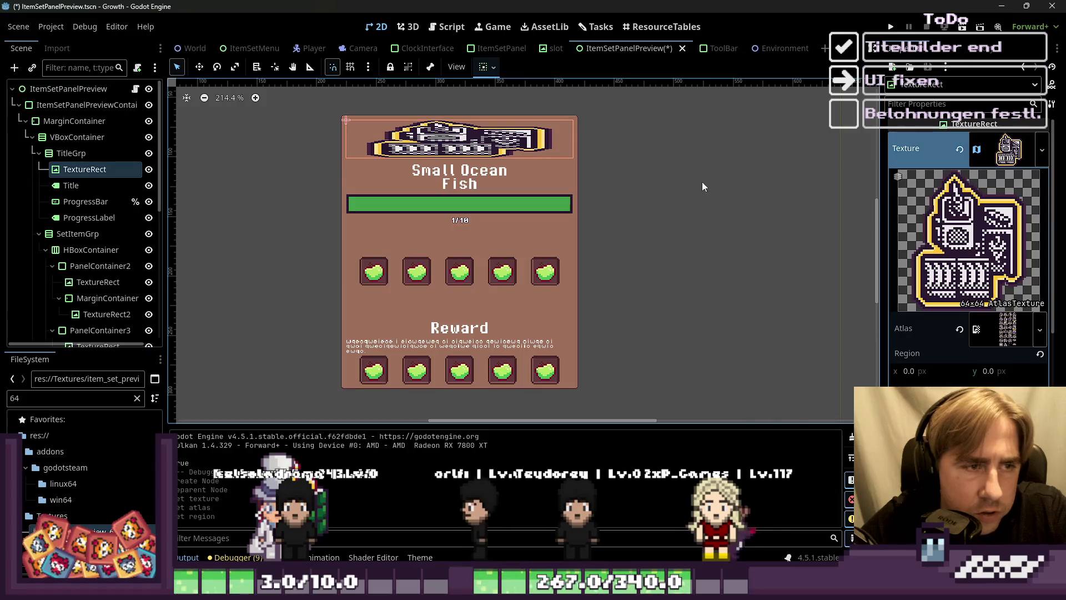
pyautogui.click(999, 149)
pyautogui.click(987, 176)
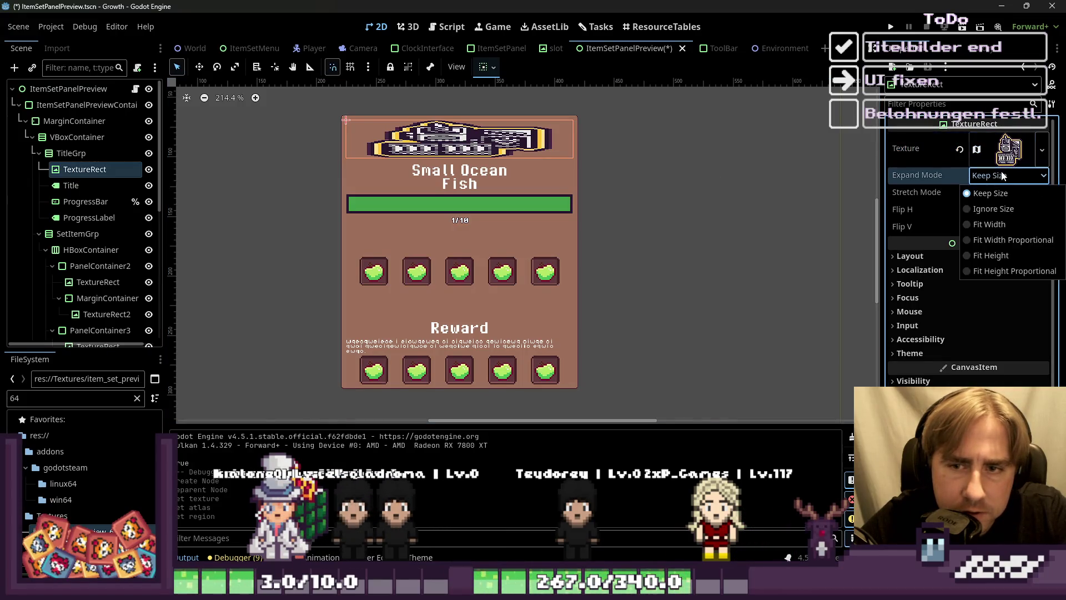
pyautogui.click(989, 225)
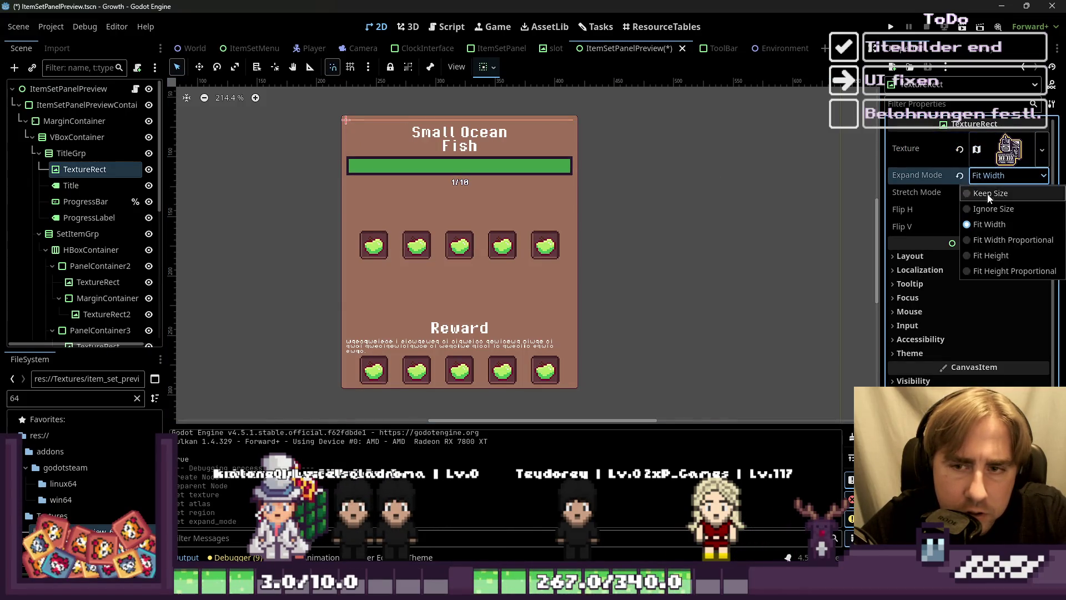
pyautogui.click(984, 255)
pyautogui.click(994, 176)
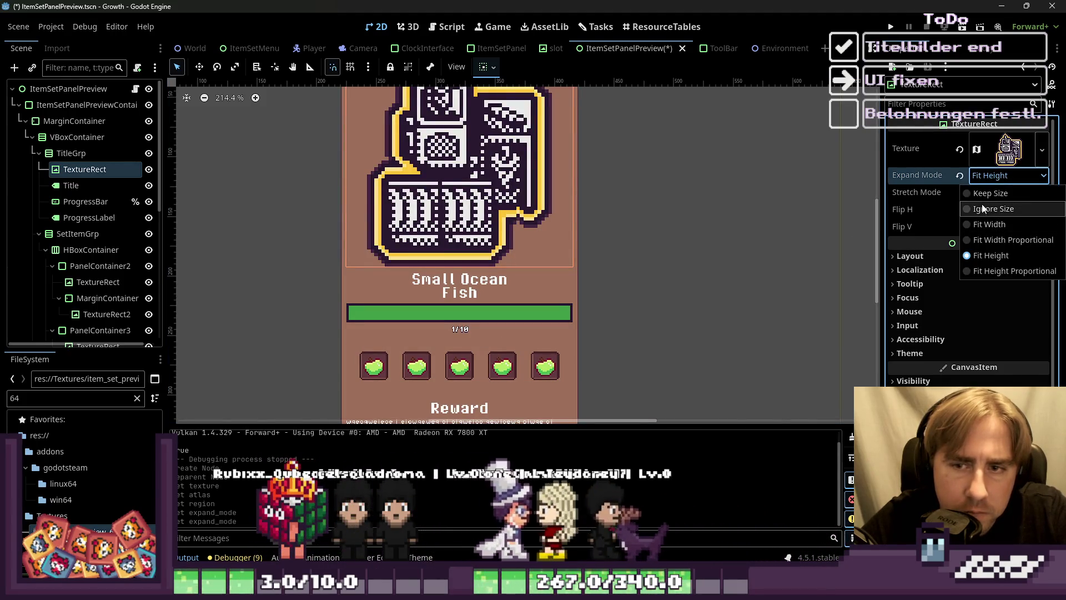
pyautogui.click(982, 194)
pyautogui.click(992, 176)
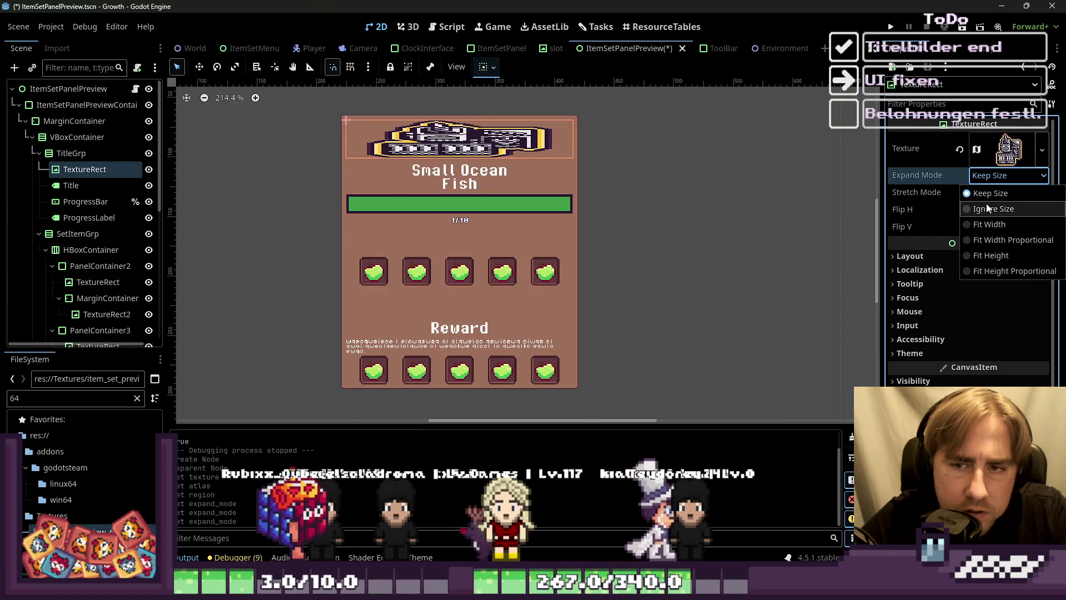
pyautogui.click(987, 240)
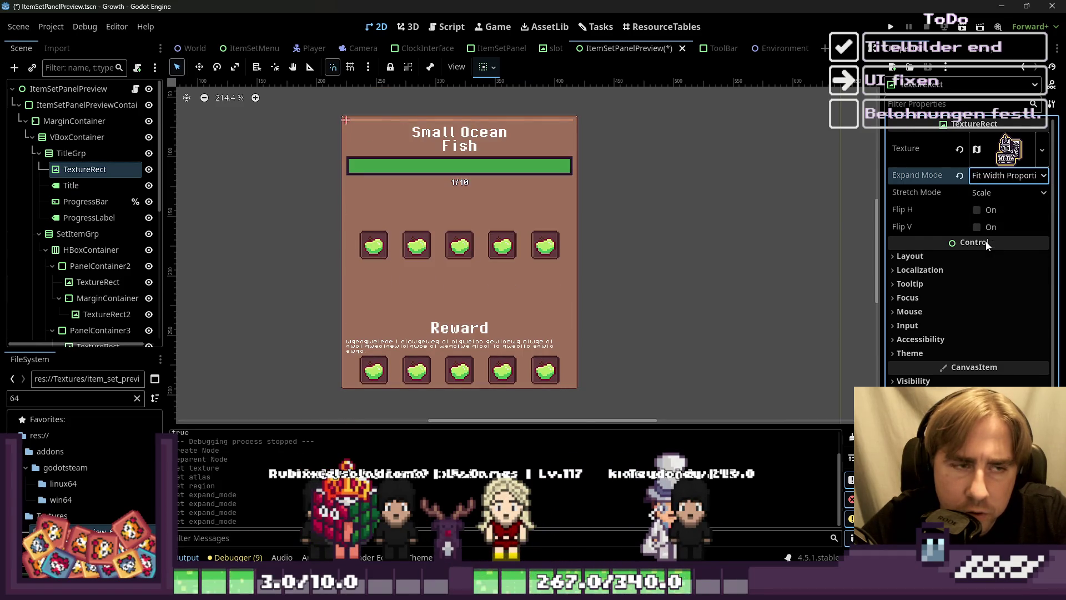
pyautogui.click(1002, 176)
pyautogui.click(987, 272)
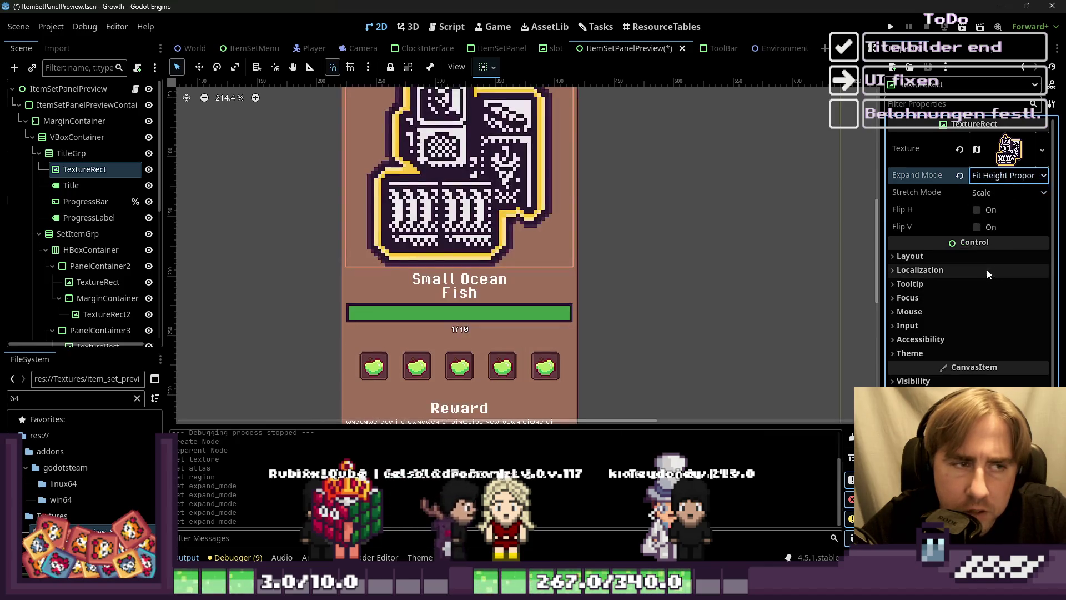
pyautogui.scroll(-7, 592, 288)
pyautogui.scroll(-1, 619, 190)
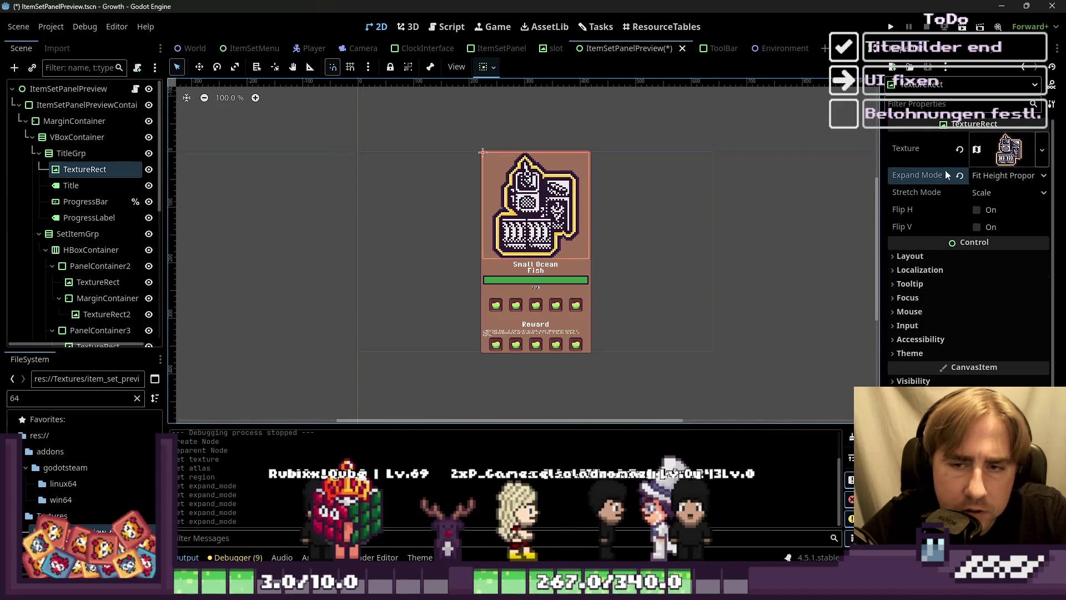
# Step: Set the title TextureRect's Expand Mode to Keep Size and Stretch Mode to Keep Centered
pyautogui.click(1006, 145)
pyautogui.click(1004, 157)
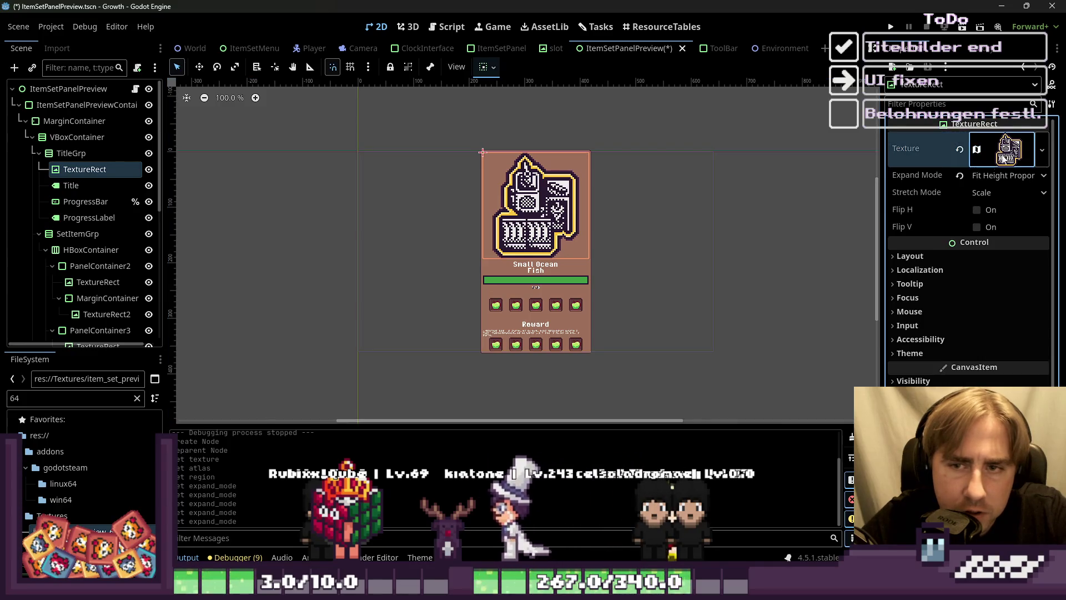
pyautogui.click(981, 177)
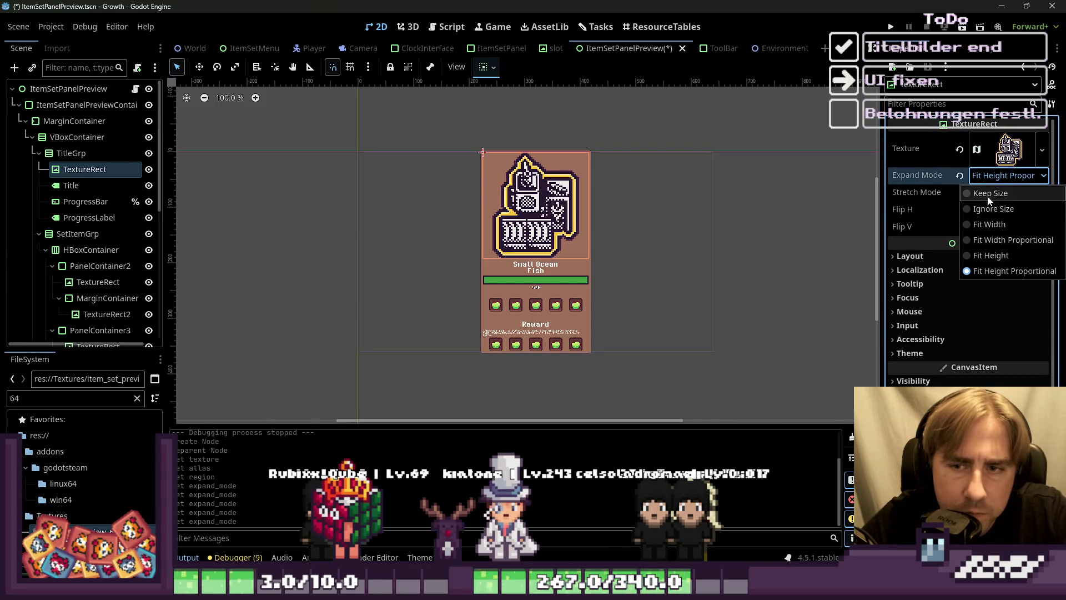
pyautogui.click(990, 193)
pyautogui.scroll(6, 554, 192)
pyautogui.click(994, 193)
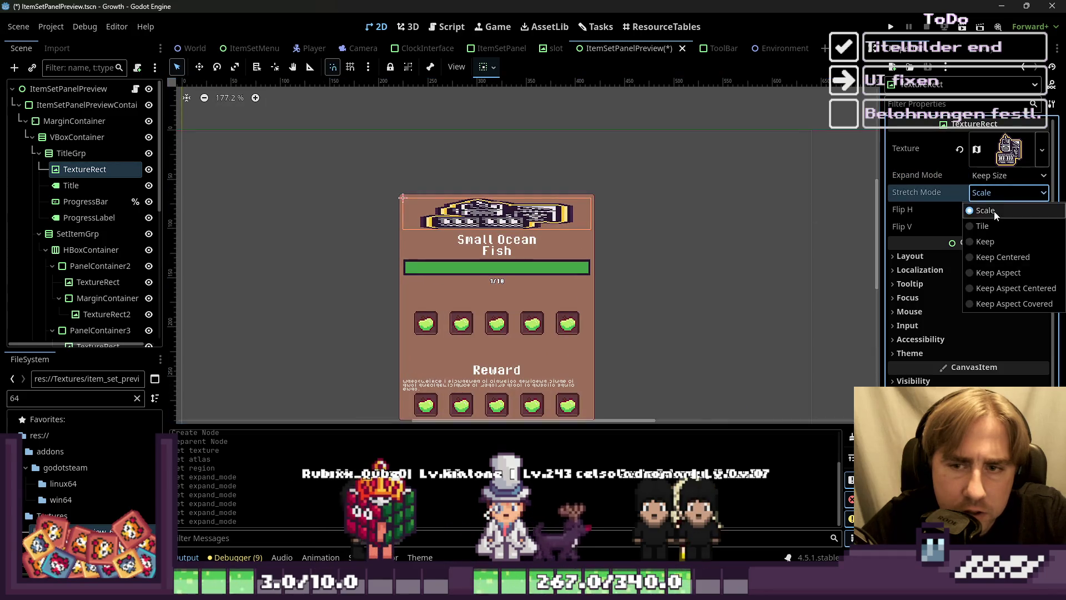
pyautogui.click(984, 258)
pyautogui.scroll(4, 470, 242)
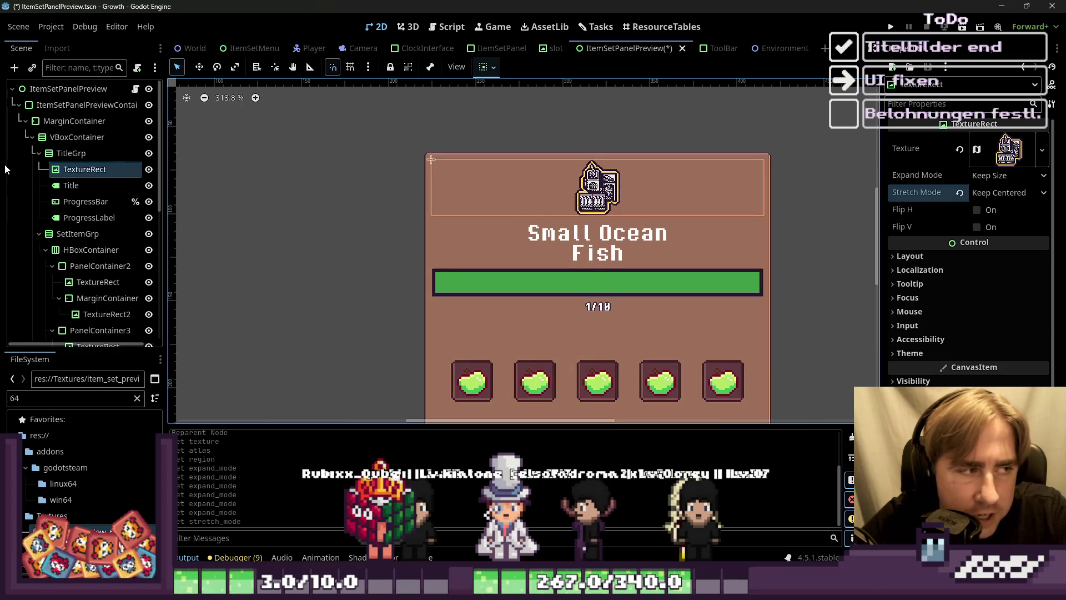
pyautogui.scroll(-3, 559, 139)
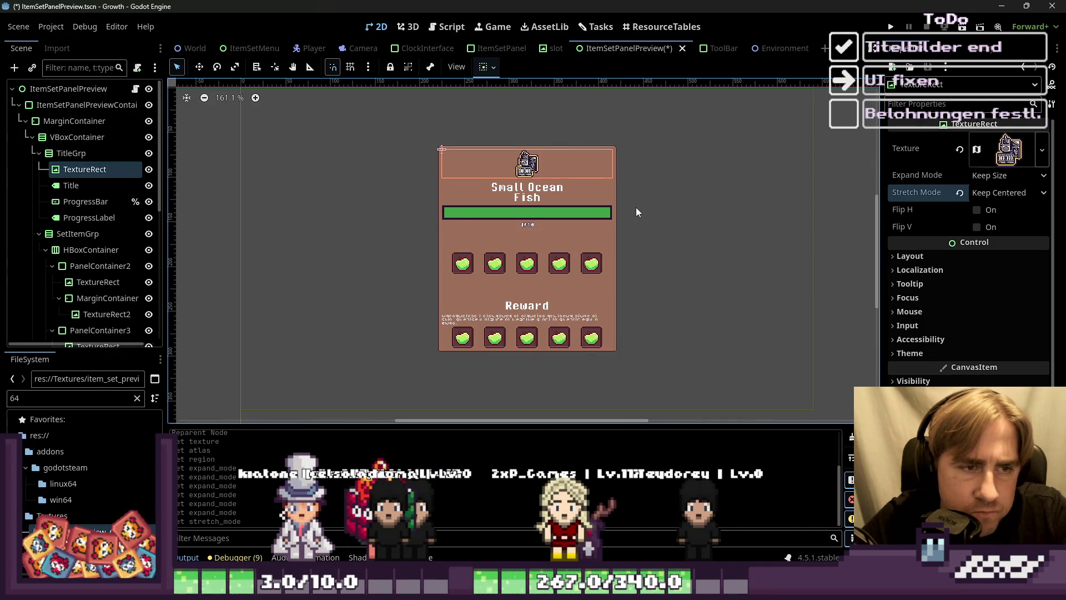
# Step: Set the title icon's custom minimum height to 64, then raise it to 120
pyautogui.click(499, 190)
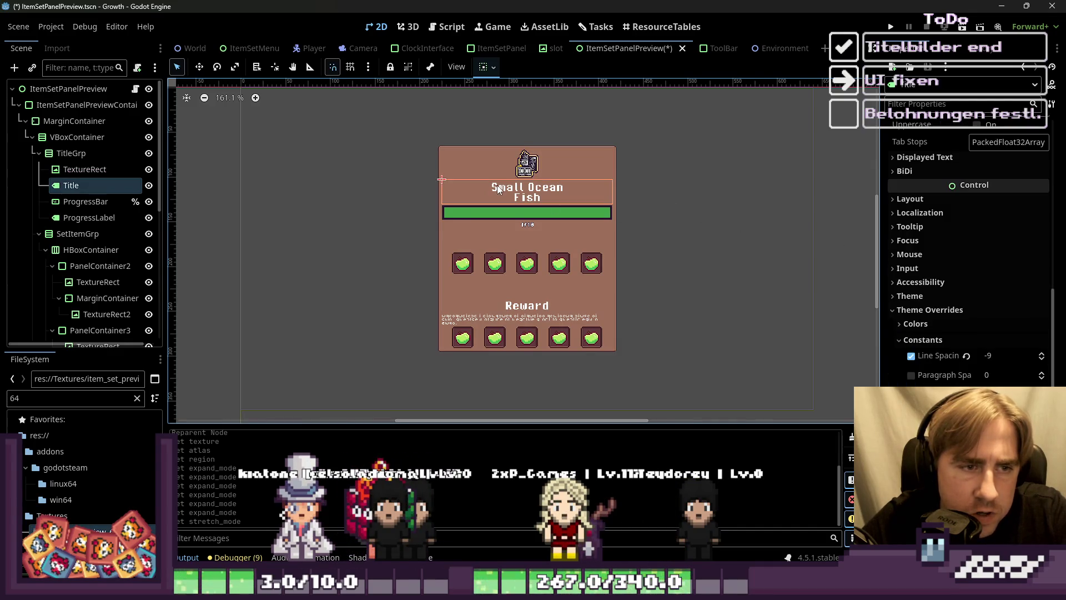
pyautogui.click(149, 169)
pyautogui.click(149, 170)
pyautogui.click(149, 170)
pyautogui.click(149, 169)
pyautogui.click(84, 170)
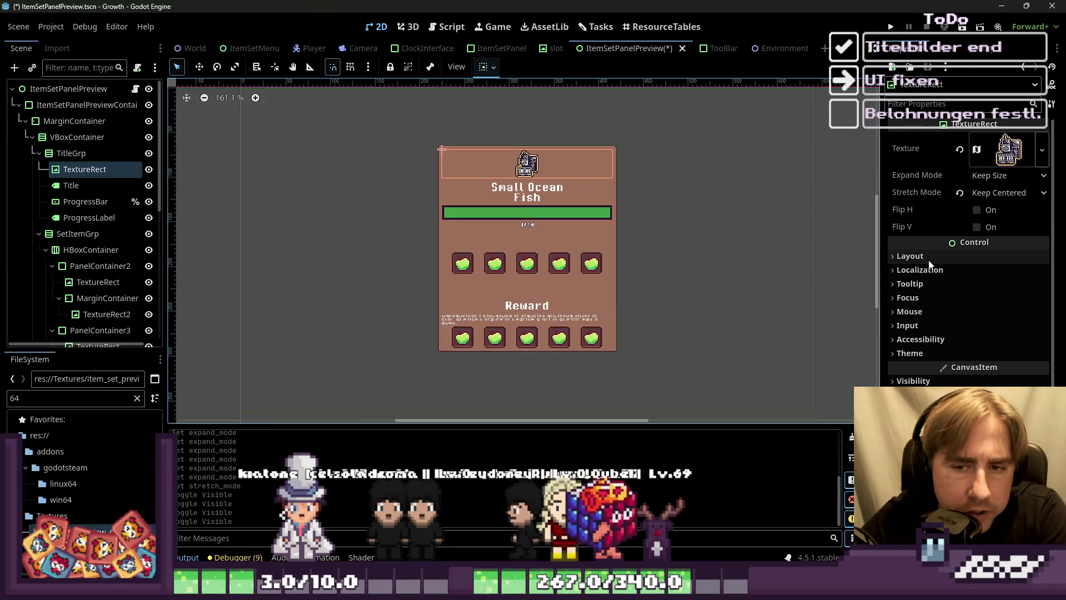
pyautogui.click(932, 256)
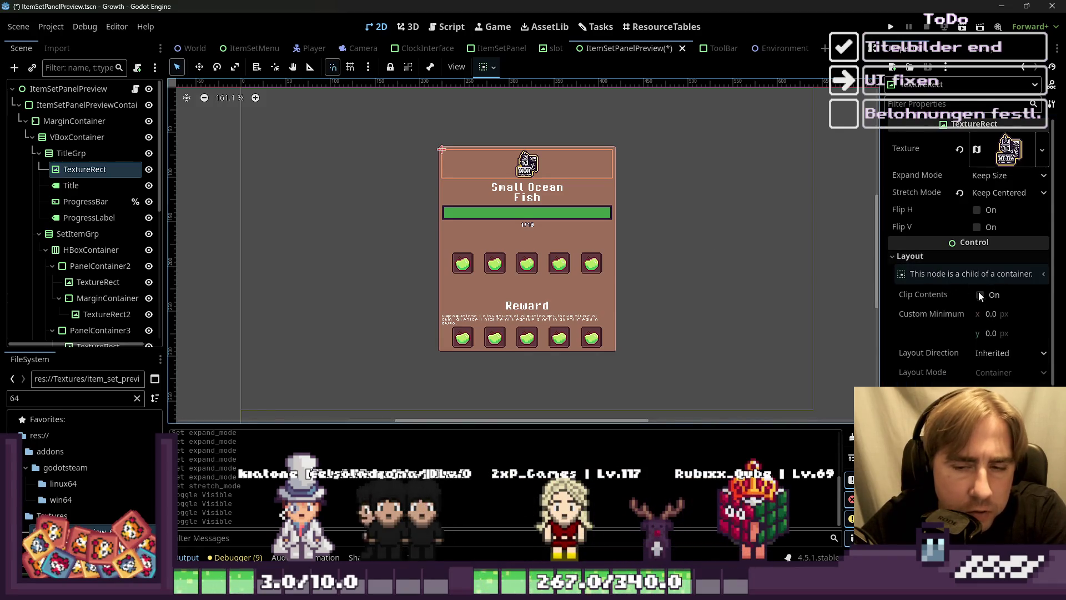
pyautogui.click(1003, 314)
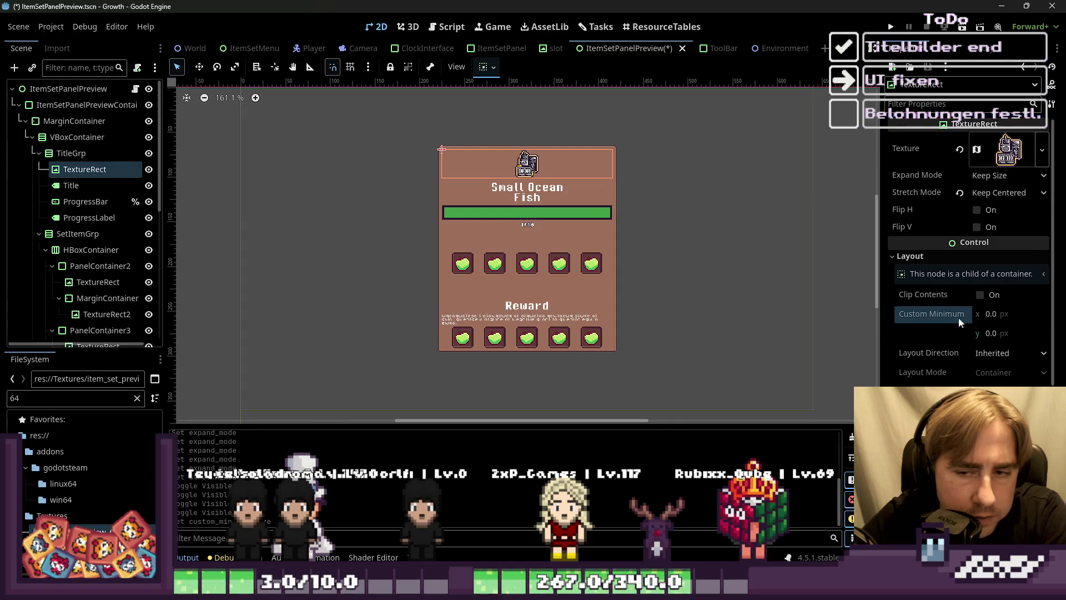
pyautogui.write('64')
pyautogui.press('Return')
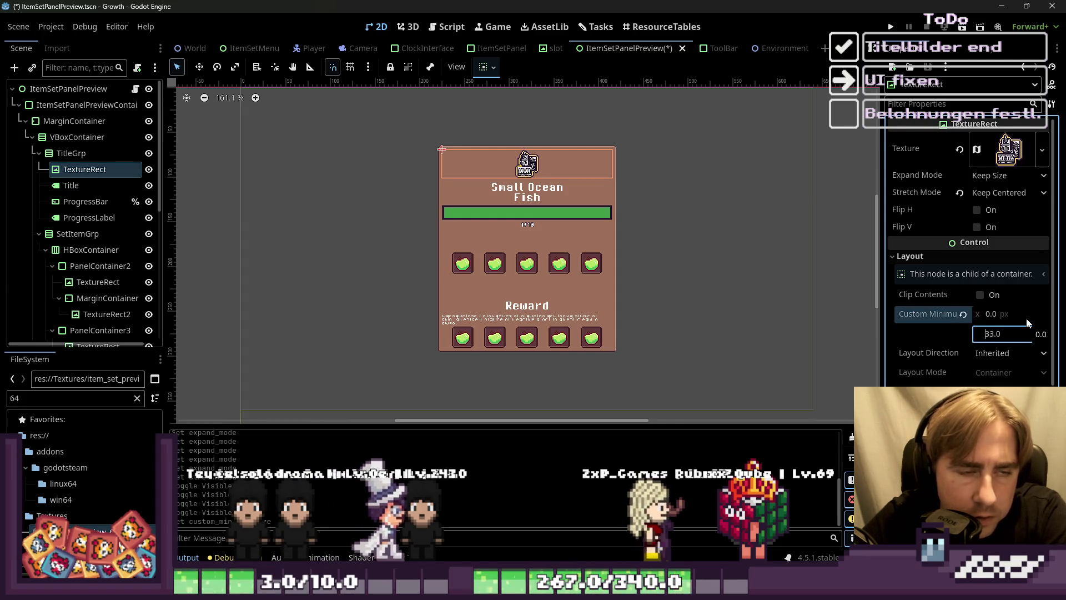
pyautogui.press('Up')
pyautogui.press('Up')
pyautogui.press('Up')
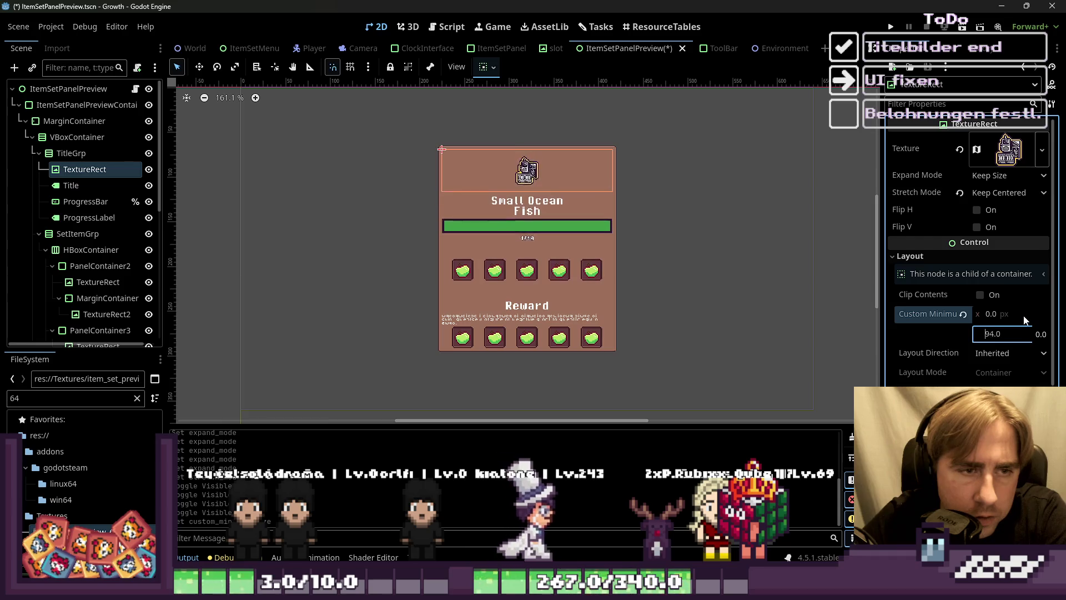
pyautogui.press('Up')
pyautogui.press('Up')
pyautogui.press('Up')
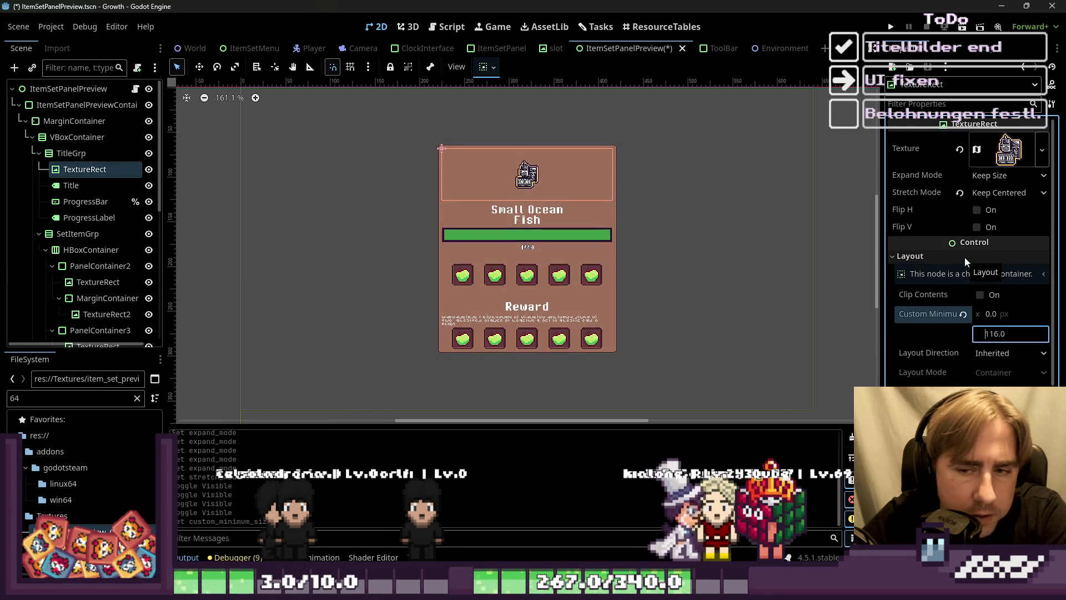
# Step: Switch the icon's stretch mode to Keep Aspect Centered, undoing a trial move of Title above it
pyautogui.click(1007, 147)
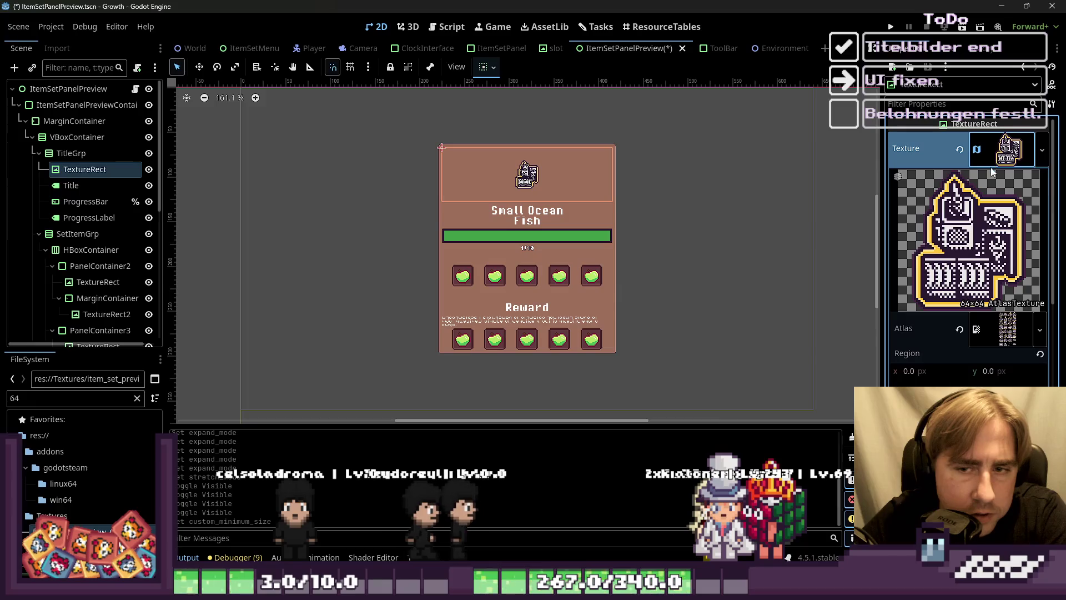
pyautogui.click(997, 165)
pyautogui.click(986, 188)
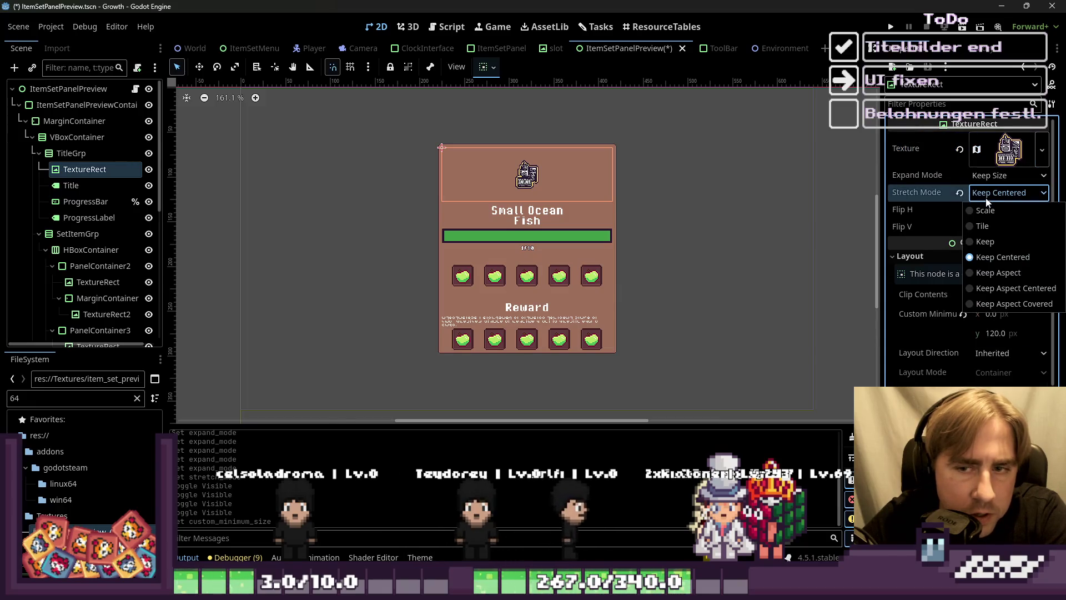
pyautogui.click(991, 289)
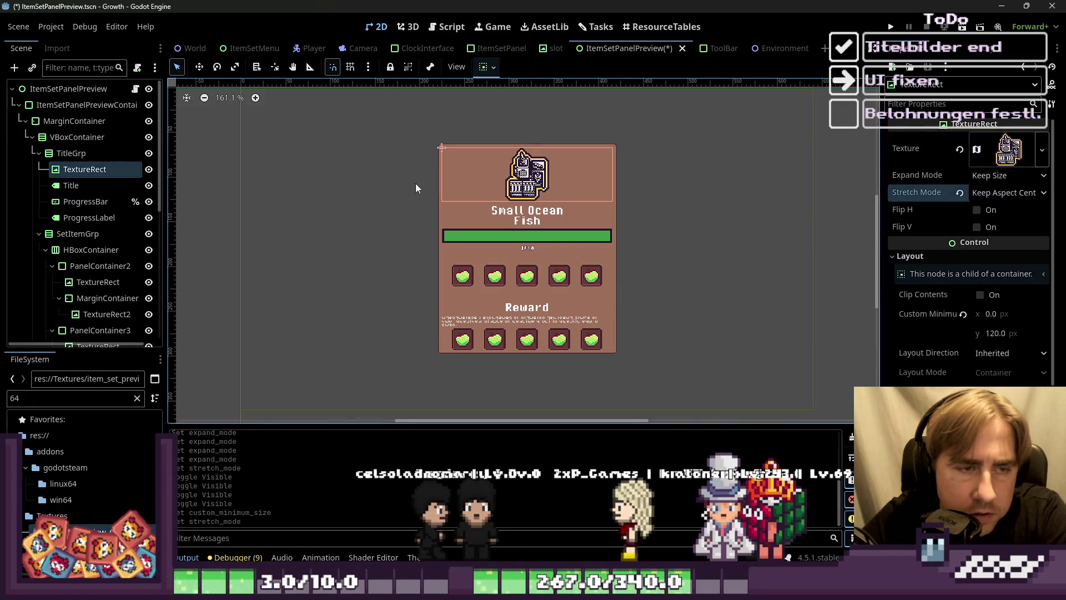
pyautogui.scroll(1, 362, 211)
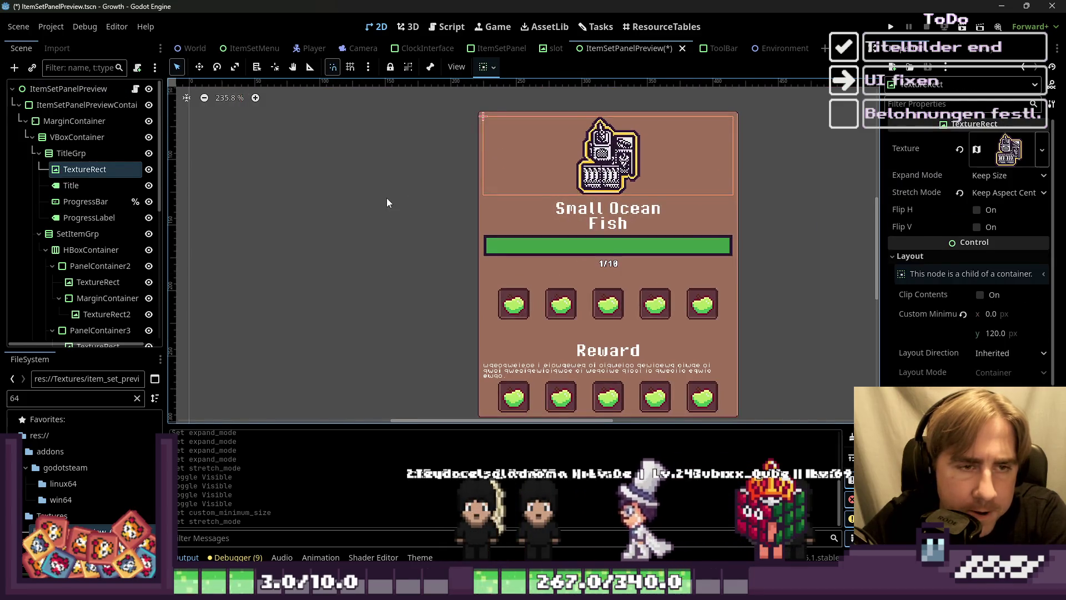
pyautogui.click(386, 197)
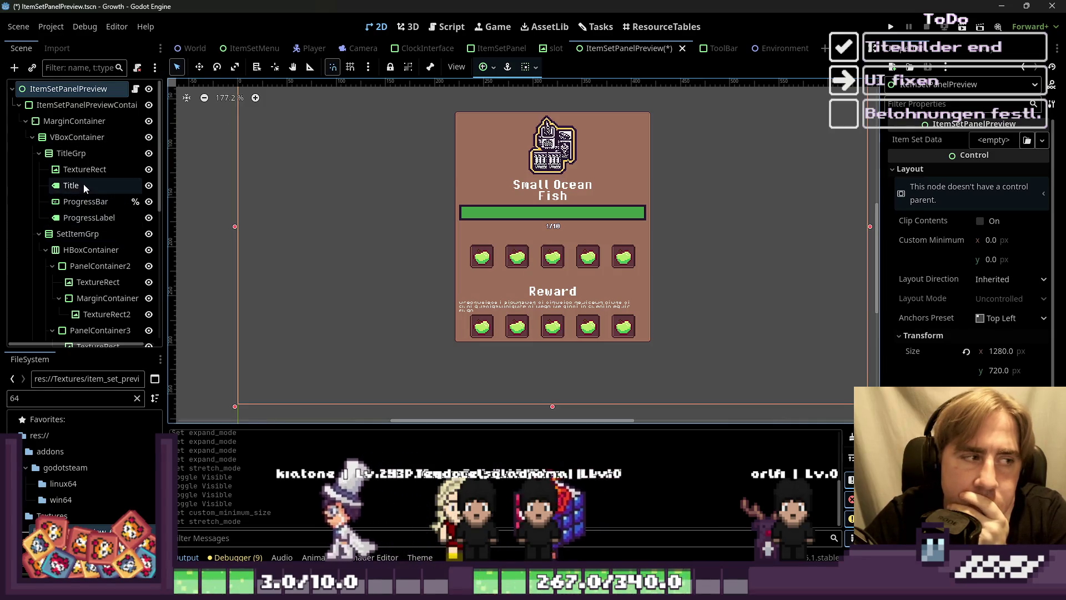
pyautogui.moveTo(84, 185); pyautogui.dragTo(72, 167)
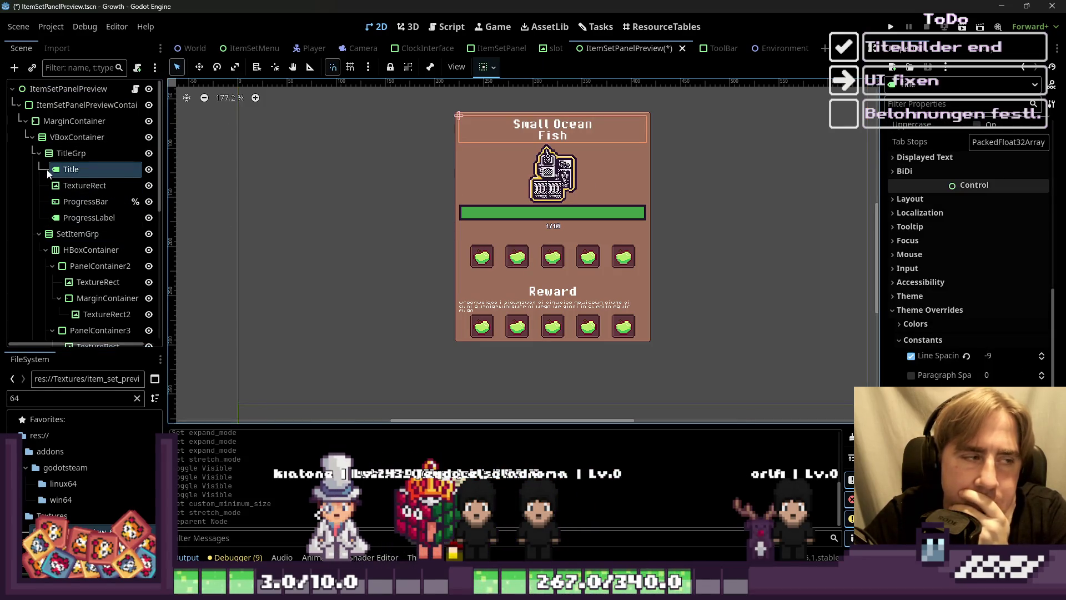
pyautogui.hotkey('ctrl', 'z')
# Step: Compare with the reward slot image's layout, then lower the icon's minimum height to 96
pyautogui.click(325, 188)
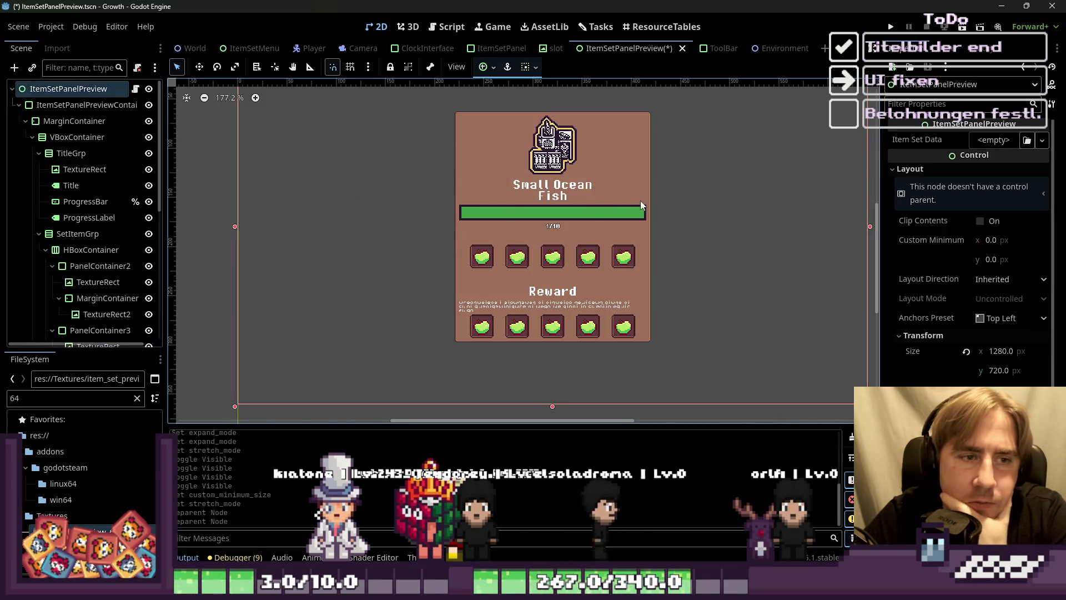
pyautogui.click(482, 257)
pyautogui.click(100, 218)
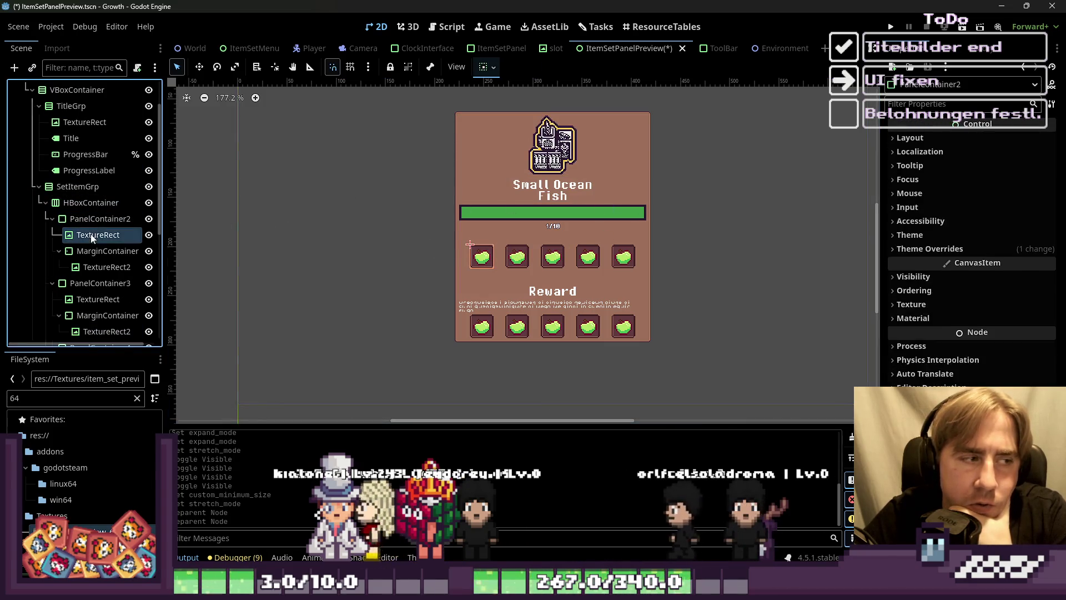
pyautogui.click(93, 236)
pyautogui.click(982, 256)
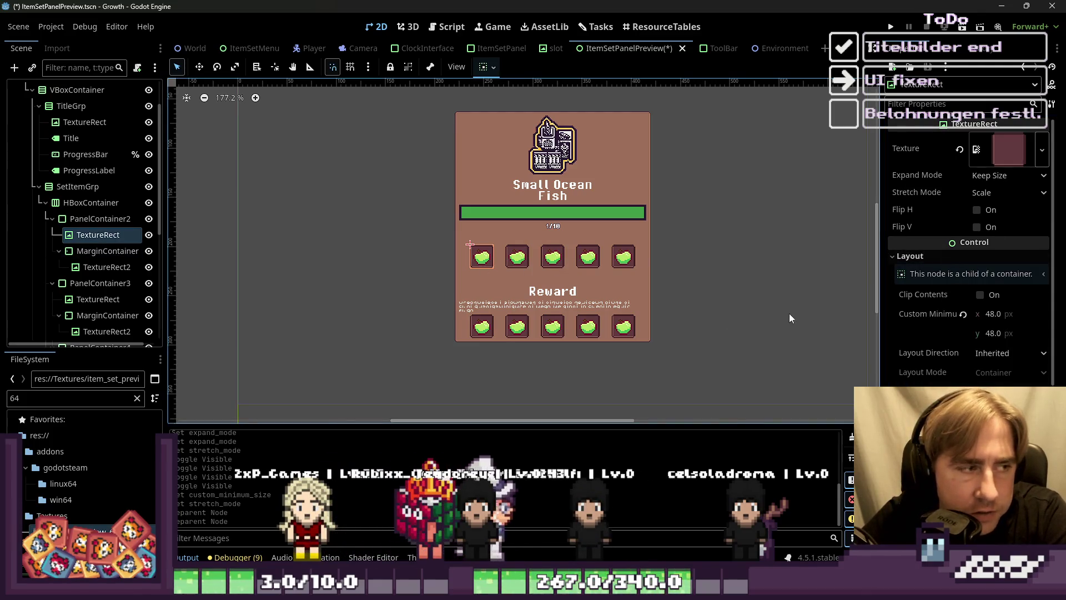
pyautogui.scroll(3, 111, 178)
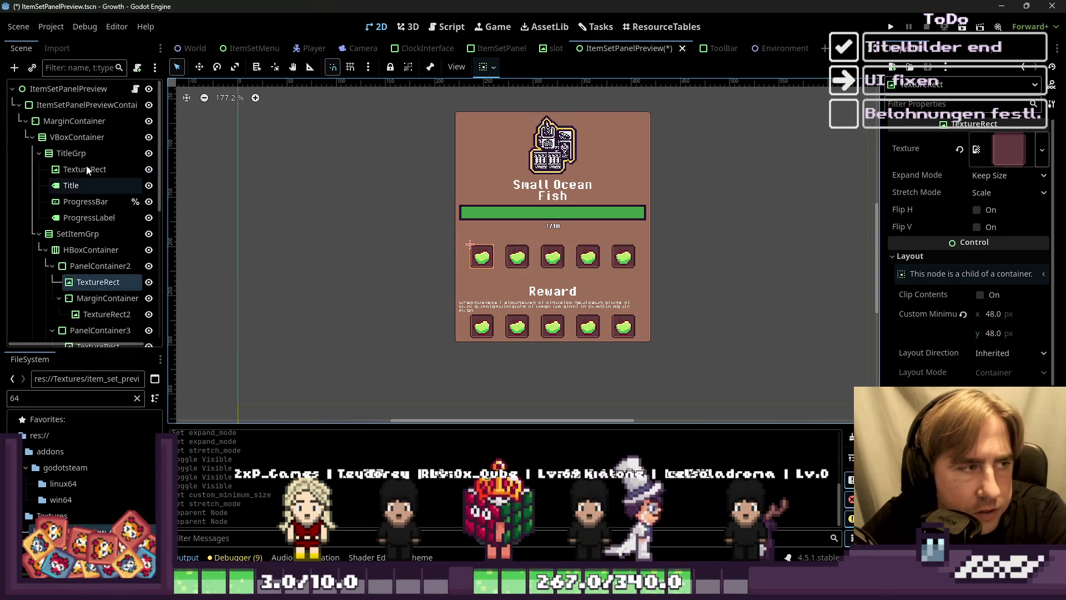
pyautogui.click(78, 171)
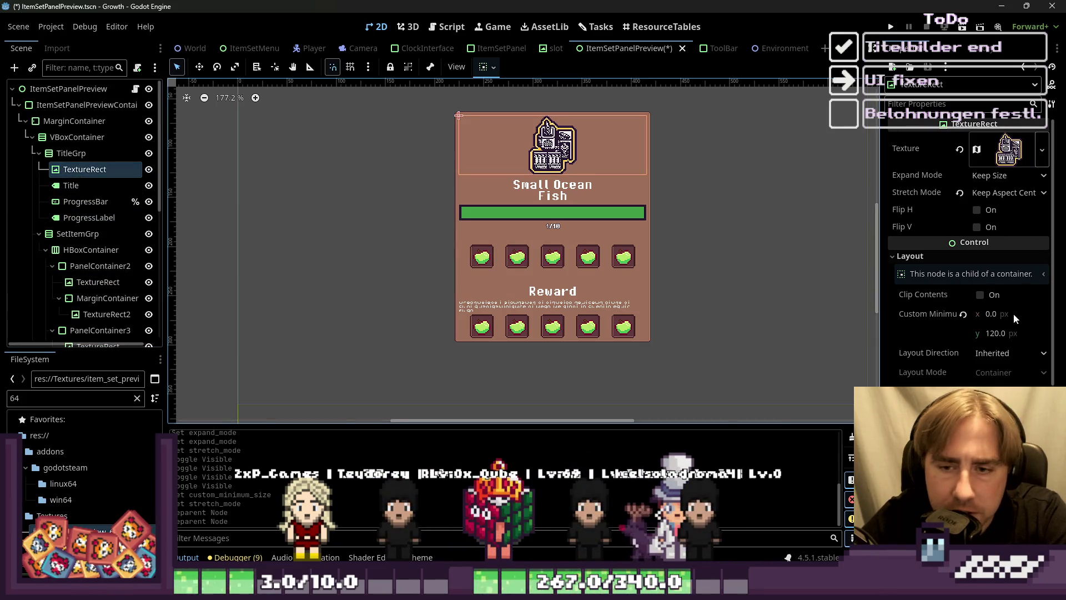
pyautogui.moveTo(1011, 333); pyautogui.dragTo(994, 316)
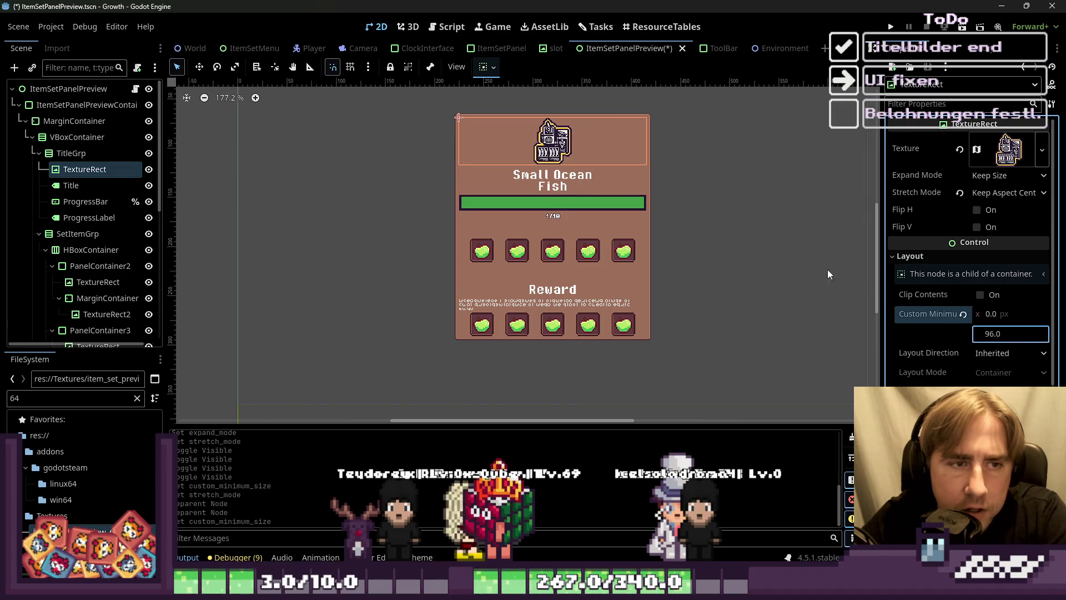
pyautogui.click(681, 232)
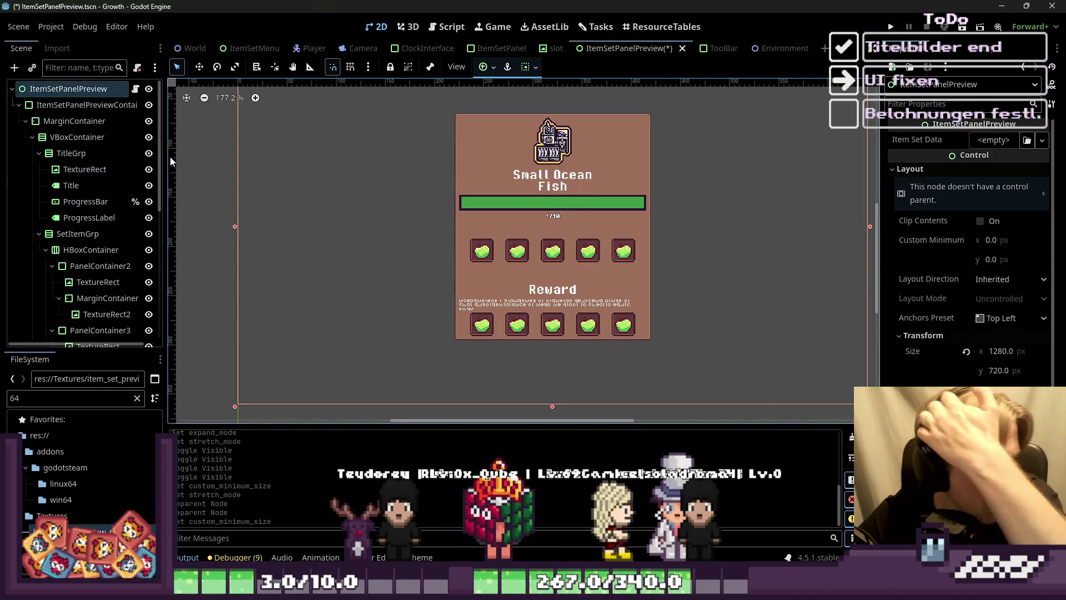
pyautogui.click(149, 169)
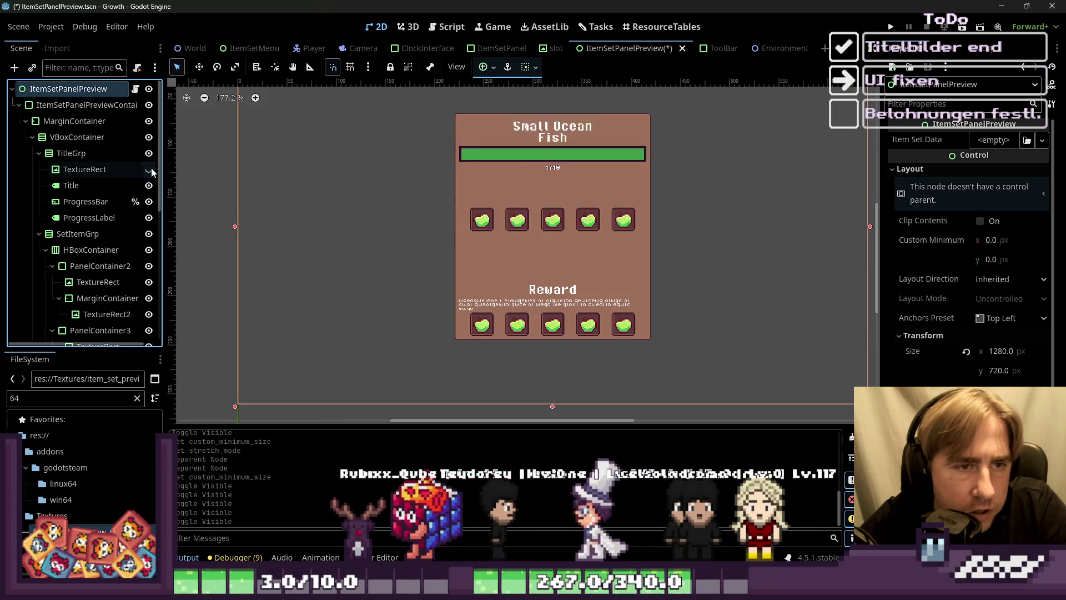
pyautogui.click(150, 169)
# Step: Duplicate the HBoxContainer row of five item slots under SetItemGrp to get three rows
pyautogui.click(82, 249)
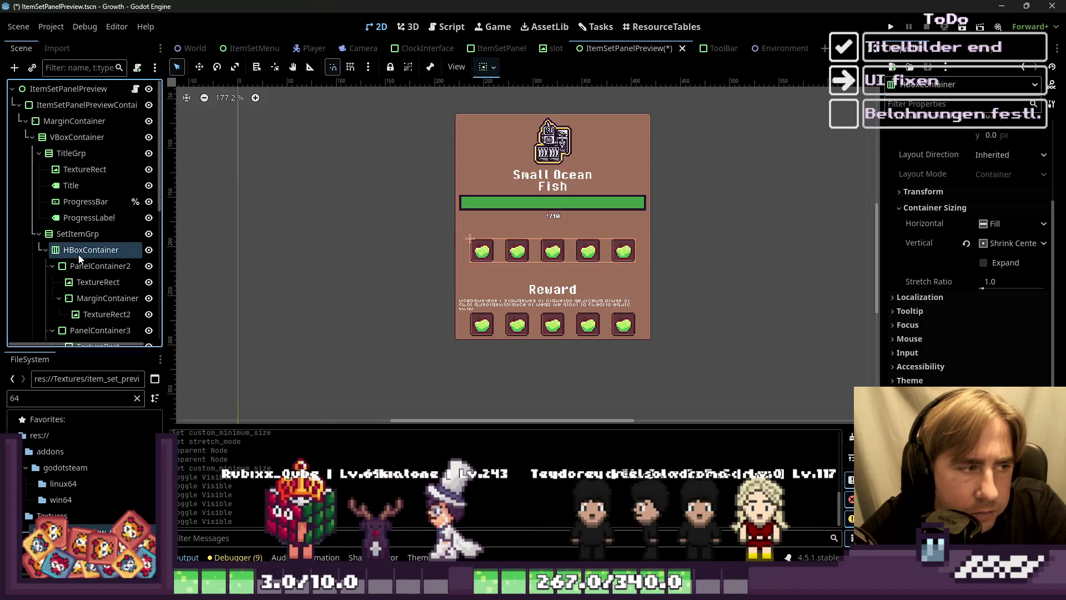
pyautogui.hotkey('ctrl', 'd')
pyautogui.hotkey('ctrl', 'd')
pyautogui.scroll(-2, 633, 300)
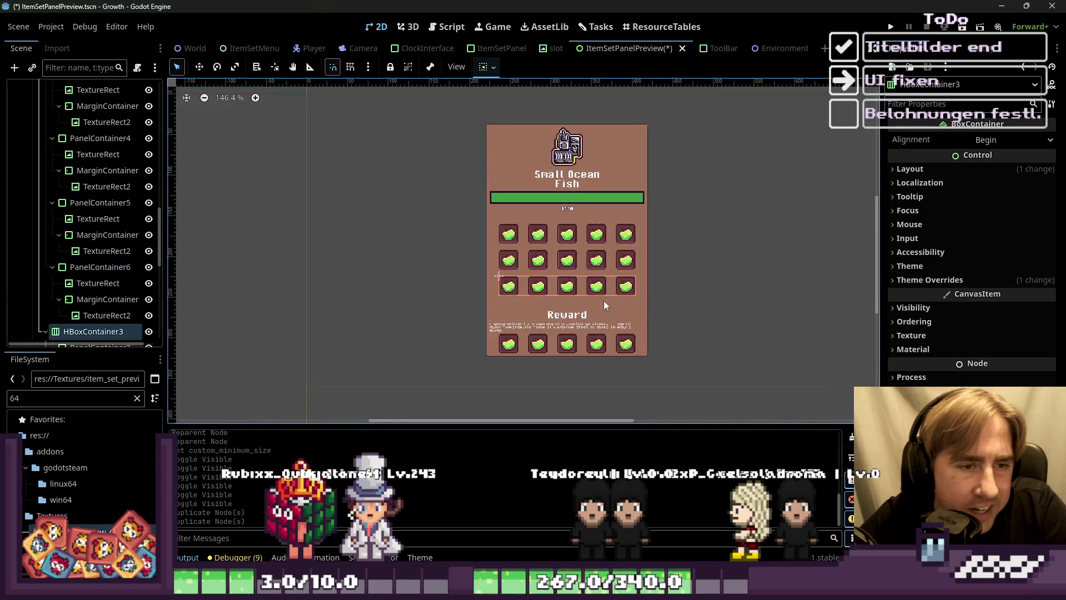
pyautogui.scroll(-3, 111, 214)
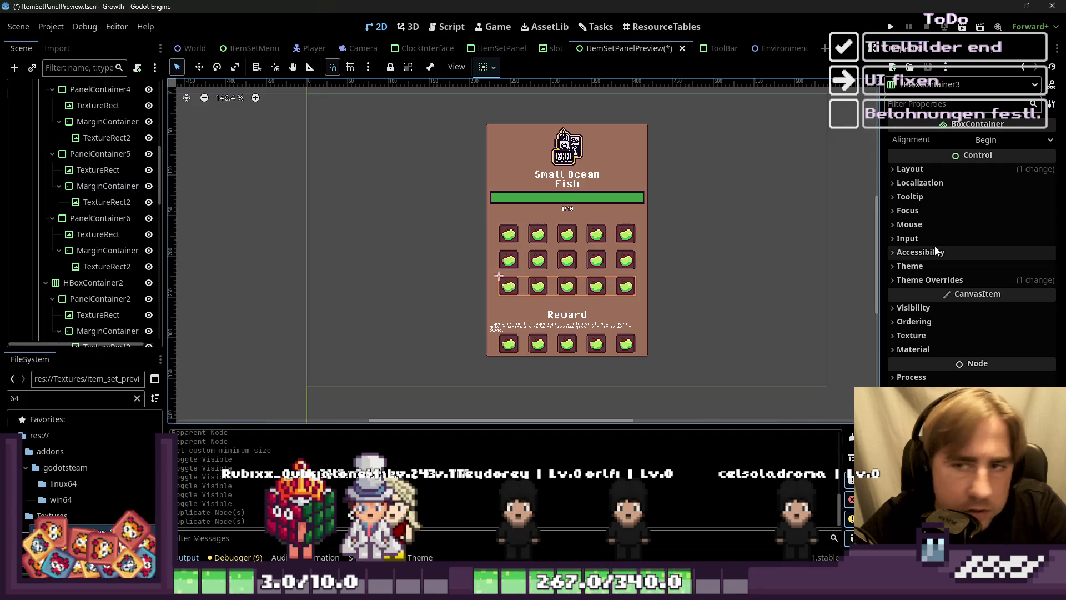
pyautogui.scroll(4, 72, 198)
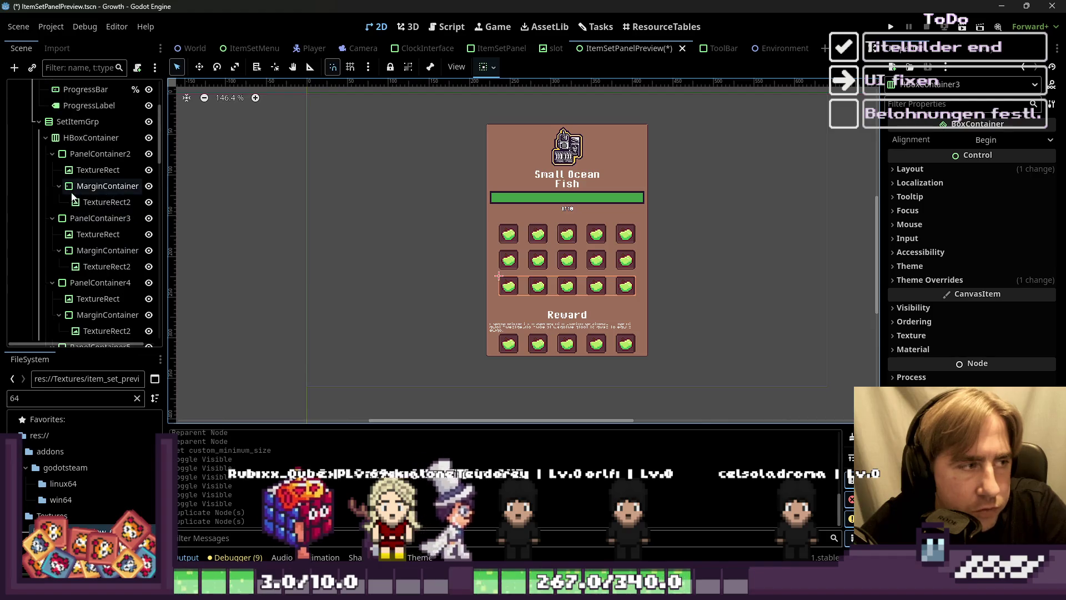
pyautogui.scroll(3, 73, 197)
# Step: Hide the TextureRect title icon and check ItemSetPanelPreviewContainer's height
pyautogui.click(83, 169)
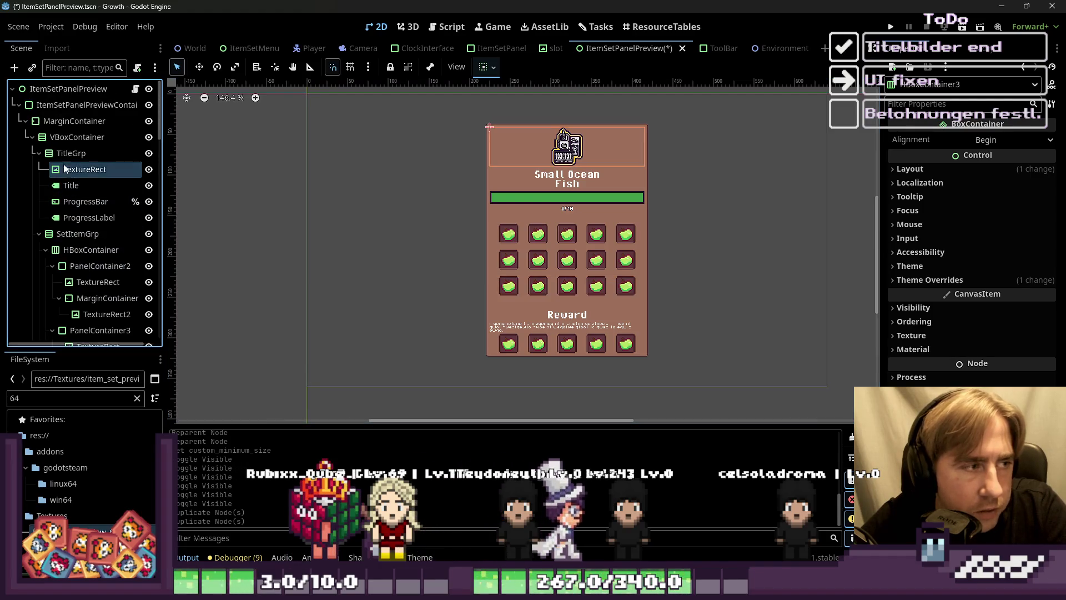
pyautogui.click(149, 169)
pyautogui.doubleClick(149, 172)
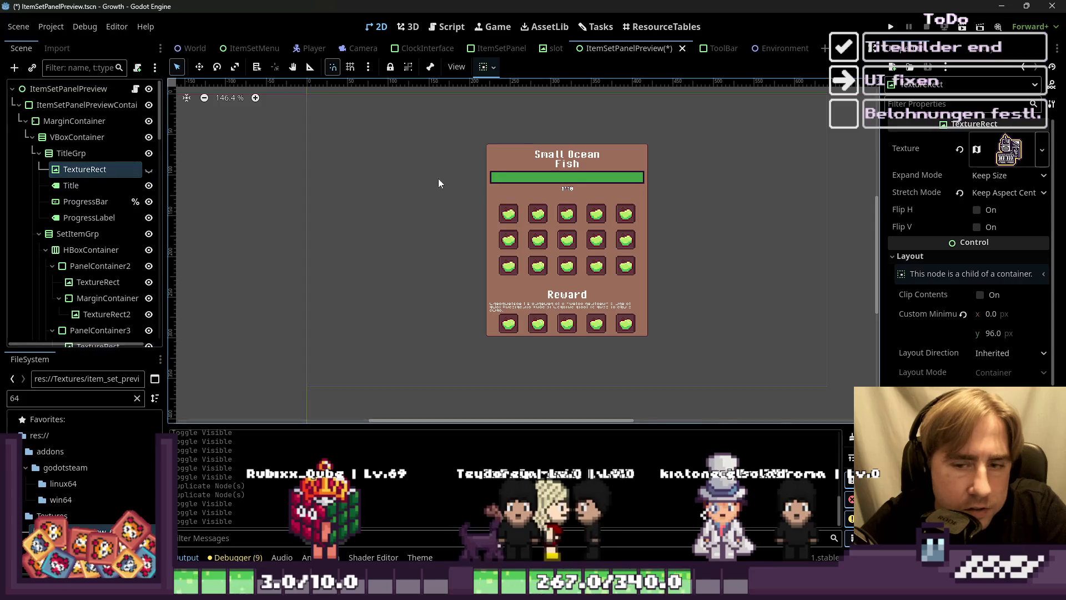
pyautogui.click(83, 104)
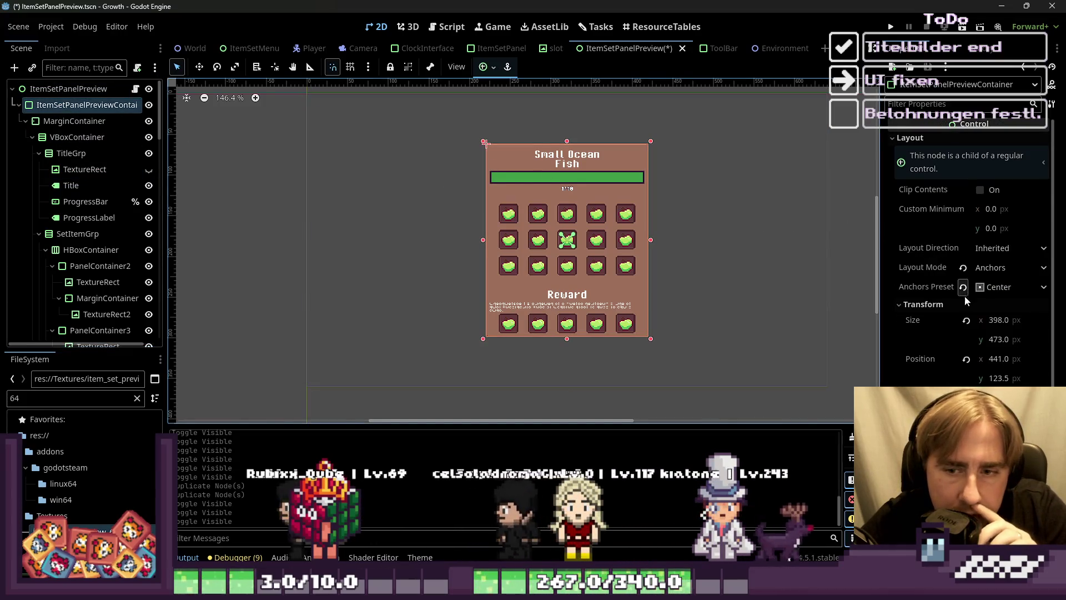
pyautogui.click(994, 340)
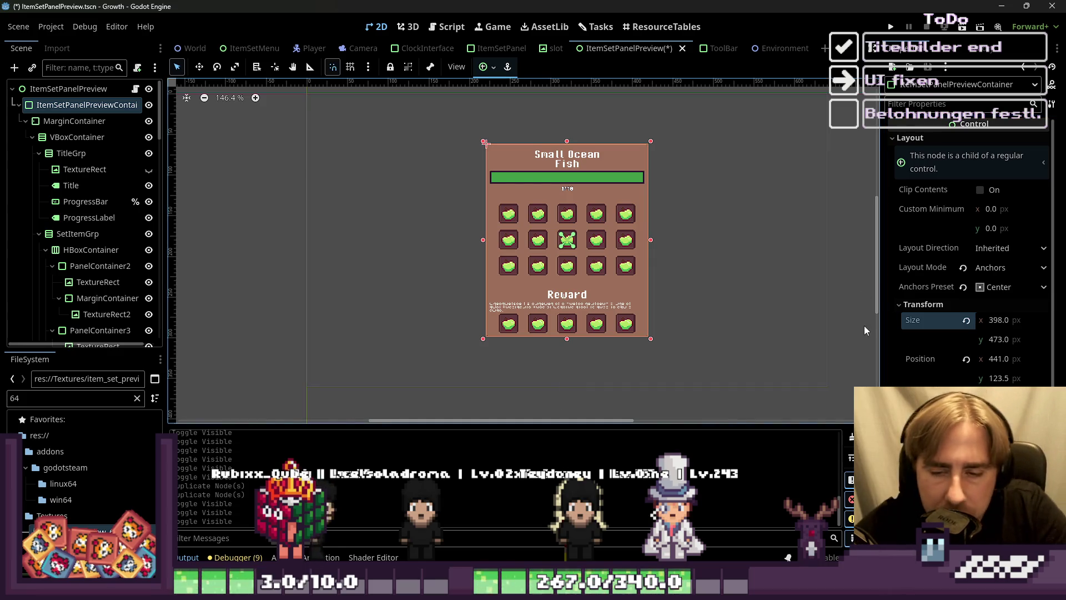
# Step: Select the main VBoxContainer and make the TextureRect title icon visible again
pyautogui.scroll(3, 532, 271)
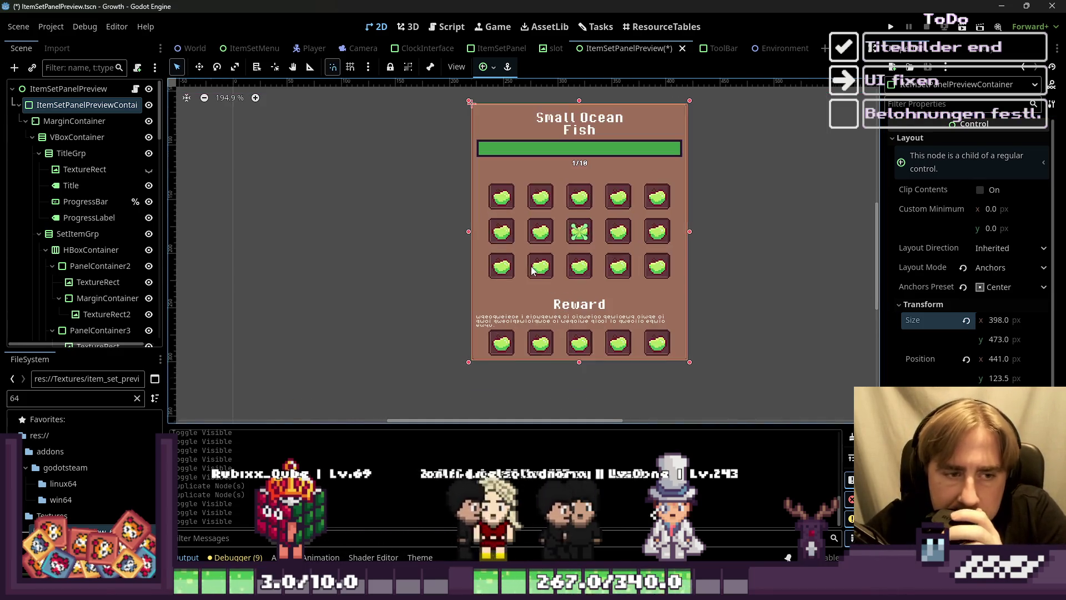
pyautogui.click(550, 284)
pyautogui.click(49, 107)
pyautogui.click(45, 140)
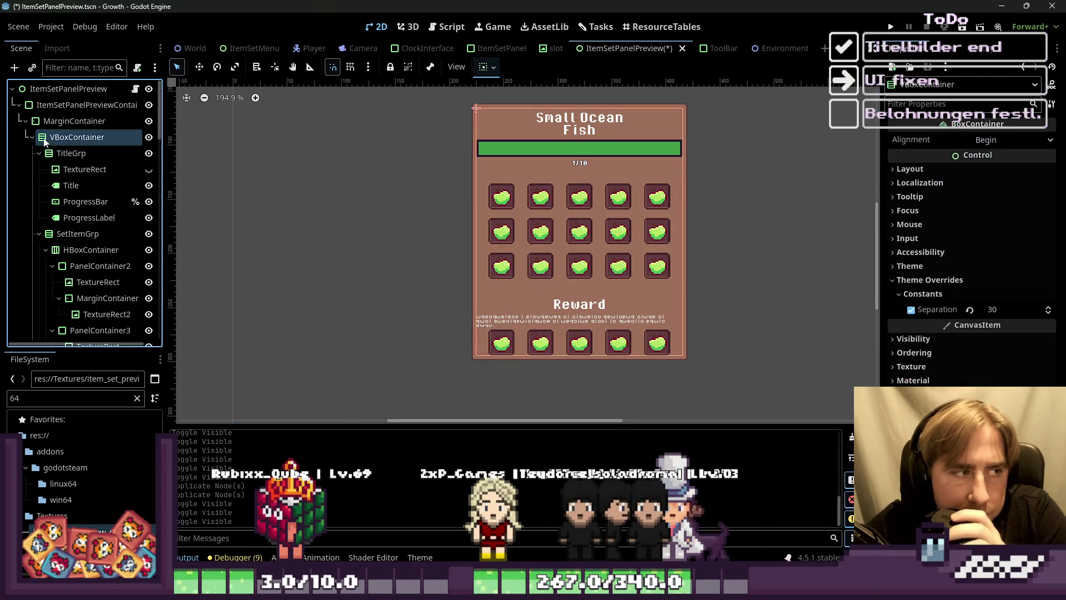
pyautogui.click(148, 170)
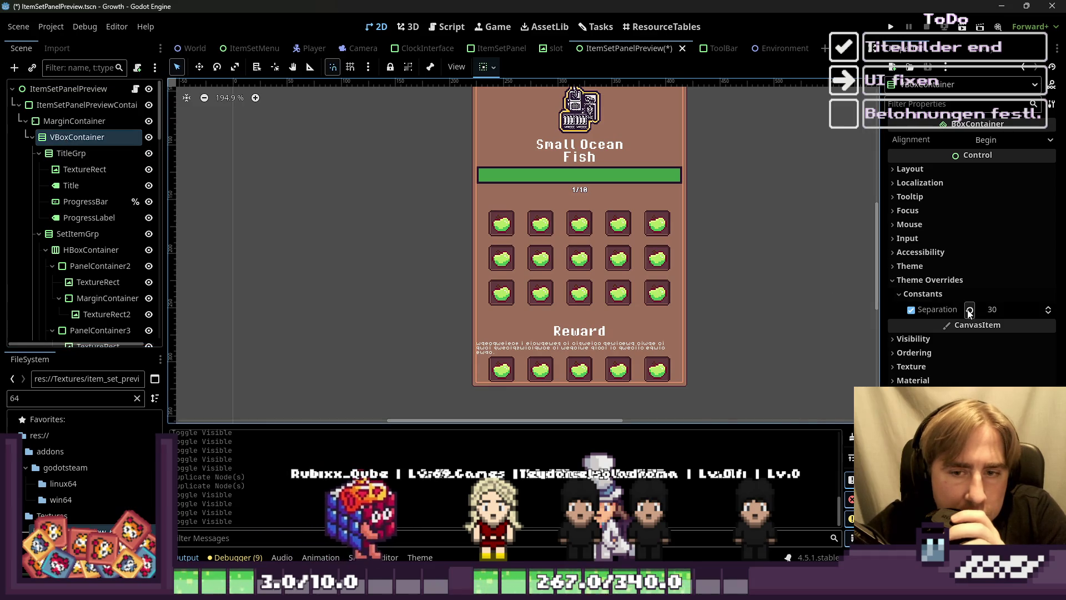
# Step: Lower the VBoxContainer's Theme Overrides Separation constant from 30 to 8
pyautogui.click(1052, 312)
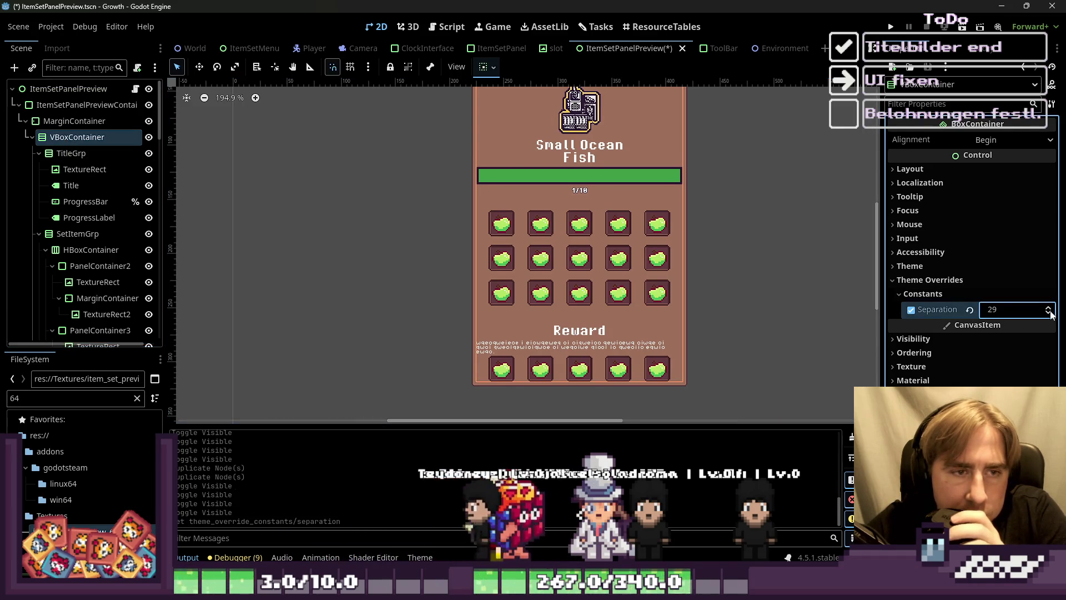
pyautogui.moveTo(1051, 314); pyautogui.dragTo(1048, 315)
pyautogui.click(1051, 309)
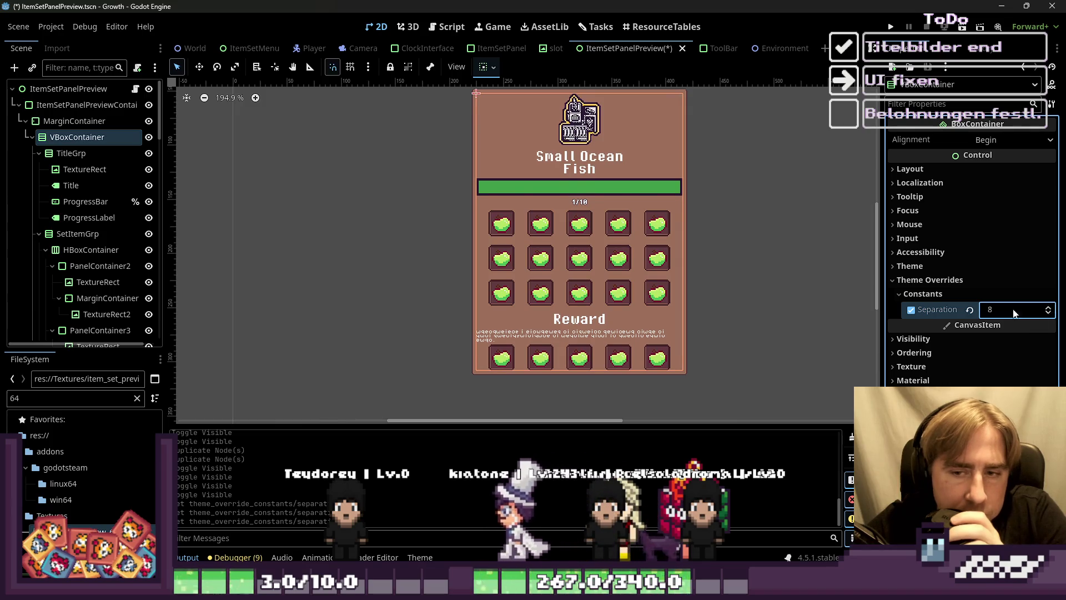
pyautogui.scroll(-2, 527, 317)
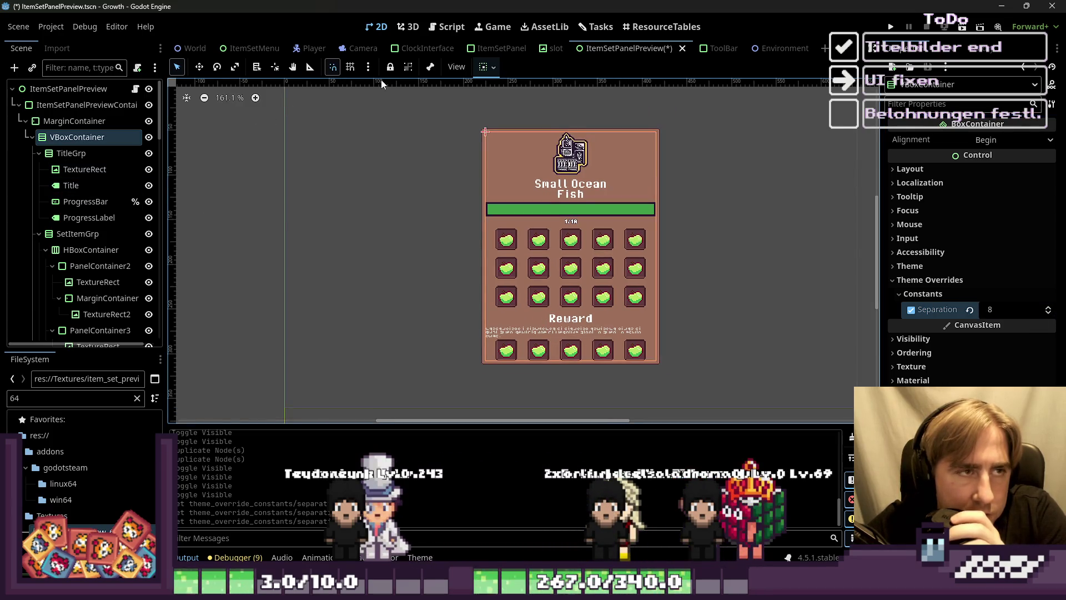
pyautogui.click(253, 48)
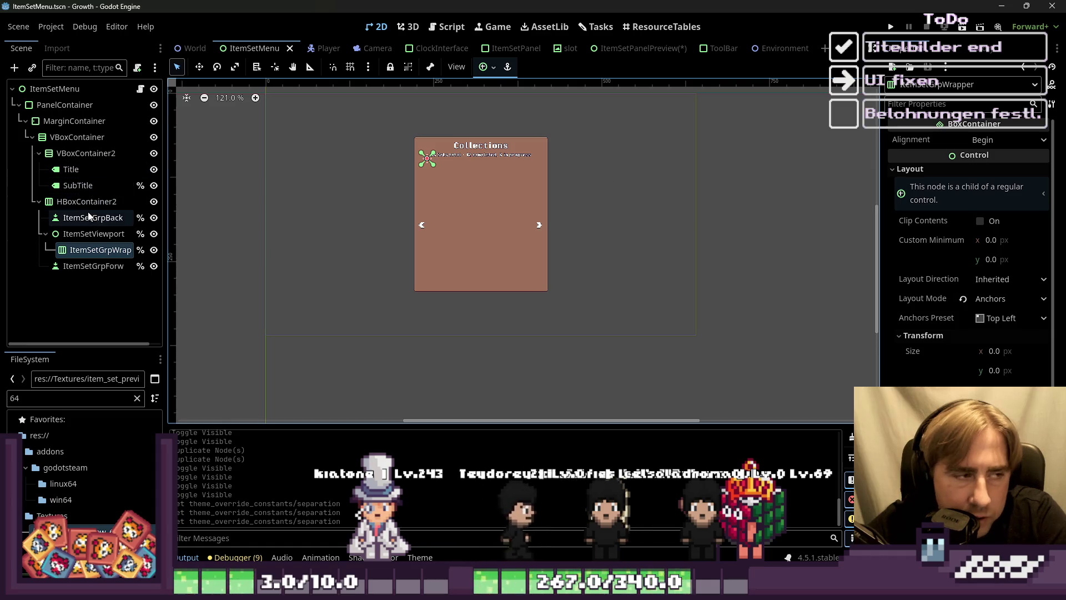
pyautogui.click(55, 88)
pyautogui.click(65, 105)
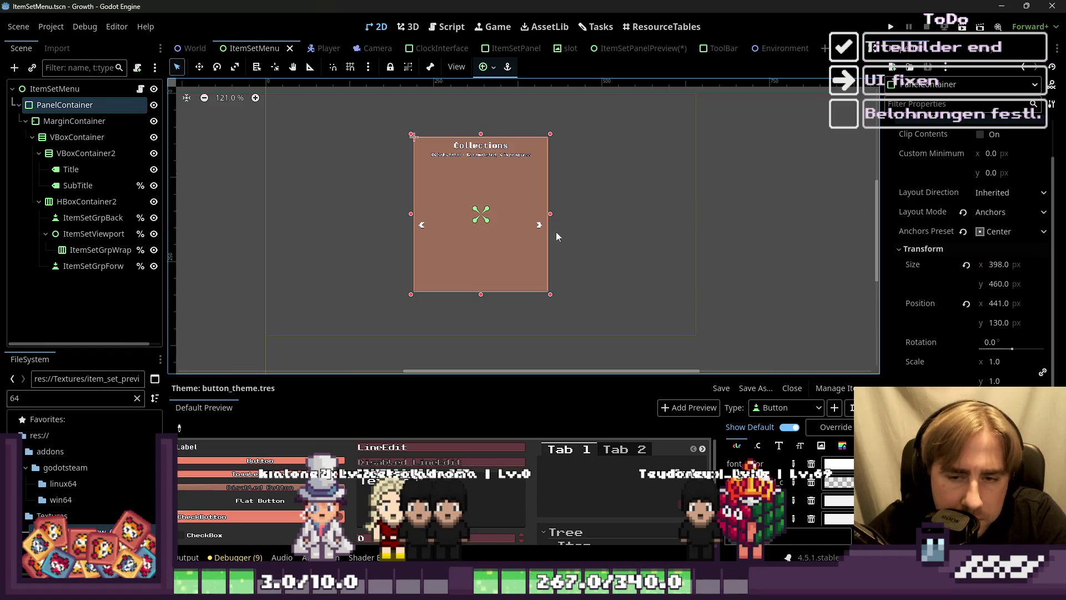
pyautogui.click(507, 50)
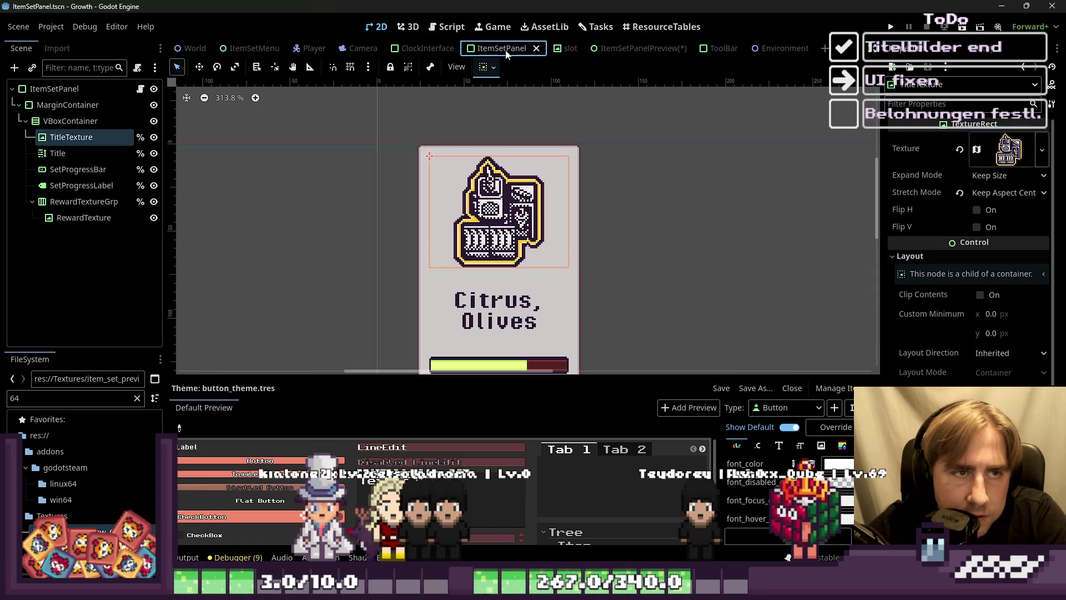
pyautogui.click(624, 51)
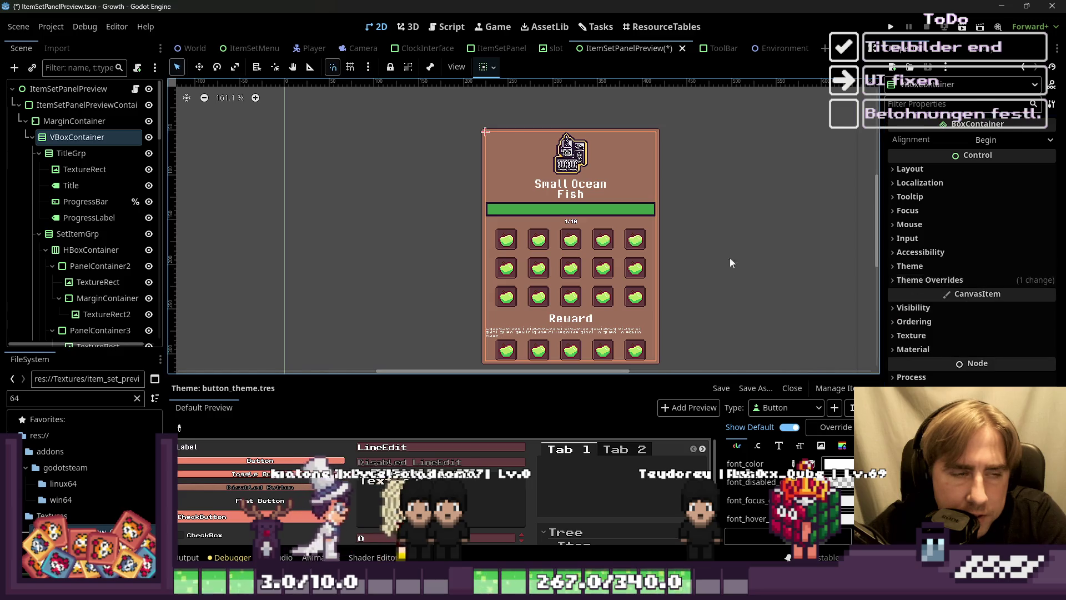
# Step: Inspect the title icon, preview container, second item slot and SetItemGrp nodes
pyautogui.click(611, 161)
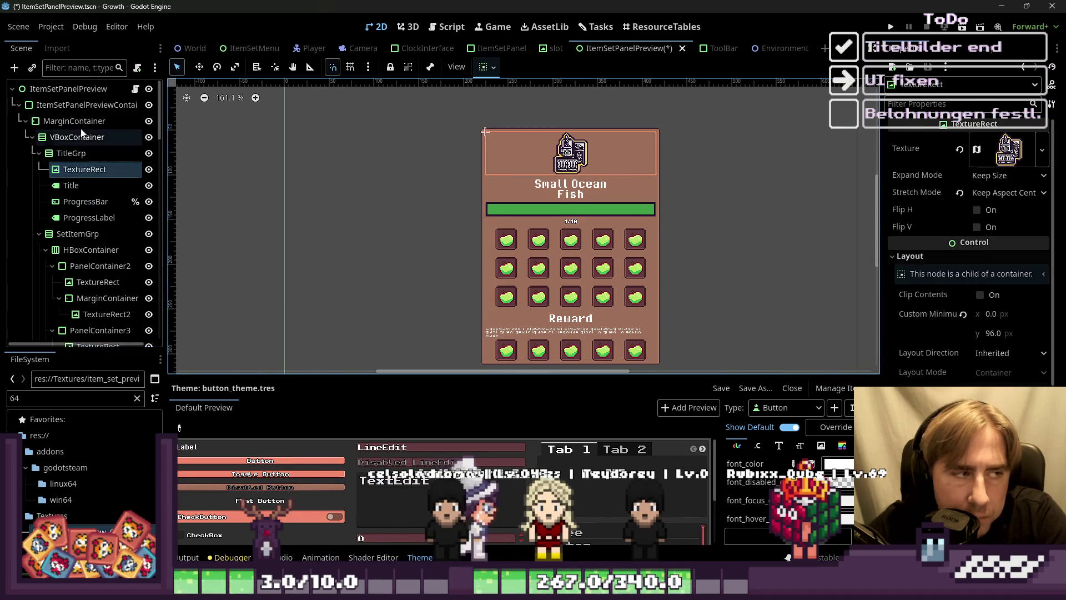
pyautogui.click(86, 104)
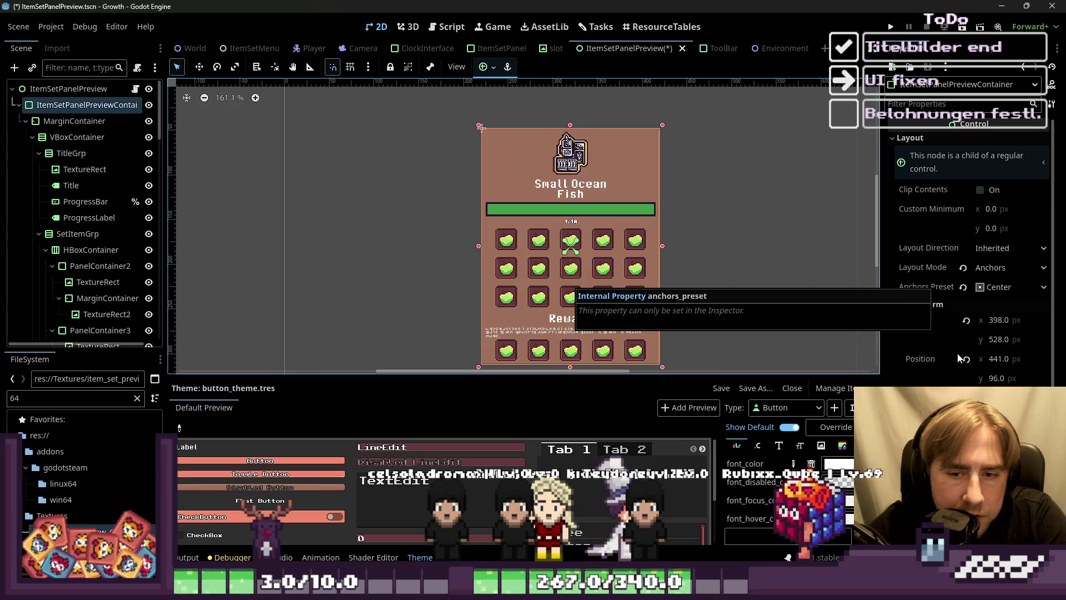
pyautogui.scroll(-1, 613, 174)
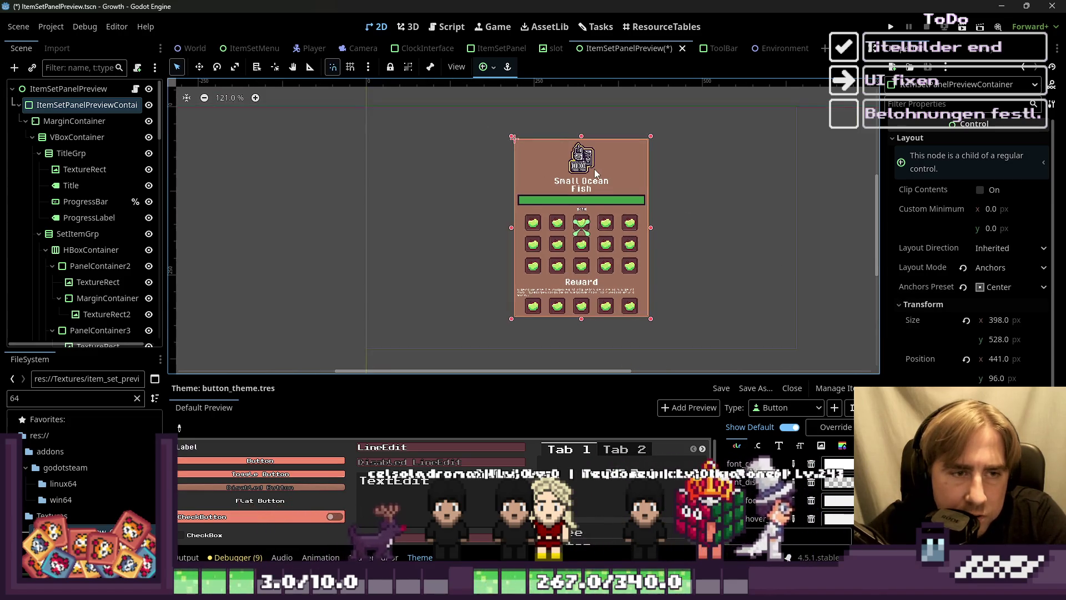
pyautogui.scroll(1, 499, 278)
pyautogui.click(554, 219)
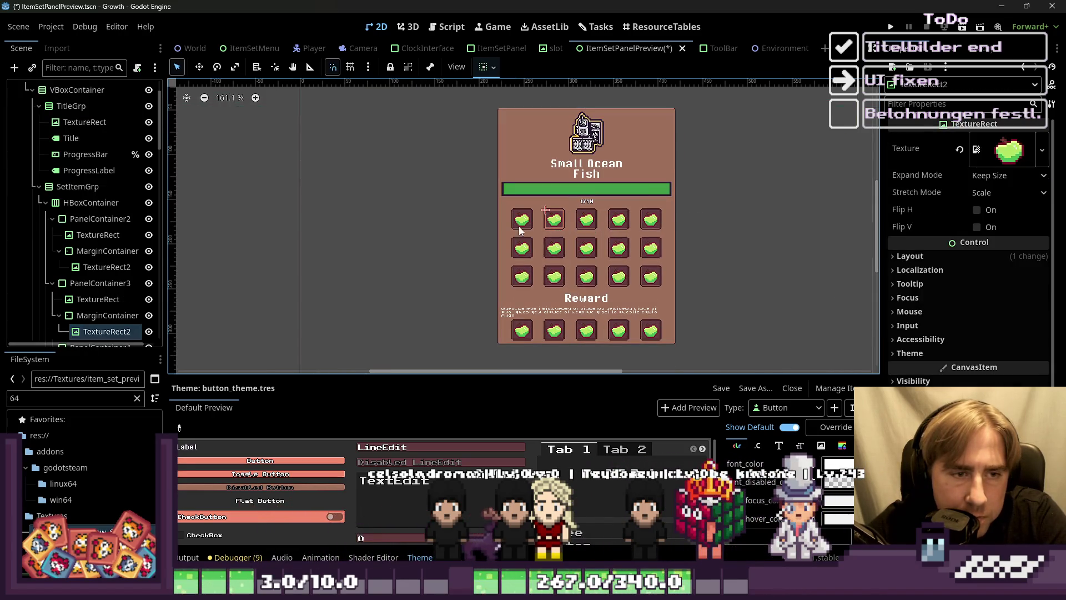
pyautogui.click(103, 219)
pyautogui.click(78, 187)
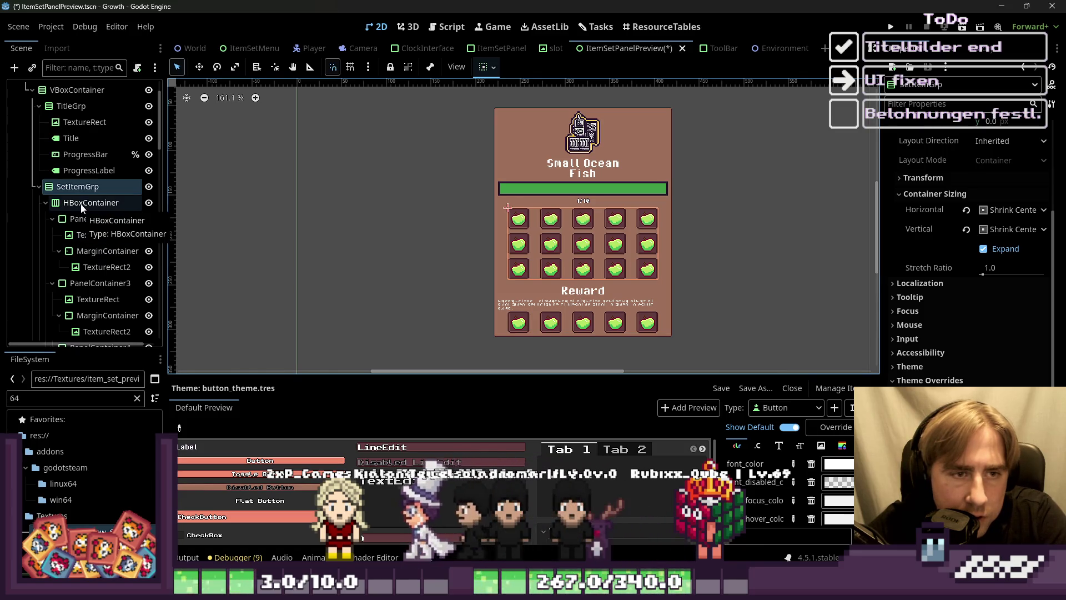
pyautogui.scroll(3, 111, 147)
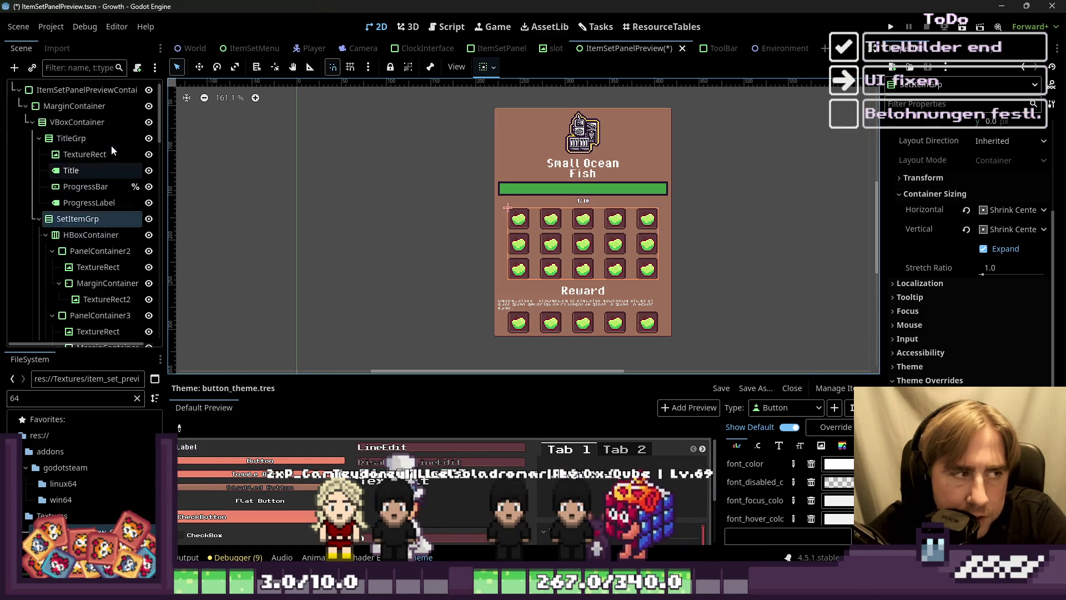
# Step: Toggle the title icon's visibility several times, ending with it shown
pyautogui.click(149, 170)
pyautogui.click(149, 169)
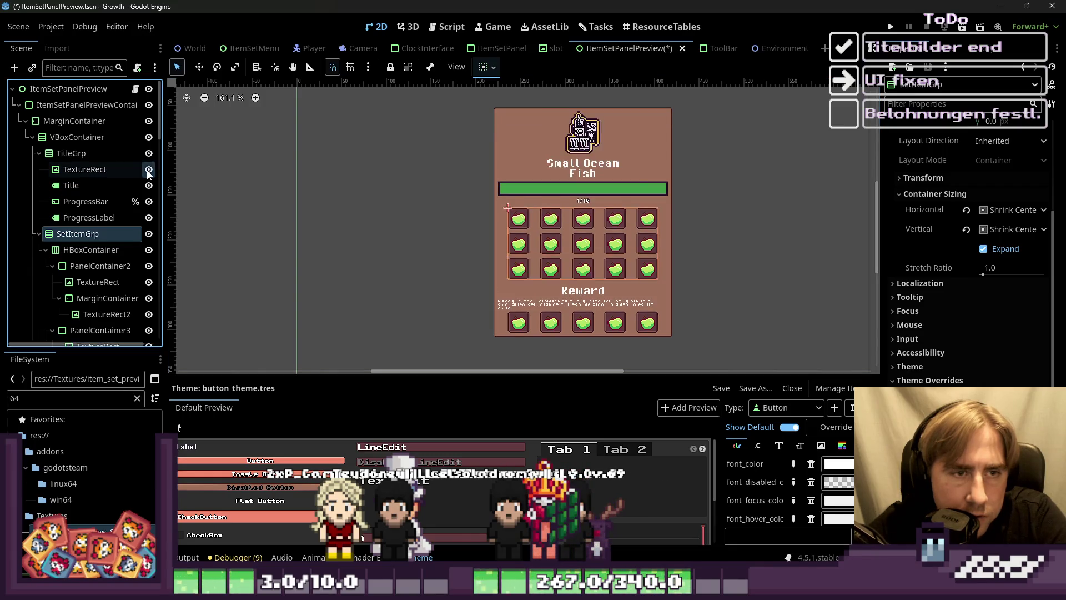
pyautogui.click(148, 169)
pyautogui.click(149, 170)
pyautogui.click(149, 170)
pyautogui.click(148, 171)
pyautogui.click(149, 171)
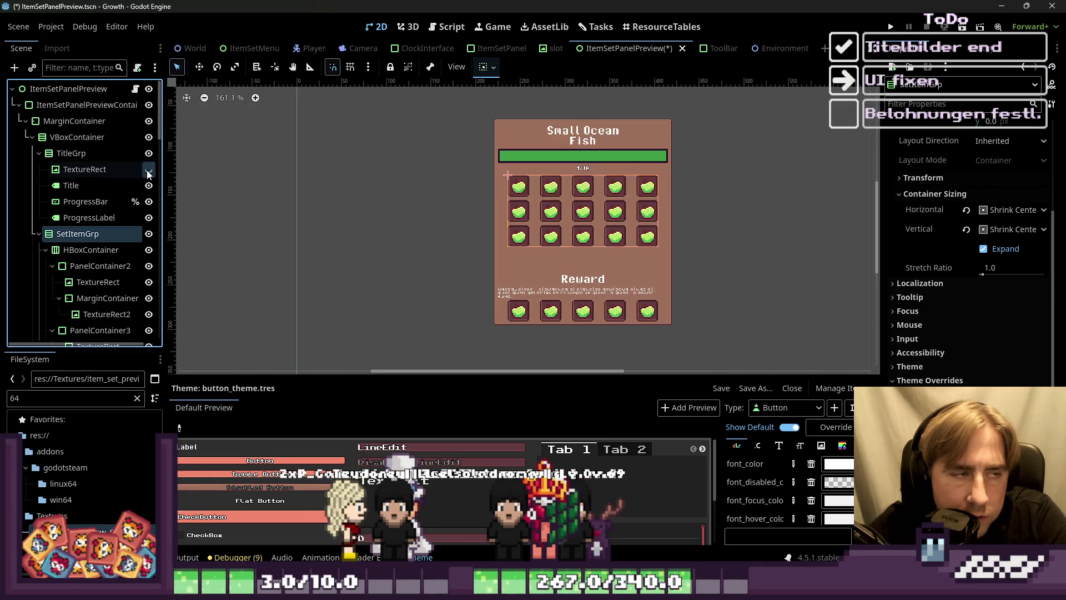
pyautogui.click(149, 171)
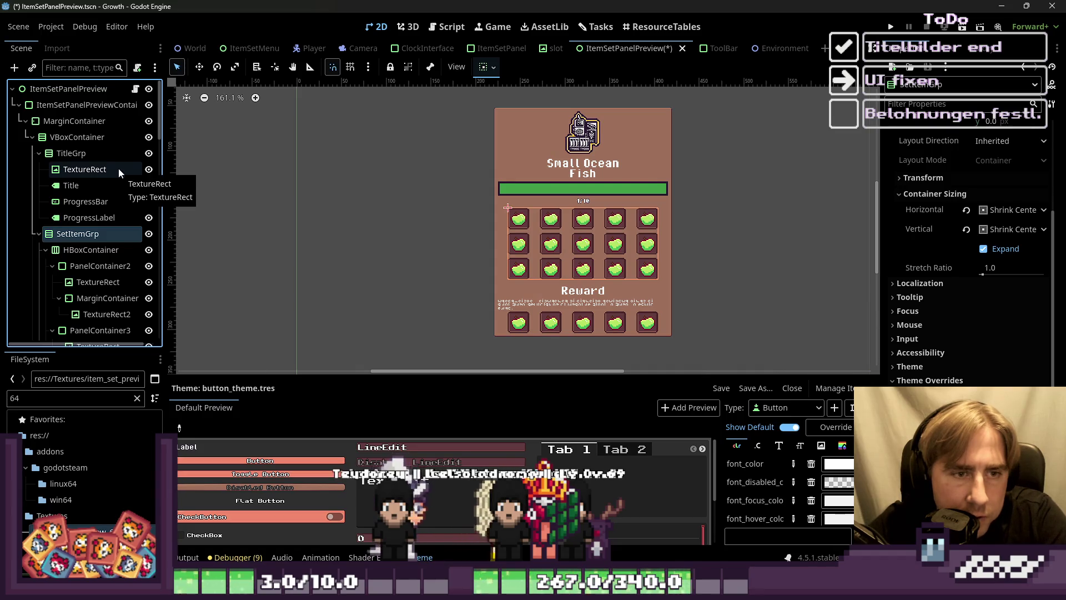
# Step: Remove the line break so the Small Ocean Fish title sits on one line
pyautogui.click(573, 170)
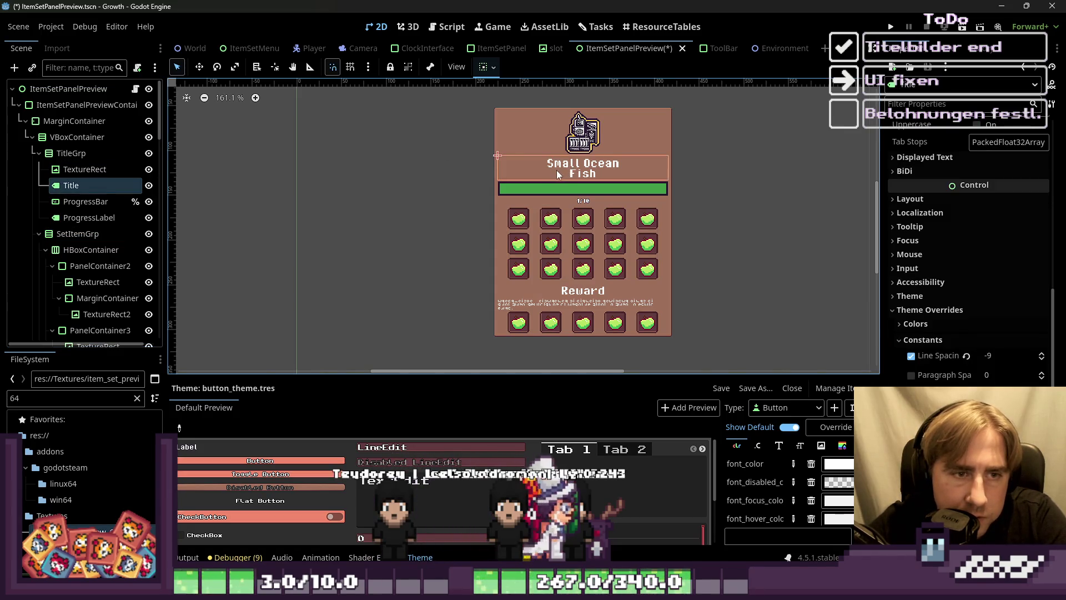
pyautogui.click(949, 156)
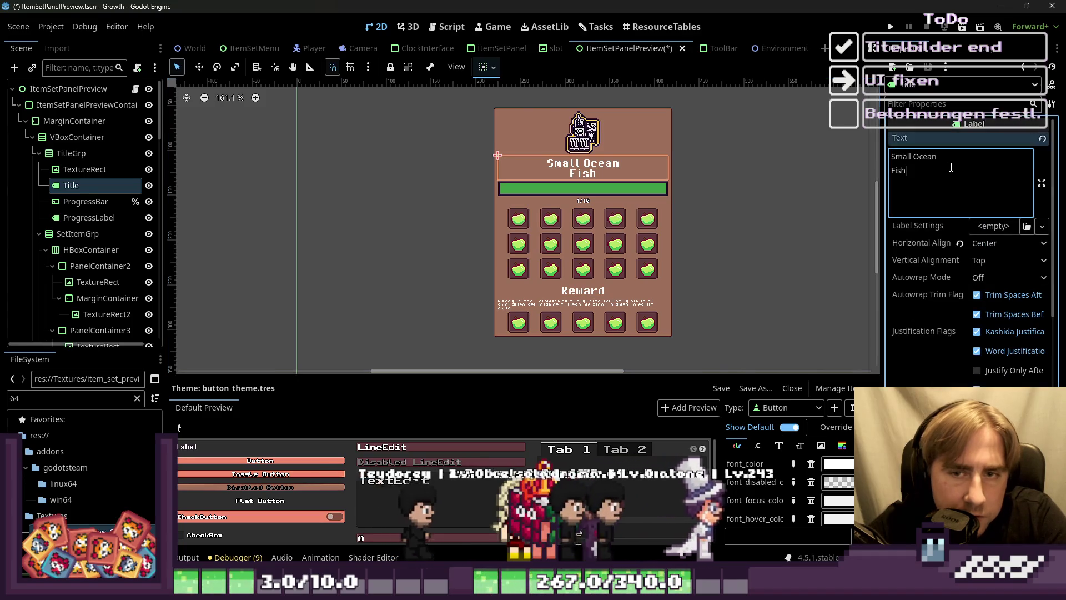
pyautogui.press('Delete')
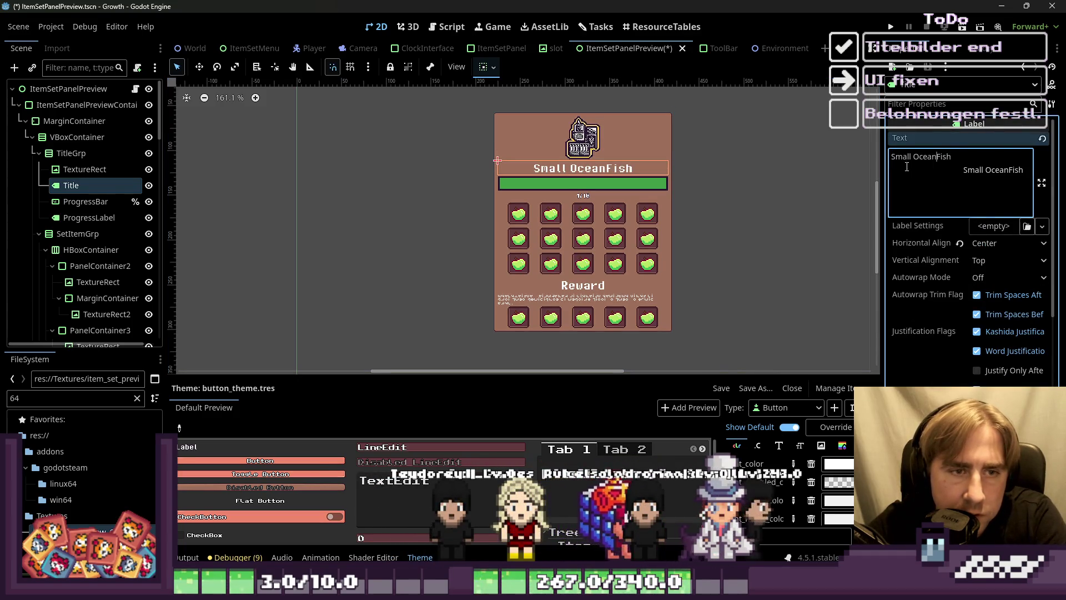
pyautogui.scroll(2, 517, 183)
pyautogui.scroll(-1, 555, 167)
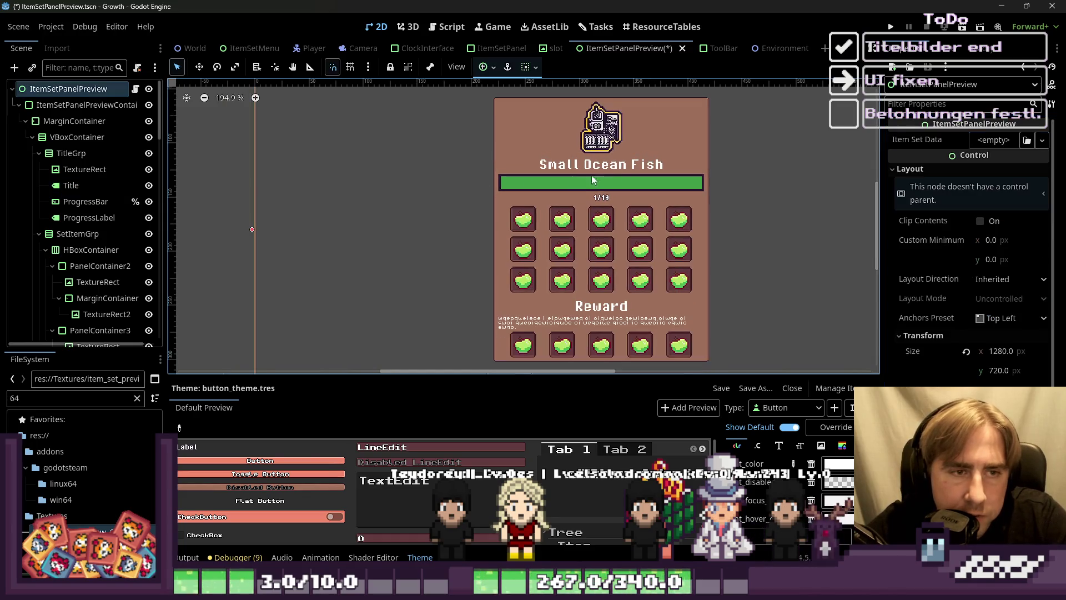
# Step: Inspect the set icon, preview container, reward description and an item grid slot
pyautogui.click(564, 149)
pyautogui.scroll(-1, 533, 177)
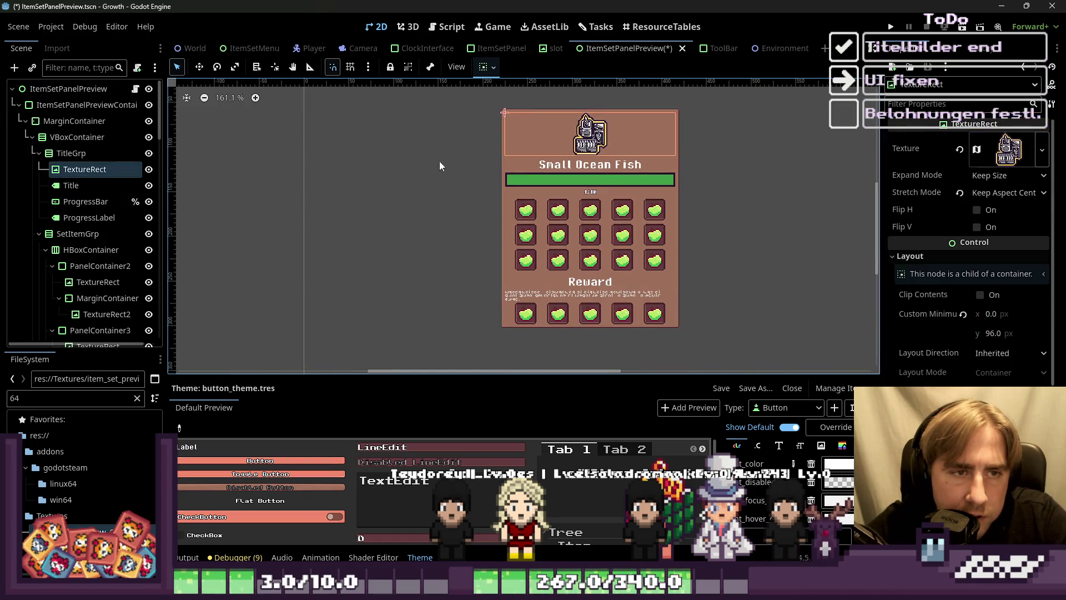
pyautogui.click(78, 109)
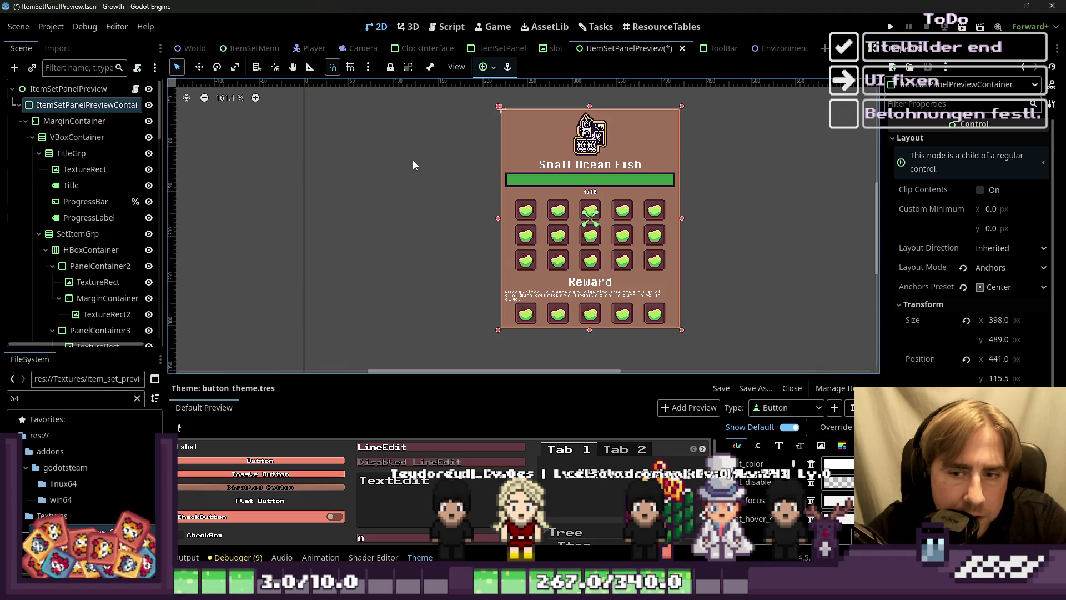
pyautogui.click(559, 308)
pyautogui.scroll(1, 561, 307)
pyautogui.click(560, 307)
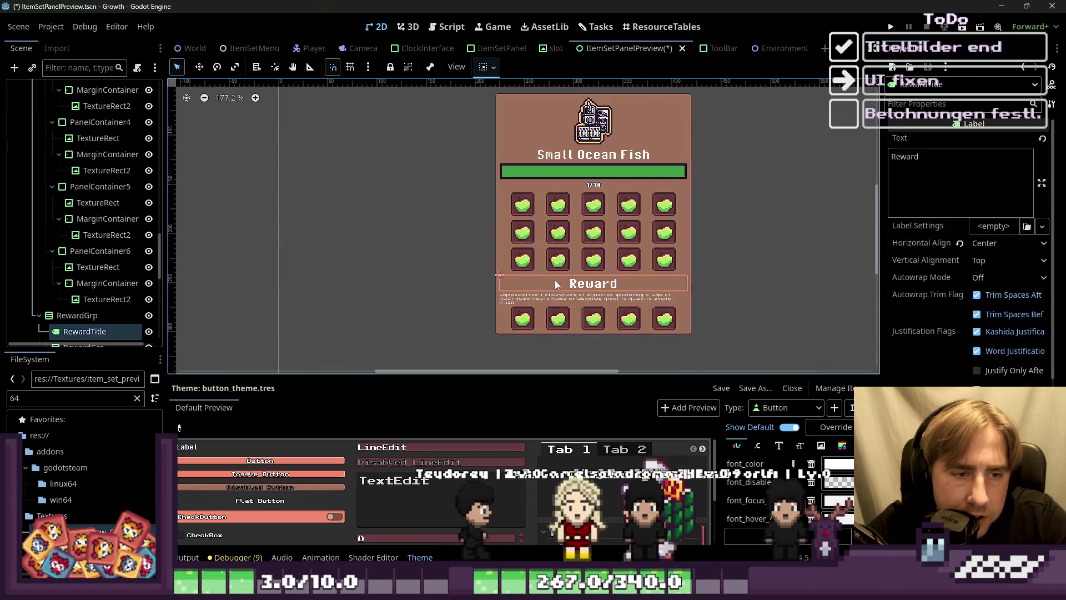
pyautogui.click(522, 232)
pyautogui.scroll(1, 556, 322)
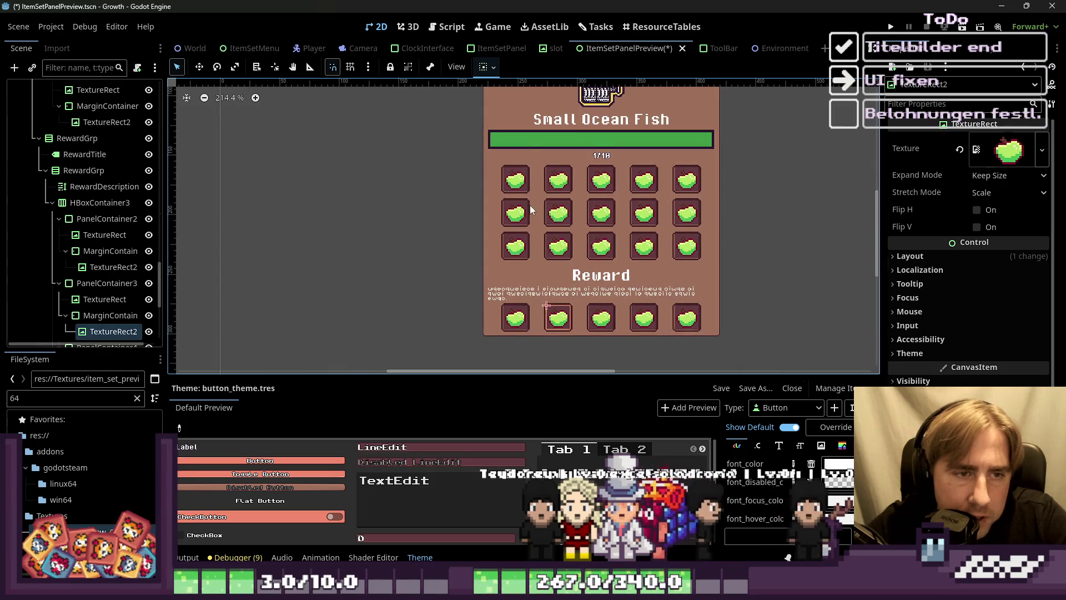
pyautogui.click(599, 96)
pyautogui.scroll(-2, 599, 144)
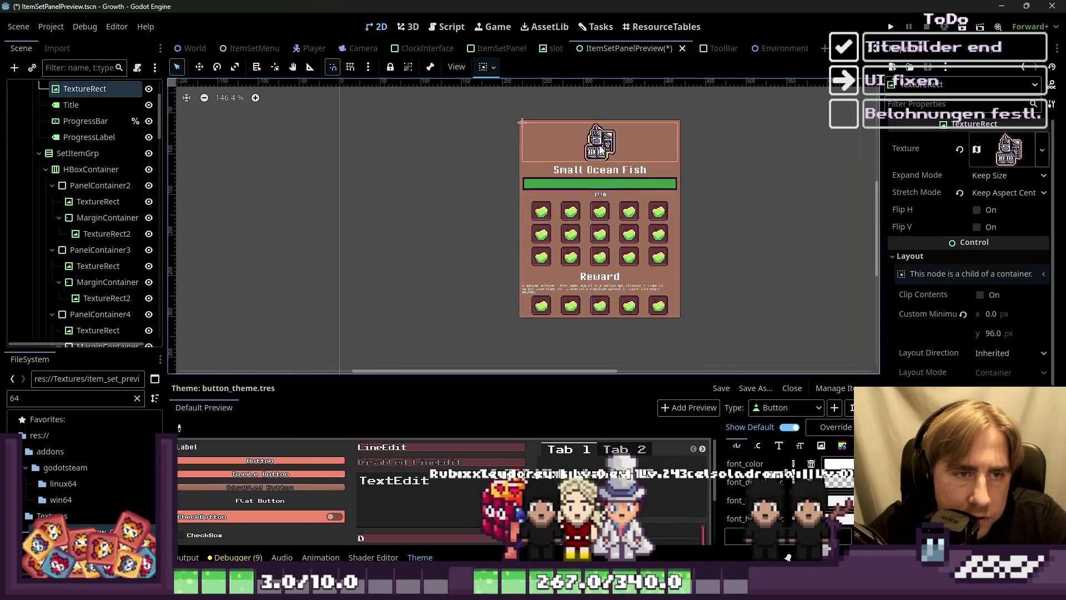
# Step: Lower the set icon's Custom Minimum Size y from 87 to 77, then reset it to 0
pyautogui.click(997, 332)
pyautogui.press('Down')
pyautogui.press('Down')
pyautogui.press('Down')
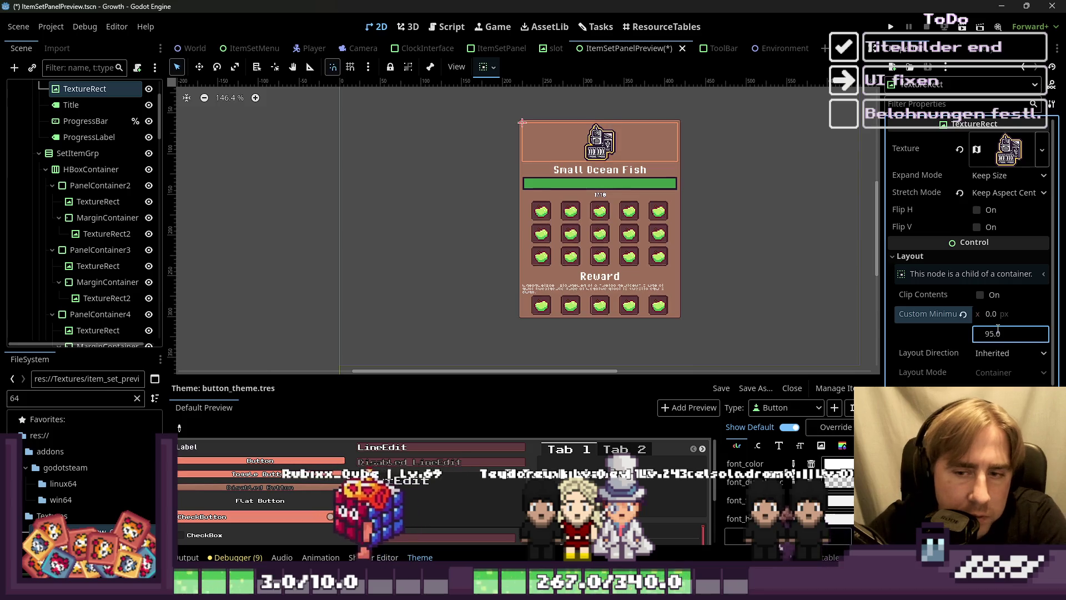
pyautogui.press('Down')
pyautogui.press('Down')
pyautogui.press('Down')
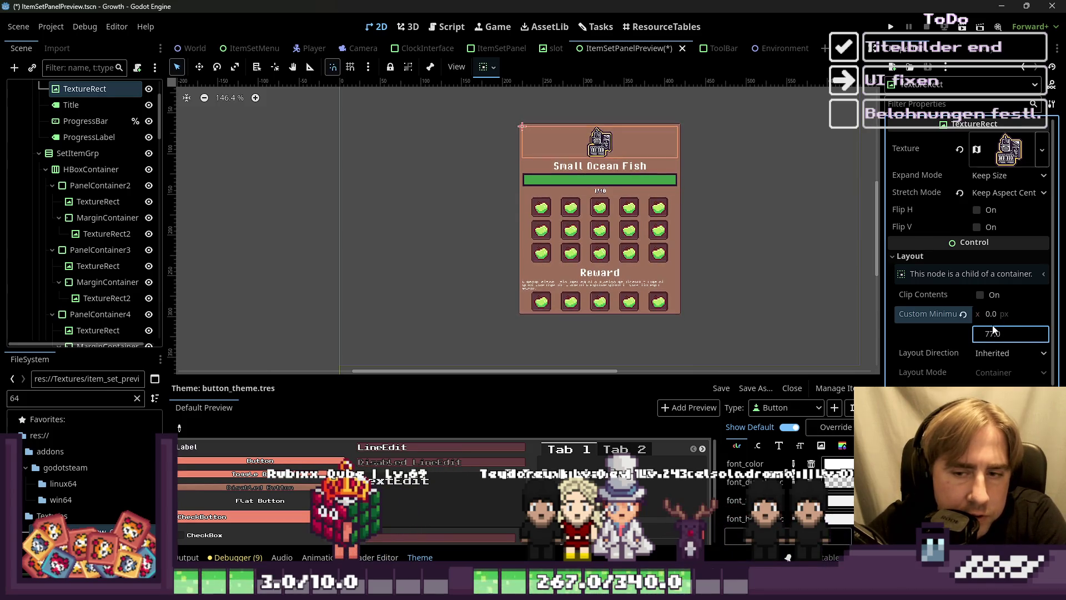
pyautogui.click(963, 314)
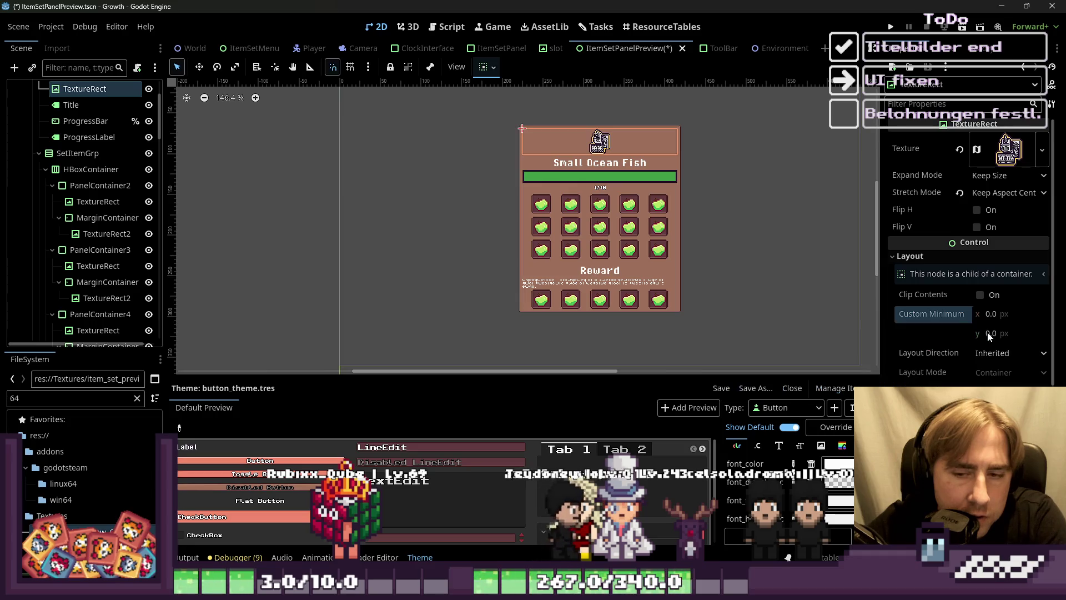
pyautogui.write('4')
pyautogui.press('Up')
pyautogui.press('Up')
pyautogui.press('Up')
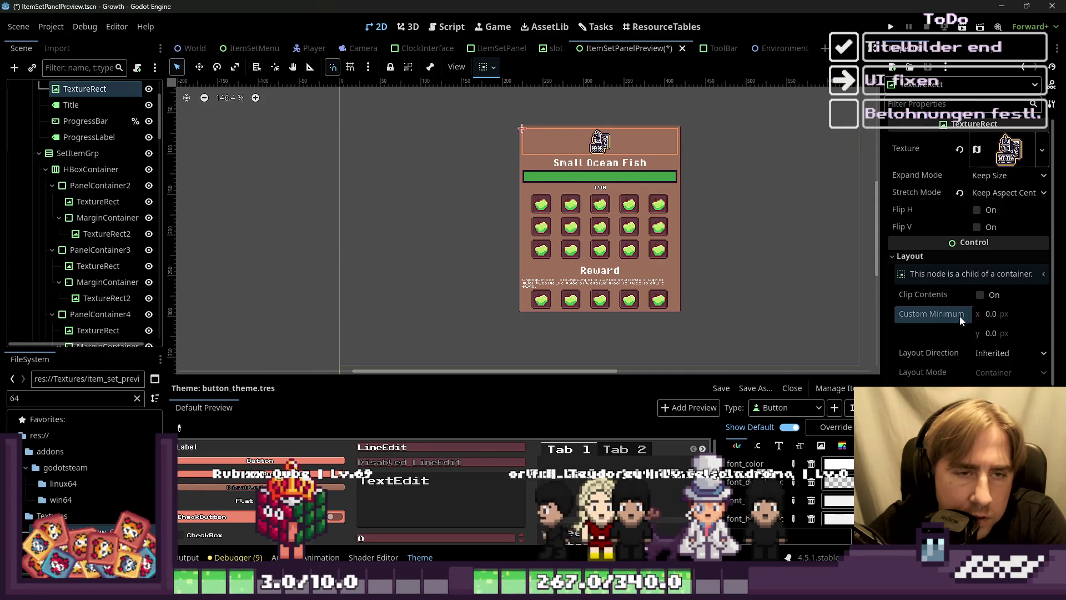
# Step: Compare the set icon, root ItemSetPanelPreview node and preview container layouts
pyautogui.click(428, 174)
pyautogui.click(605, 151)
pyautogui.scroll(4, 606, 155)
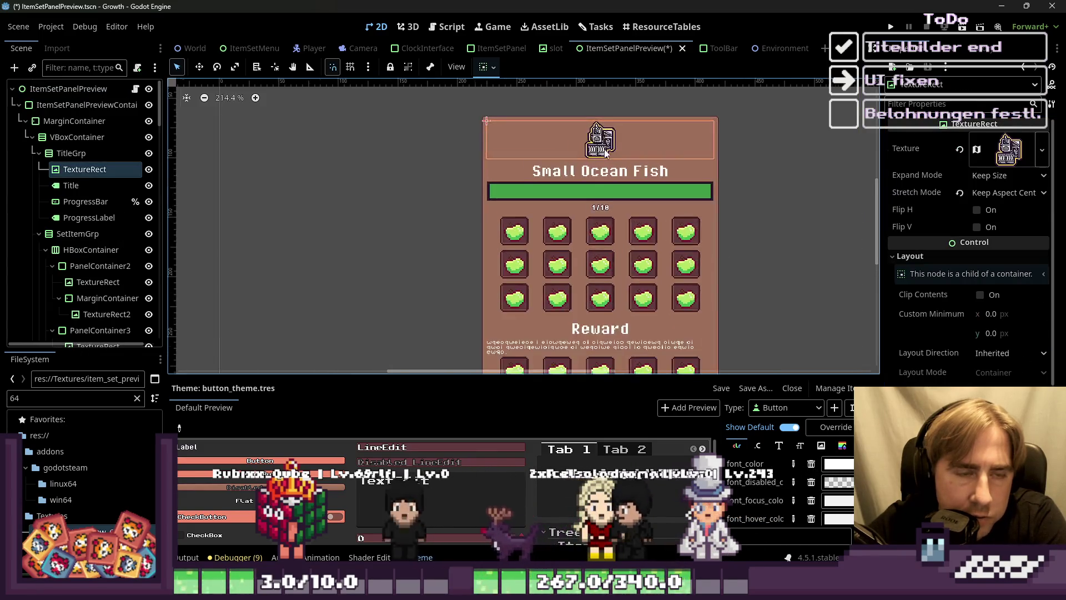
pyautogui.scroll(2, 605, 151)
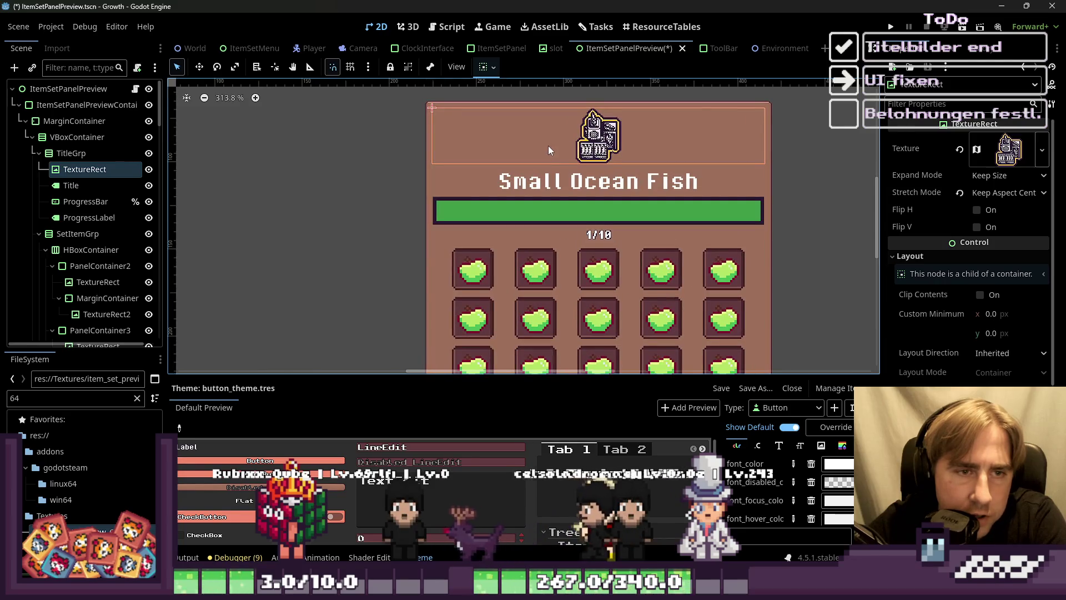
pyautogui.click(326, 142)
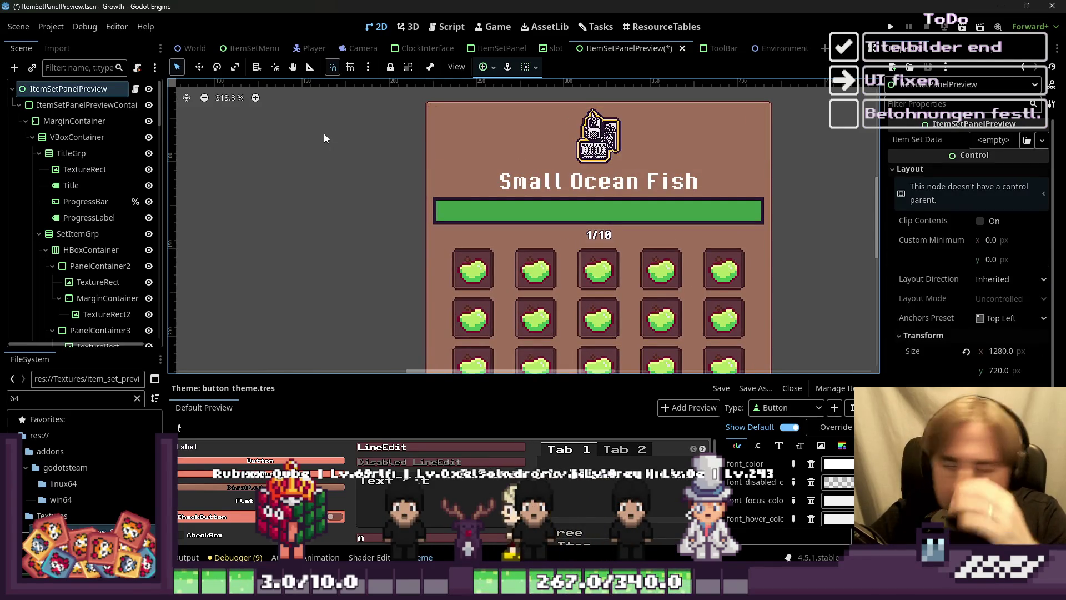
pyautogui.click(583, 156)
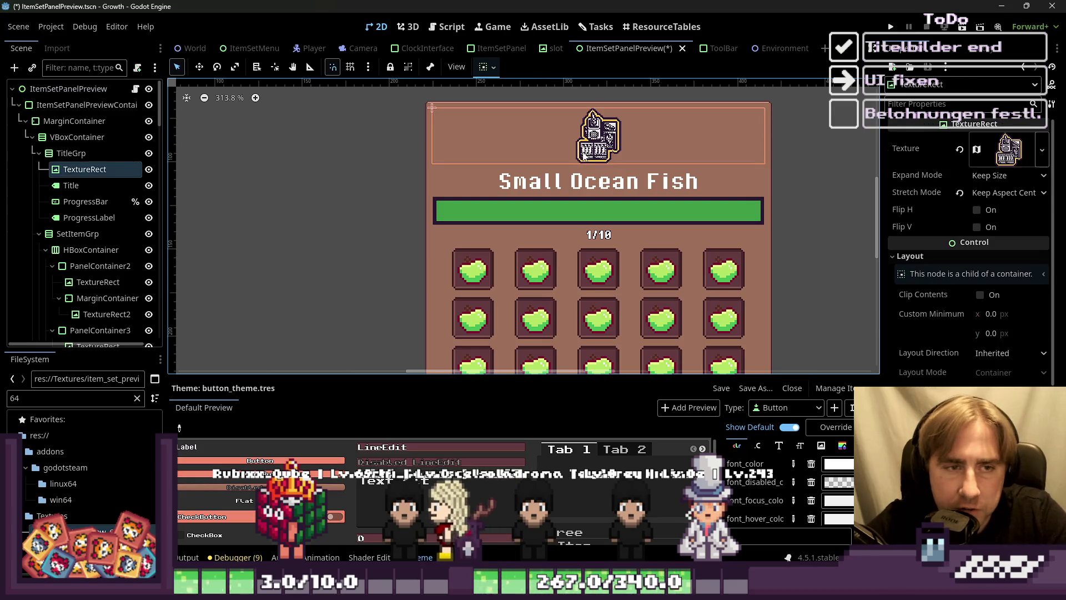
pyautogui.click(372, 148)
pyautogui.scroll(-1, 648, 138)
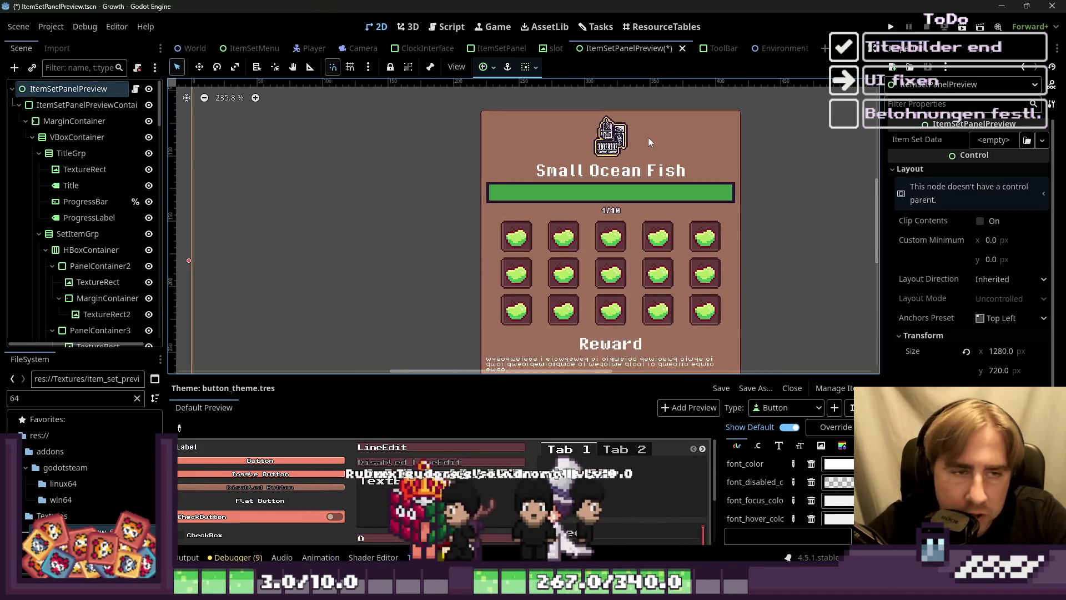
pyautogui.click(611, 136)
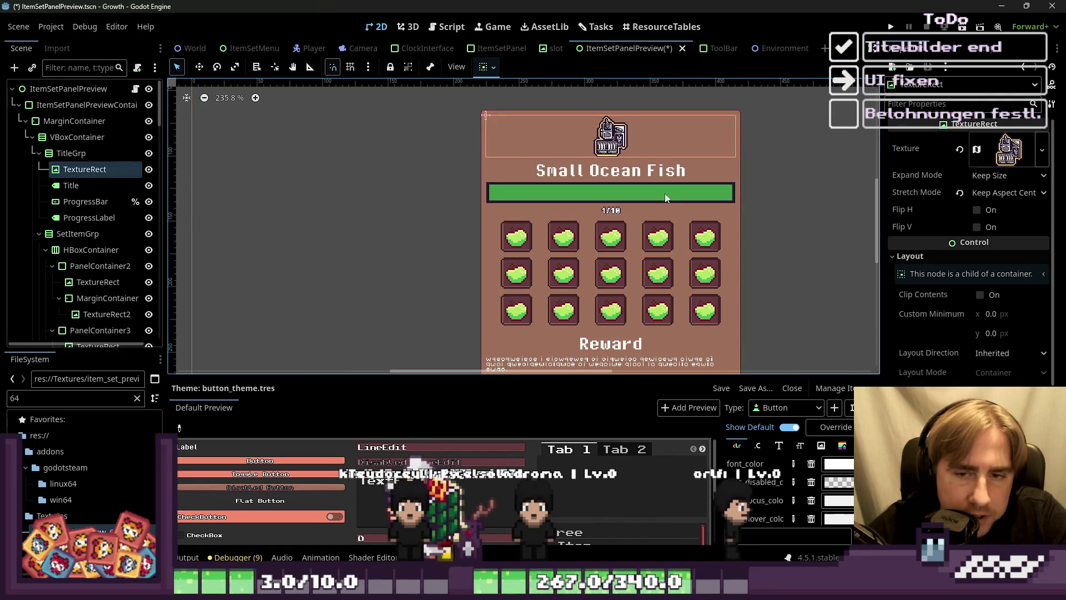
pyautogui.click(83, 105)
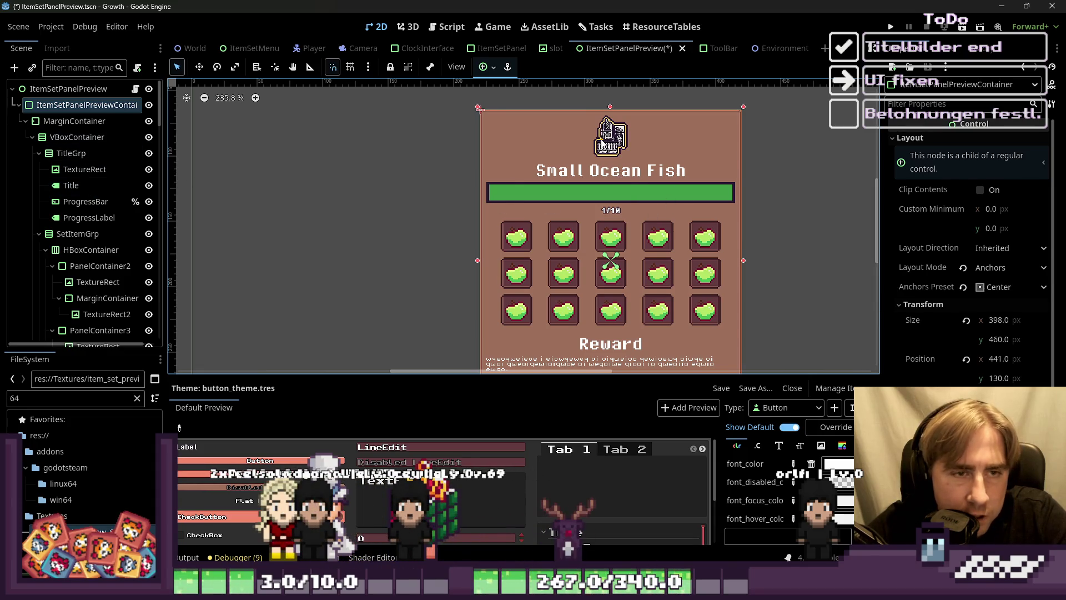
pyautogui.click(603, 142)
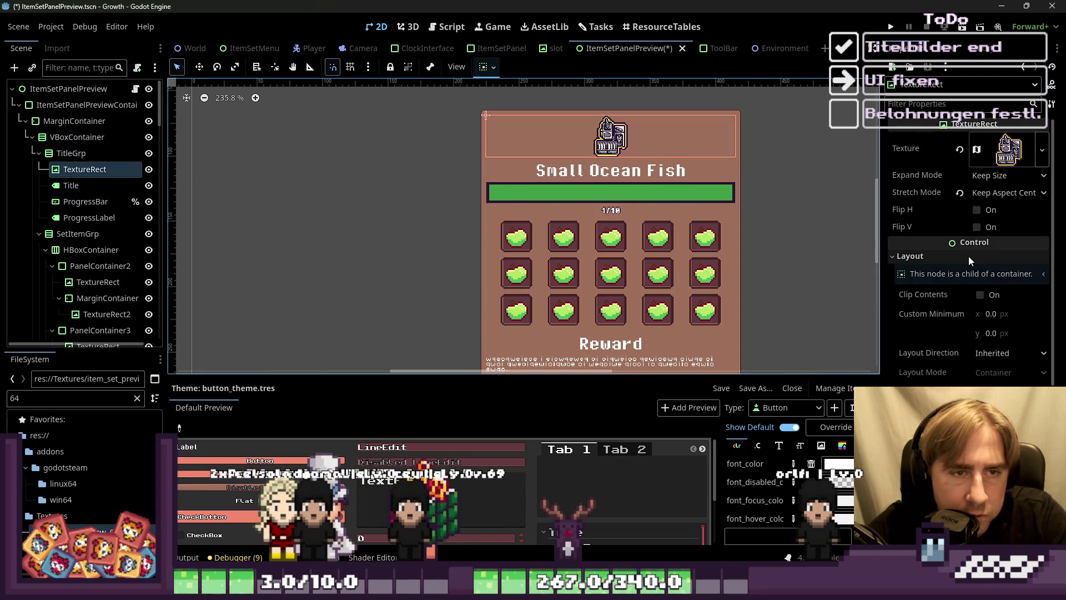
# Step: Set the set icon's minimum height to 44, then drag it up to 72
pyautogui.click(994, 333)
pyautogui.write('44')
pyautogui.press('Return')
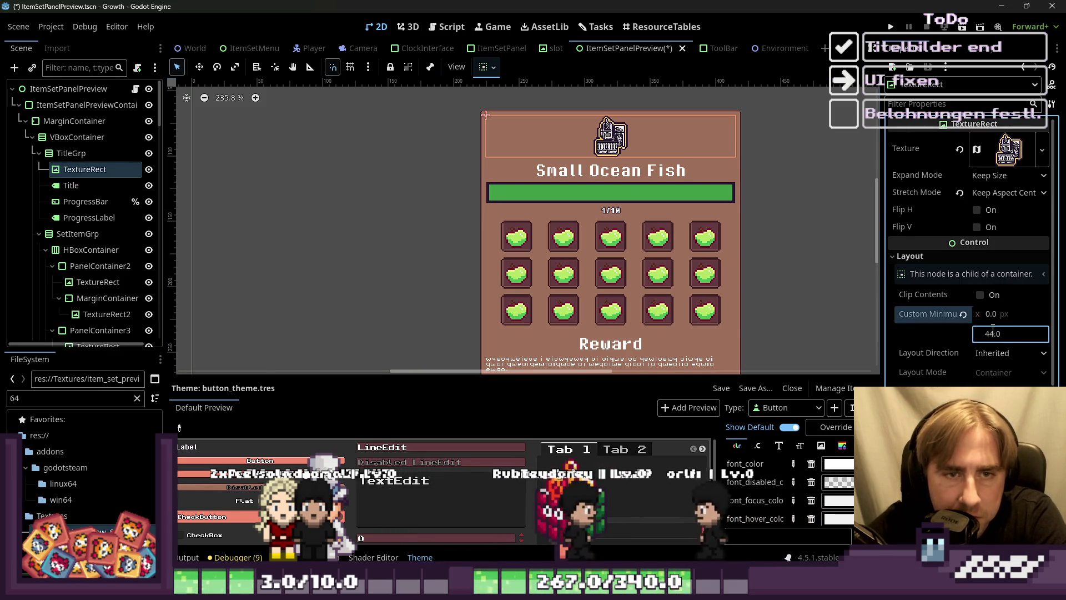
pyautogui.moveTo(992, 329)
pyautogui.mouseDown()
pyautogui.moveTo(1037, 319)
pyautogui.moveTo(1005, 322)
pyautogui.mouseUp()
pyautogui.scroll(-3, 518, 160)
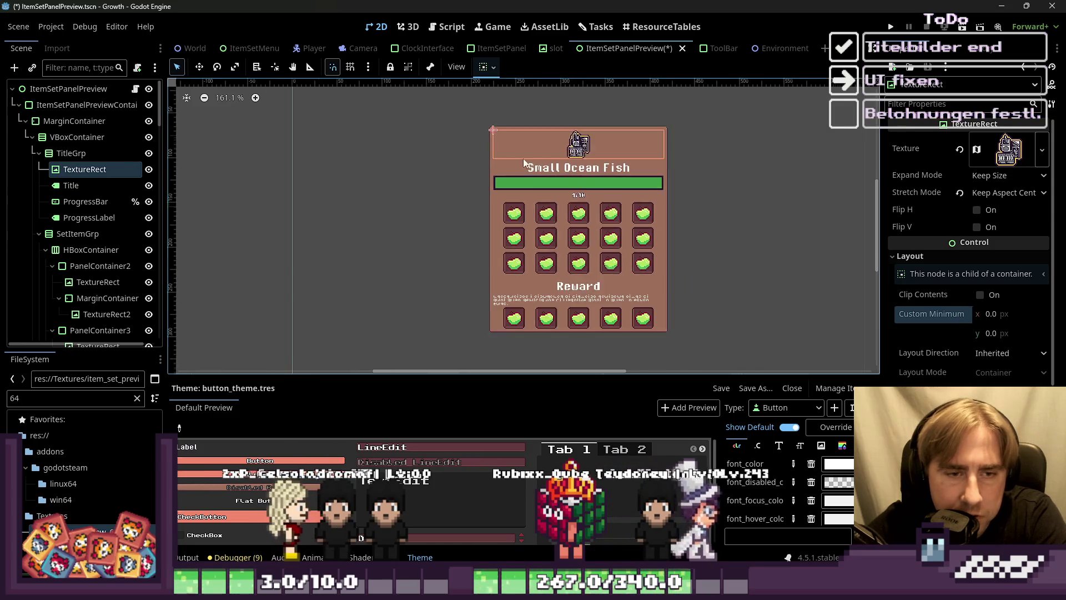
pyautogui.click(478, 230)
# Step: Center the reward description text's horizontal alignment
pyautogui.click(568, 178)
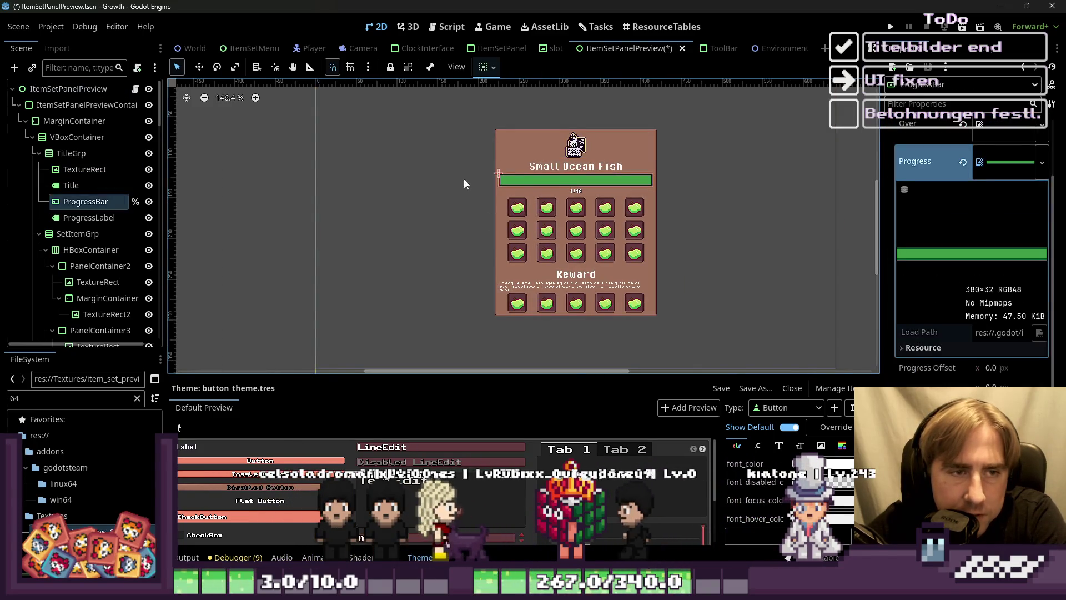
pyautogui.click(435, 178)
pyautogui.scroll(3, 569, 286)
pyautogui.click(569, 288)
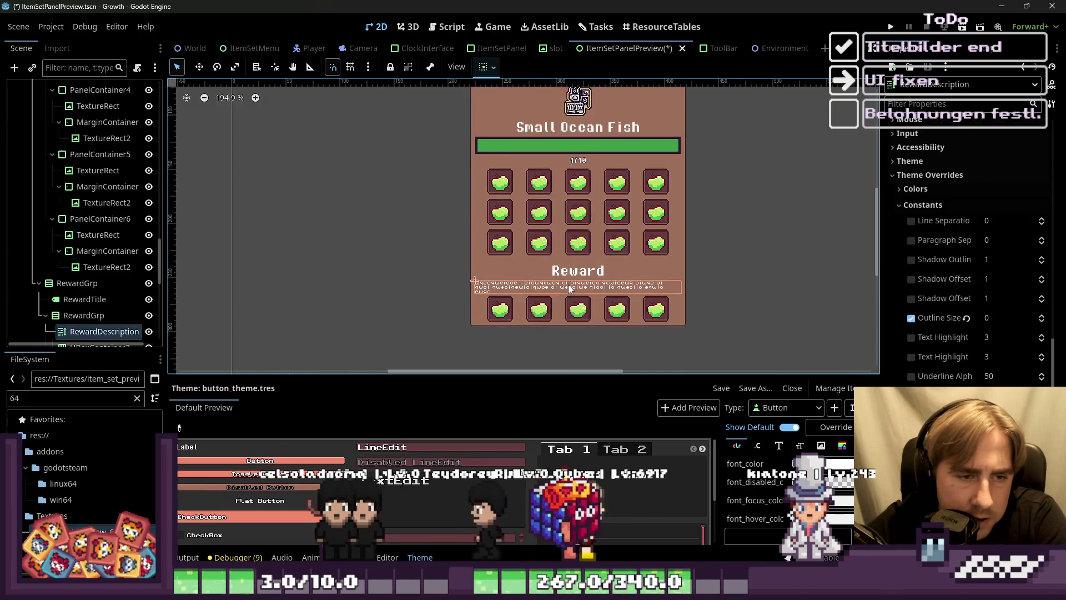
pyautogui.scroll(5, 922, 222)
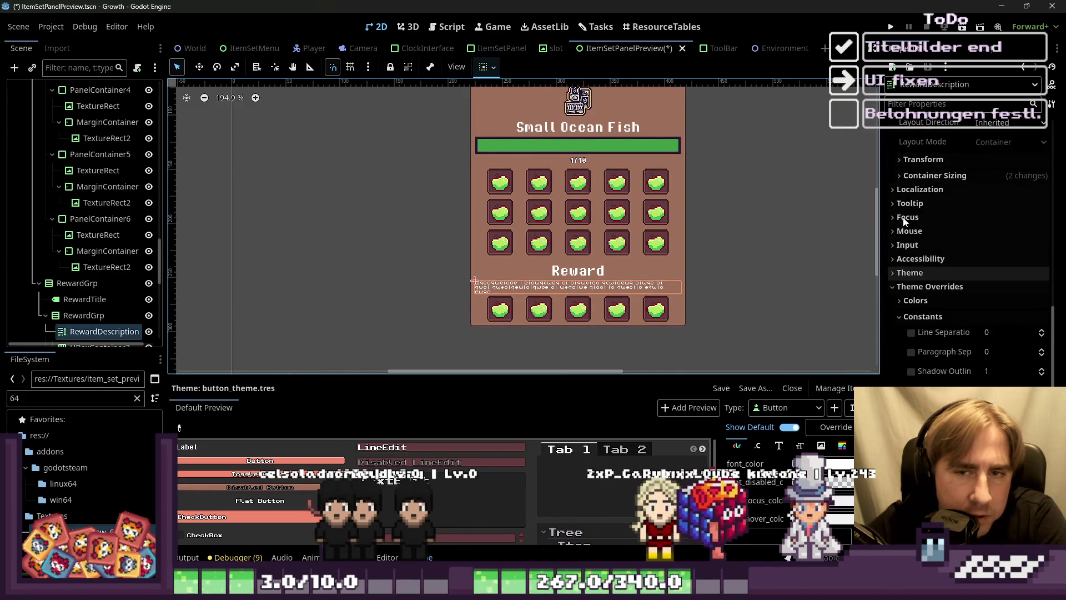
pyautogui.scroll(5, 964, 252)
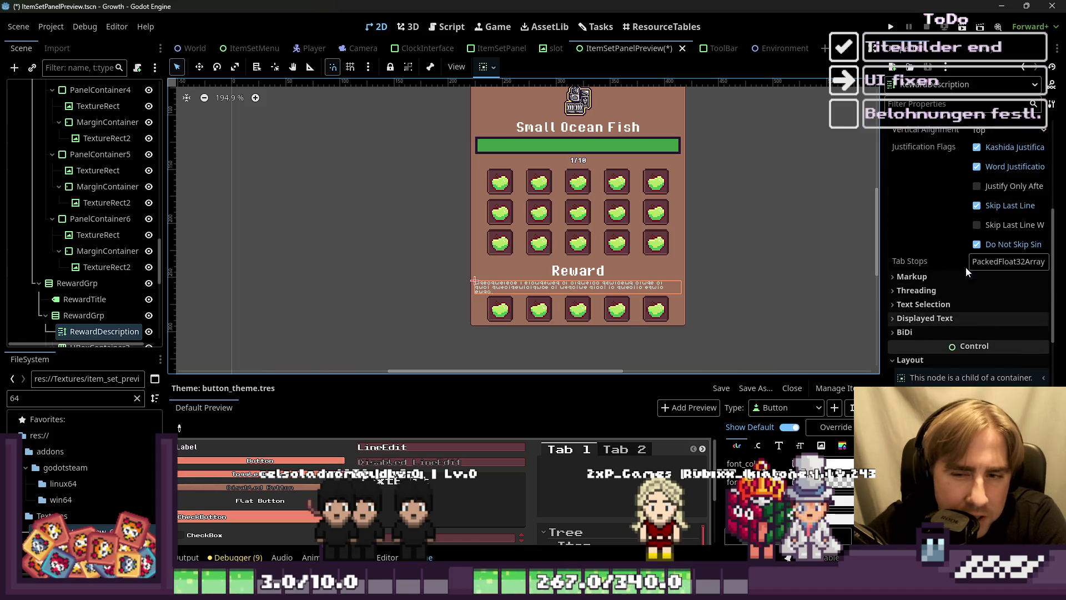
pyautogui.click(990, 280)
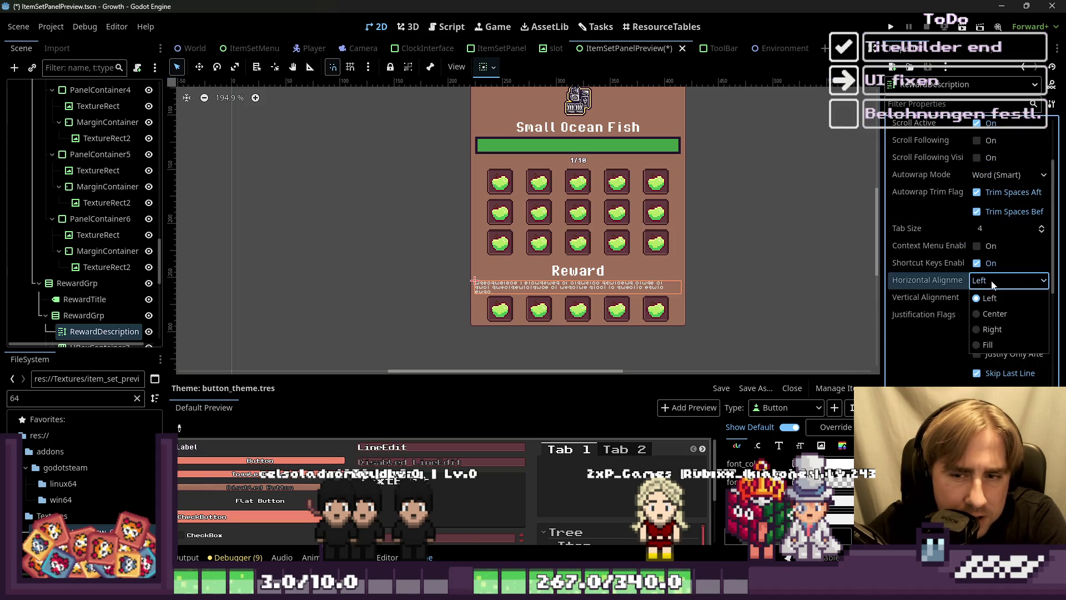
pyautogui.click(987, 316)
# Step: Select the root ItemSetPanelPreview node, save the scene and open ItemSetPanelPreview.gd
pyautogui.click(461, 310)
pyautogui.scroll(2, 555, 280)
pyautogui.click(555, 279)
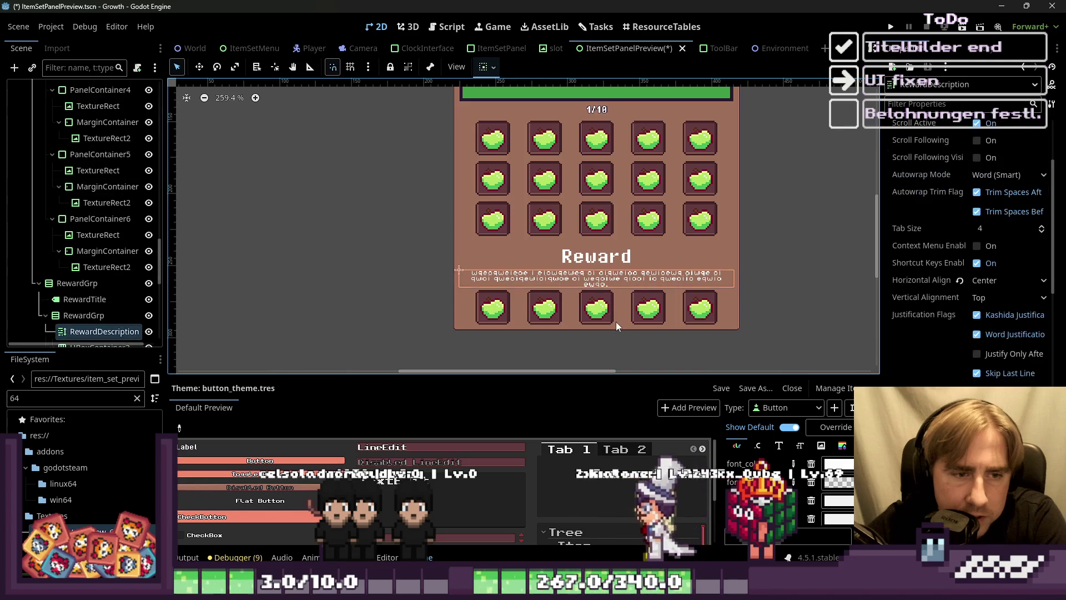
pyautogui.scroll(3, 615, 321)
pyautogui.scroll(-7, 614, 310)
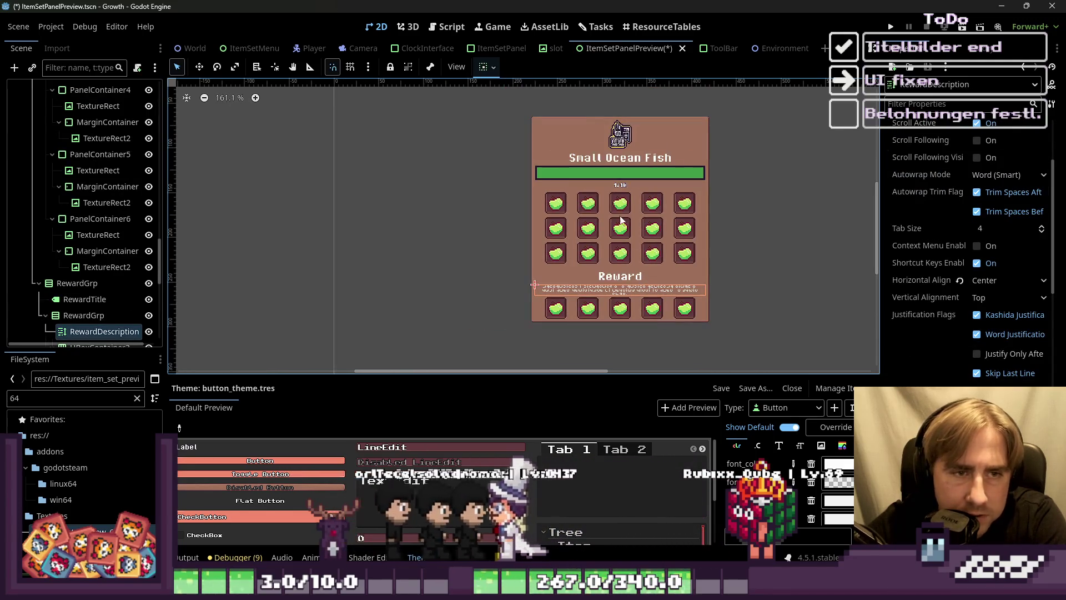
pyautogui.click(504, 162)
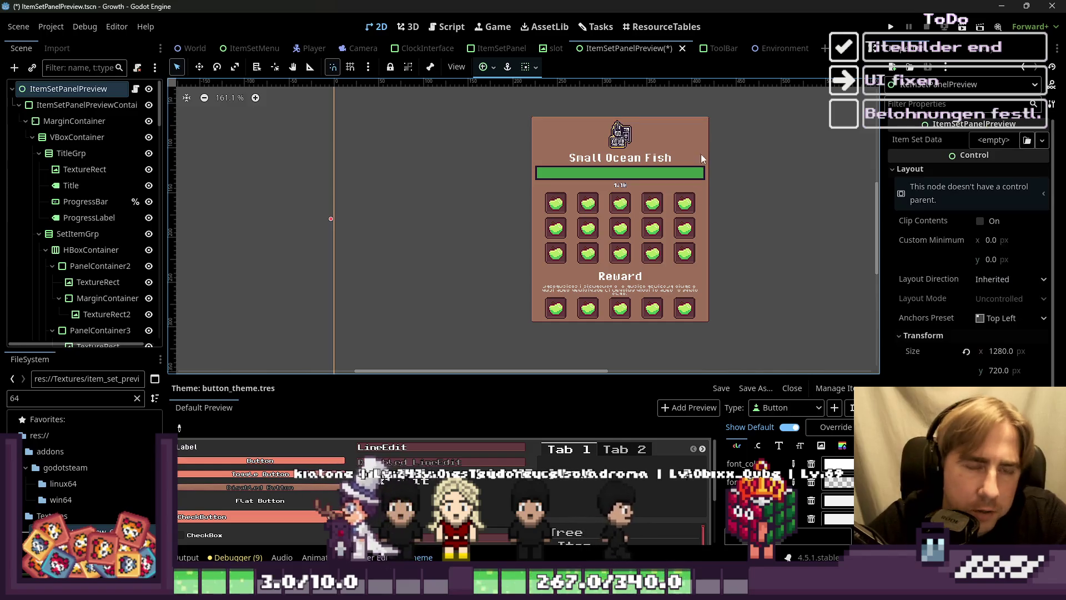
pyautogui.scroll(2, 621, 105)
pyautogui.scroll(-2, 623, 178)
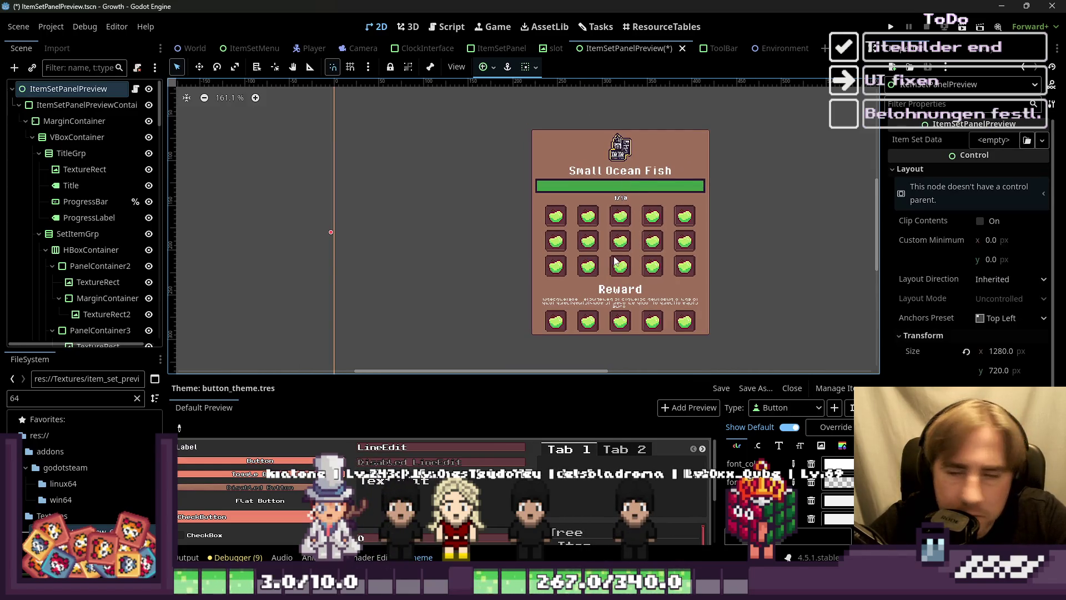
pyautogui.scroll(3, 576, 147)
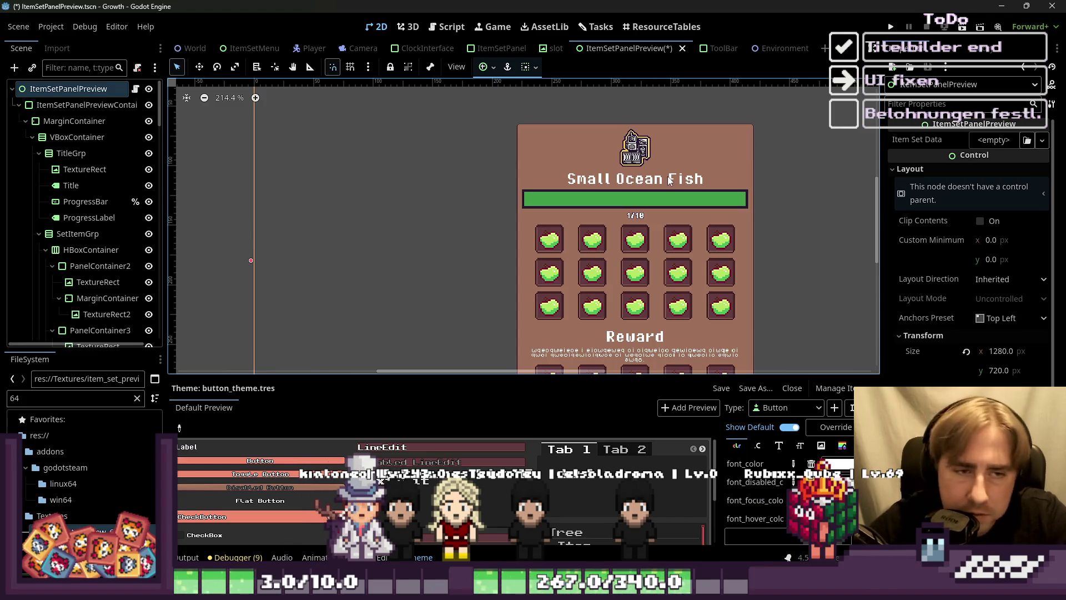
pyautogui.scroll(-1, 663, 161)
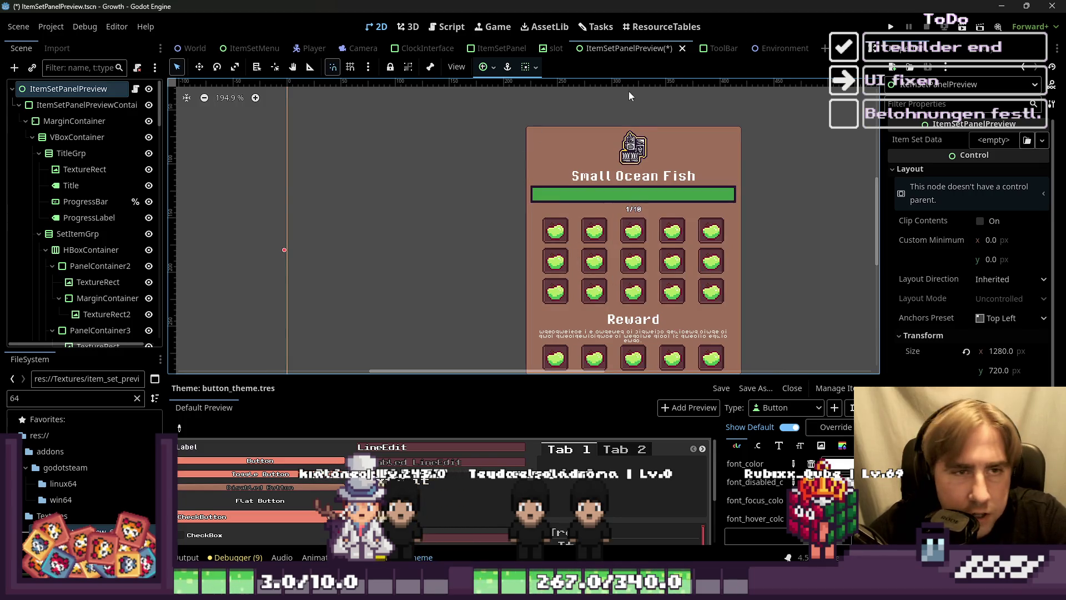
pyautogui.scroll(-2, 617, 98)
pyautogui.hotkey('ctrl', 's')
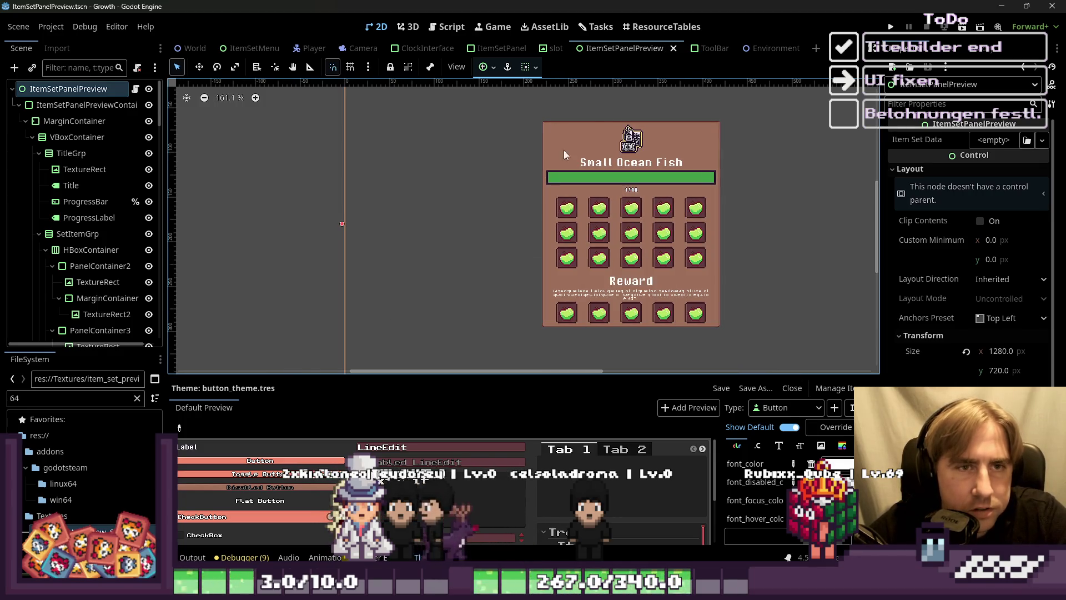
pyautogui.click(135, 89)
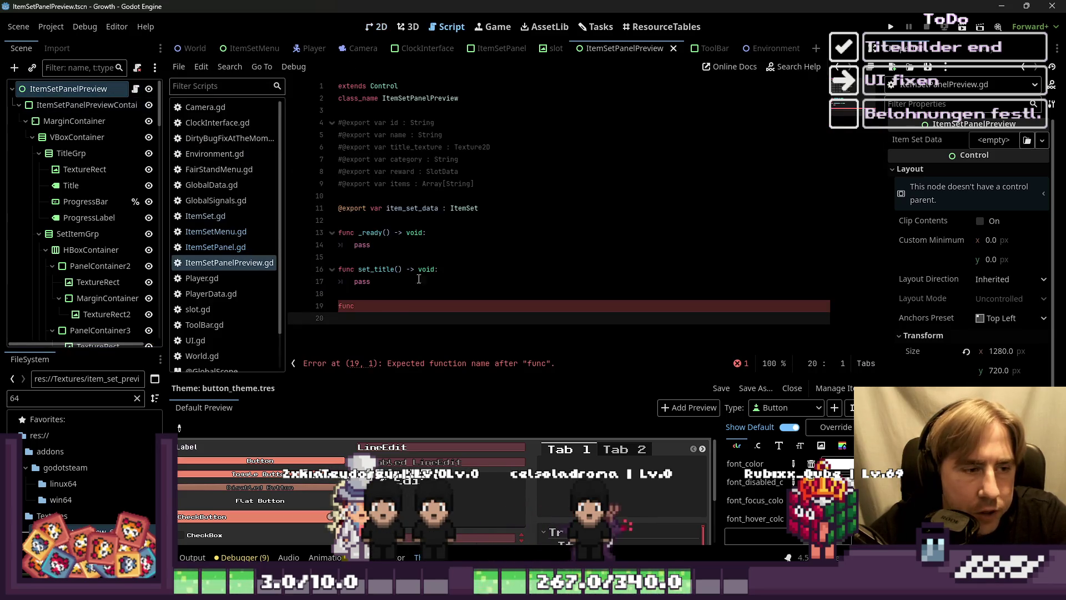
# Step: Delete the unfinished 'func' line and make a blank line above set_title()
pyautogui.click(393, 307)
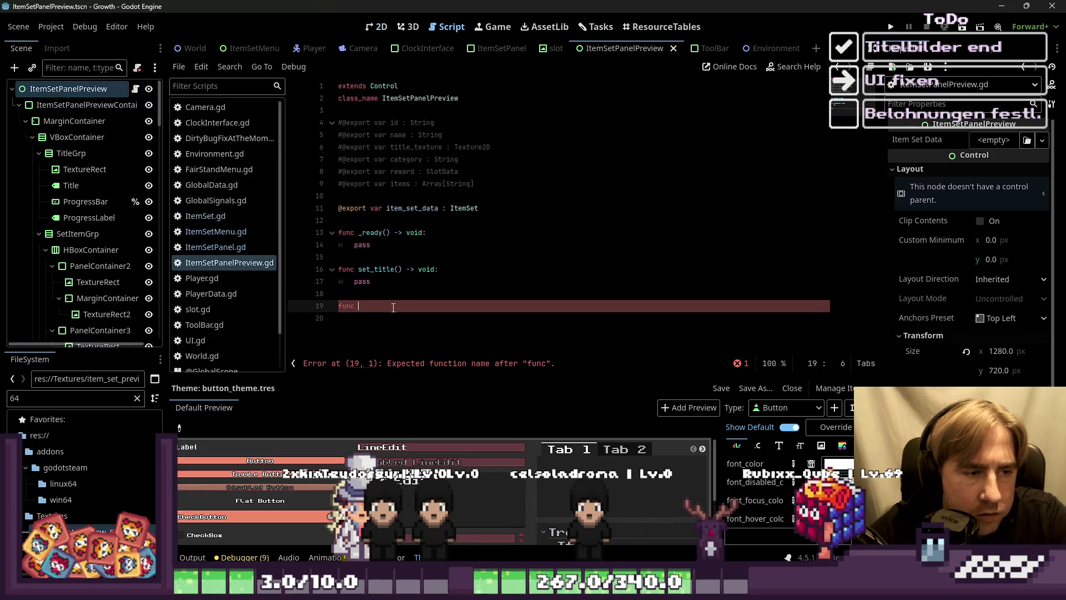
pyautogui.write('set_')
pyautogui.press('BackSpace')
pyautogui.press('BackSpace')
pyautogui.press('BackSpace')
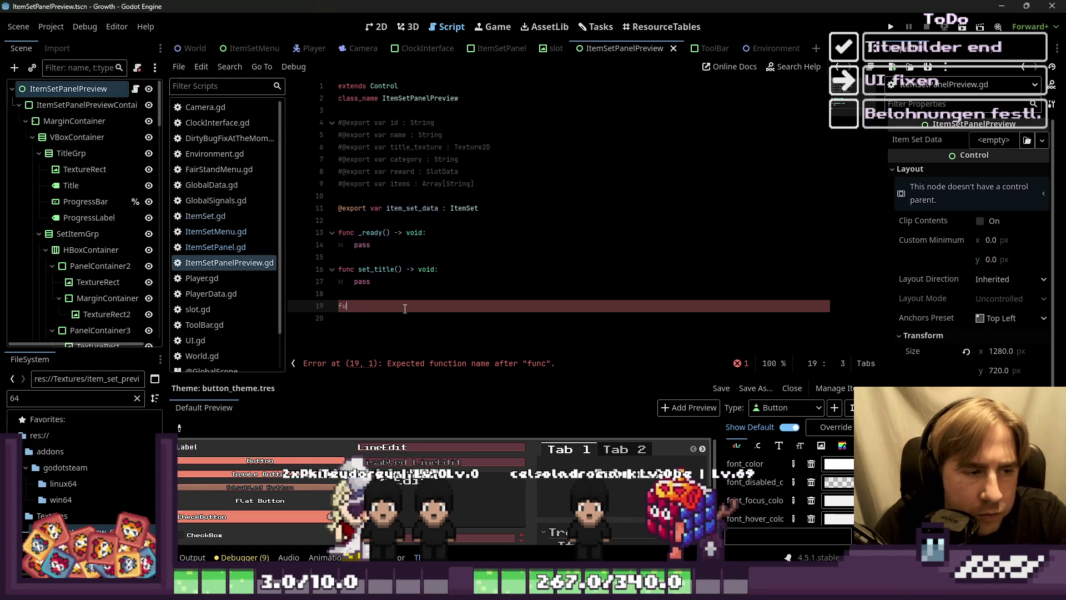
pyautogui.press('BackSpace')
pyautogui.press('BackSpace')
pyautogui.press('BackSpace')
pyautogui.press('Up')
pyautogui.press('Up')
pyautogui.press('Return')
pyautogui.press('Return')
pyautogui.press('Up')
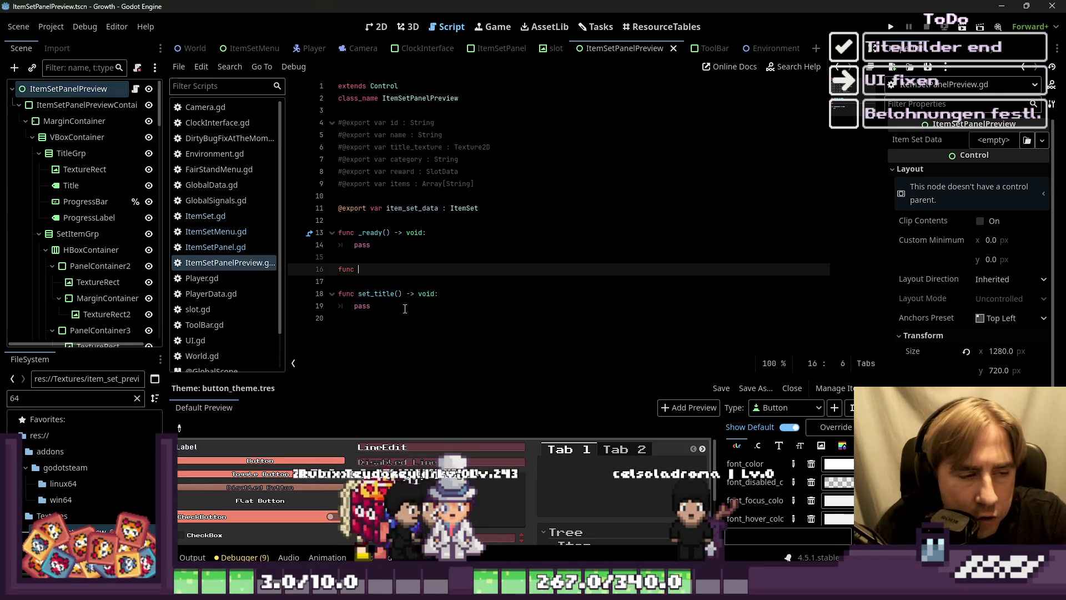
# Step: Write 'set_title_picture() -> void:' with a pass body, then add a line at the script's end
pyautogui.write('set_')
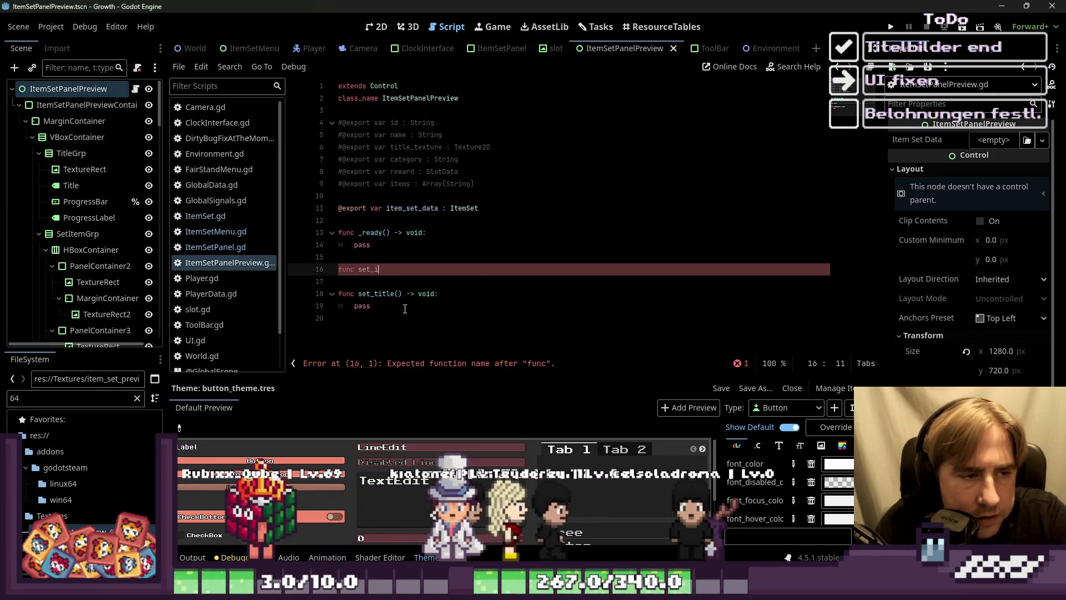
pyautogui.write('title_pic')
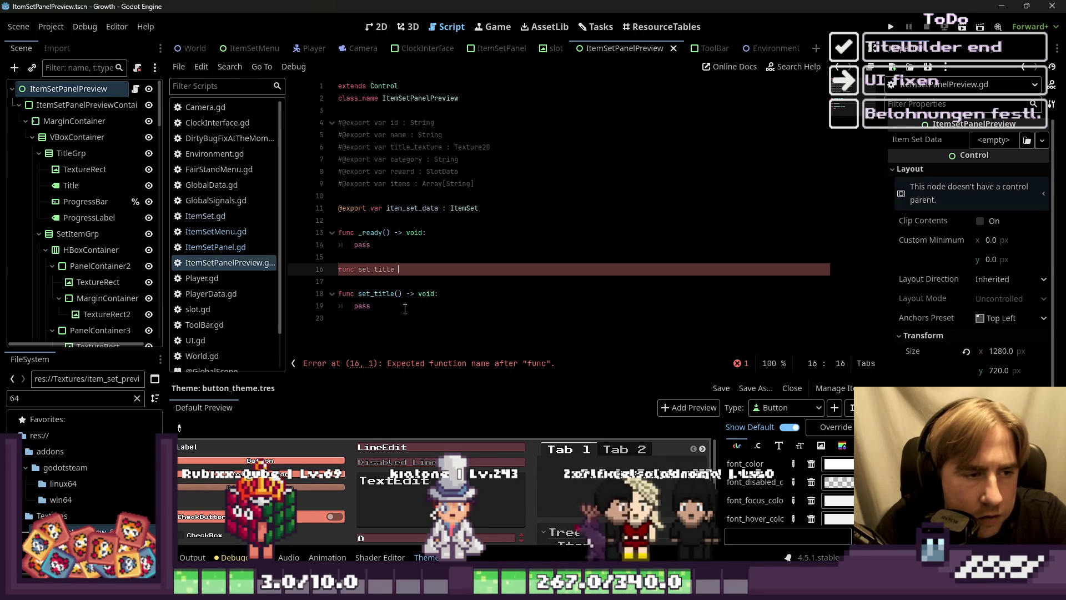
pyautogui.write('ture')
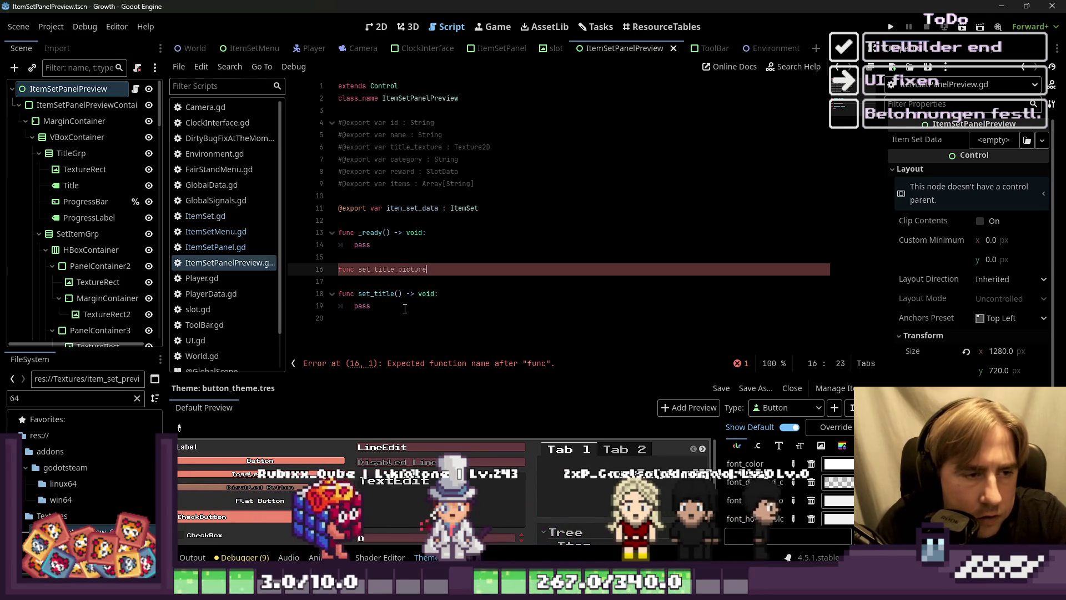
pyautogui.write('() -> void:')
pyautogui.press('Return')
pyautogui.write('pass')
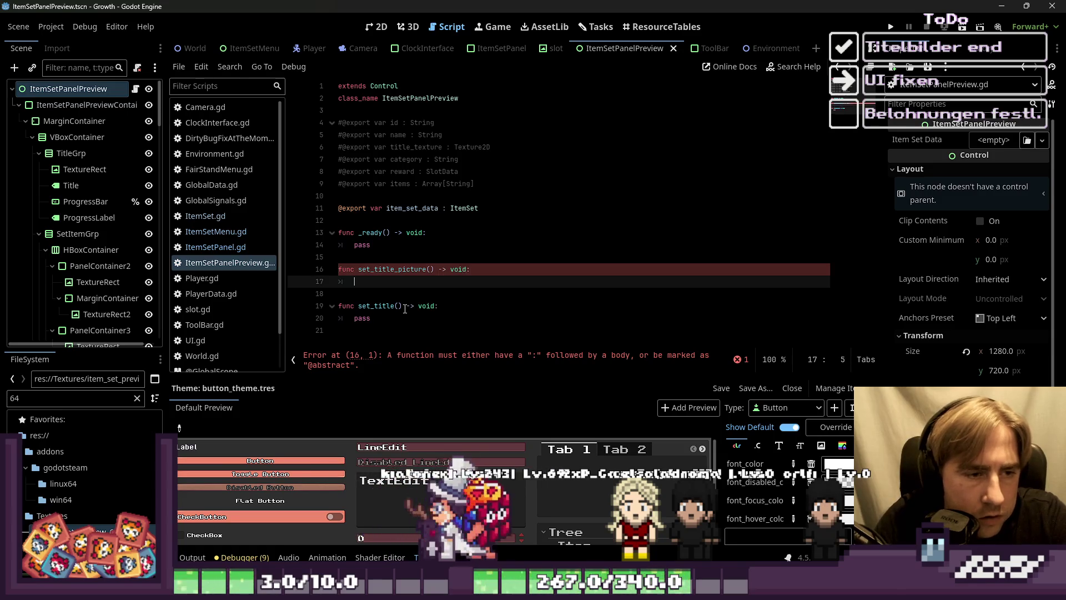
pyautogui.press('Down')
pyautogui.press('Down')
pyautogui.press('Down')
pyautogui.press('Return')
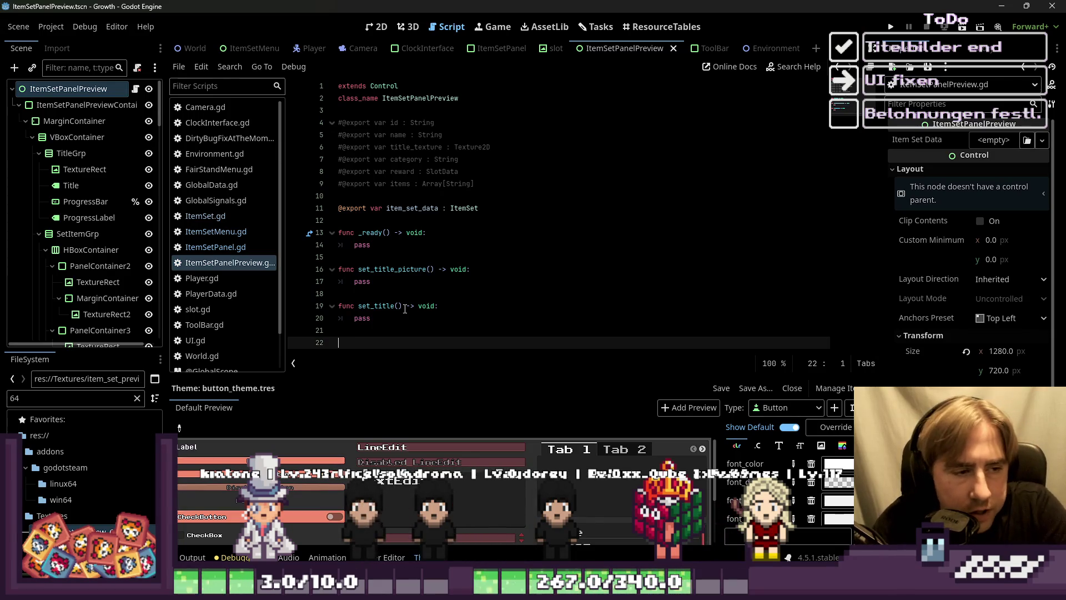
# Step: Add a stub set_item_grp() -> void function with pass
pyautogui.write('func set')
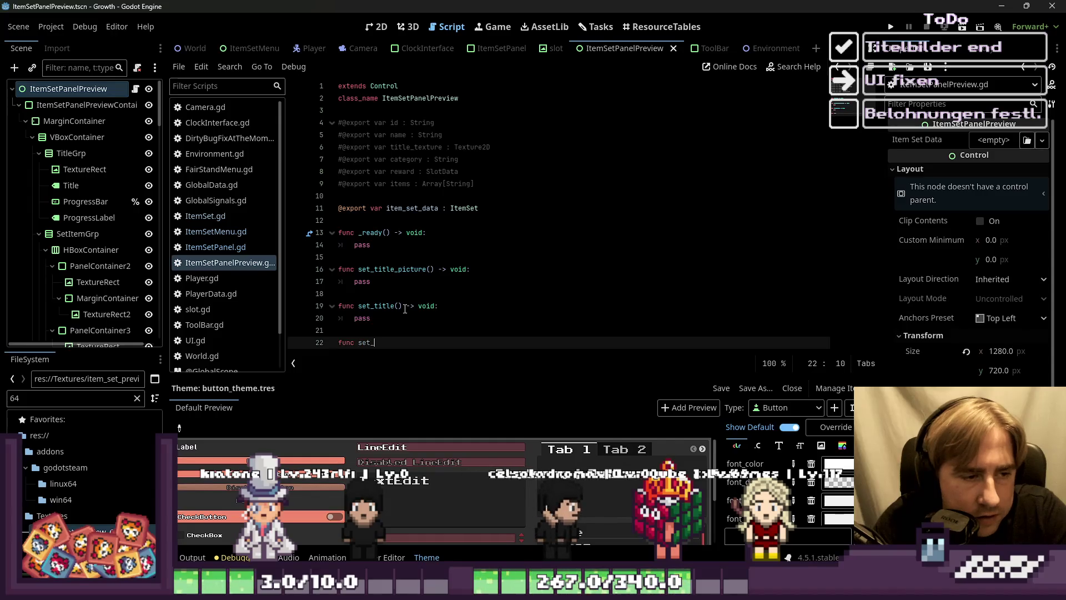
pyautogui.write('_grp(')
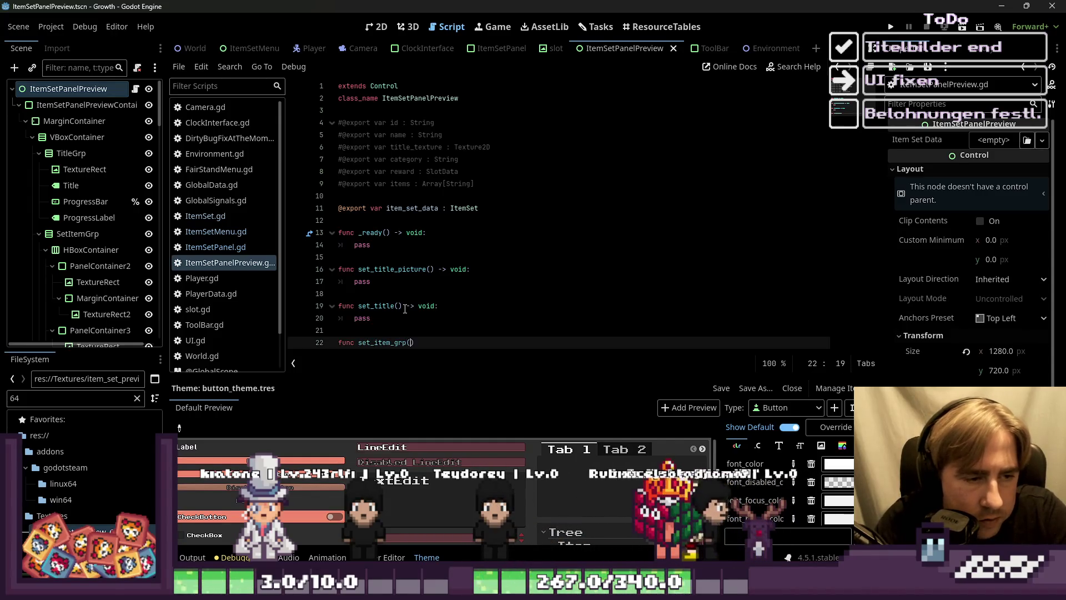
pyautogui.write('-> vo')
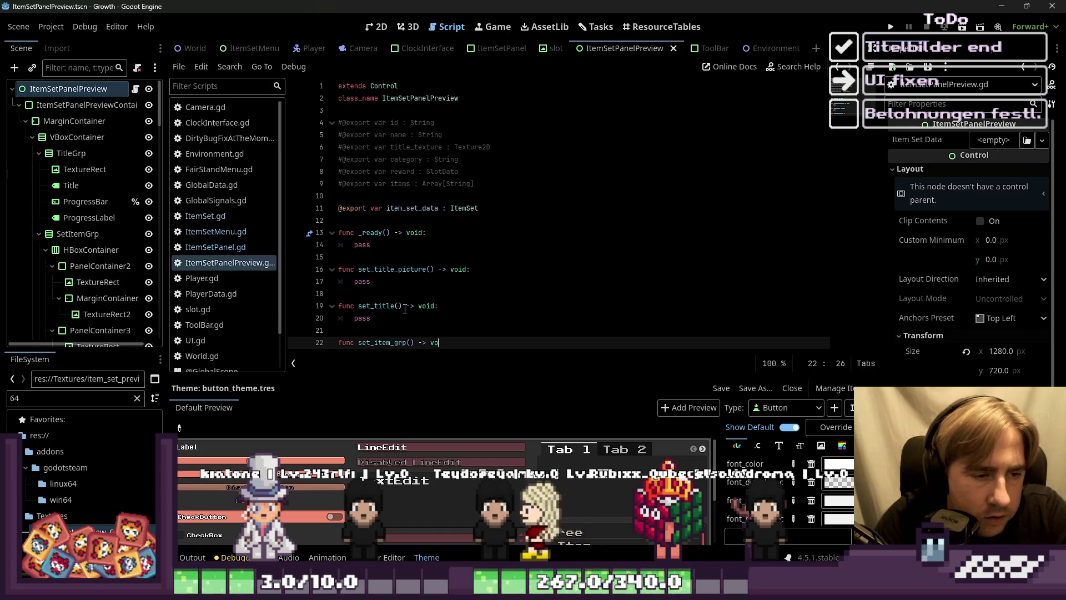
pyautogui.write(':')
pyautogui.press('Return')
pyautogui.write('p')
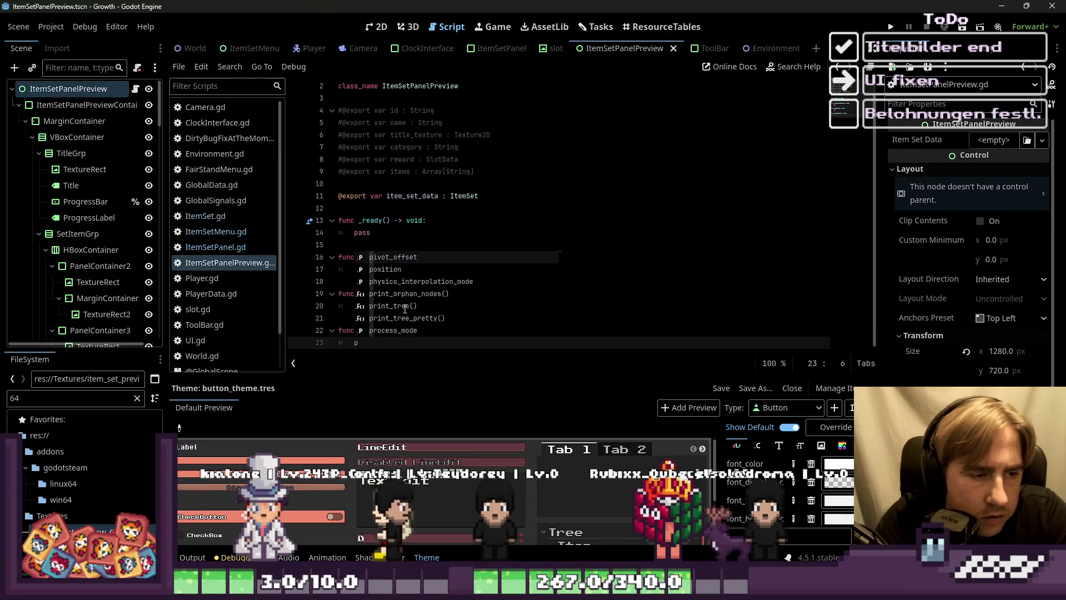
pyautogui.press('Return')
pyautogui.press('Return')
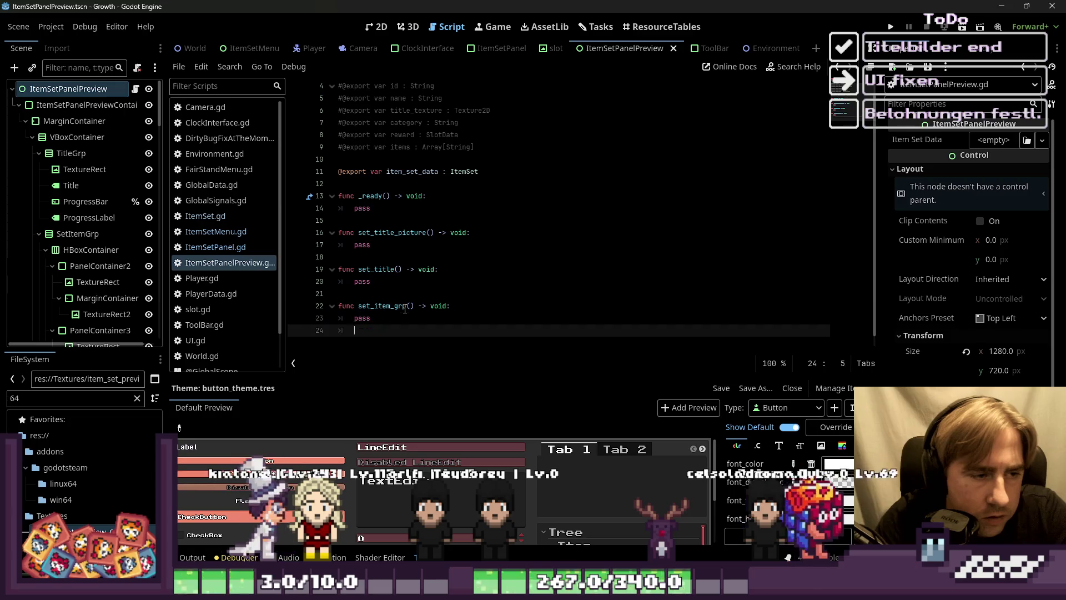
pyautogui.press('Return')
# Step: Add a stub set_reward_item_grp() -> void function below it
pyautogui.write('func set_item_texture')
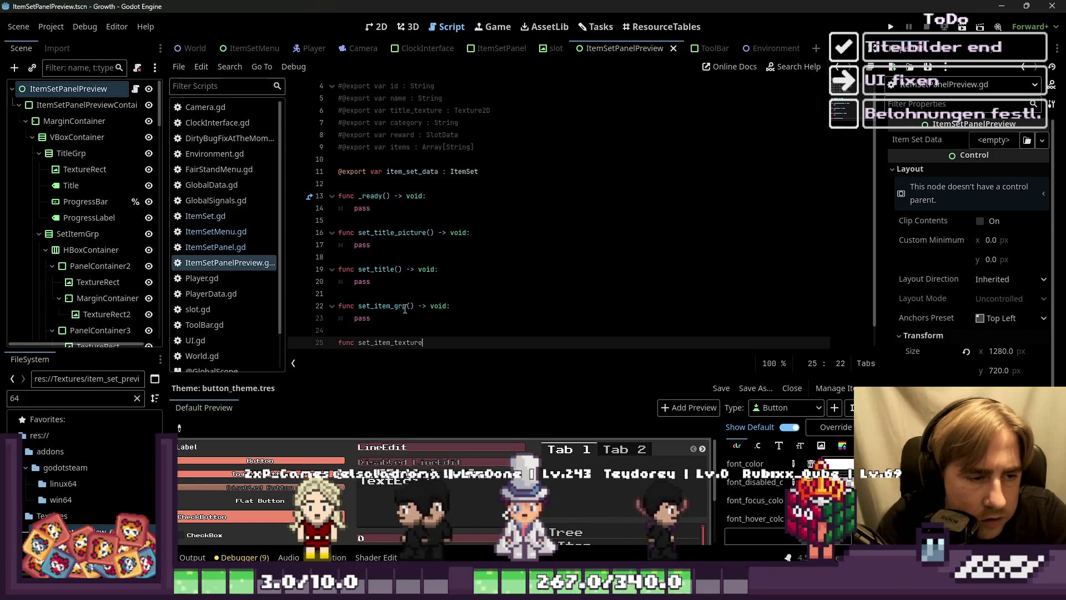
pyautogui.press('BackSpace')
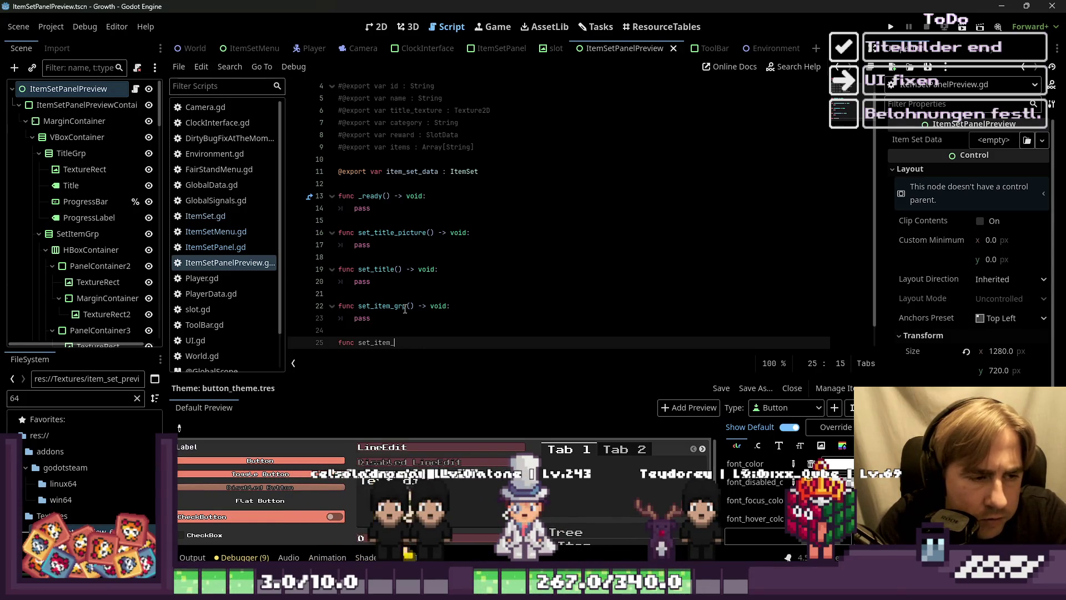
pyautogui.press('BackSpace')
pyautogui.press('BackSpace')
pyautogui.press('BackSpace')
pyautogui.write('rewa')
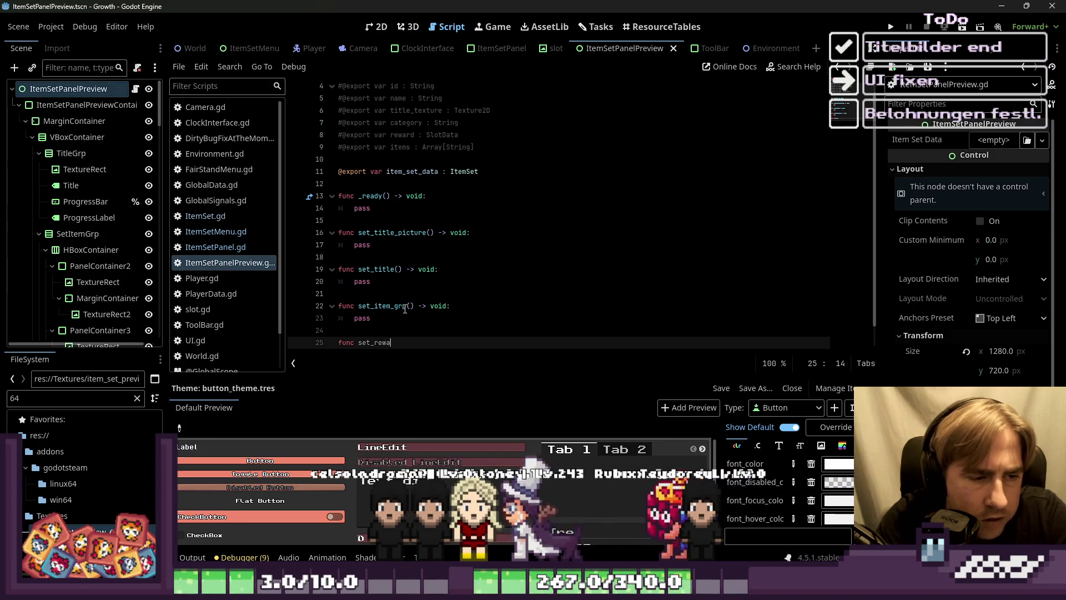
pyautogui.write('rd_item_grp() ->')
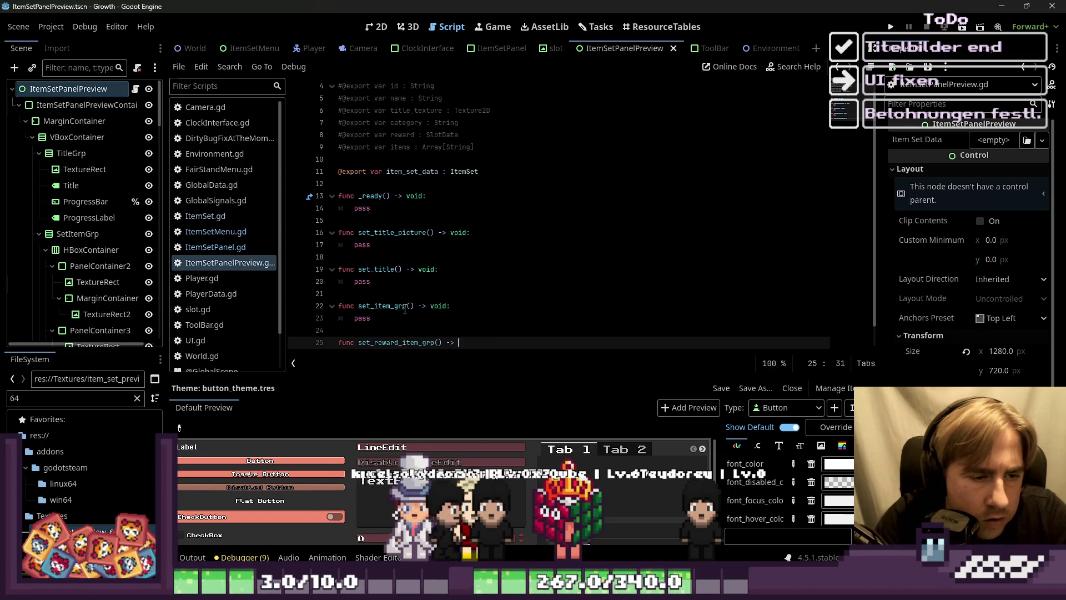
pyautogui.write('void:p')
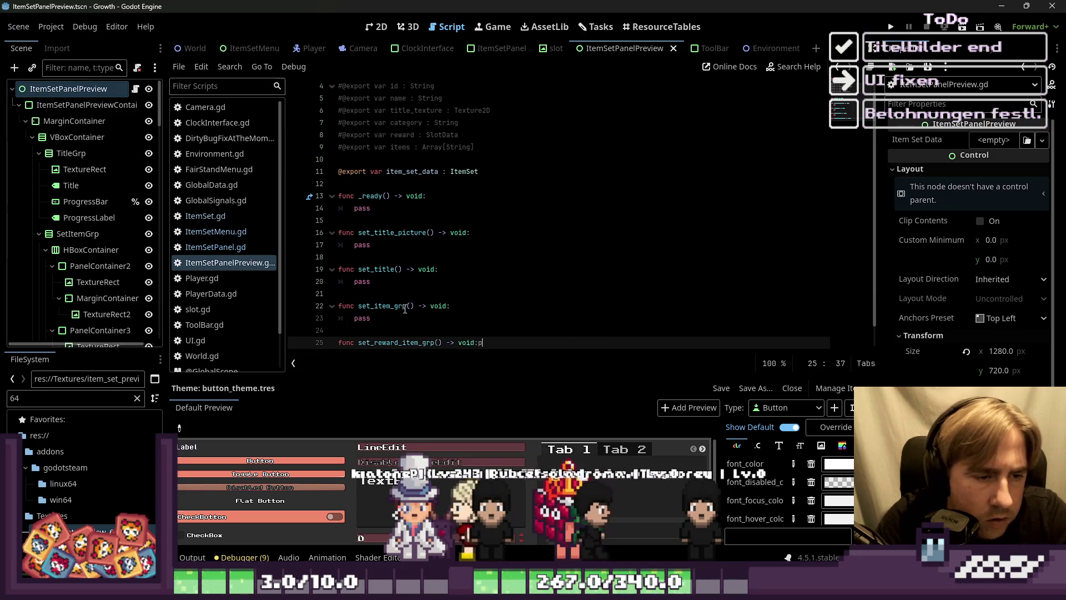
pyautogui.press('BackSpace')
pyautogui.press('Return')
pyautogui.write('pas')
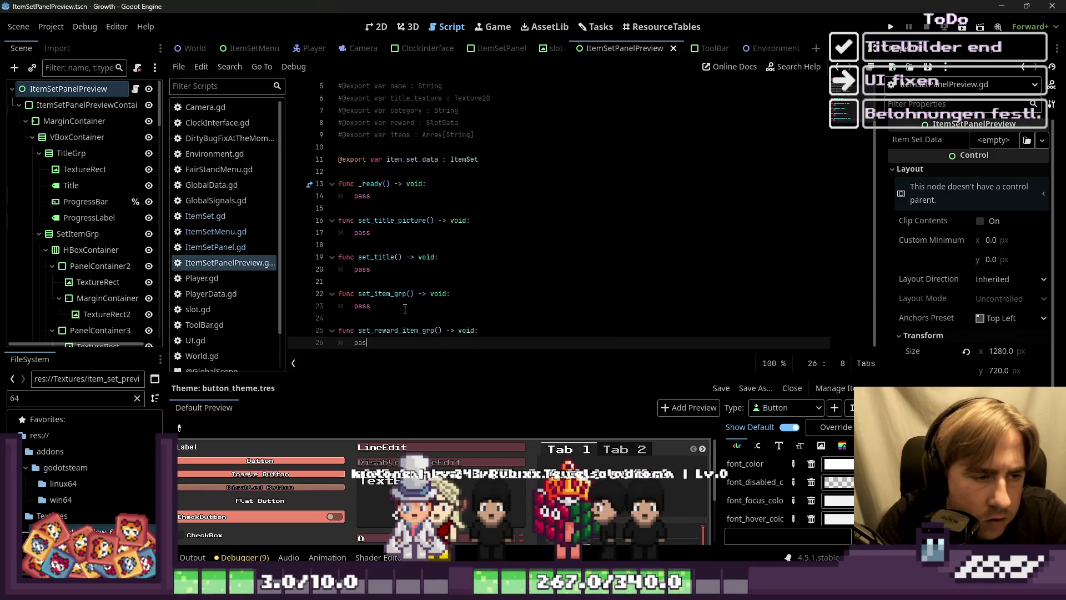
# Step: Insert a set_item_description() -> void stub above set_reward_item_grp()
pyautogui.press('Up')
pyautogui.press('Up')
pyautogui.press('Return')
pyautogui.press('Return')
pyautogui.press('Up')
pyautogui.write('fiu')
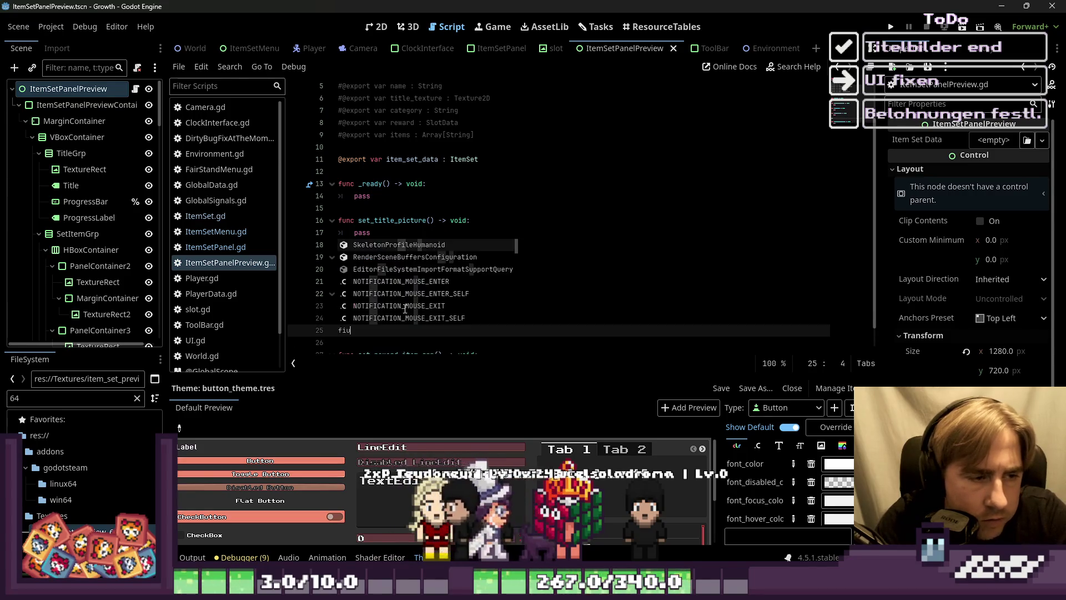
pyautogui.press('BackSpace')
pyautogui.press('BackSpace')
pyautogui.write('unc ')
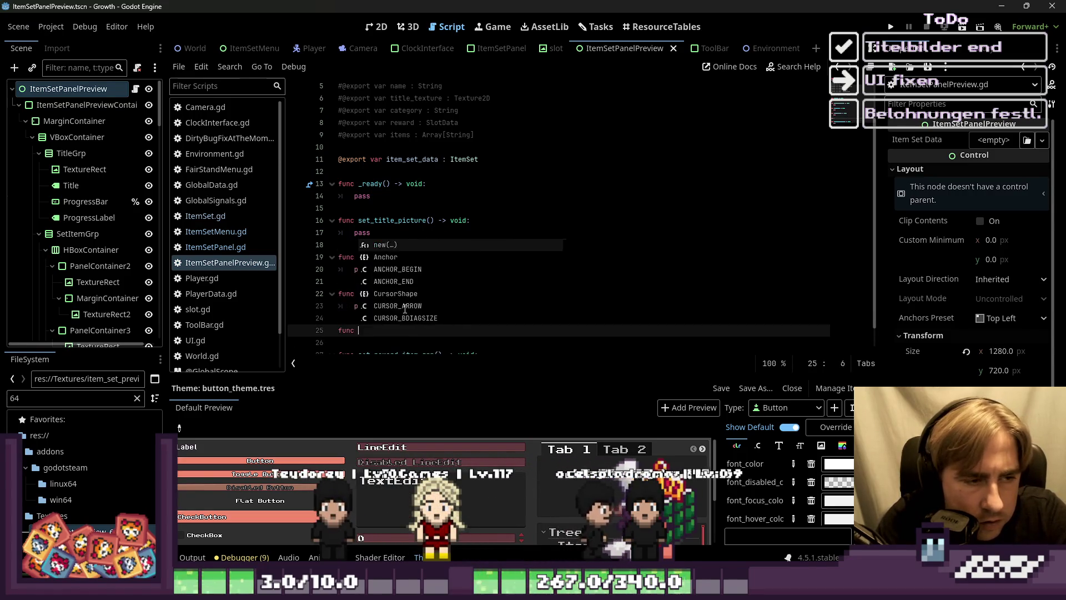
pyautogui.write('set_item_descript')
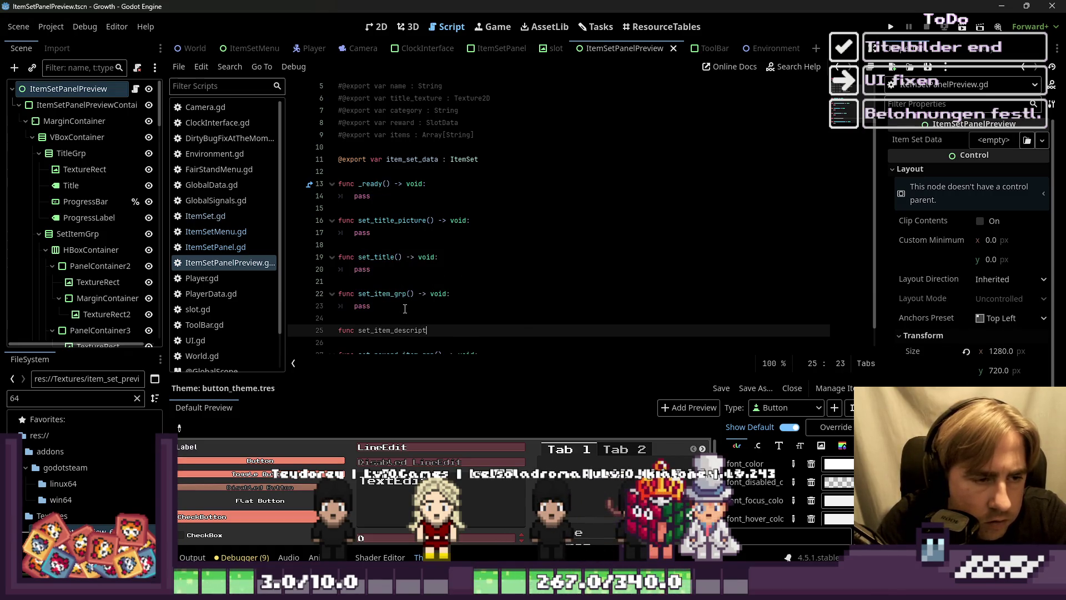
pyautogui.write('ion() -> ')
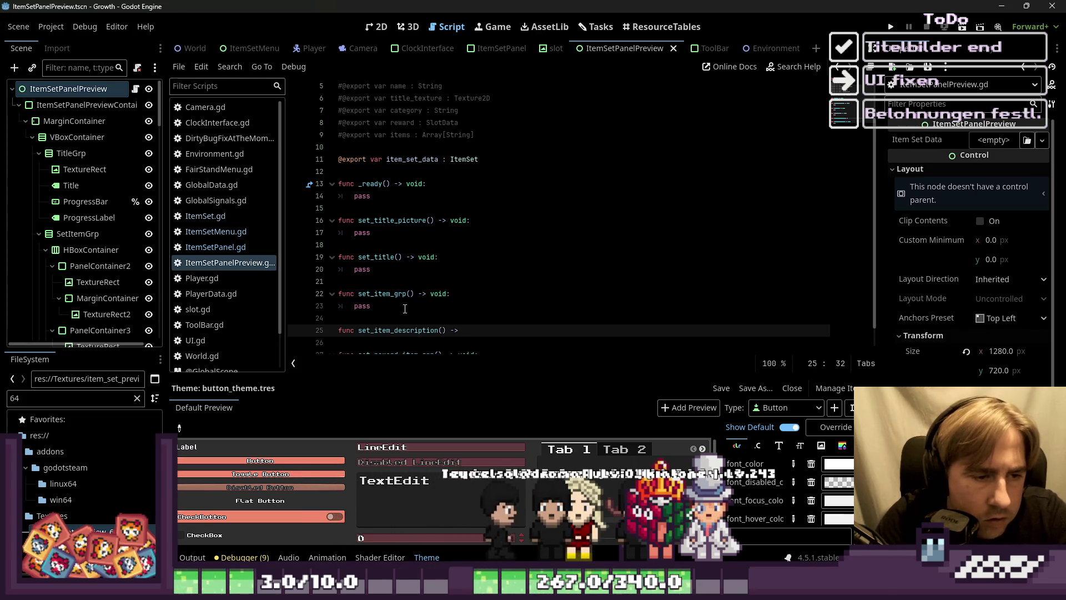
pyautogui.write('void:')
pyautogui.press('Return')
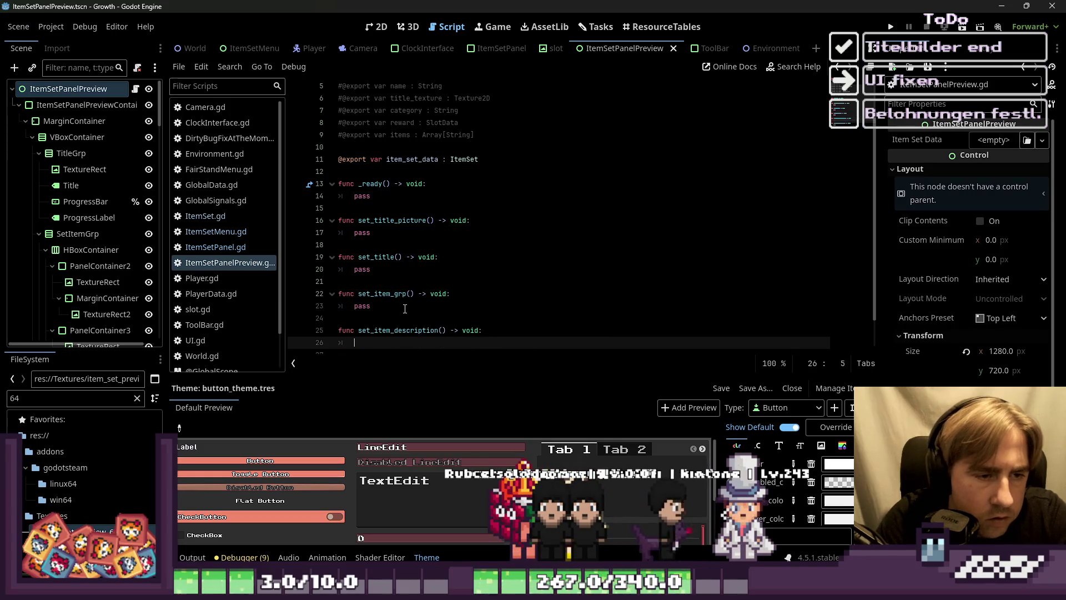
pyautogui.write('passfunc set_reward_item_grp() -> void: \tpass')
# Step: Start a new 'func set_panel() -> void:' line right below _ready
pyautogui.click(452, 256)
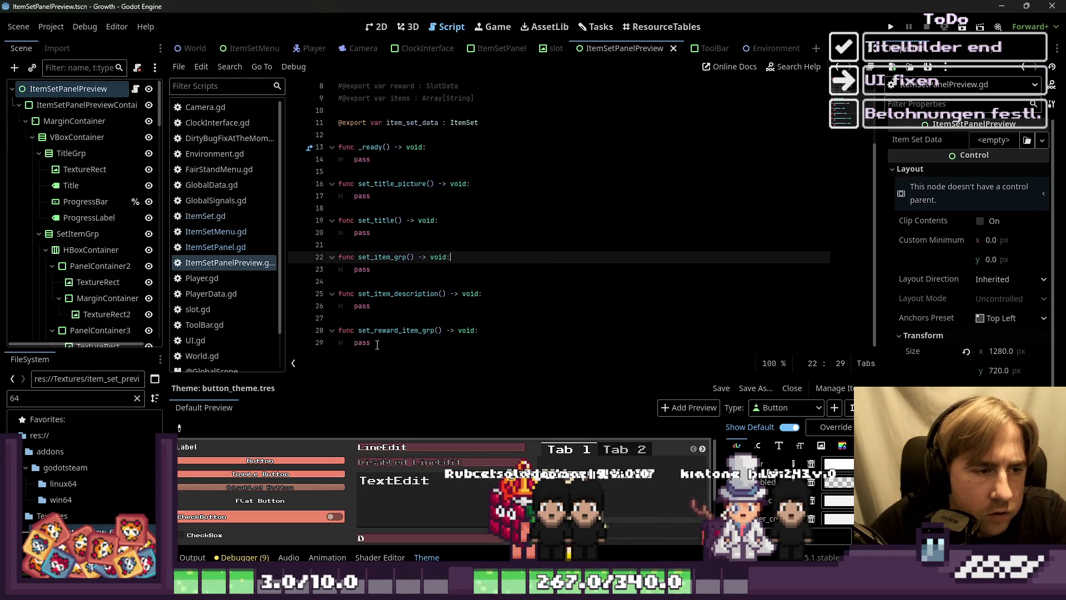
pyautogui.moveTo(377, 344); pyautogui.dragTo(389, 176)
pyautogui.click(389, 175)
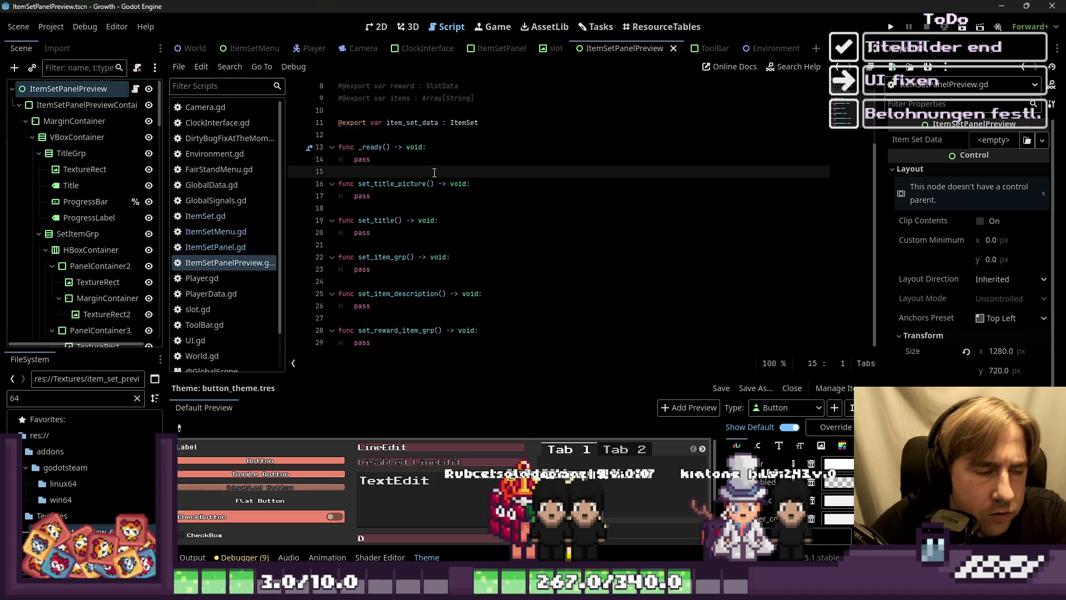
pyautogui.press('Return')
pyautogui.write('func set_panel(')
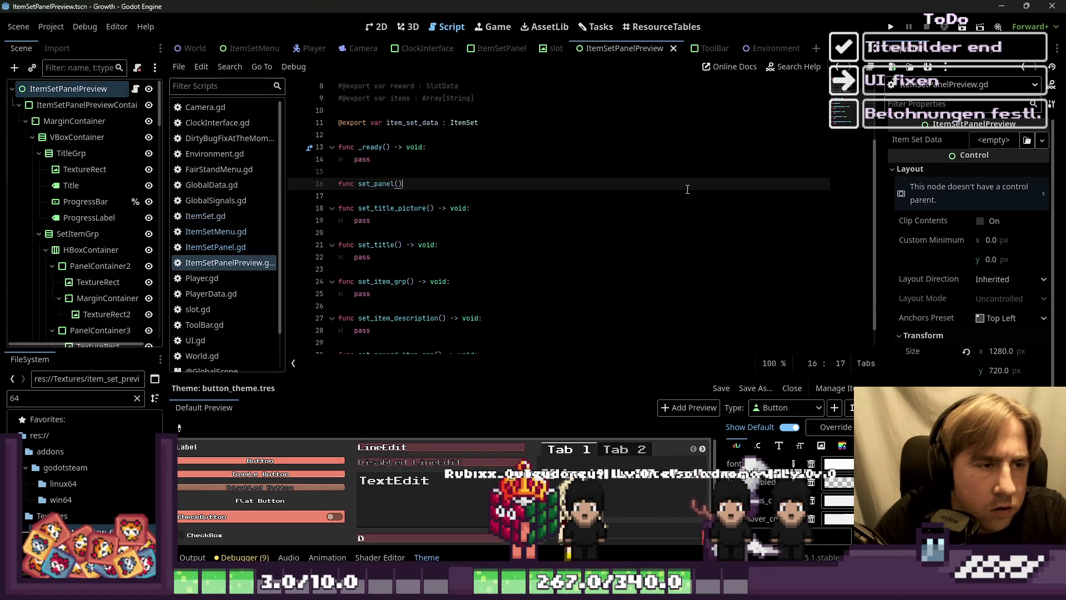
pyautogui.write(' -> void:')
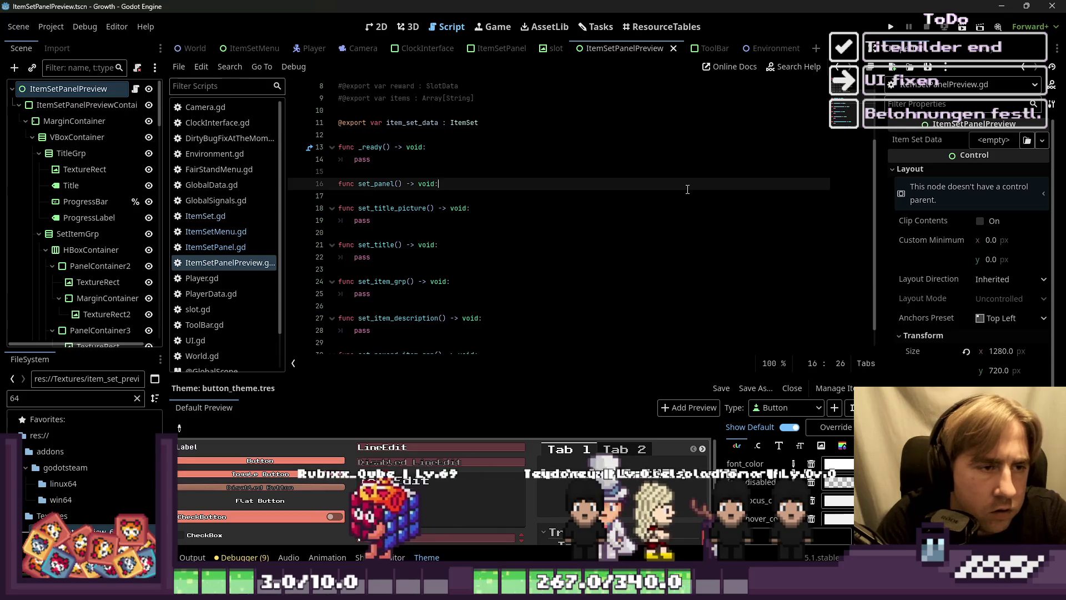
# Step: Add set_title_picture(), set_title() and set_item_grp() calls inside set_panel()
pyautogui.press('Return')
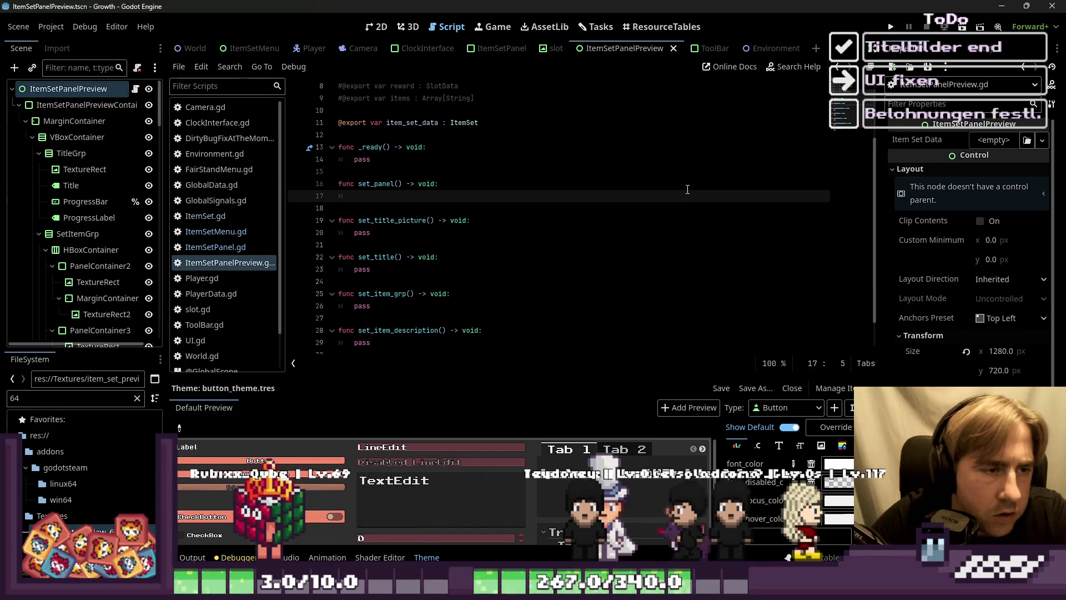
pyautogui.write('set_it')
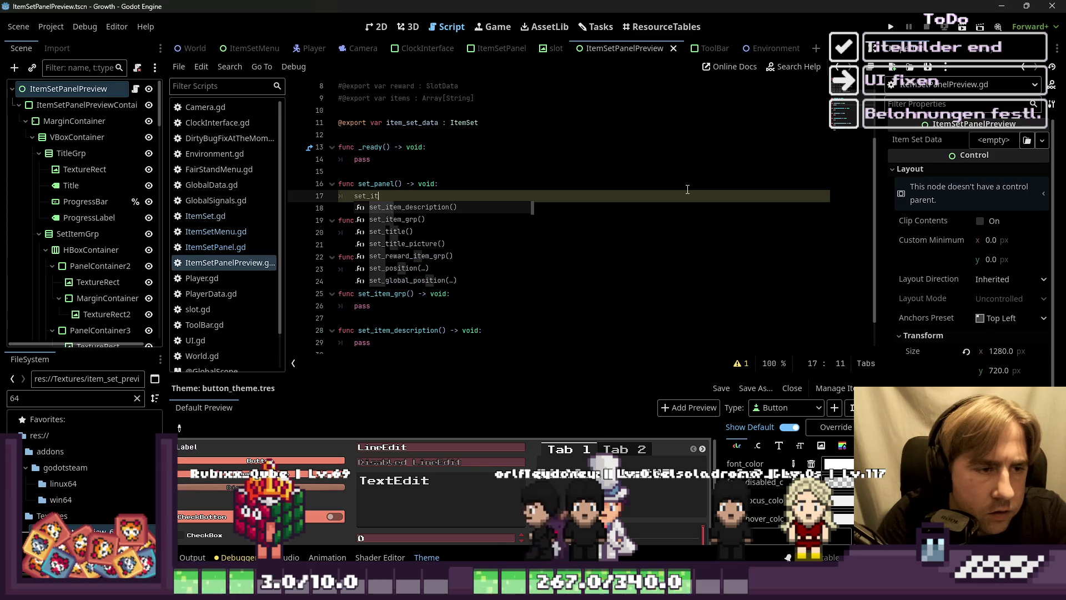
pyautogui.press('Down')
pyautogui.press('Down')
pyautogui.press('Return')
pyautogui.press('Return')
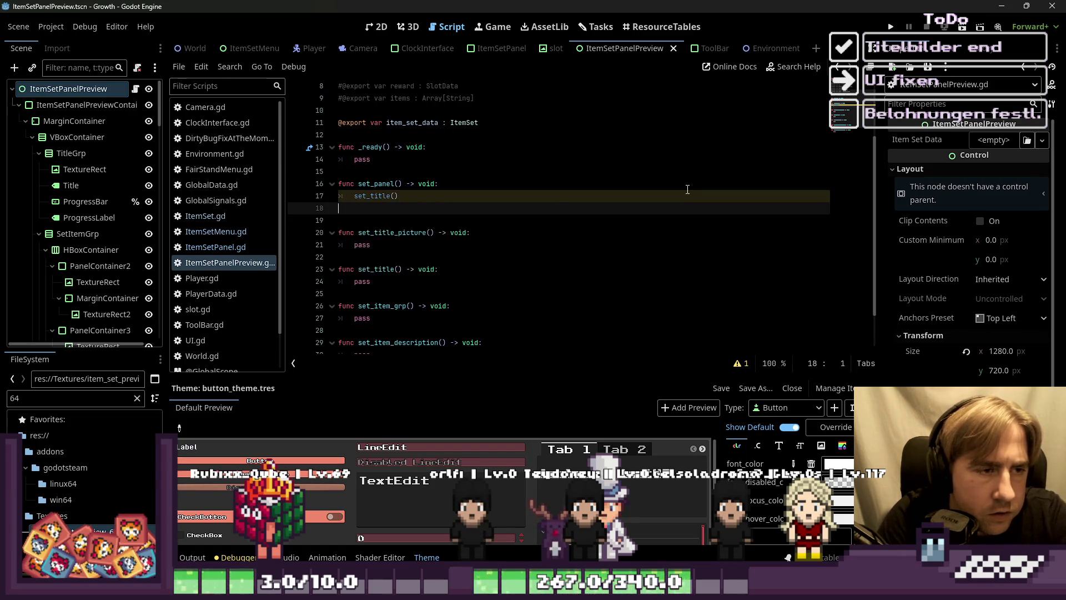
pyautogui.press('BackSpace')
pyautogui.press('BackSpace')
pyautogui.press('BackSpace')
pyautogui.press('Return')
pyautogui.press('Return')
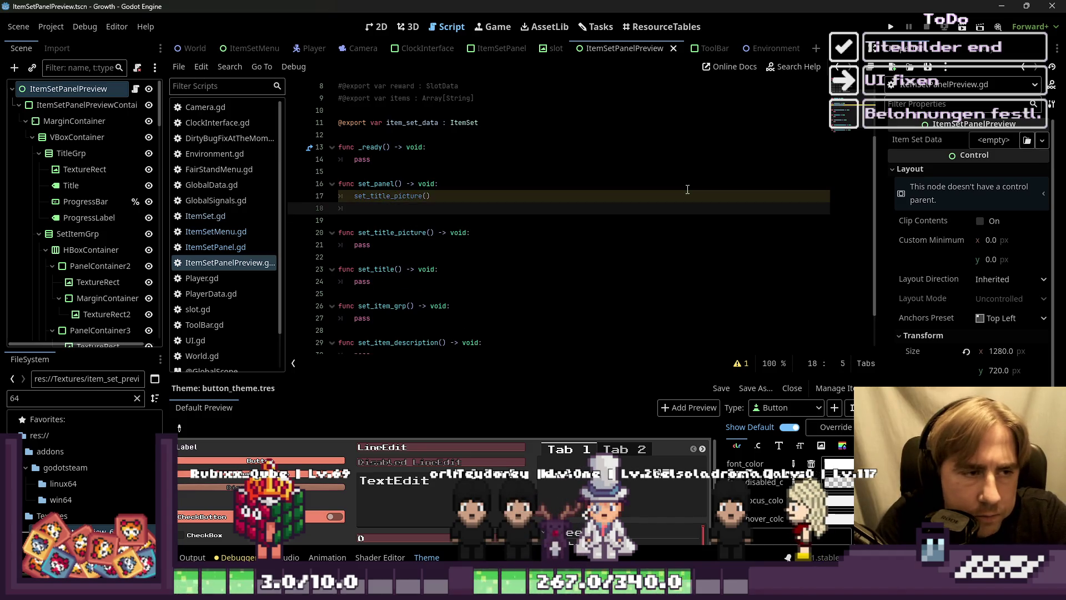
pyautogui.write('set_ti')
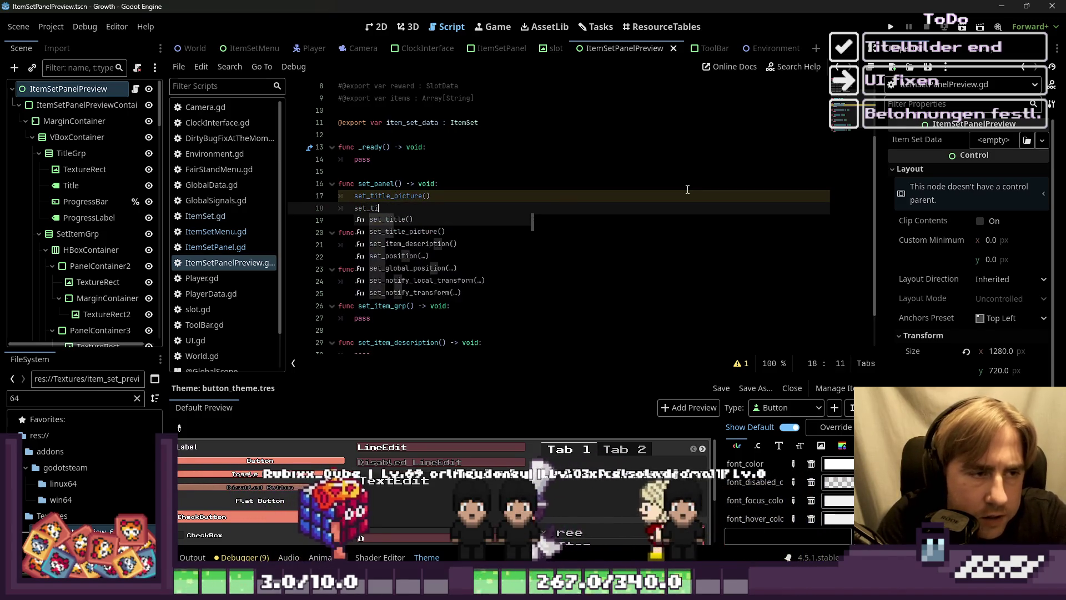
pyautogui.write('t')
pyautogui.press('Return')
pyautogui.press('Return')
pyautogui.press('Tab')
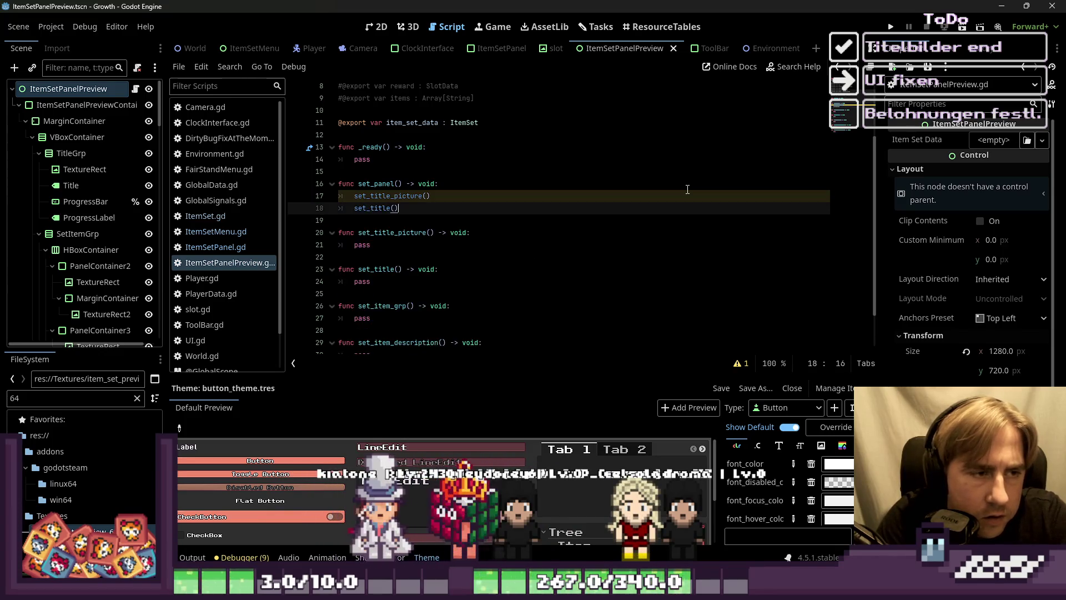
pyautogui.write('set_item_grp')
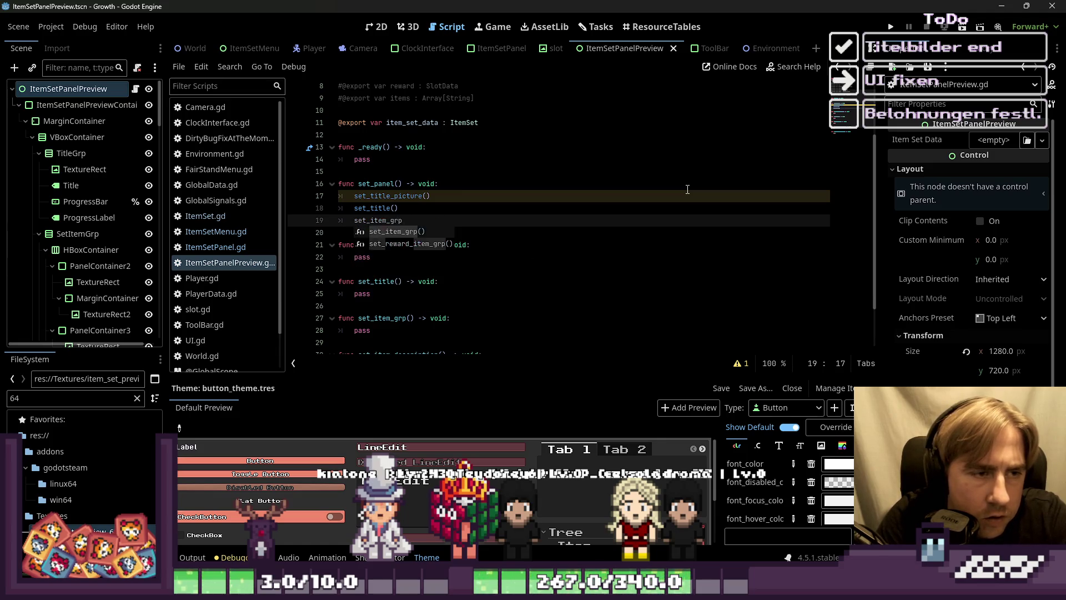
pyautogui.press('Return')
pyautogui.press('Return')
pyautogui.write('set')
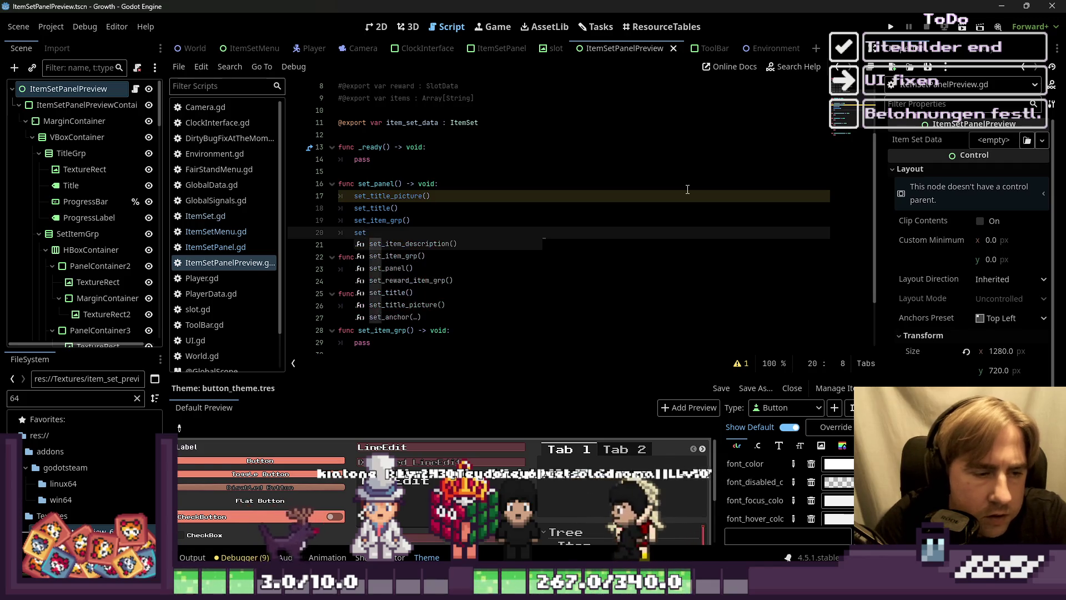
pyautogui.scroll(-2, 687, 189)
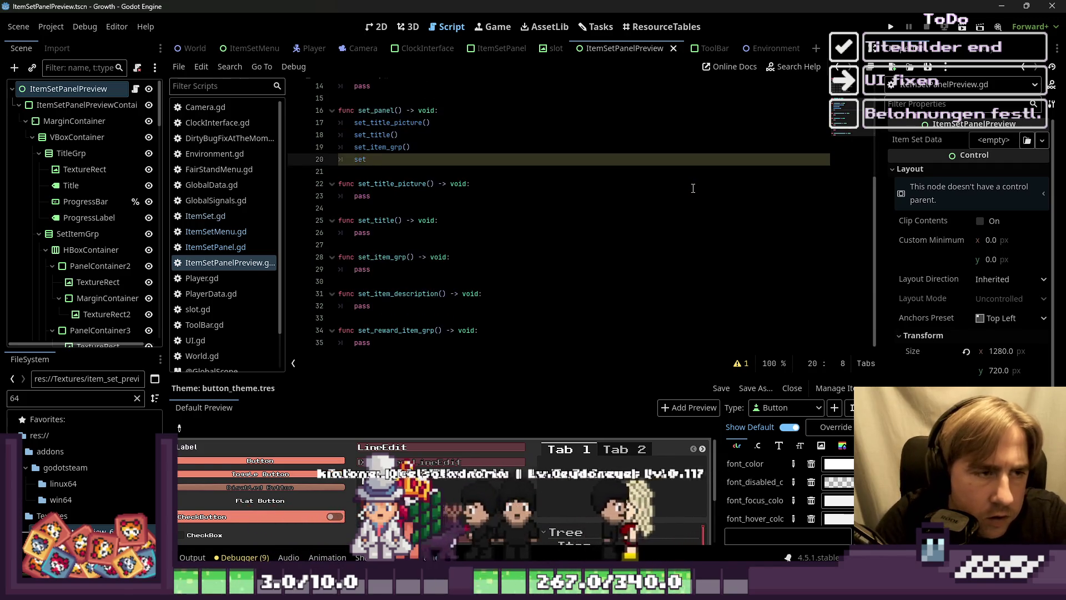
pyautogui.write('_item')
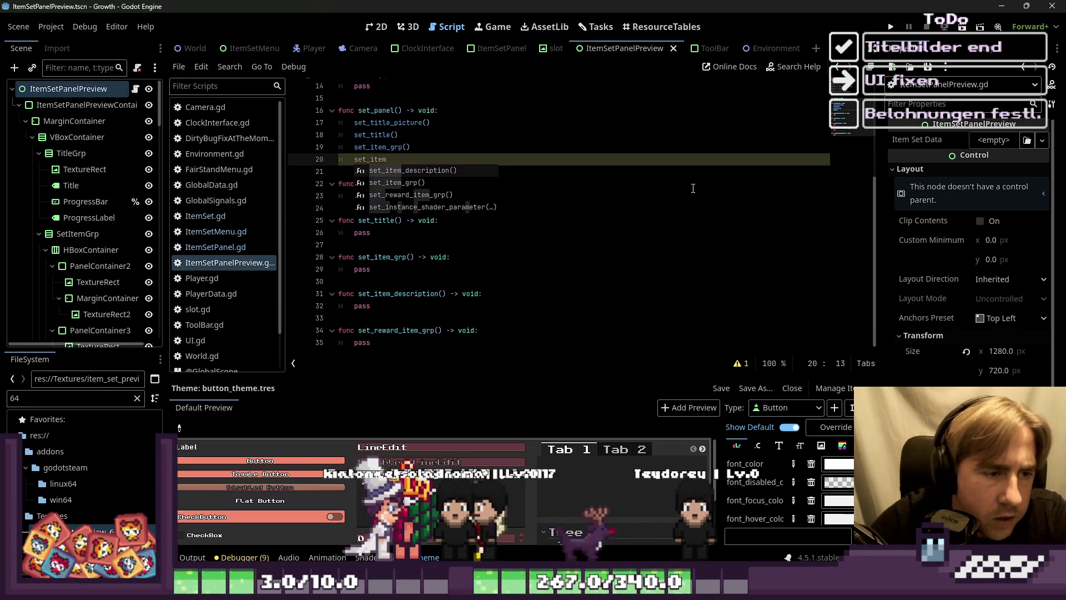
# Step: Rename set_item_description to set_reward_description, then add calls to it and set_reward_item_grp()
pyautogui.click(391, 294)
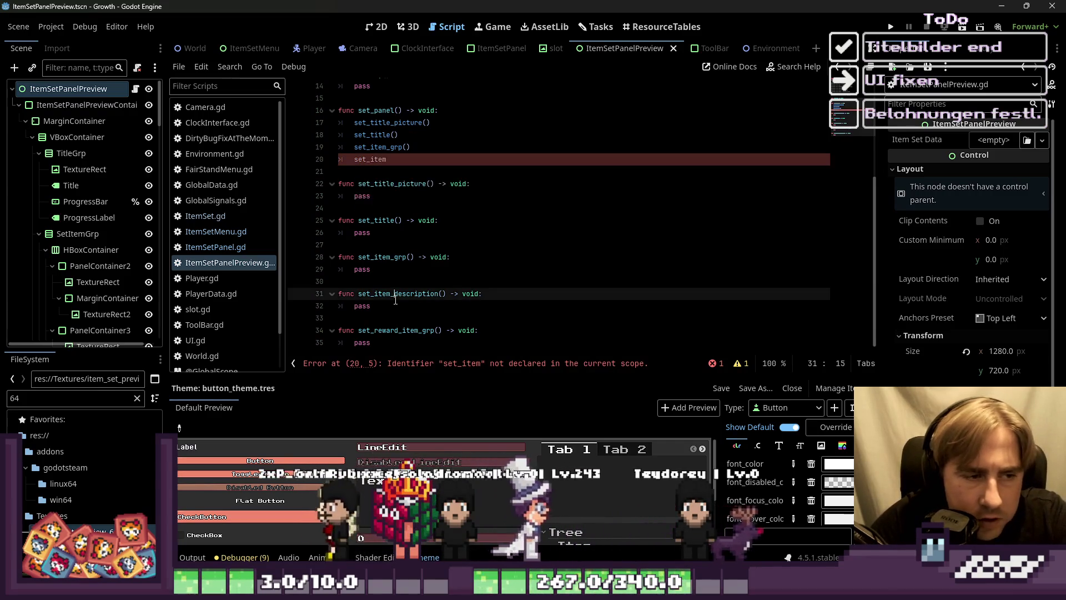
pyautogui.moveTo(391, 294); pyautogui.dragTo(375, 294)
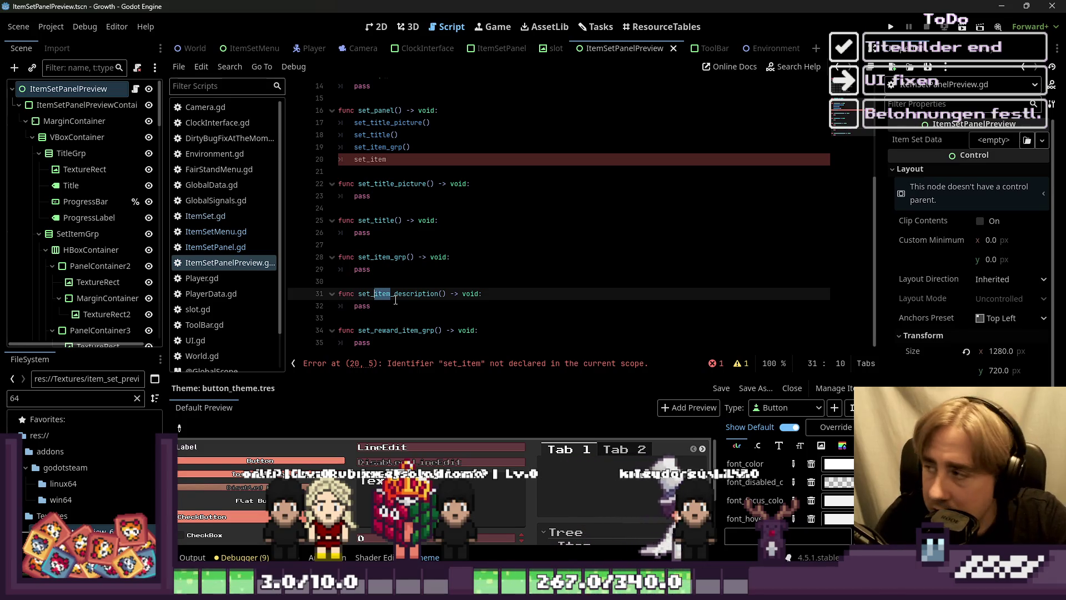
pyautogui.write('rward_')
pyautogui.press('Home')
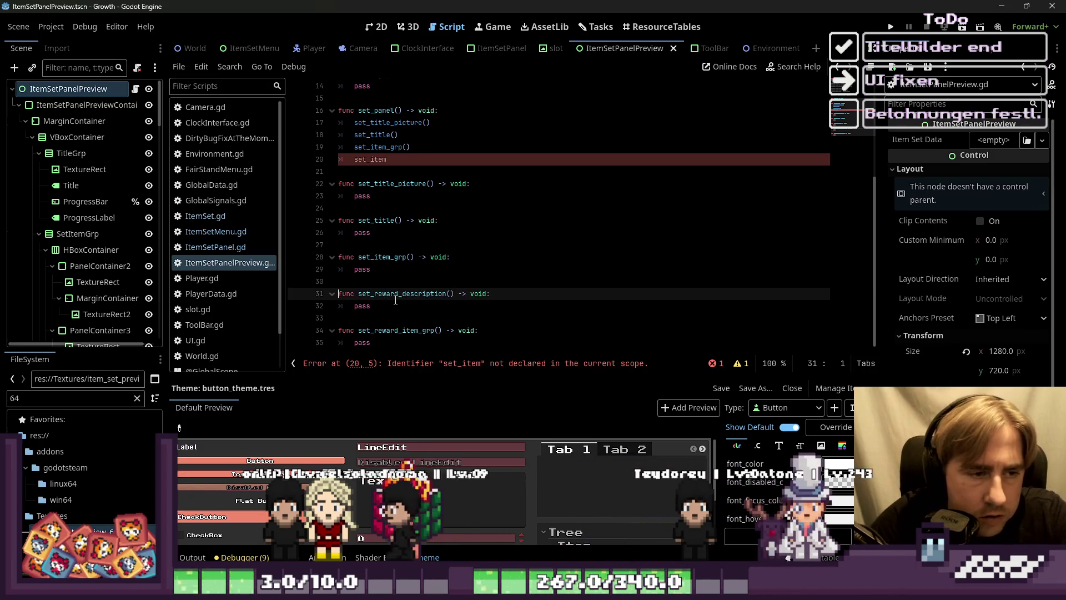
pyautogui.press('Up')
pyautogui.press('Up')
pyautogui.press('Up')
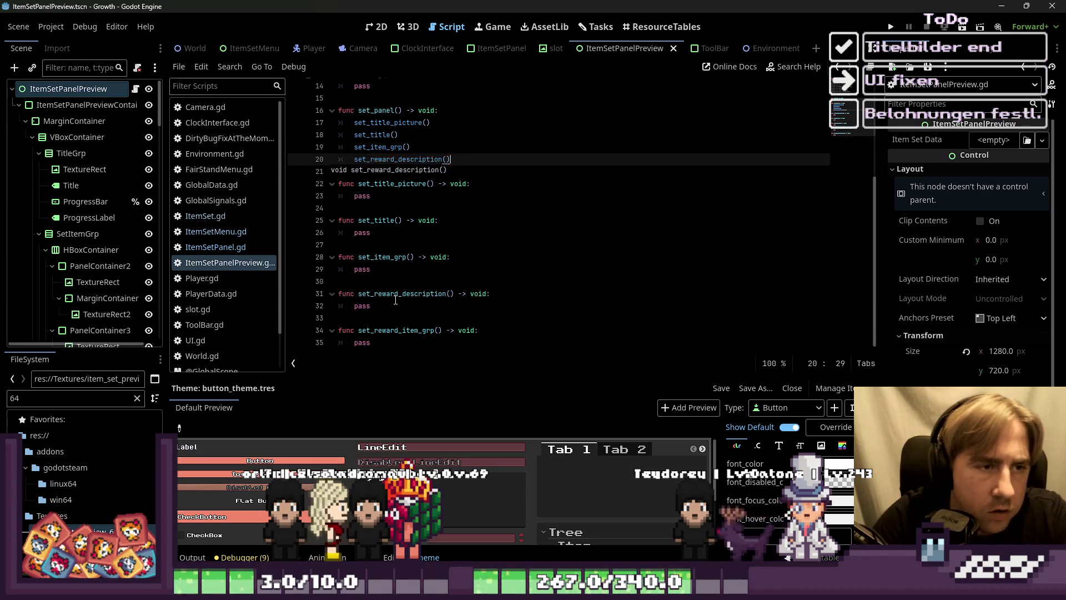
pyautogui.press('Return')
pyautogui.write('set_rea')
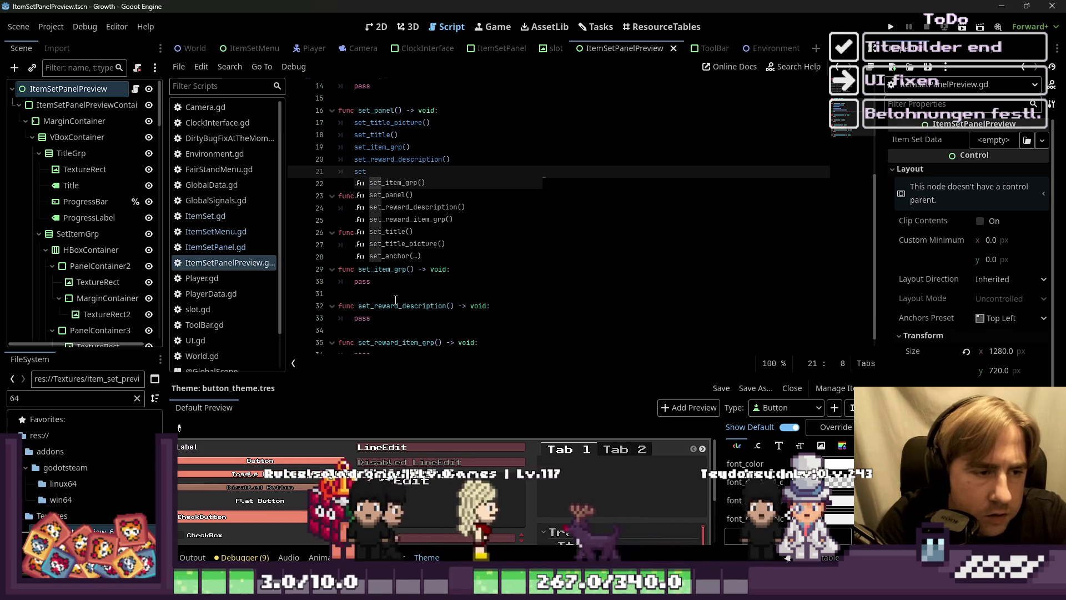
pyautogui.press('Down')
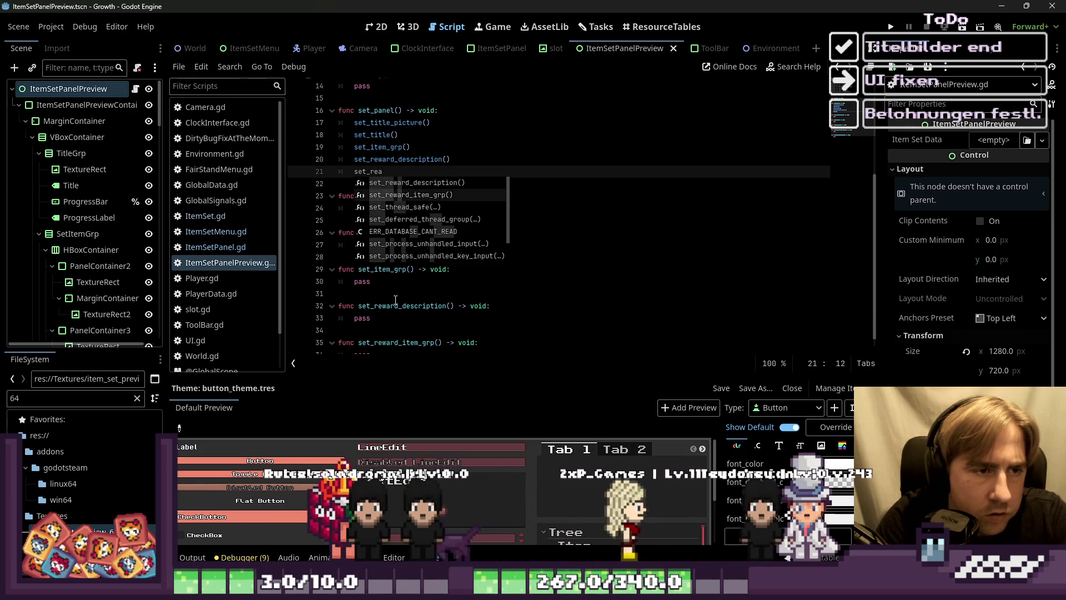
pyautogui.press('Return')
# Step: Save the scene and script
pyautogui.scroll(-1, 398, 317)
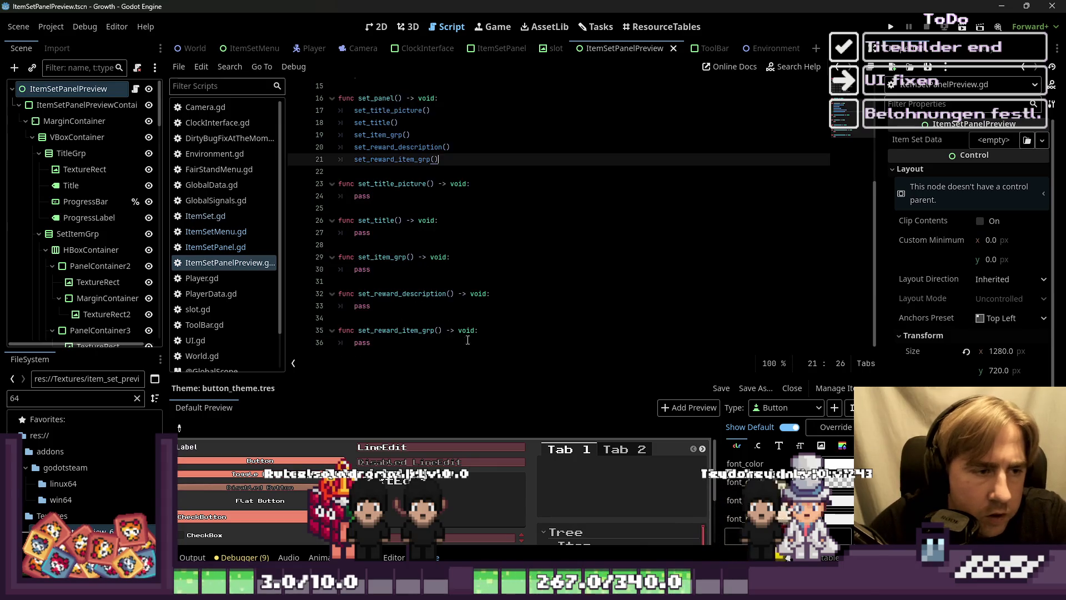
pyautogui.click(461, 343)
pyautogui.hotkey('ctrl', 's')
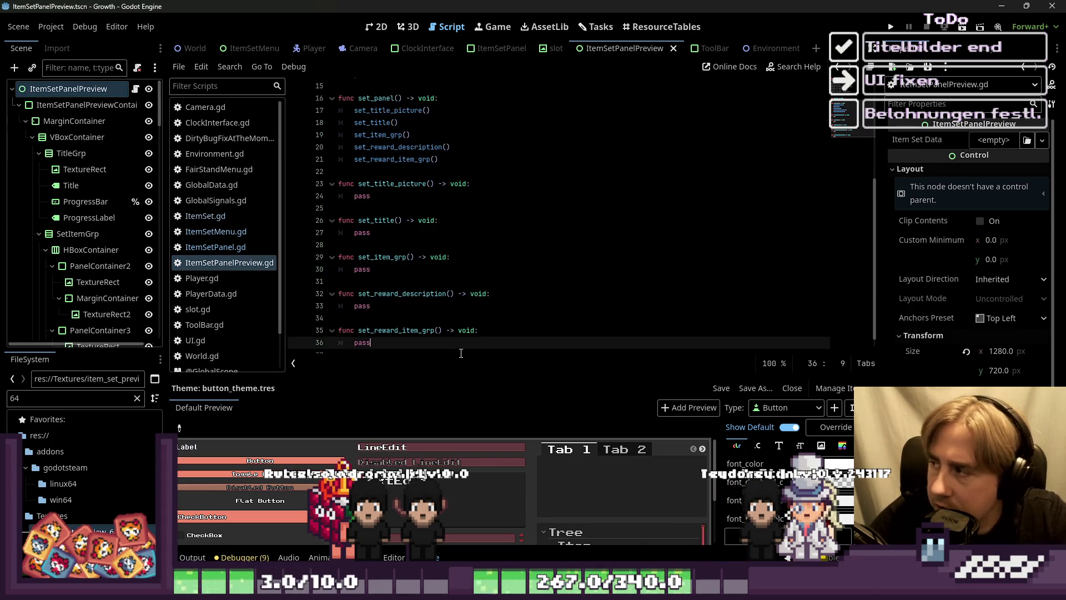
# Step: Replace the pass in _ready() with a set_panel() call
pyautogui.click(395, 196)
pyautogui.scroll(2, 433, 222)
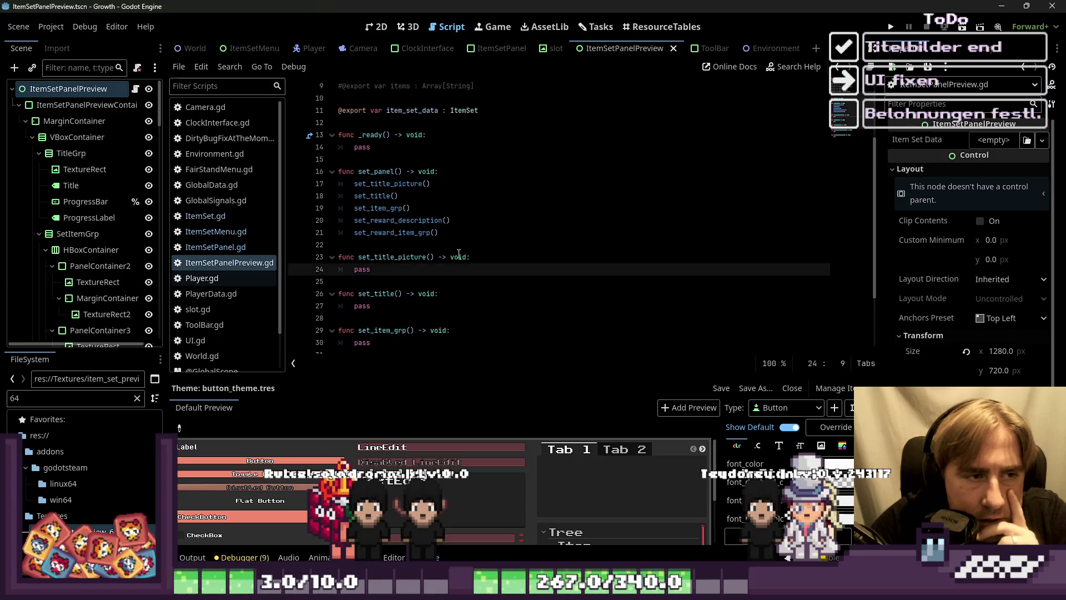
pyautogui.click(391, 171)
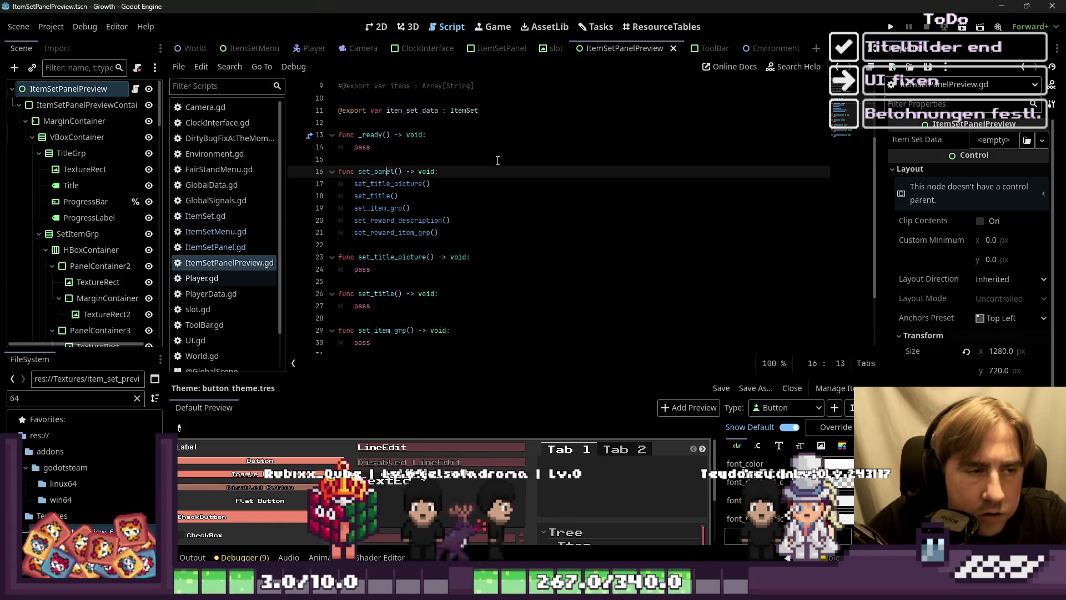
pyautogui.press('Left')
pyautogui.press('Left')
pyautogui.press('Left')
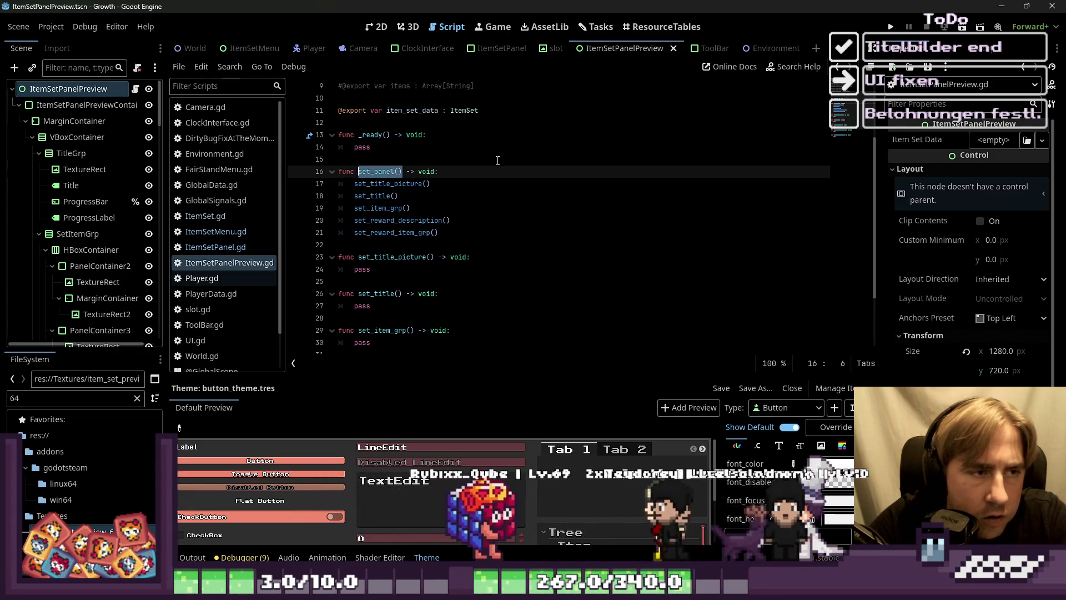
pyautogui.press('Up')
pyautogui.press('Up')
pyautogui.hotkey('shift', 'End')
pyautogui.write('set_panel()')
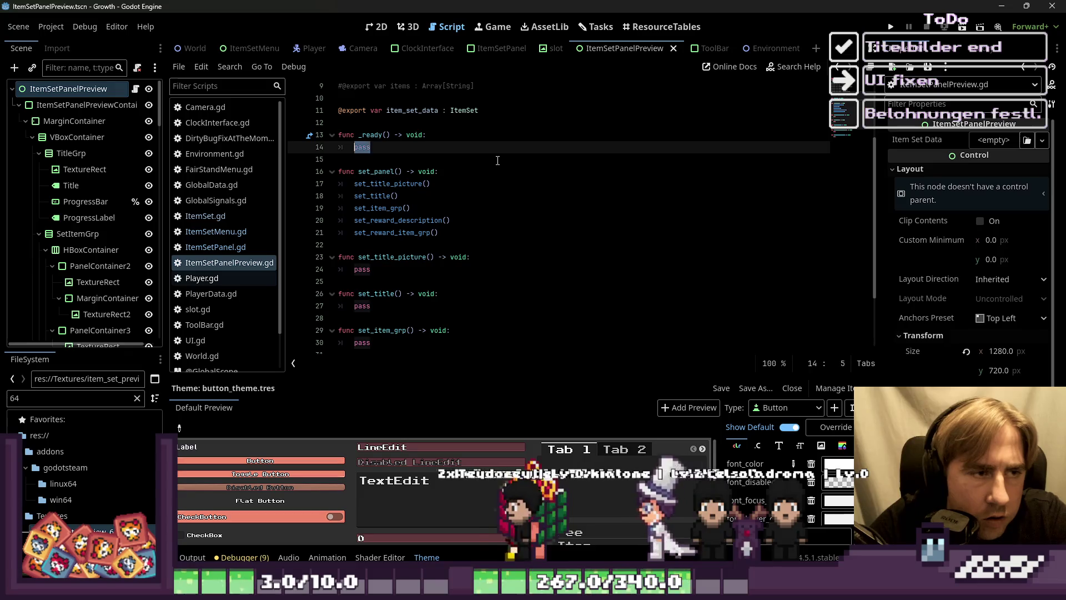
pyautogui.press('Down')
pyautogui.press('Down')
pyautogui.press('Down')
pyautogui.press('Down')
pyautogui.hotkey('shift', 'End')
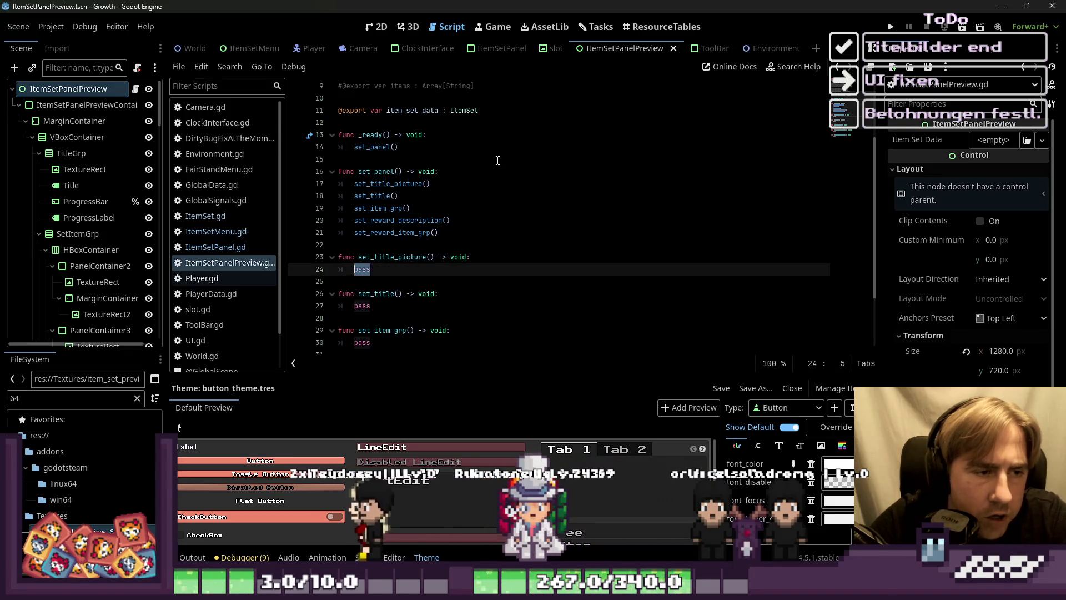
# Step: Give the Title node a unique name and collapse the PanelContainer and SetItemGrp branches
pyautogui.rightClick(98, 187)
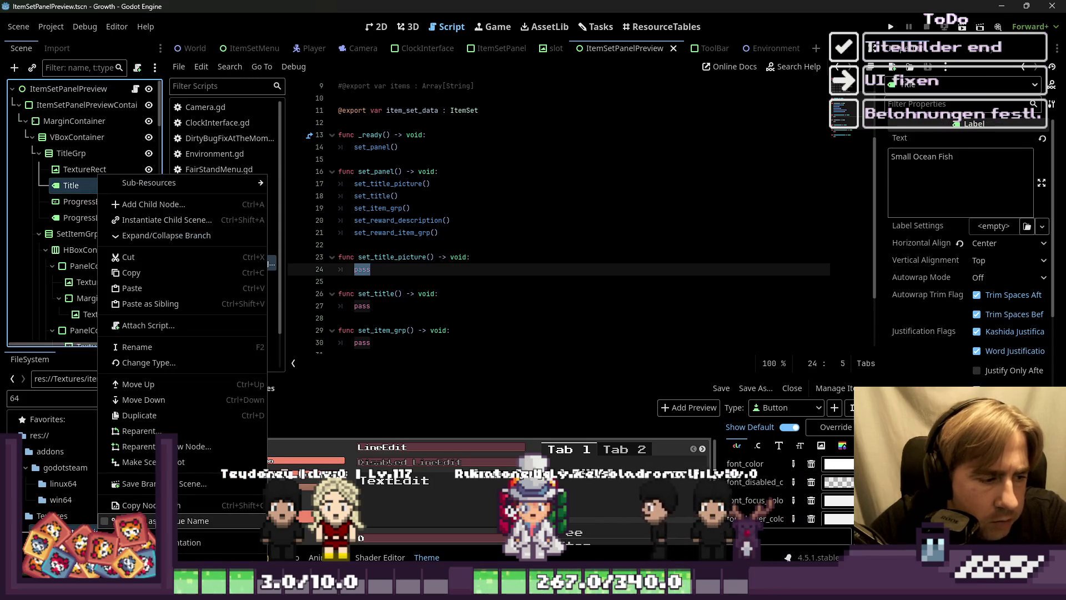
pyautogui.click(138, 520)
pyautogui.scroll(-3, 44, 265)
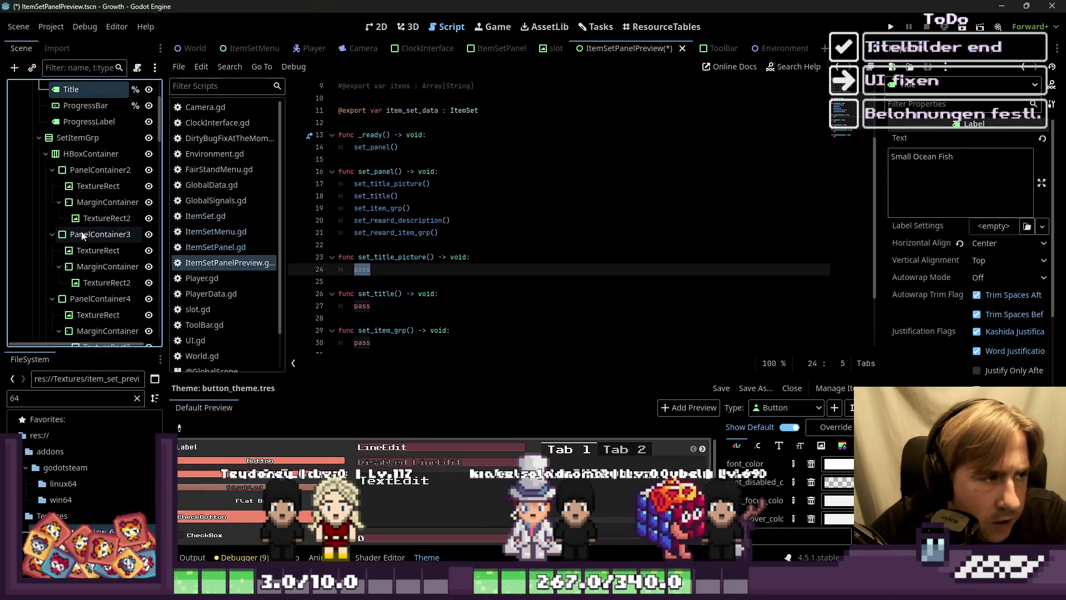
pyautogui.click(52, 169)
pyautogui.click(51, 187)
pyautogui.click(52, 202)
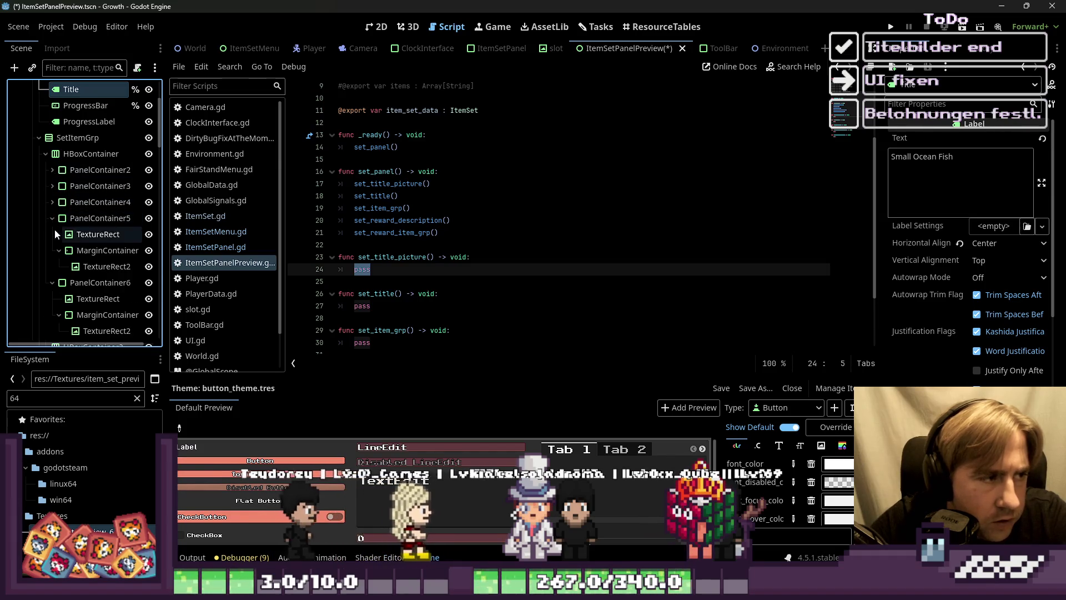
pyautogui.click(52, 218)
pyautogui.click(53, 234)
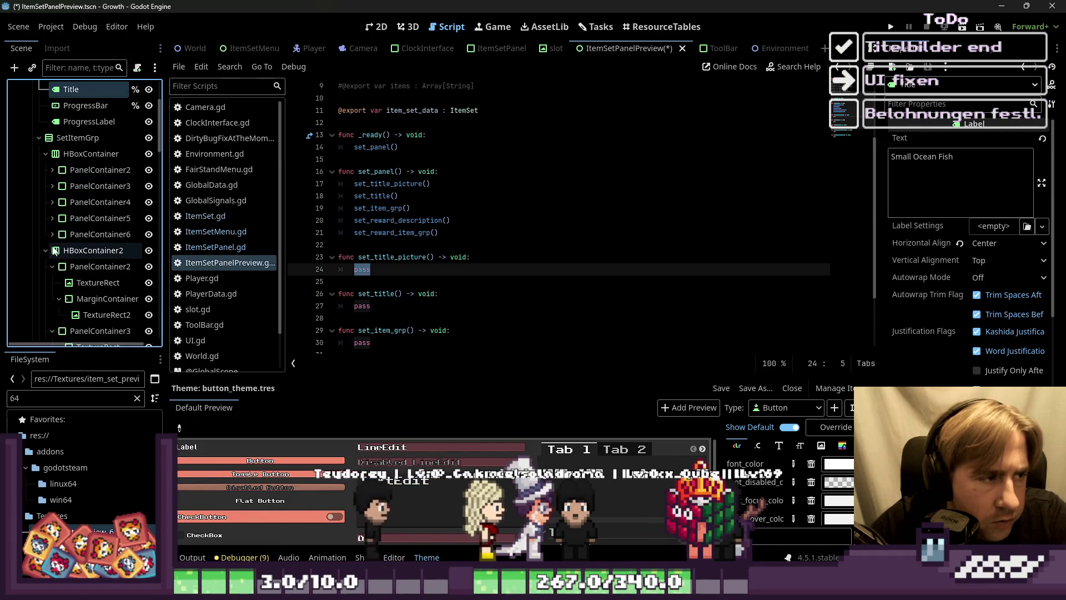
pyautogui.click(39, 138)
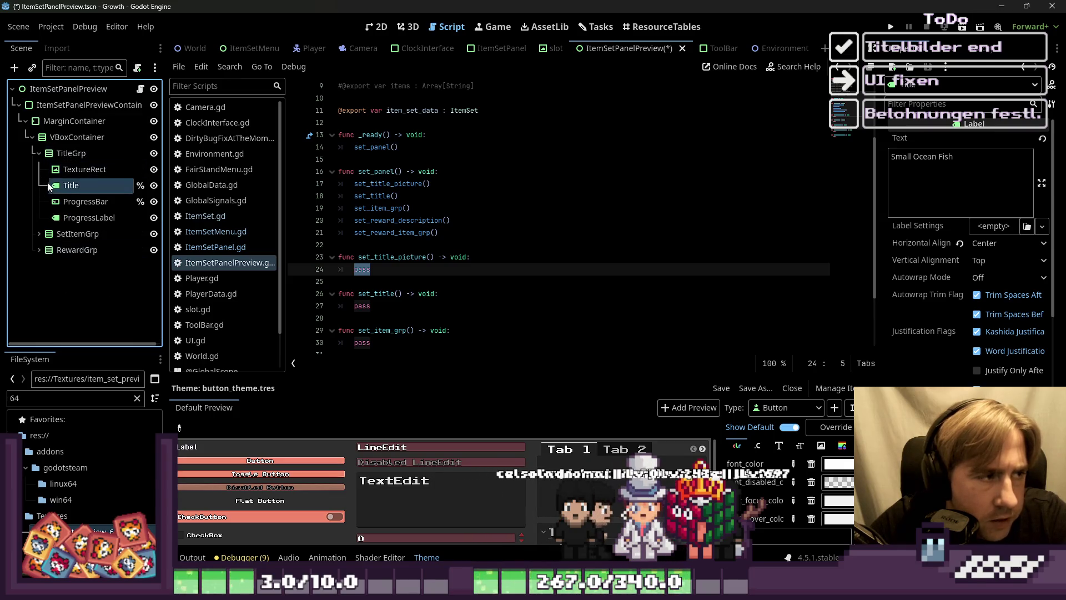
# Step: Rename the TextureRect under TitleGrp to TitleTexture and return to set_title_picture's body
pyautogui.click(83, 169)
pyautogui.rightClick(110, 165)
pyautogui.click(128, 272)
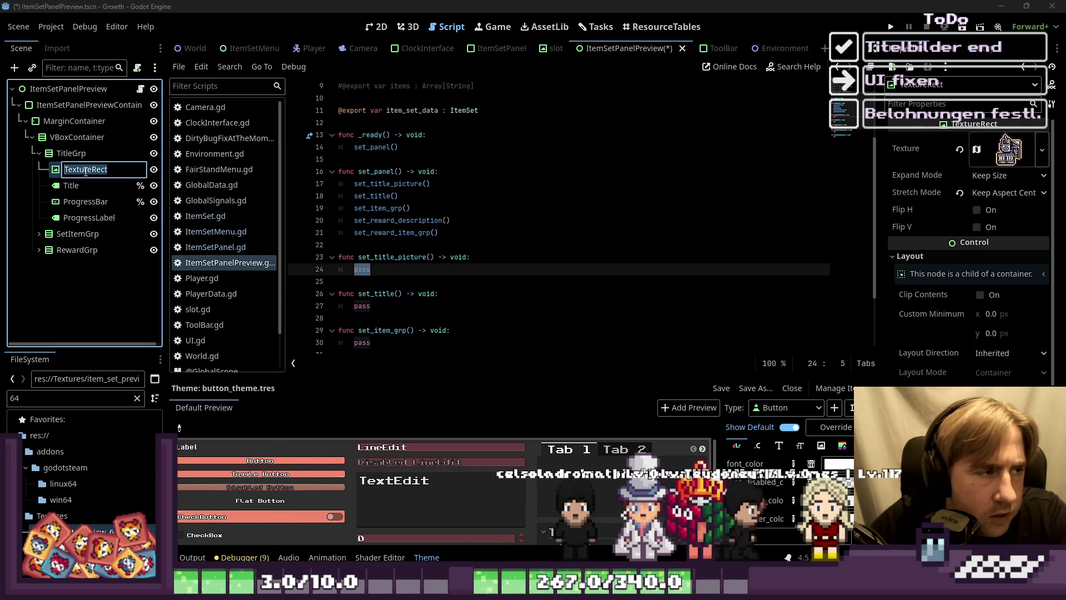
pyautogui.write('Titl')
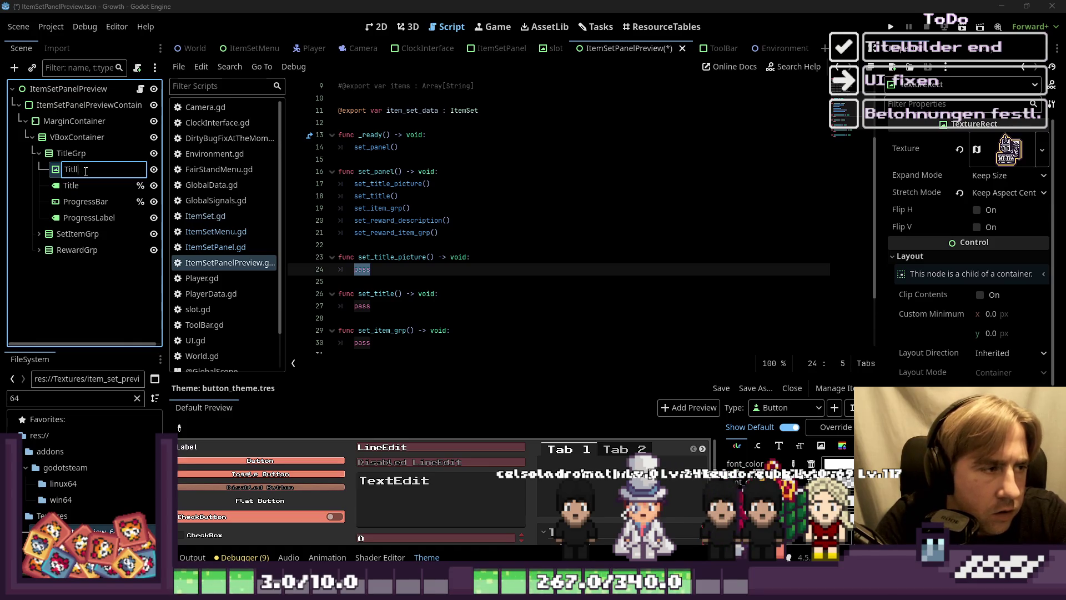
pyautogui.write('eTexture')
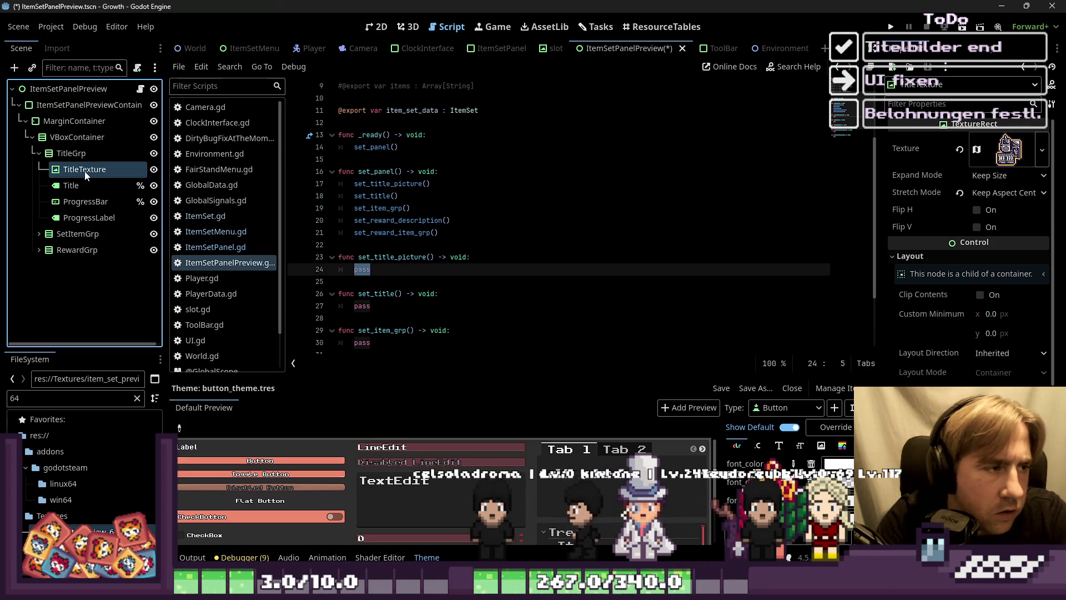
pyautogui.rightClick(86, 176)
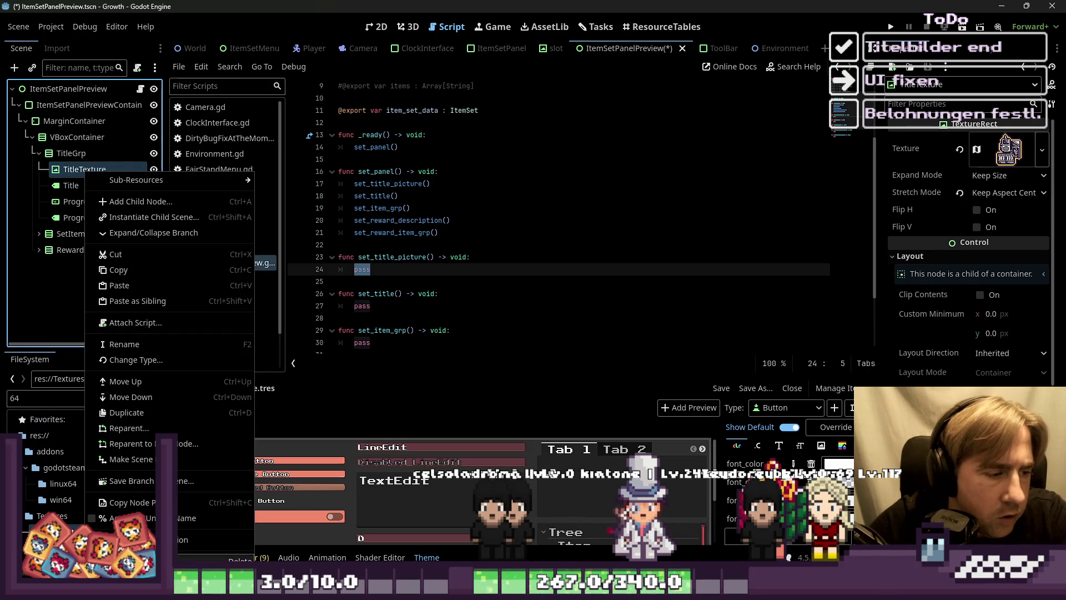
pyautogui.press('Escape')
pyautogui.click(393, 266)
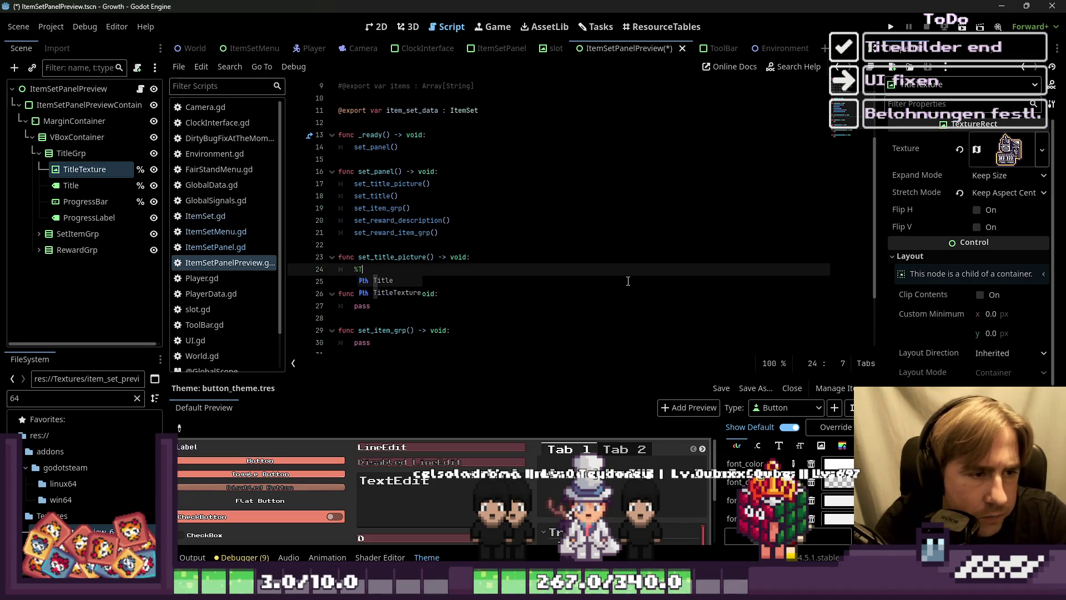
# Step: Make set_title_picture assign %TitleTexture.texture = item_set_data.title_texture
pyautogui.press('Down')
pyautogui.press('Return')
pyautogui.write('tleTexture.t')
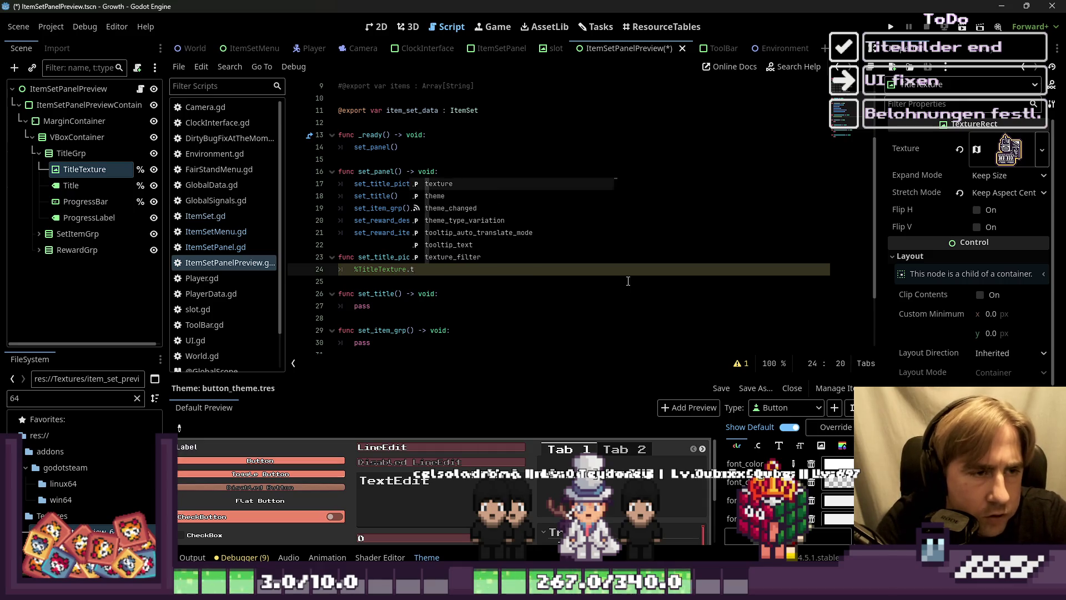
pyautogui.press('Return')
pyautogui.write('=')
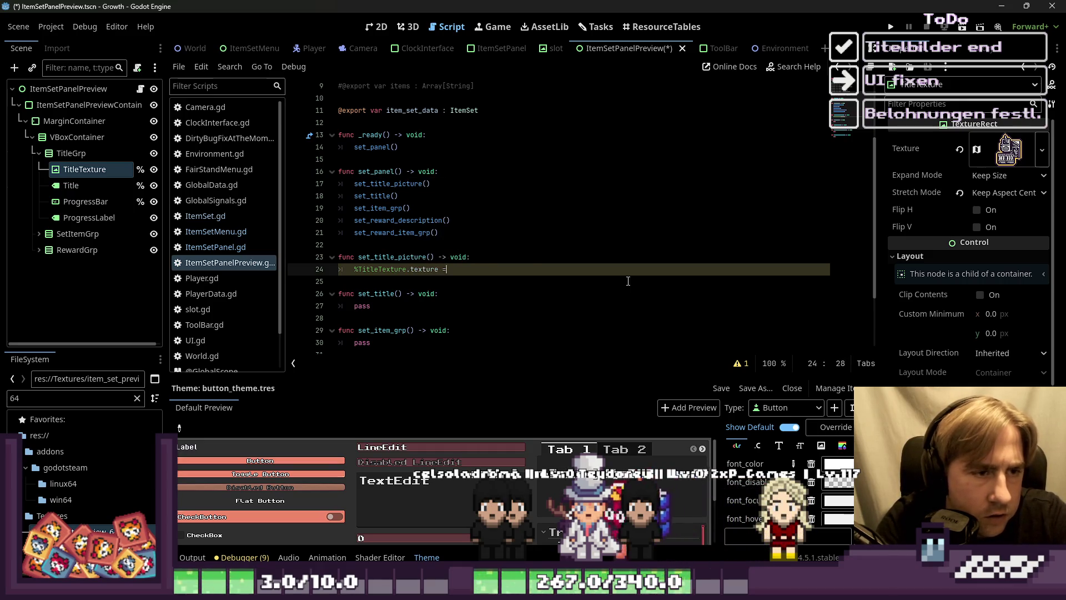
pyautogui.write(' item')
pyautogui.press('Return')
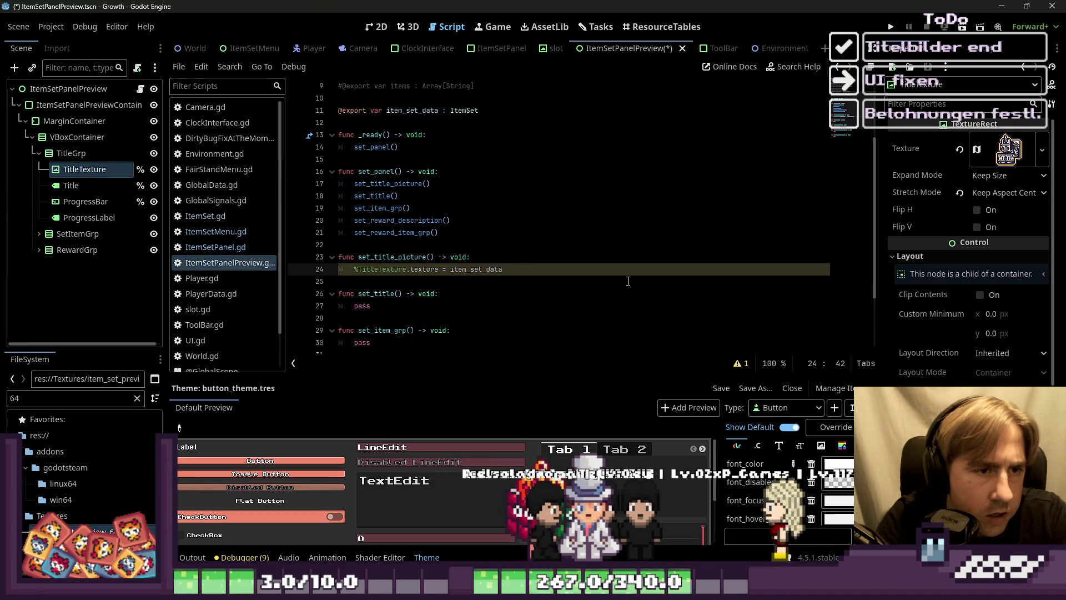
pyautogui.write('.')
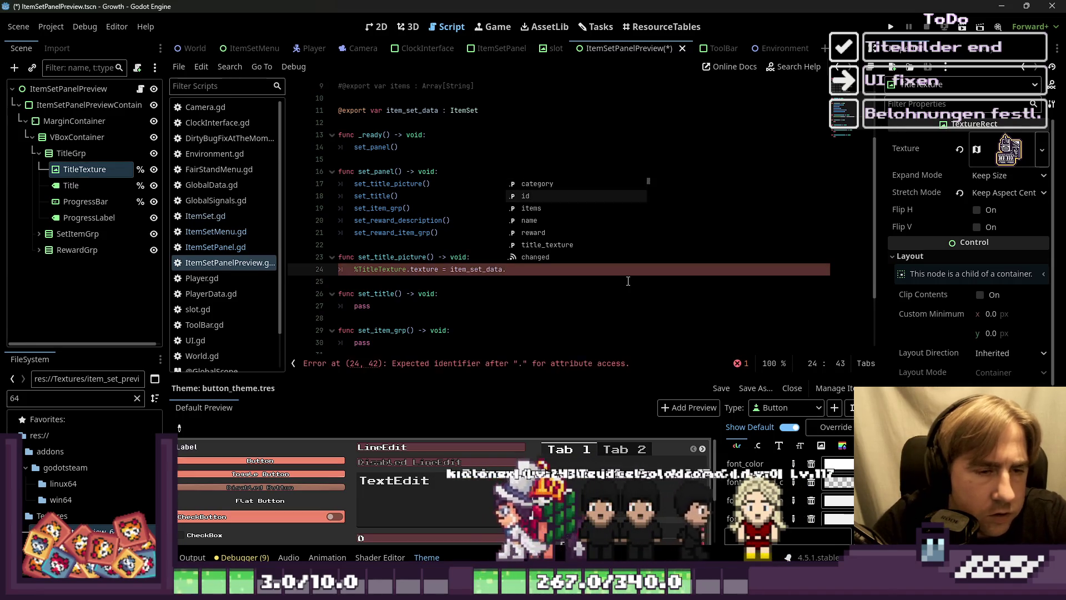
pyautogui.write('ti')
pyautogui.press('Return')
# Step: Make set_title set %Title.text = item_set_data.name
pyautogui.press('Down')
pyautogui.press('Down')
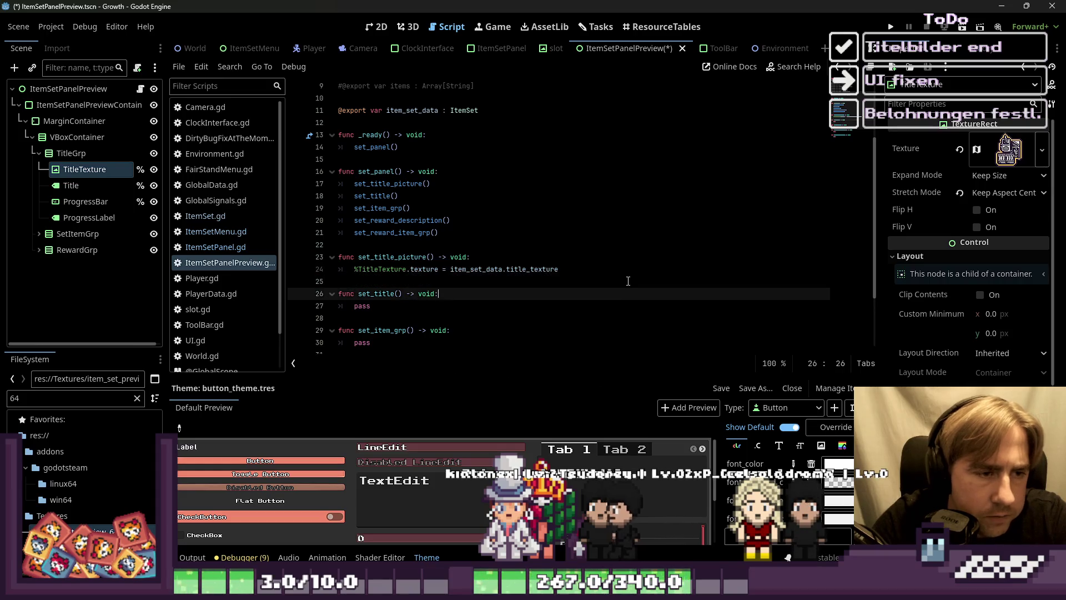
pyautogui.press('Down')
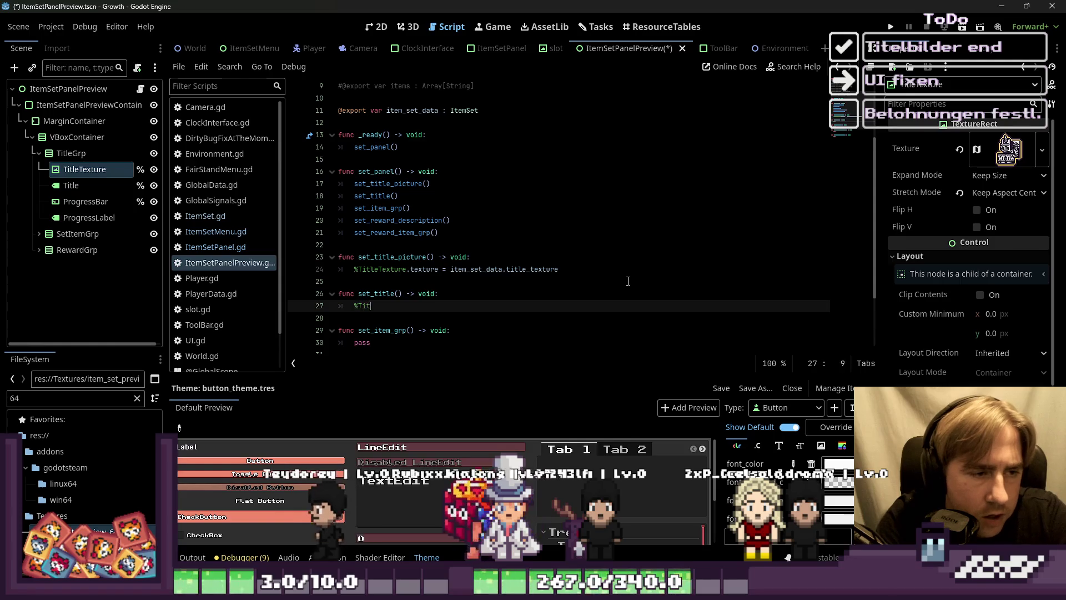
pyautogui.write('%Title.text')
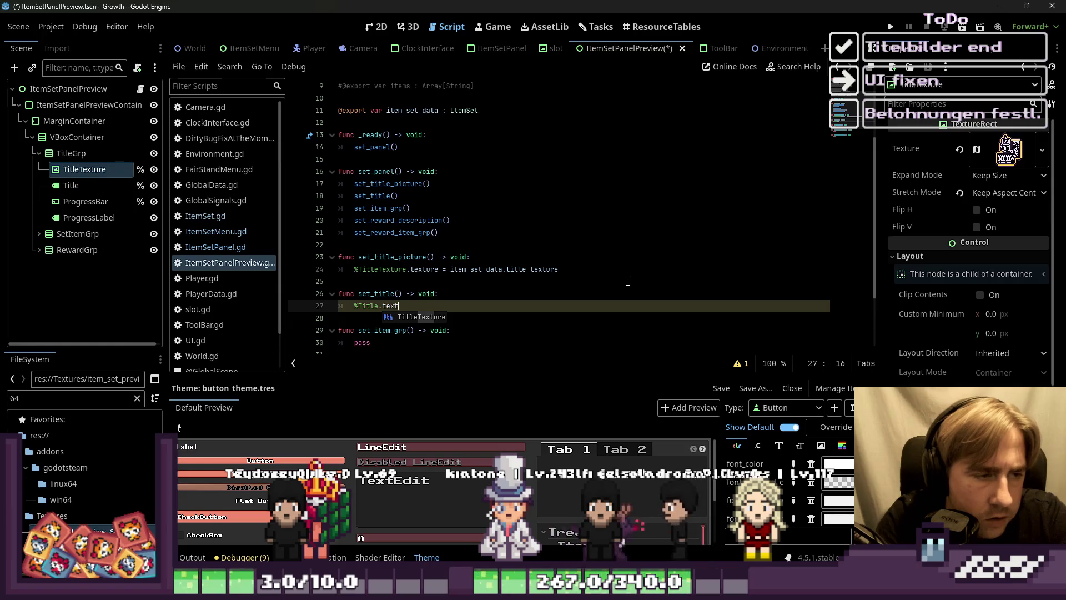
pyautogui.write(' = ')
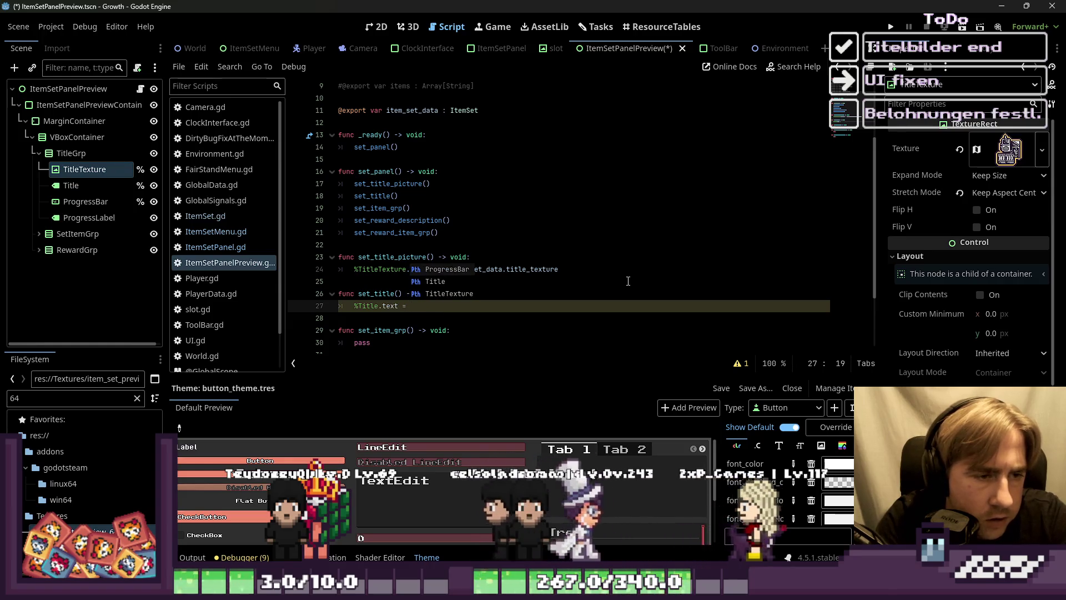
pyautogui.write('item_se')
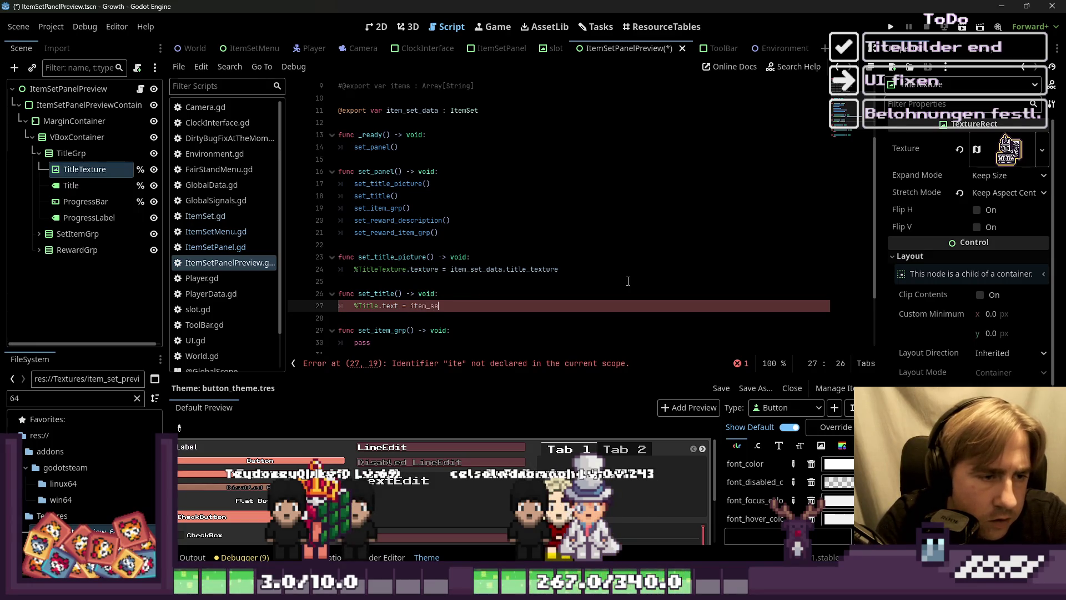
pyautogui.write('t_data.')
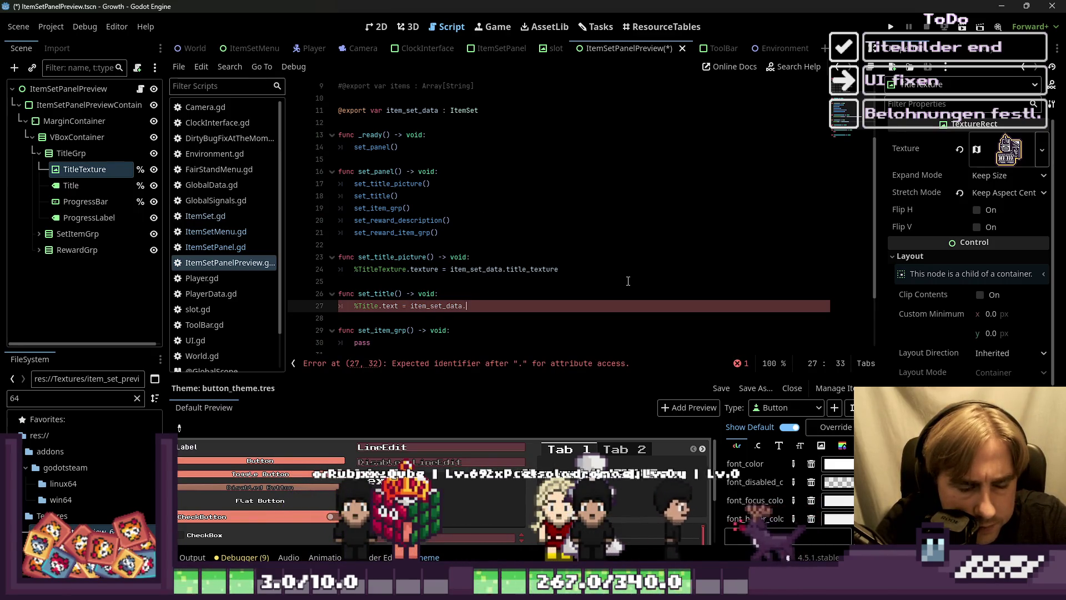
pyautogui.write('ti')
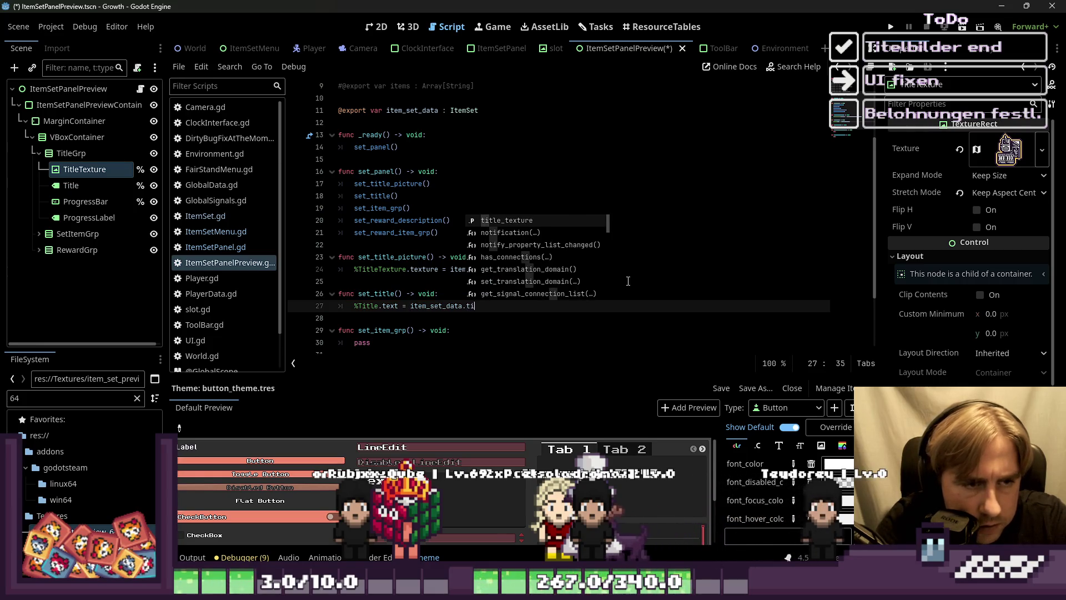
pyautogui.press('Down')
pyautogui.press('Down')
pyautogui.press('Down')
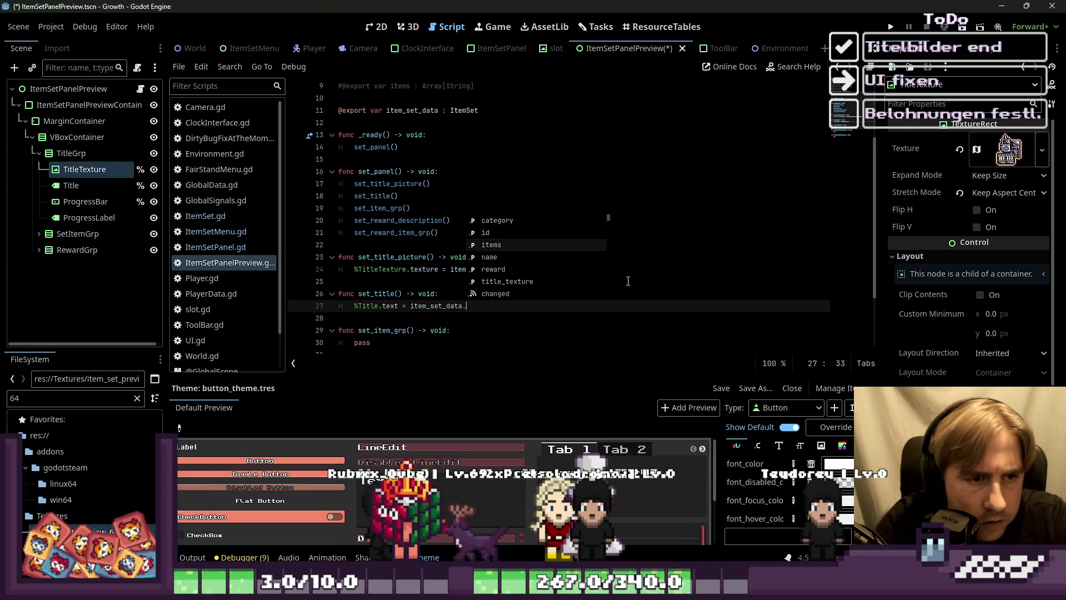
pyautogui.press('Return')
pyautogui.press('Down')
pyautogui.press('Down')
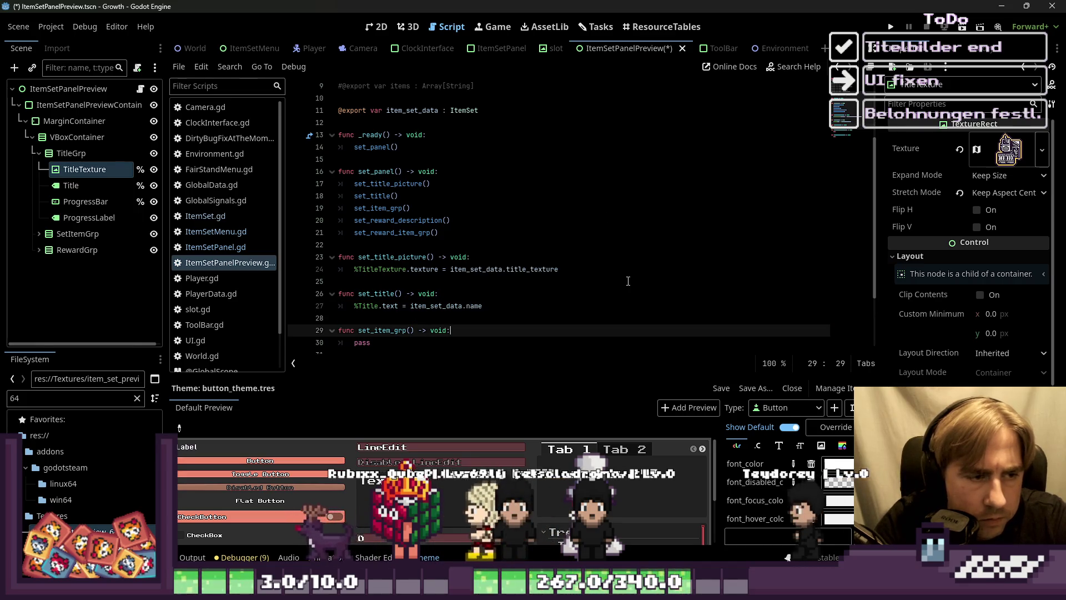
# Step: Look over set_item_grp's pass placeholder, then place the caret at the end of the script
pyautogui.press('Up')
pyautogui.press('Up')
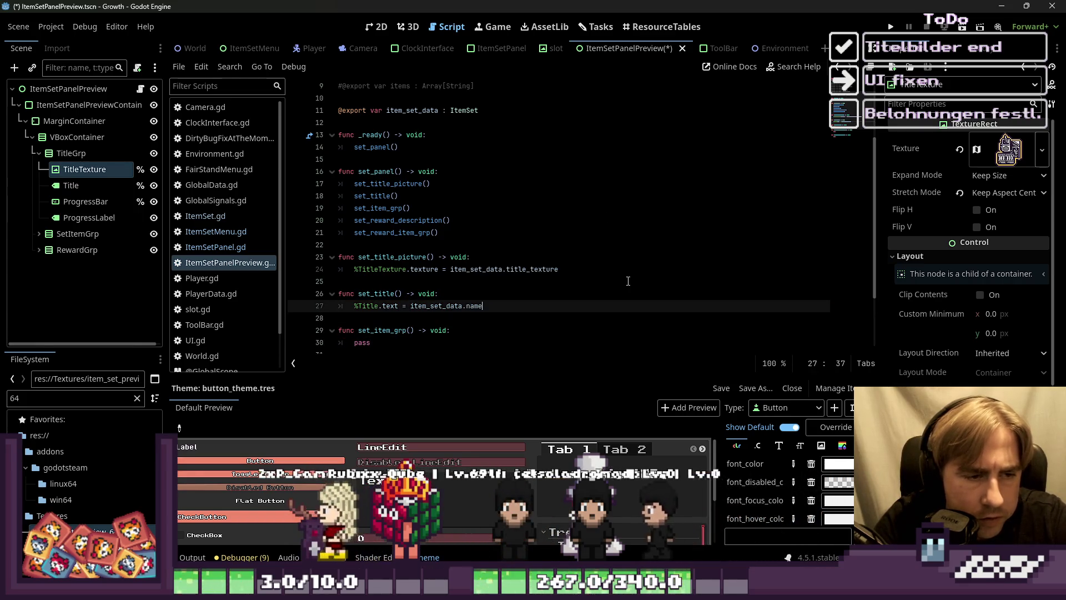
pyautogui.scroll(3, 377, 193)
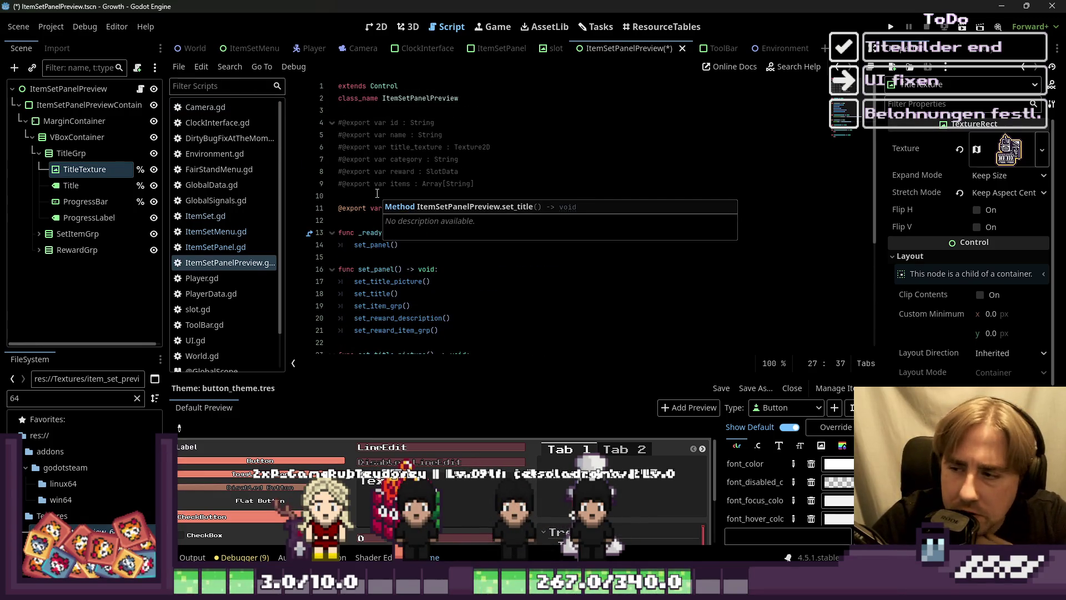
pyautogui.scroll(-4, 377, 193)
pyautogui.click(392, 294)
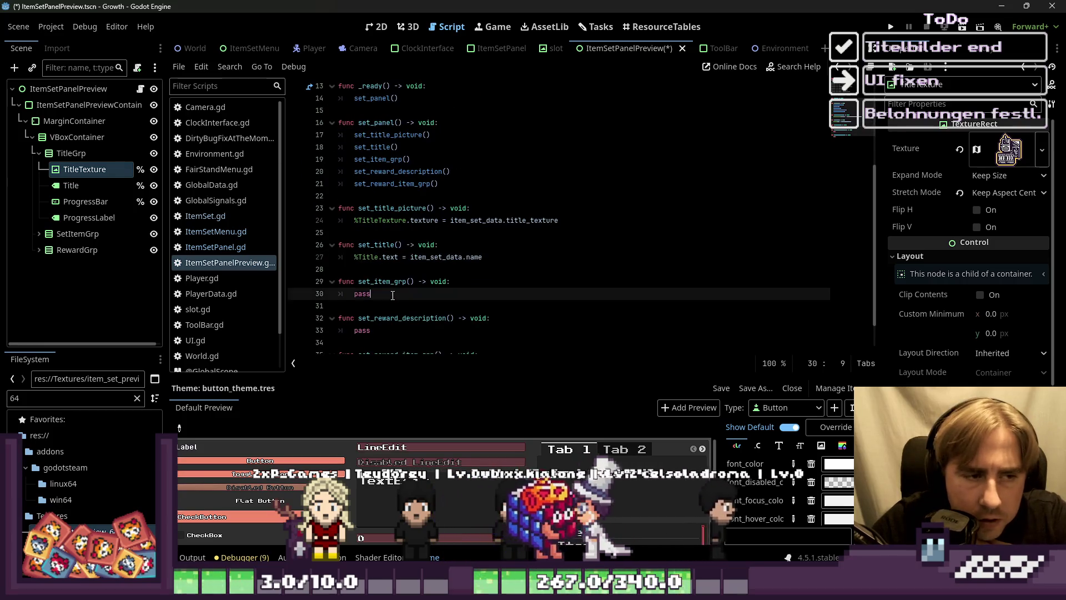
pyautogui.hotkey('shift', 'Home')
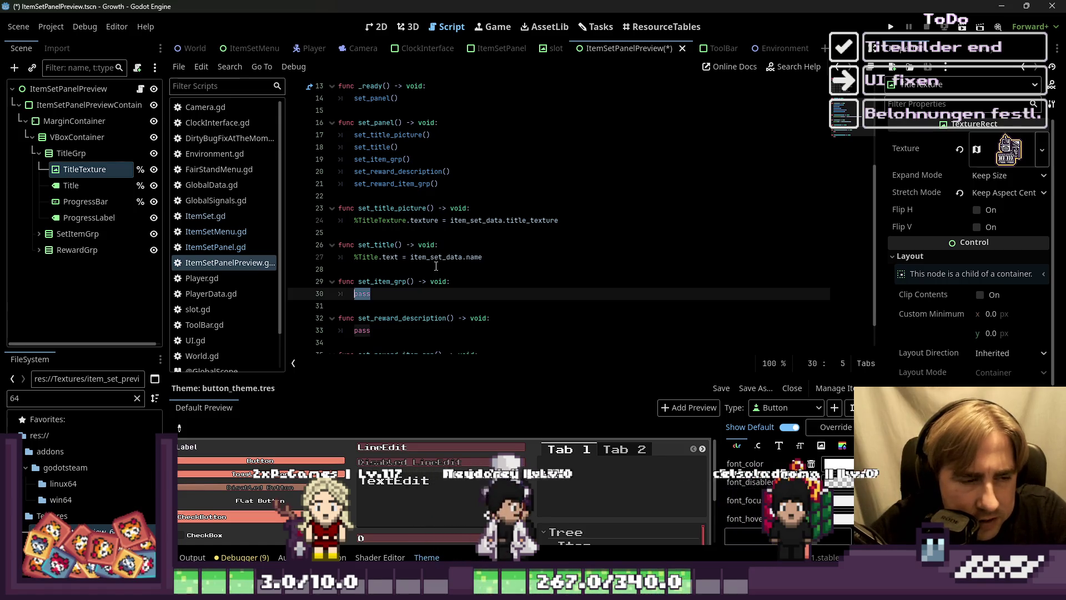
pyautogui.click(387, 273)
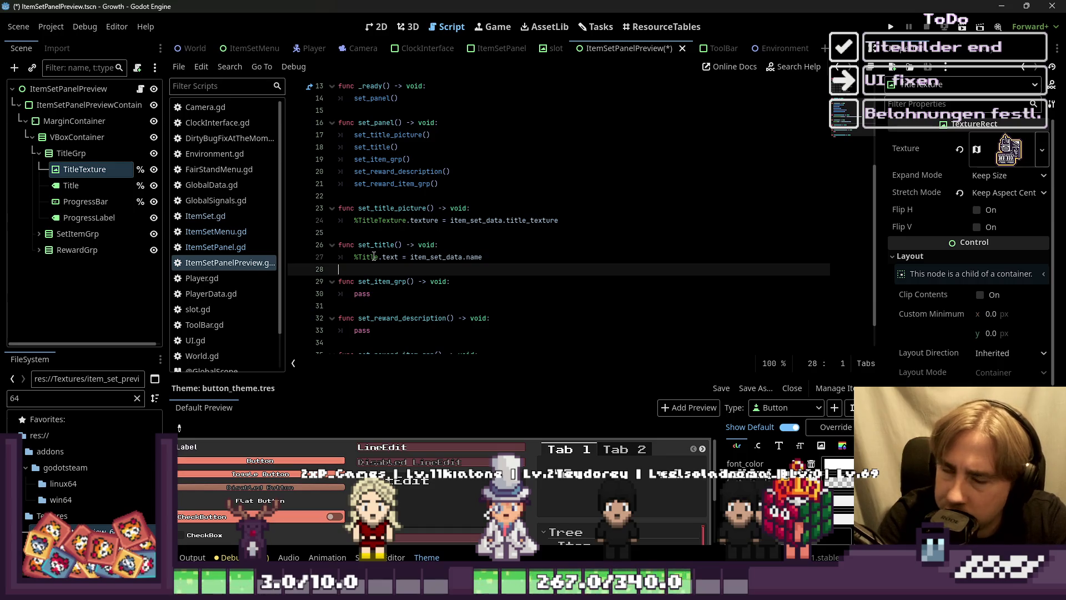
pyautogui.press('Down')
pyautogui.press('Down')
pyautogui.press('Home')
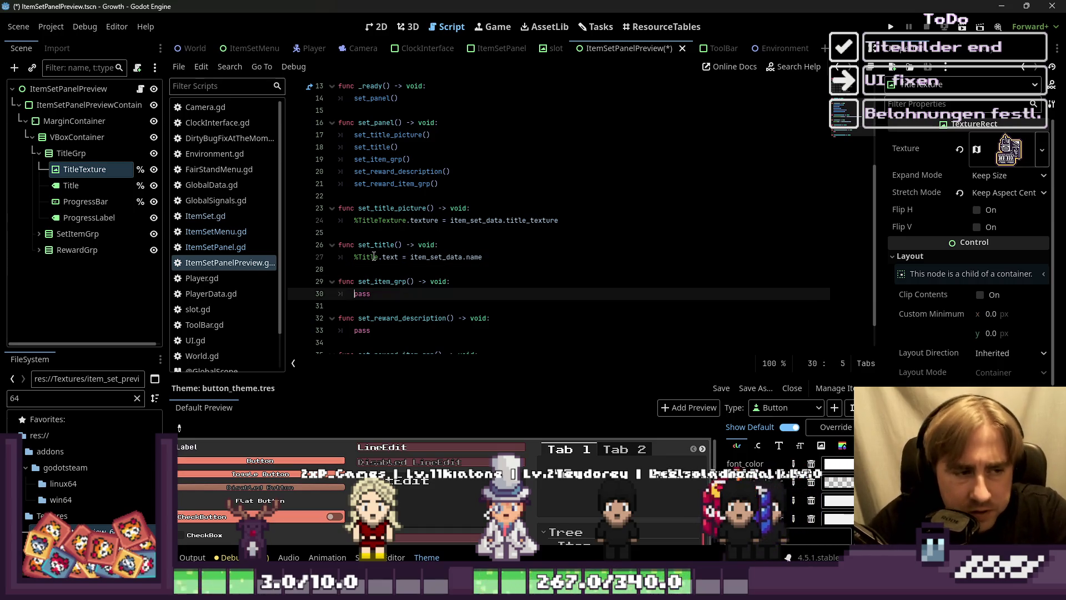
pyautogui.scroll(-1, 383, 300)
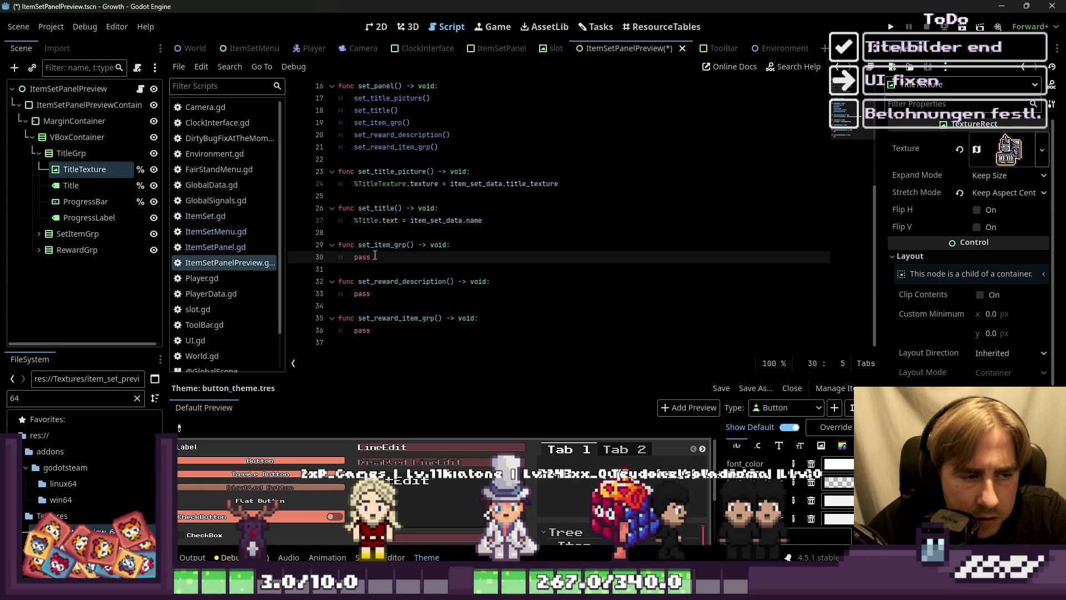
pyautogui.click(399, 352)
# Step: Add a func calculate_item_set_rows() -> int: stub with a pass body at the script's end
pyautogui.press('Return')
pyautogui.press('Return')
pyautogui.press('Return')
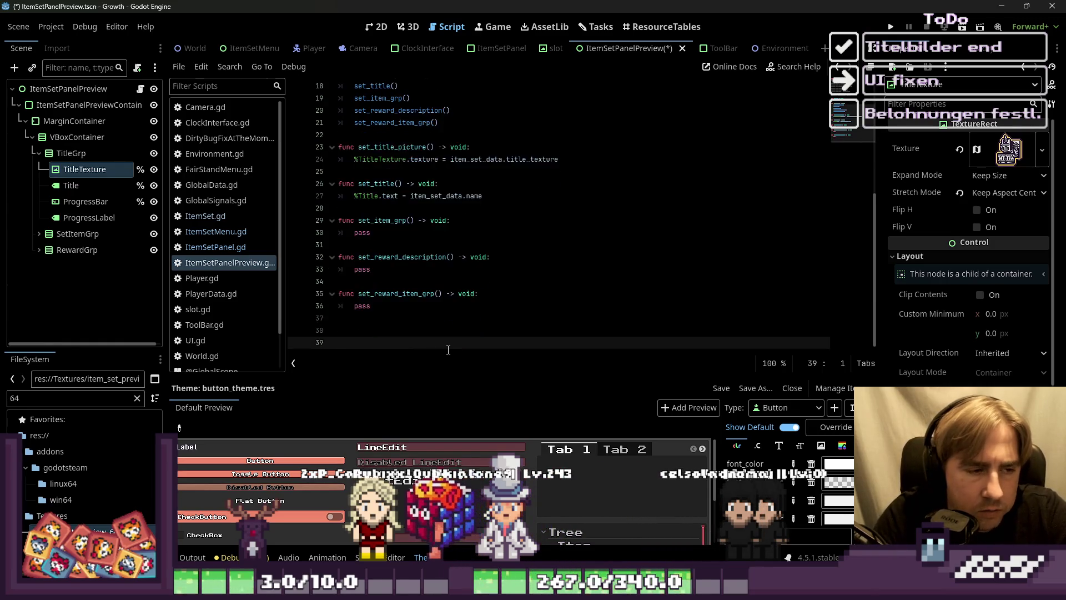
pyautogui.write('func ')
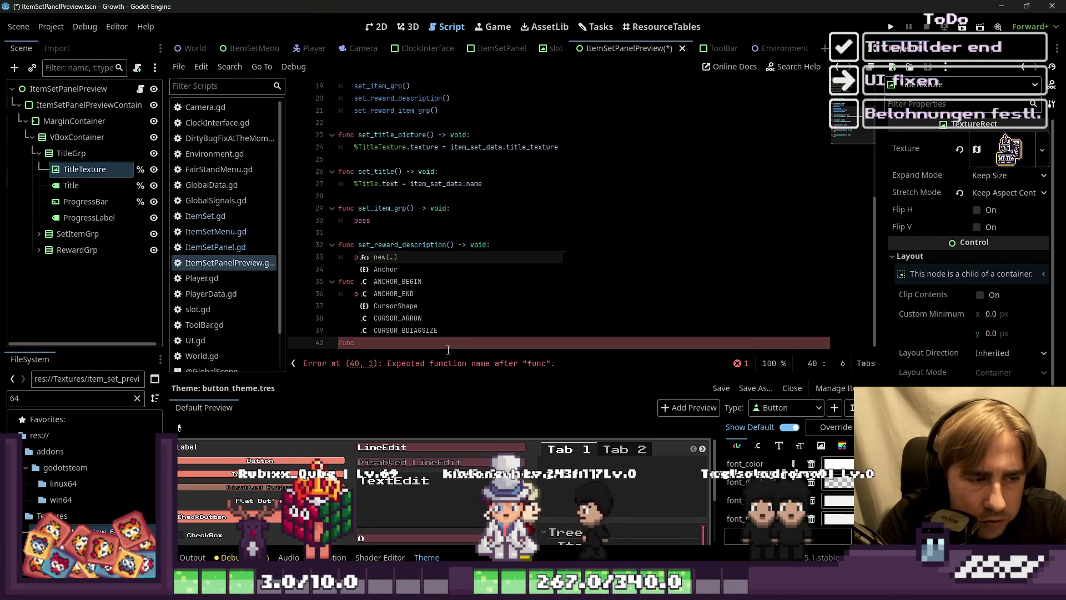
pyautogui.write('calc')
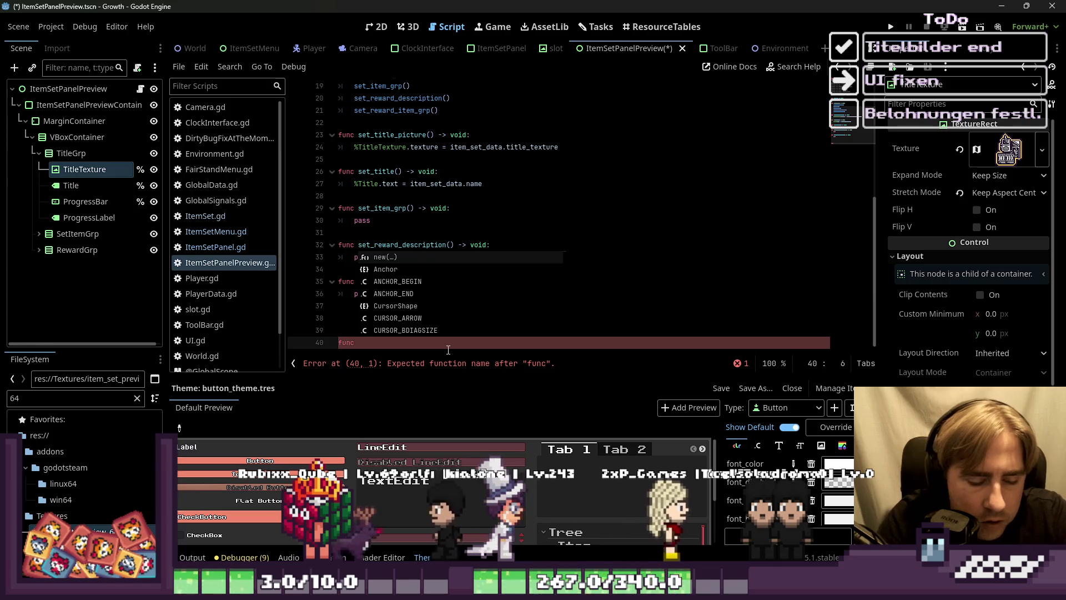
pyautogui.write('ulate_row')
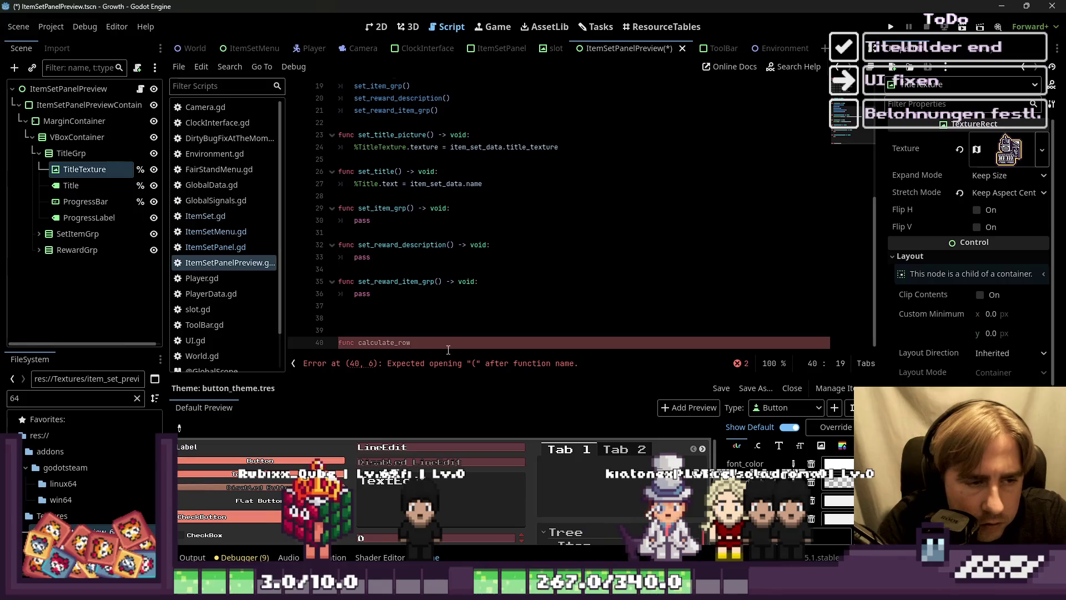
pyautogui.press('BackSpace')
pyautogui.press('BackSpace')
pyautogui.press('BackSpace')
pyautogui.write('item')
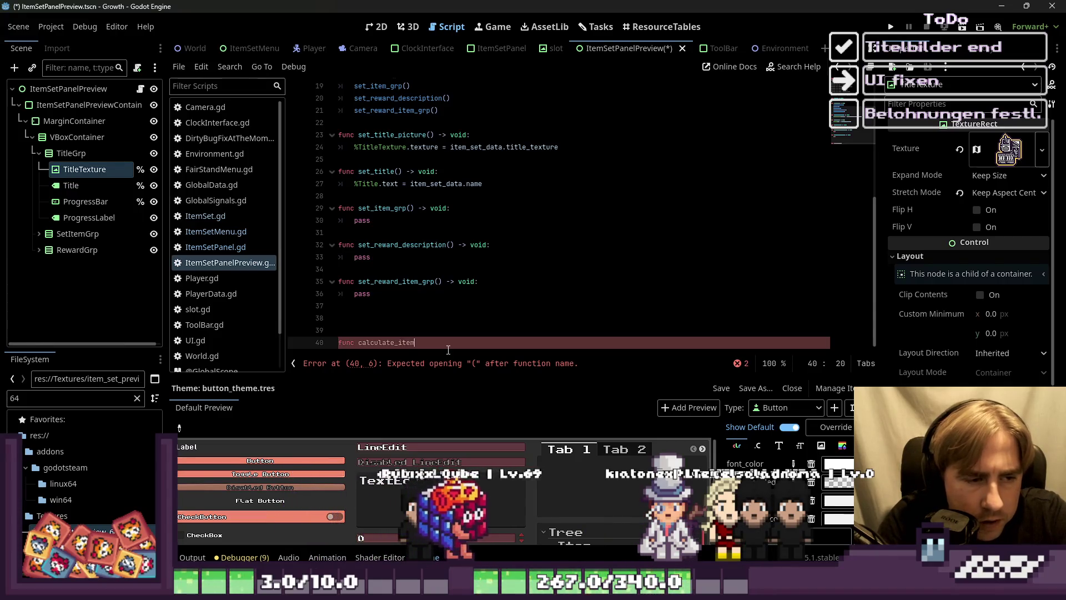
pyautogui.write('_set_rows(')
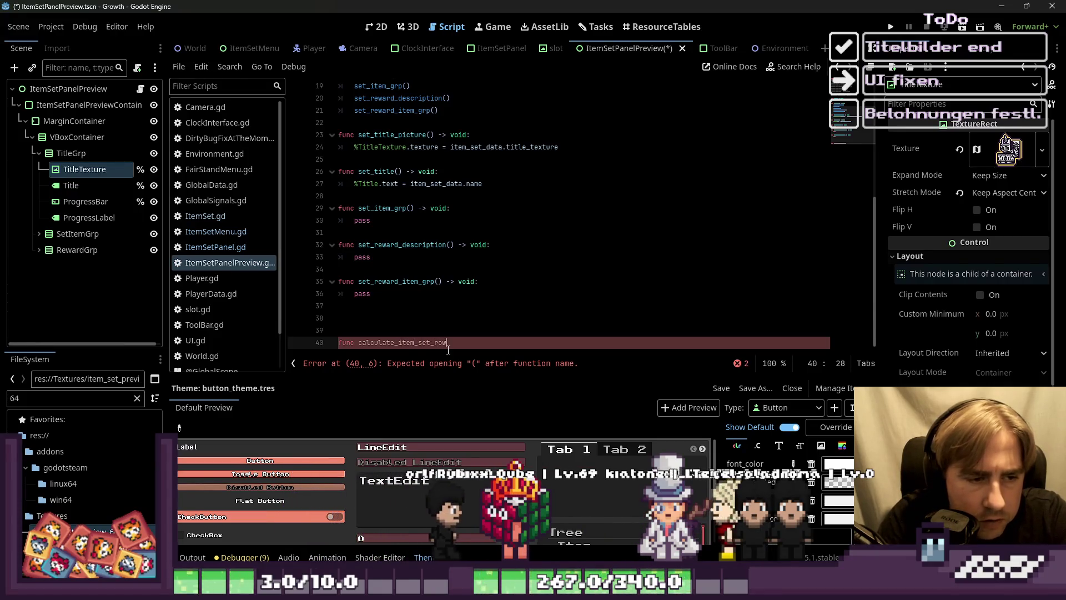
pyautogui.write(') -')
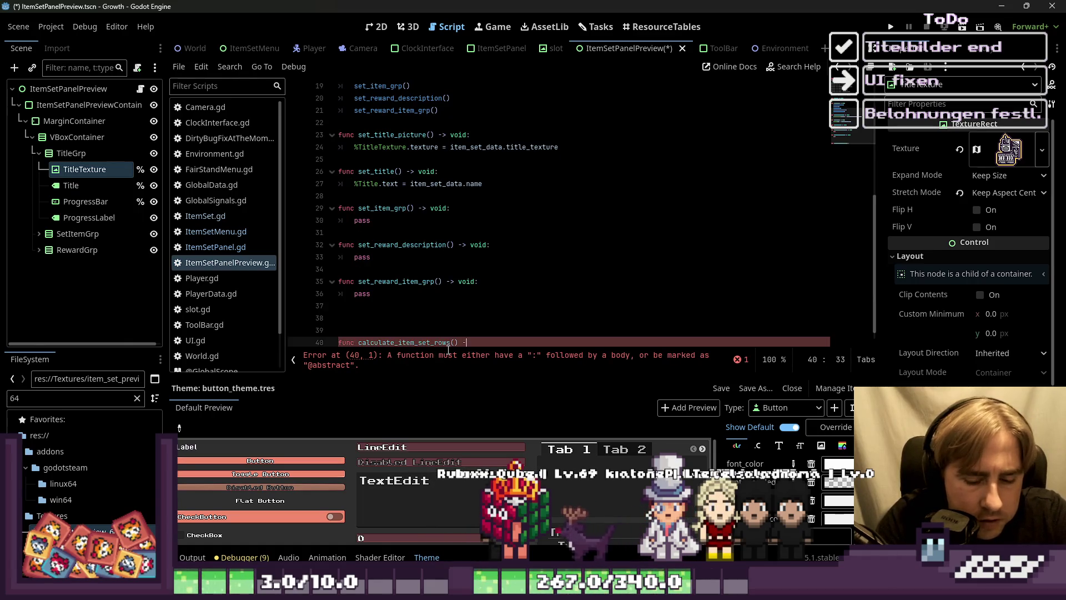
pyautogui.write('> int:')
pyautogui.press('Return')
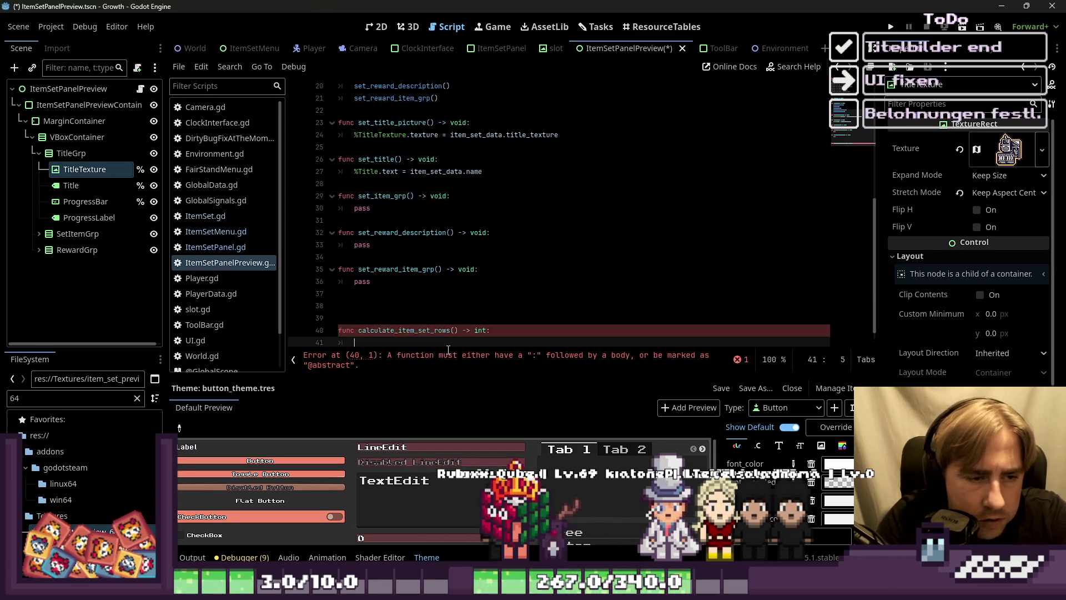
pyautogui.write('pas')
pyautogui.press('Up')
pyautogui.hotkey('ctrl', 'Left')
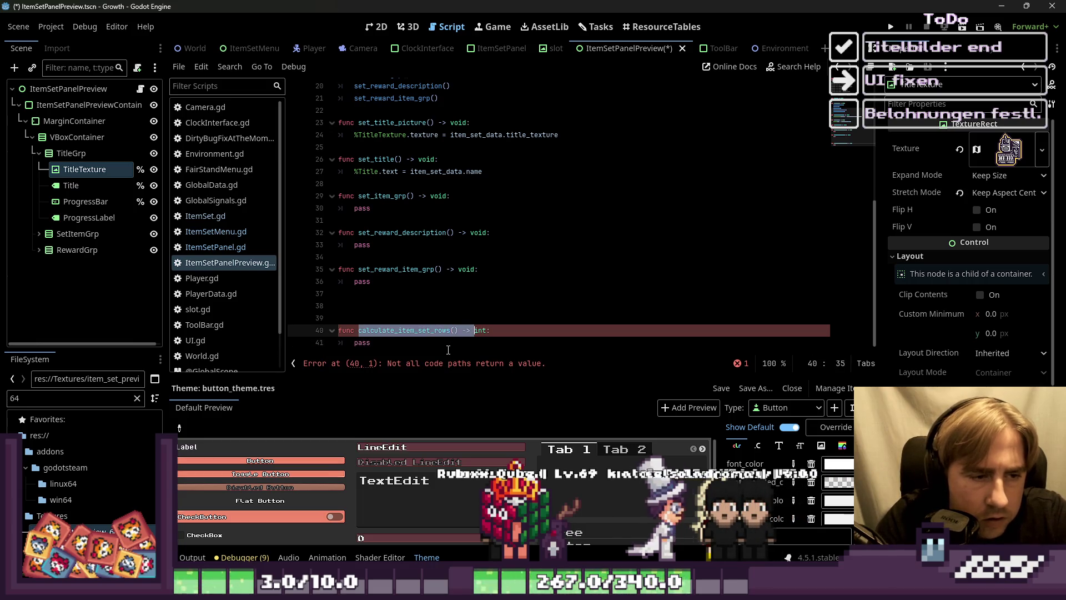
pyautogui.press('Right')
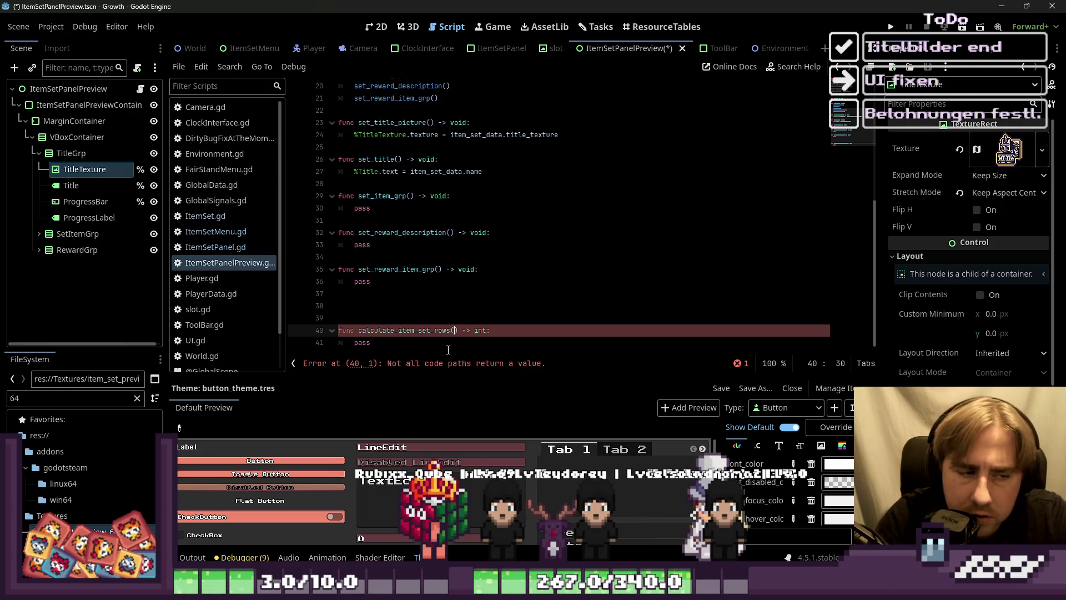
pyautogui.press('Down')
pyautogui.hotkey('ctrl', 'shift', 'Left')
pyautogui.scroll(5, 418, 114)
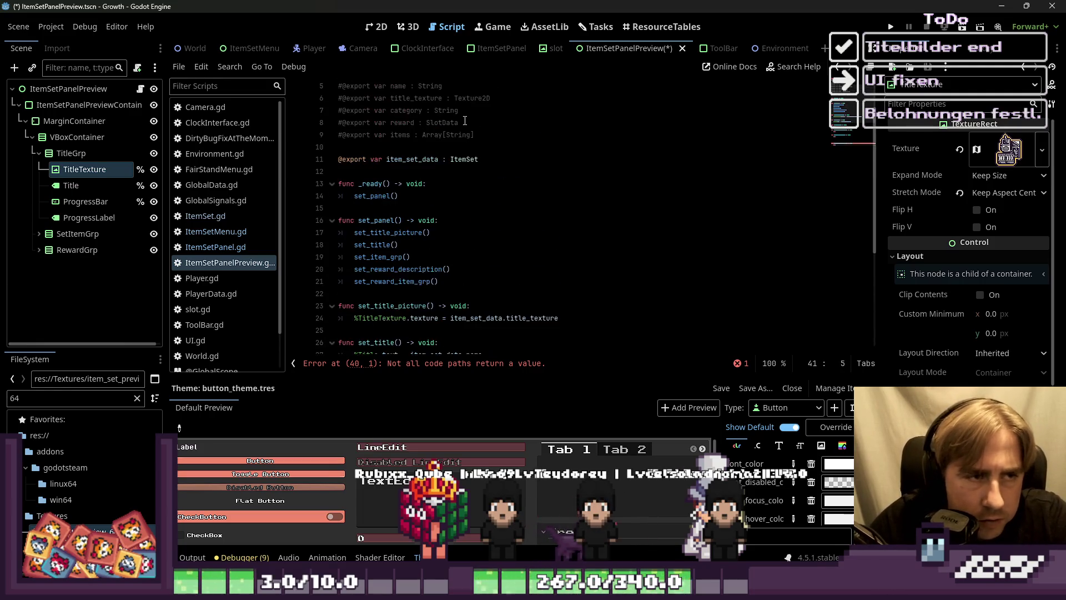
# Step: Check the items field, then replace pass with var item_set_size = item_set_data.items.size()
pyautogui.scroll(1, 428, 144)
pyautogui.doubleClick(399, 171)
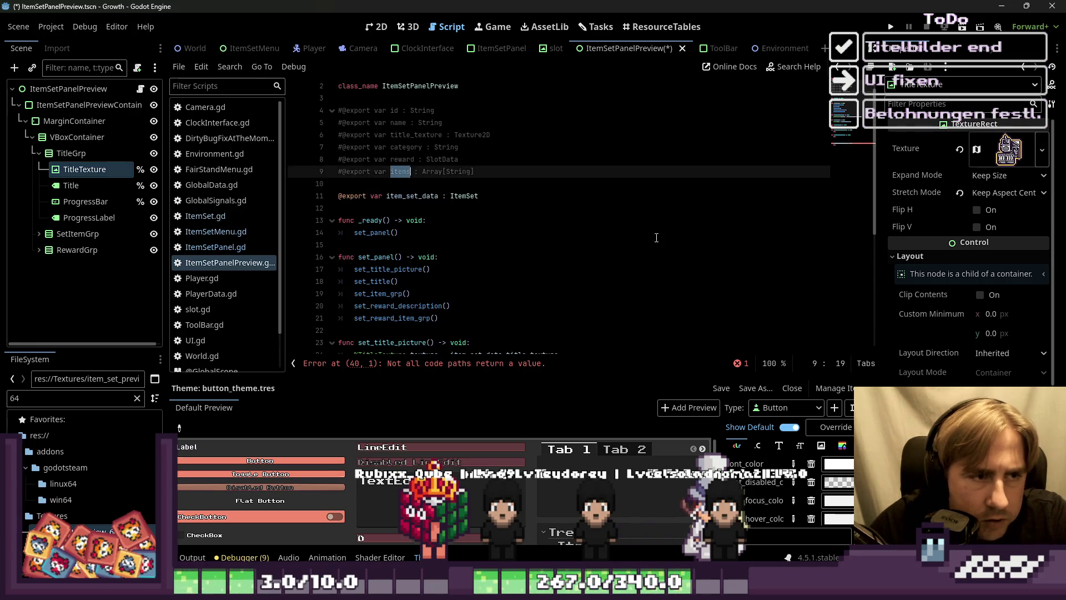
pyautogui.scroll(-4, 629, 241)
pyautogui.scroll(4, 628, 241)
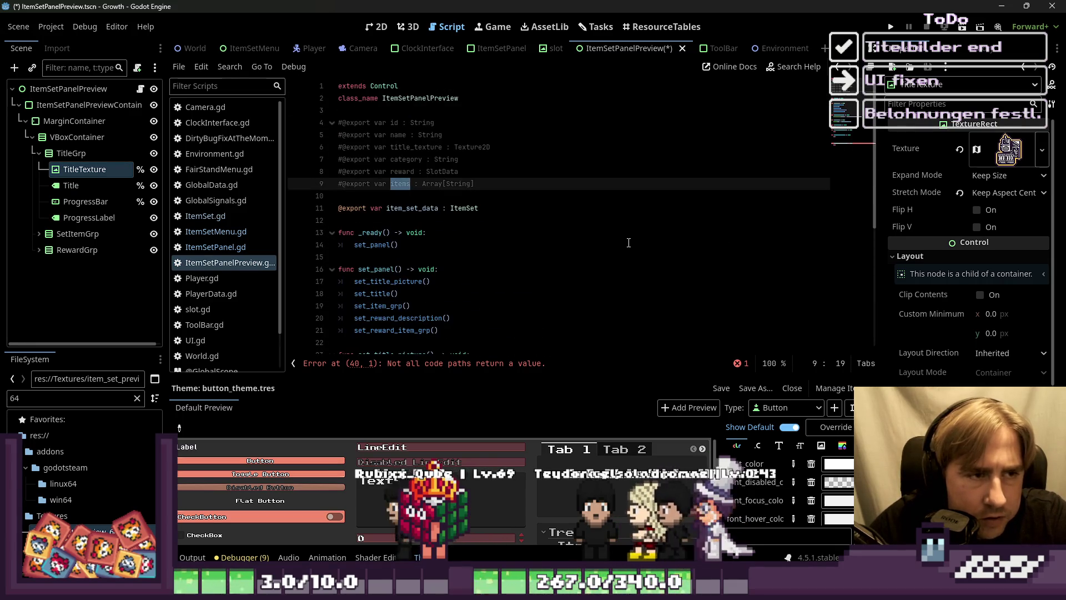
pyautogui.scroll(-2, 629, 242)
pyautogui.scroll(-4, 628, 242)
pyautogui.doubleClick(362, 343)
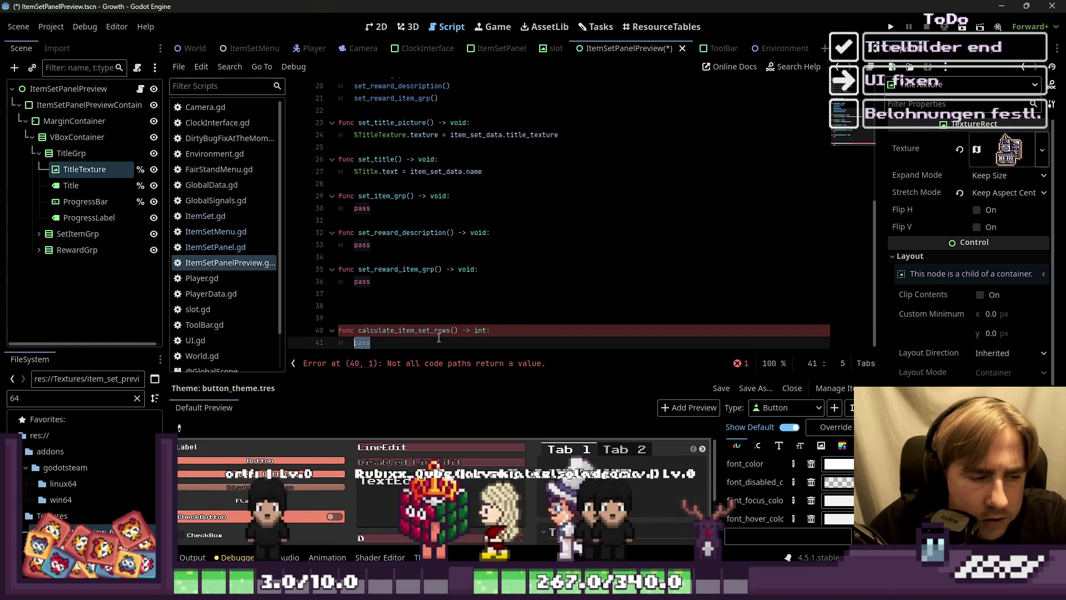
pyautogui.write('var ')
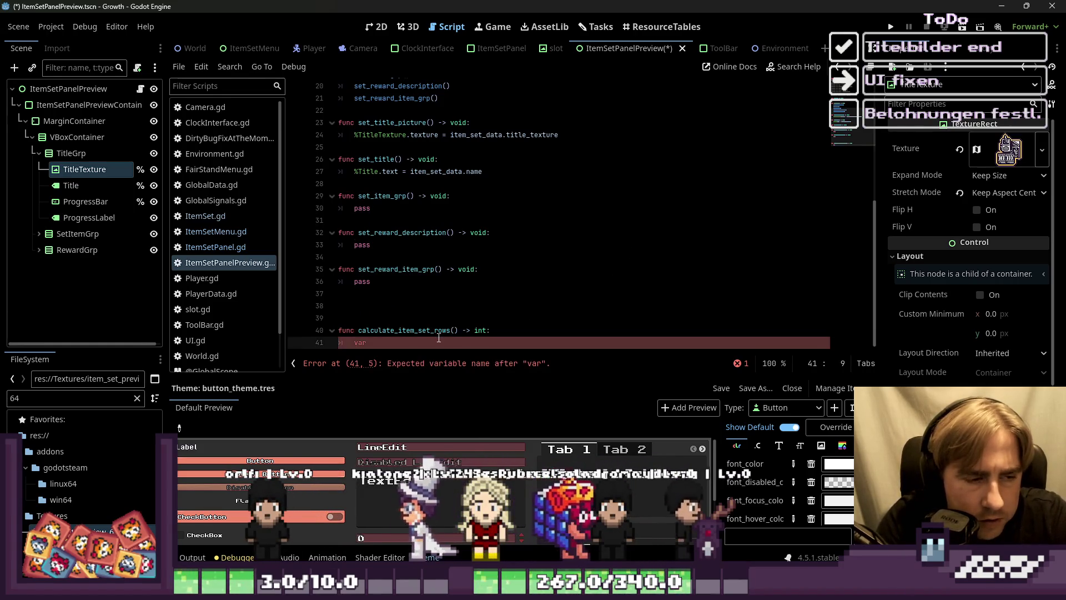
pyautogui.write('item_set_size =')
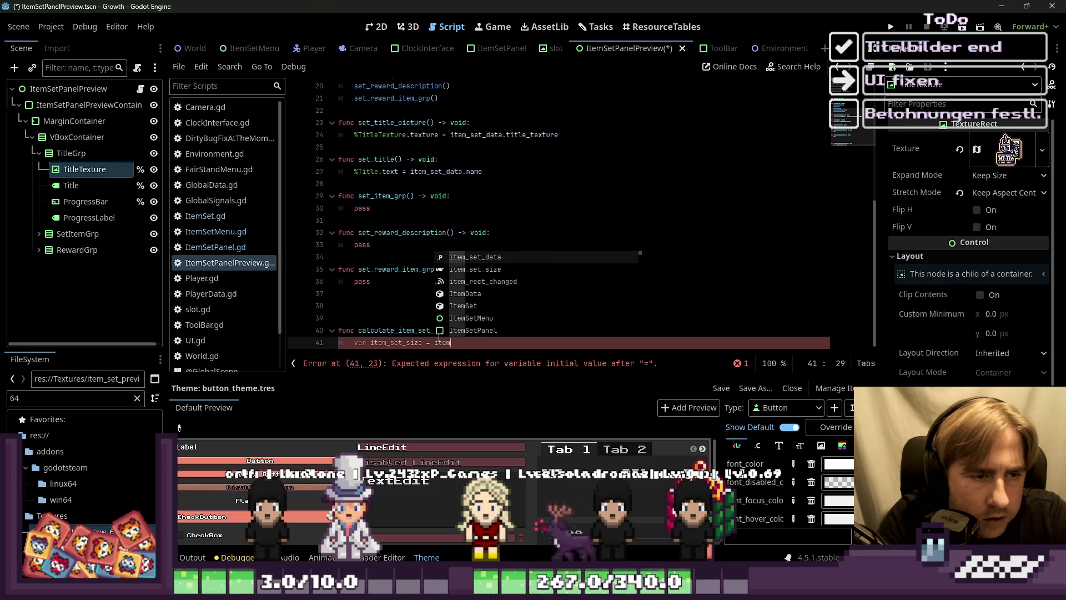
pyautogui.press('Return')
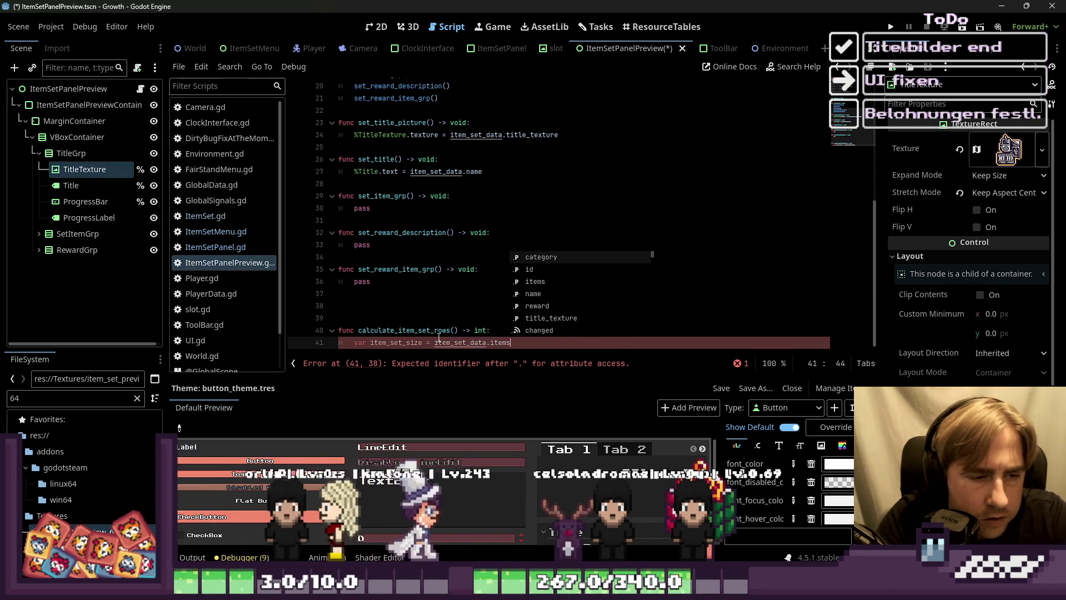
pyautogui.write('items.size(')
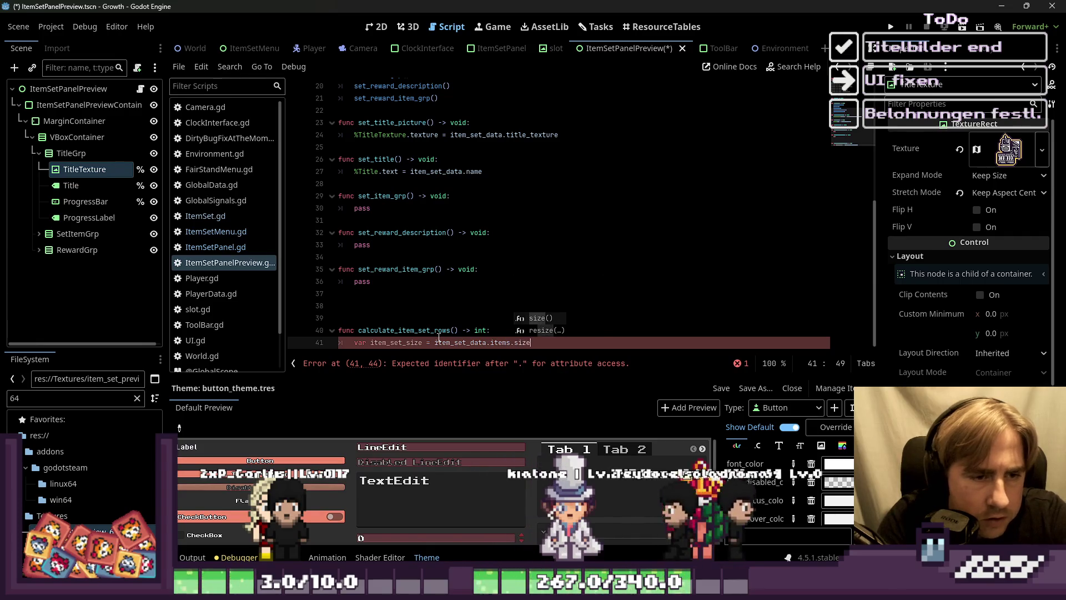
pyautogui.write(')')
pyautogui.press('Return')
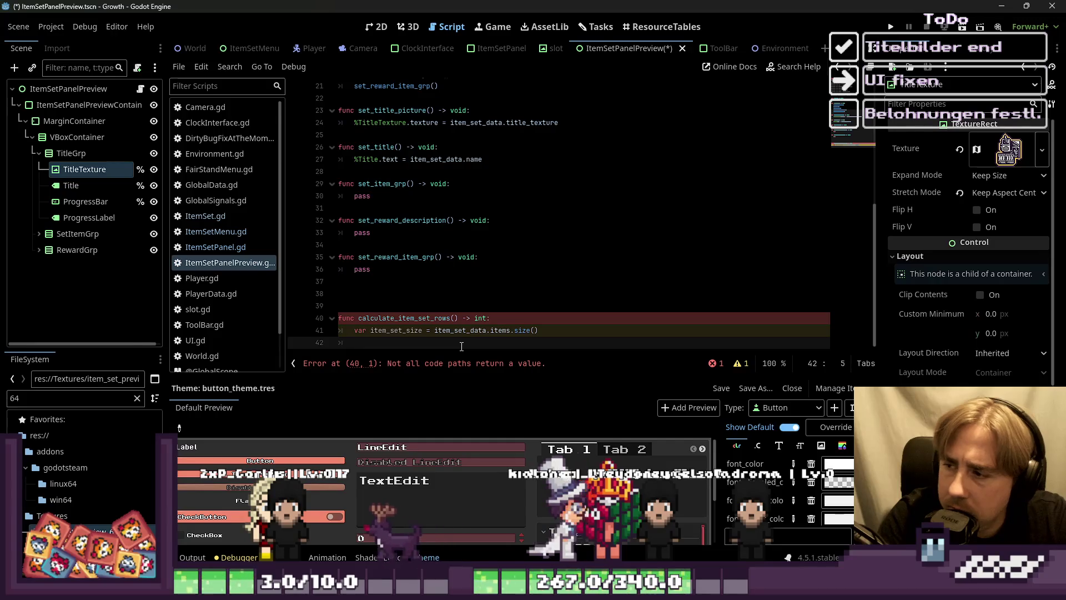
# Step: Add a bare return line below it, with a blank line before return
pyautogui.write('re')
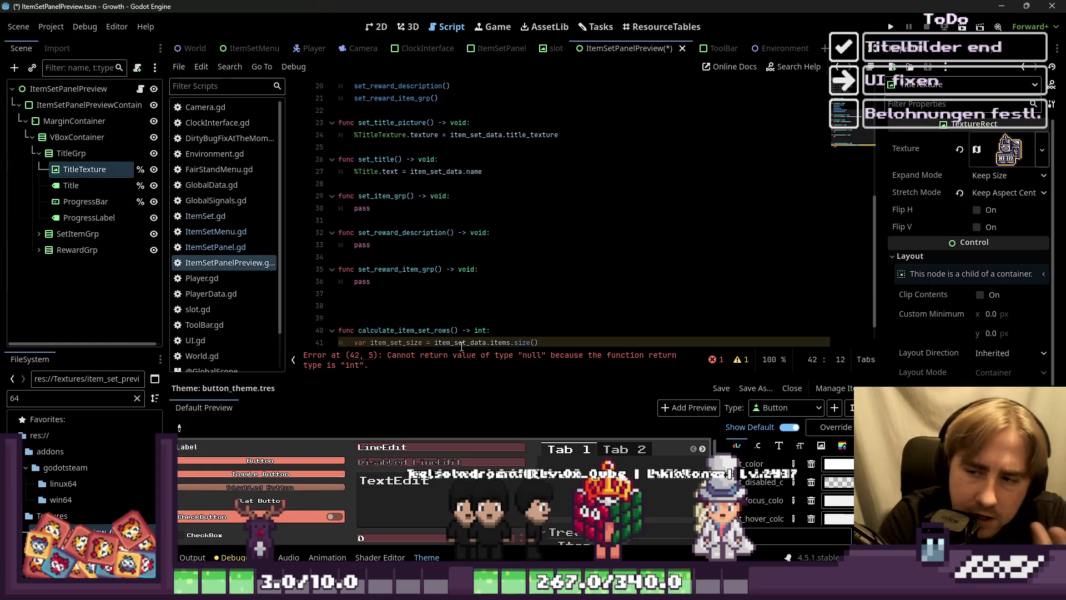
pyautogui.scroll(-1, 432, 229)
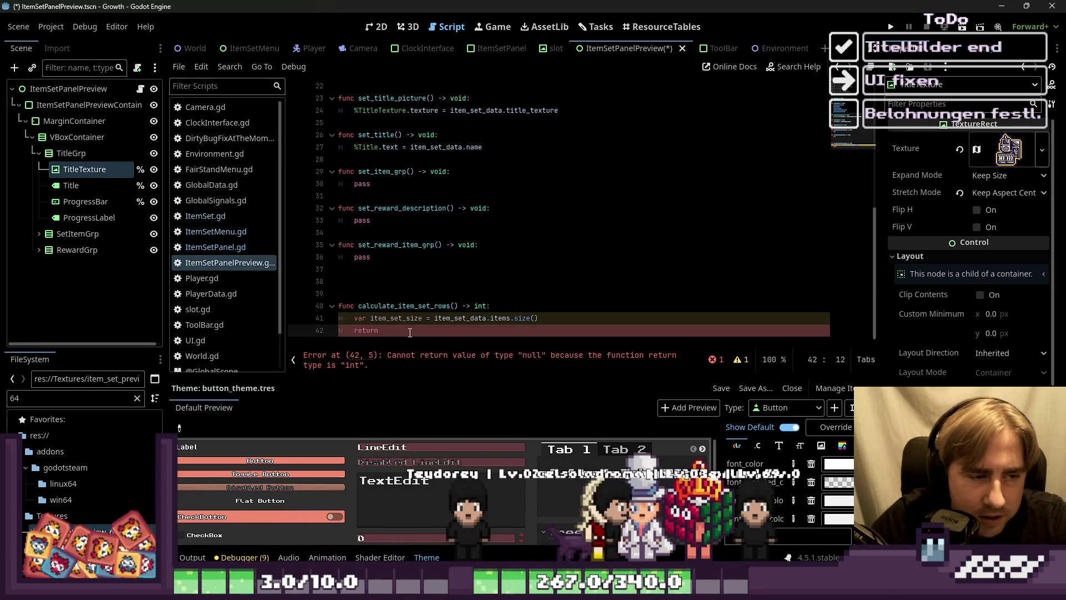
pyautogui.press('Return')
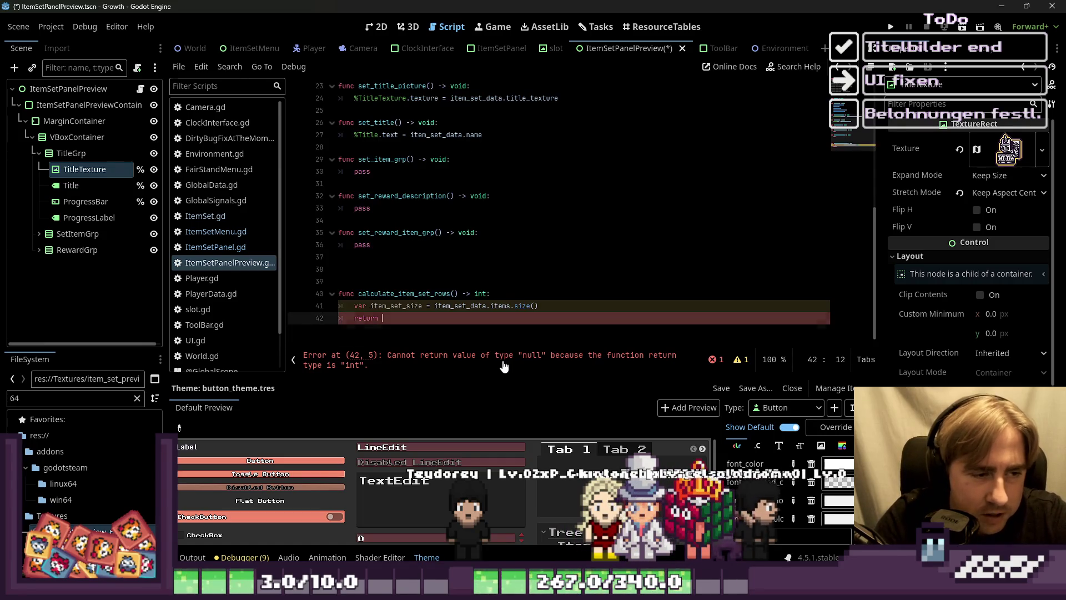
pyautogui.press('BackSpace')
pyautogui.press('BackSpace')
pyautogui.press('Return')
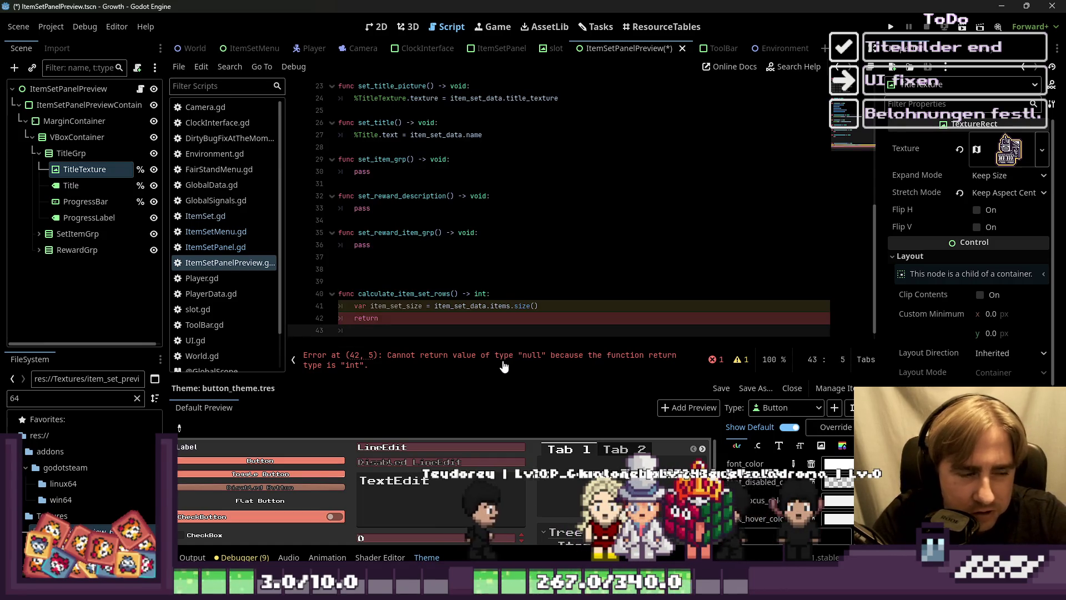
pyautogui.press('Return')
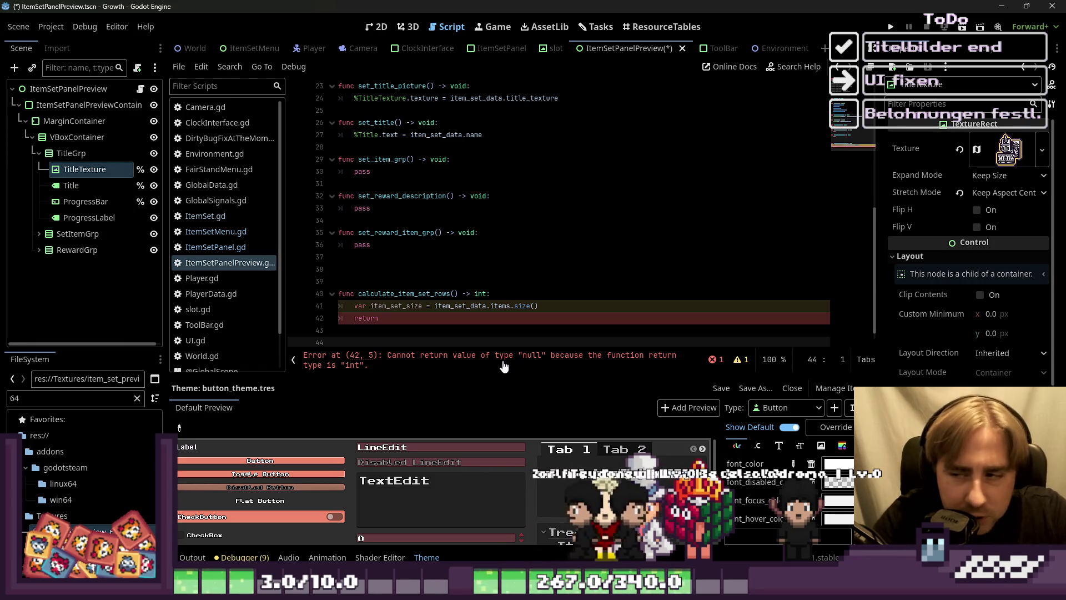
pyautogui.press('BackSpace')
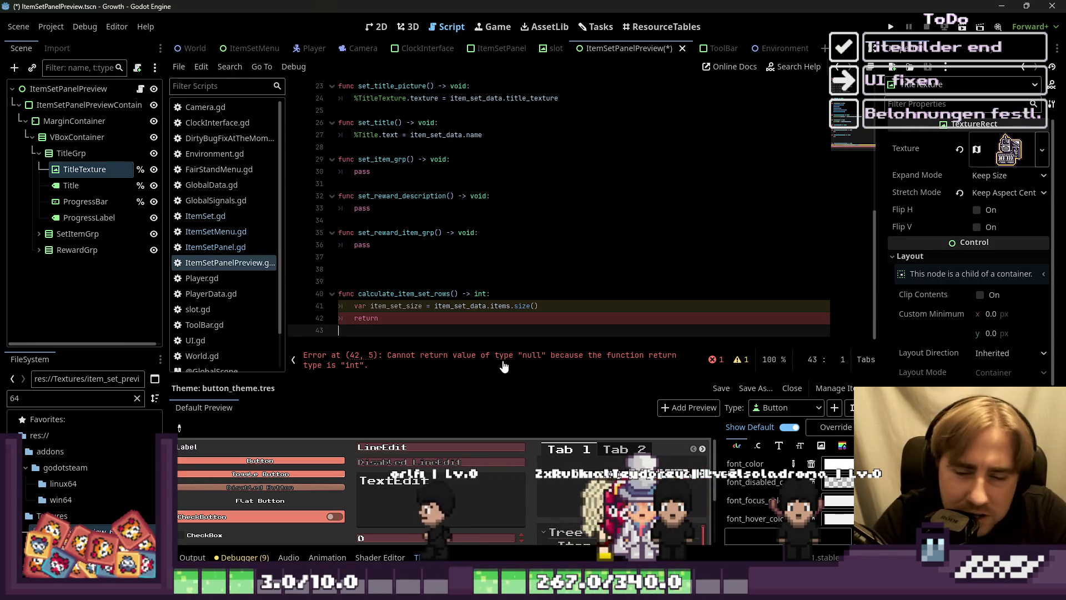
pyautogui.press('BackSpace')
pyautogui.write('ote')
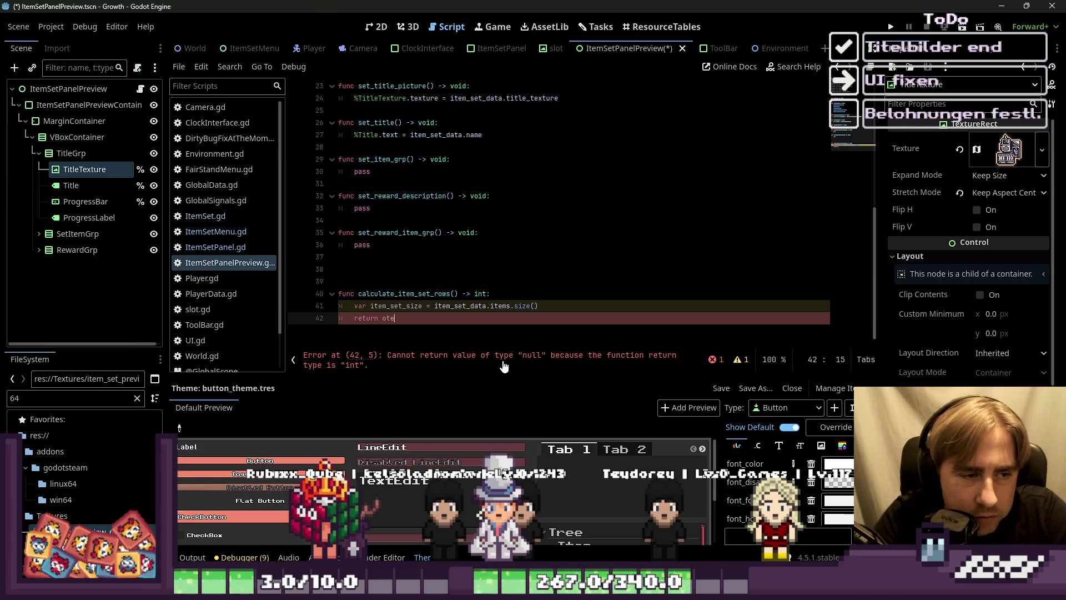
pyautogui.press('BackSpace')
pyautogui.press('BackSpace')
pyautogui.press('BackSpace')
pyautogui.press('Up')
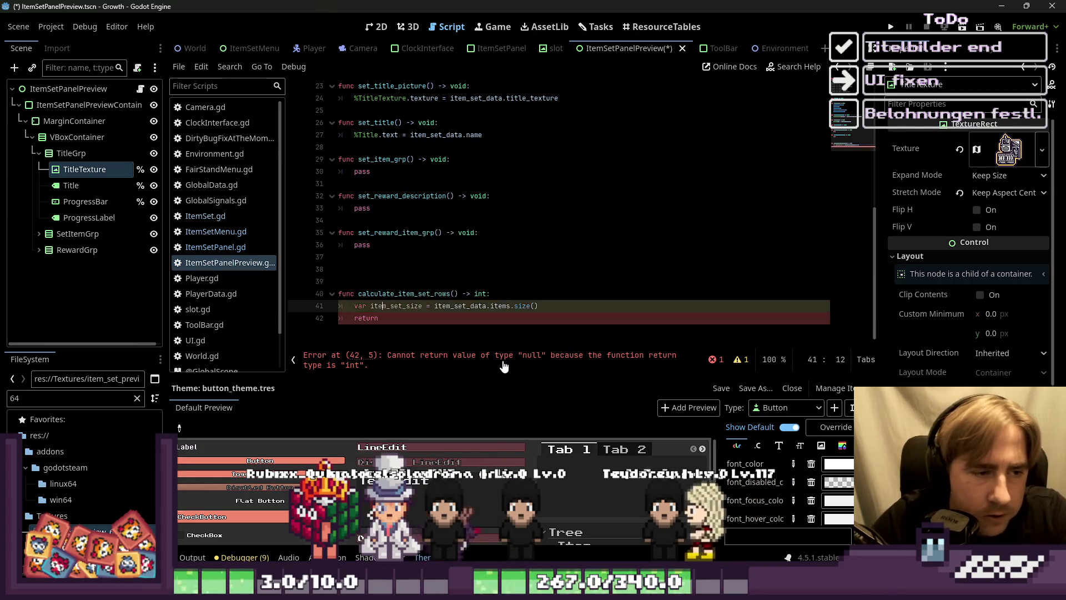
pyautogui.hotkey('ctrl', 'Right')
pyautogui.hotkey('ctrl', 'Right')
pyautogui.hotkey('ctrl', 'Right')
pyautogui.press('End')
pyautogui.press('Return')
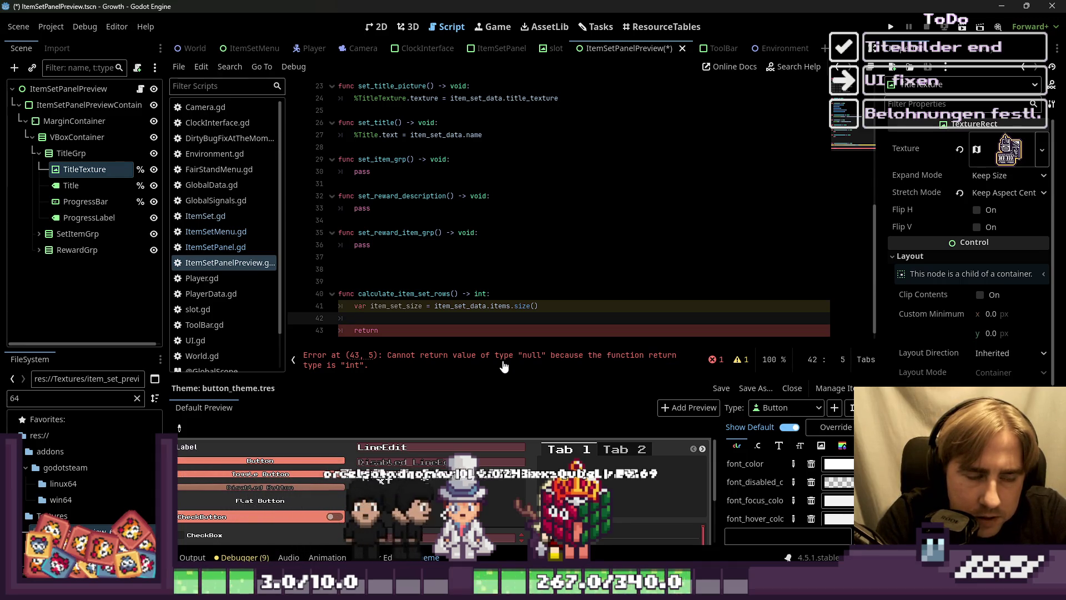
# Step: Briefly give item_set_size an explicit int type, then remove it to keep the inferred :=
pyautogui.press('Up')
pyautogui.hotkey('ctrl', 'Right')
pyautogui.hotkey('ctrl', 'Right')
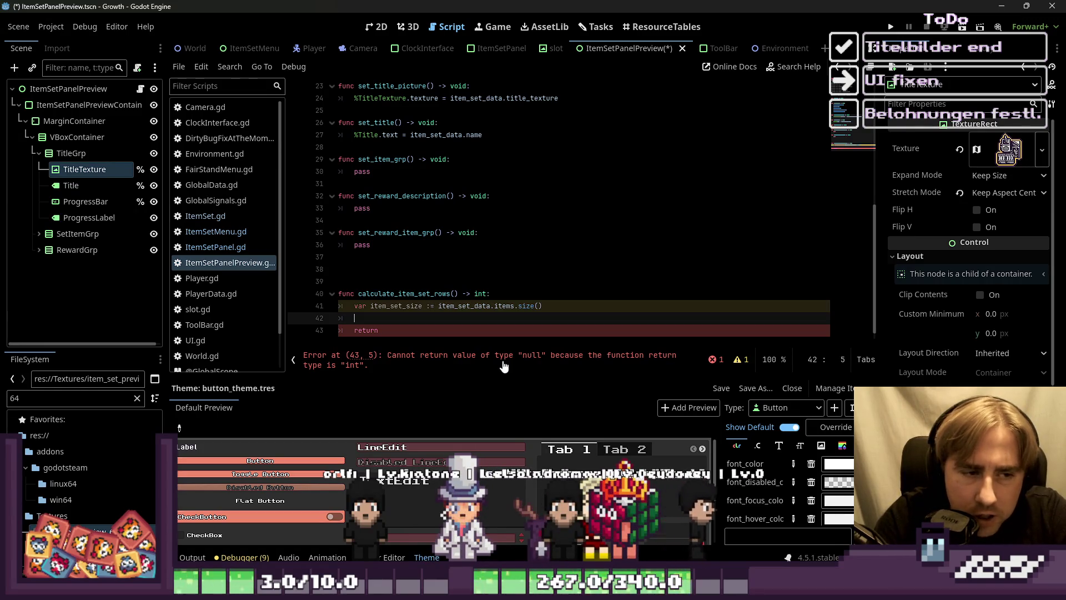
pyautogui.doubleClick(388, 306)
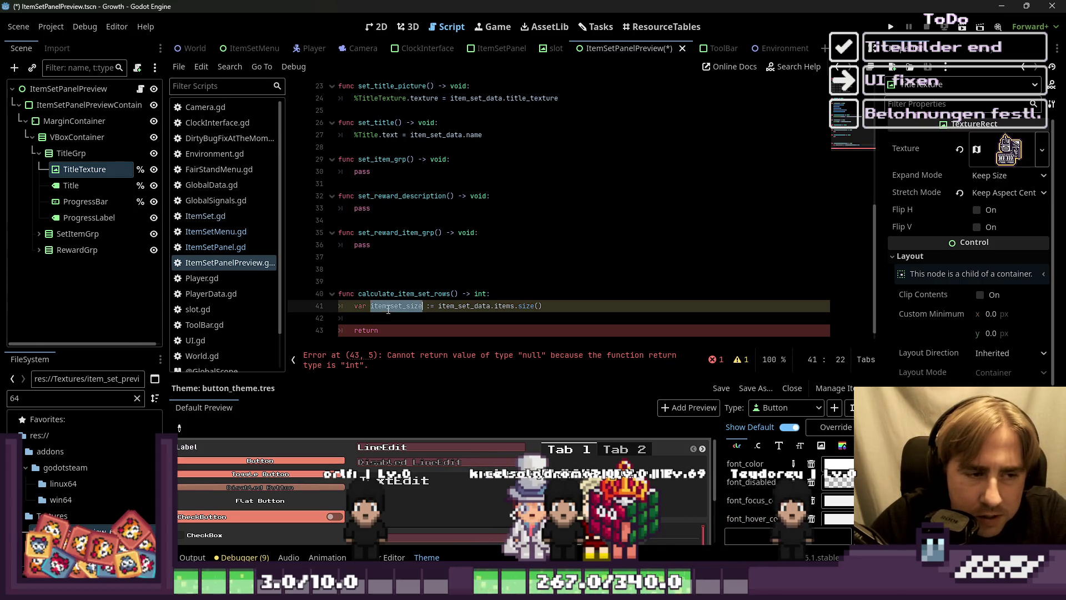
pyautogui.click(426, 306)
pyautogui.hotkey('shift', 'End')
pyautogui.press('Left')
pyautogui.press('Right')
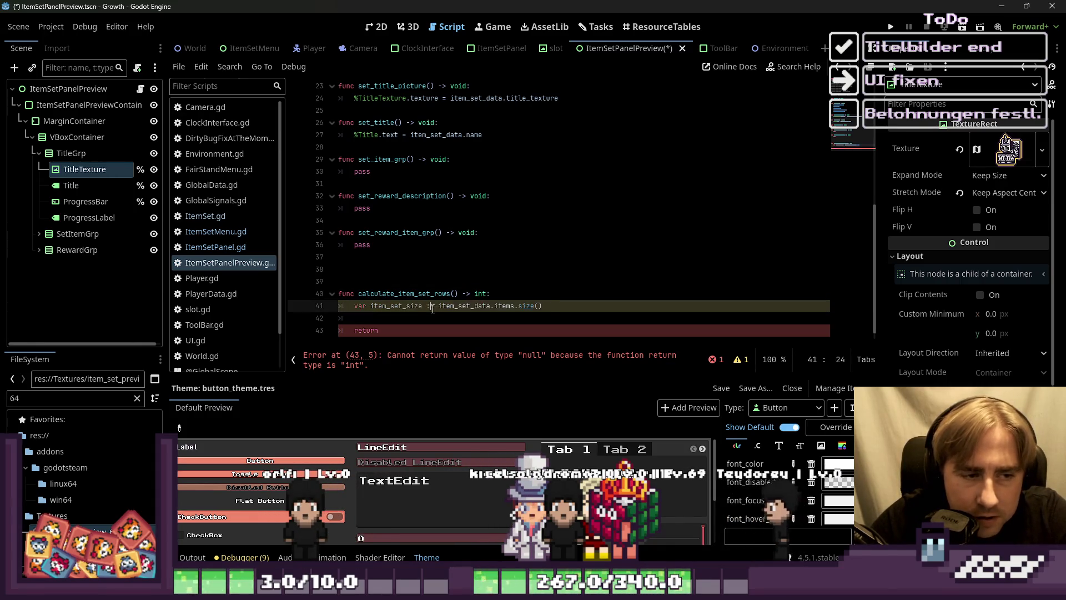
pyautogui.write('int')
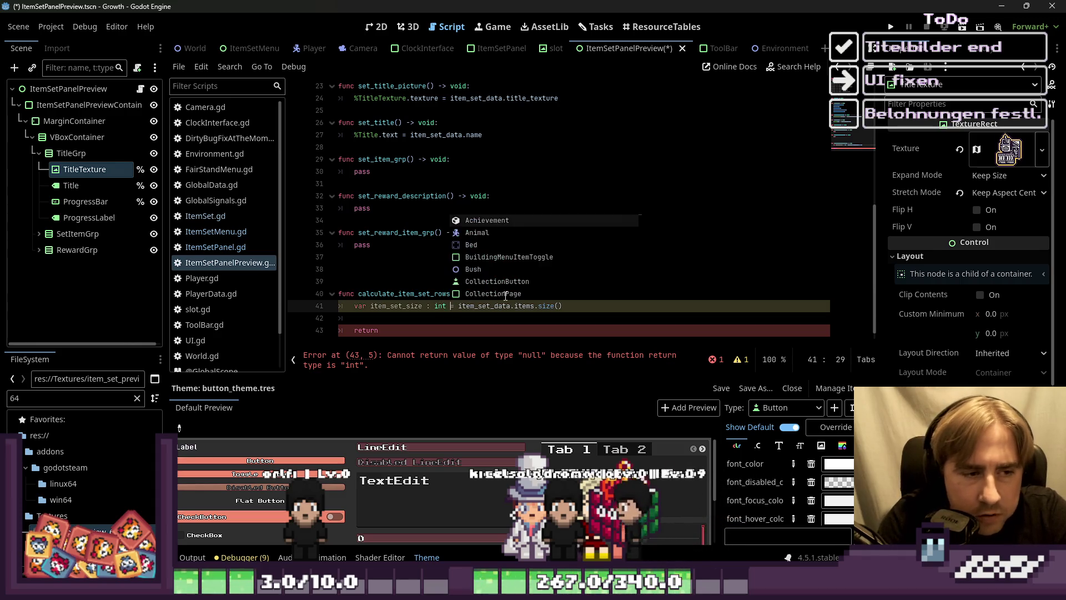
pyautogui.press('Escape')
pyautogui.hotkey('shift', 'Left')
pyautogui.hotkey('shift', 'Left')
pyautogui.hotkey('shift', 'Left')
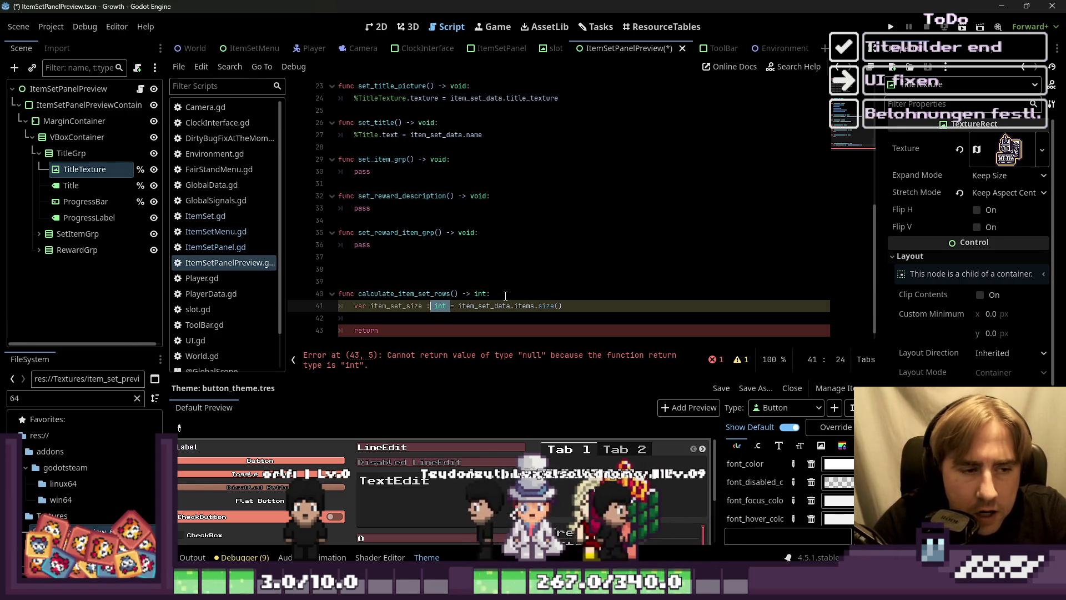
pyautogui.press('BackSpace')
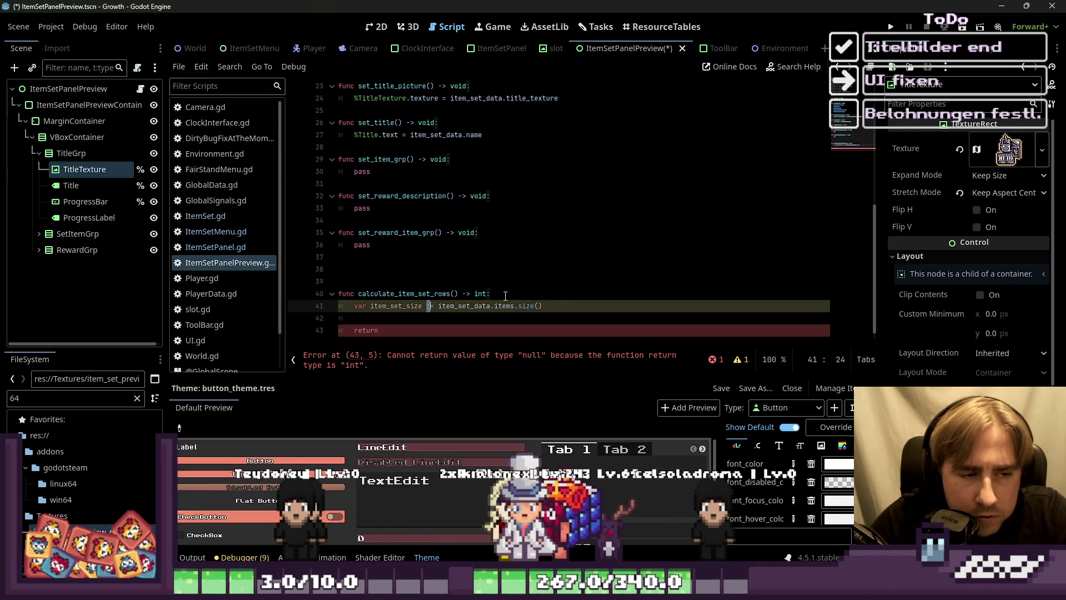
# Step: Review the items.size() expression and keep a blank line above return
pyautogui.press('Right')
pyautogui.press('Right')
pyautogui.hotkey('ctrl', 'shift', 'Right')
pyautogui.hotkey('ctrl', 'shift', 'Right')
pyautogui.hotkey('ctrl', 'shift', 'Right')
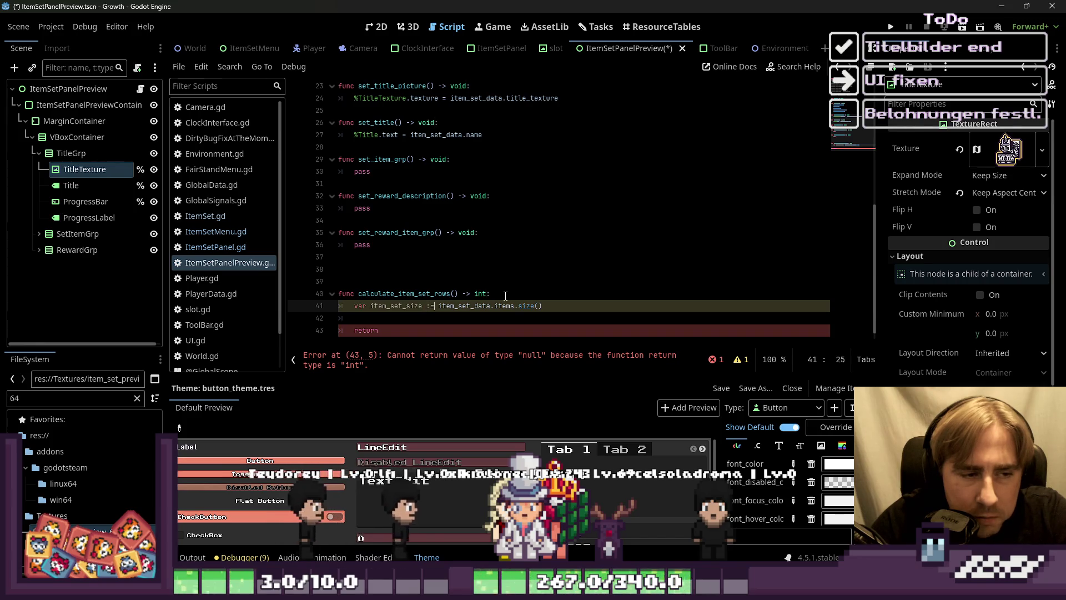
pyautogui.hotkey('ctrl', 'shift', 'Right')
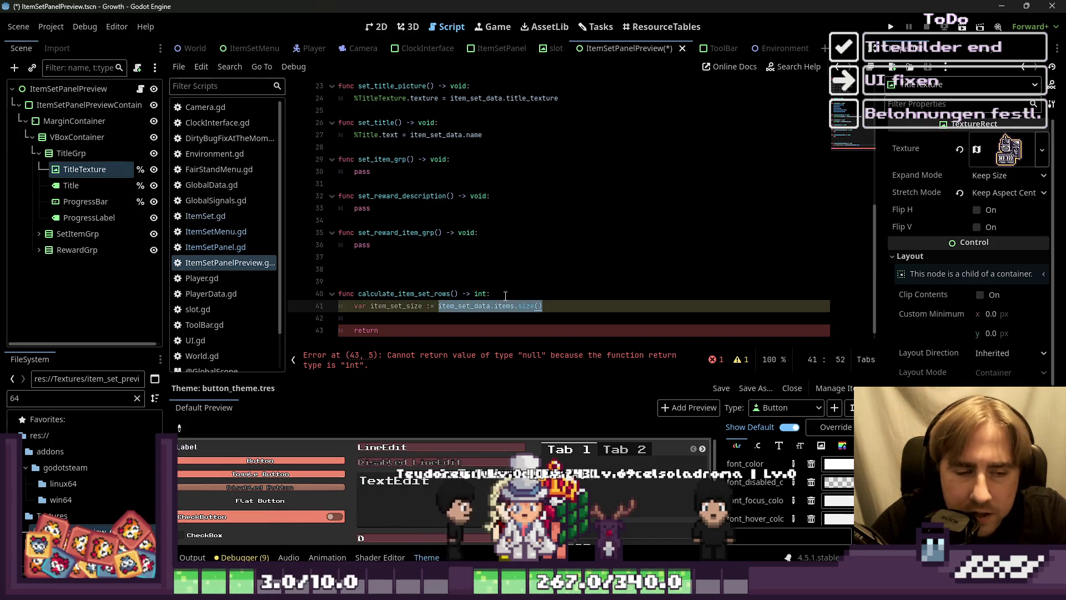
pyautogui.press('Left')
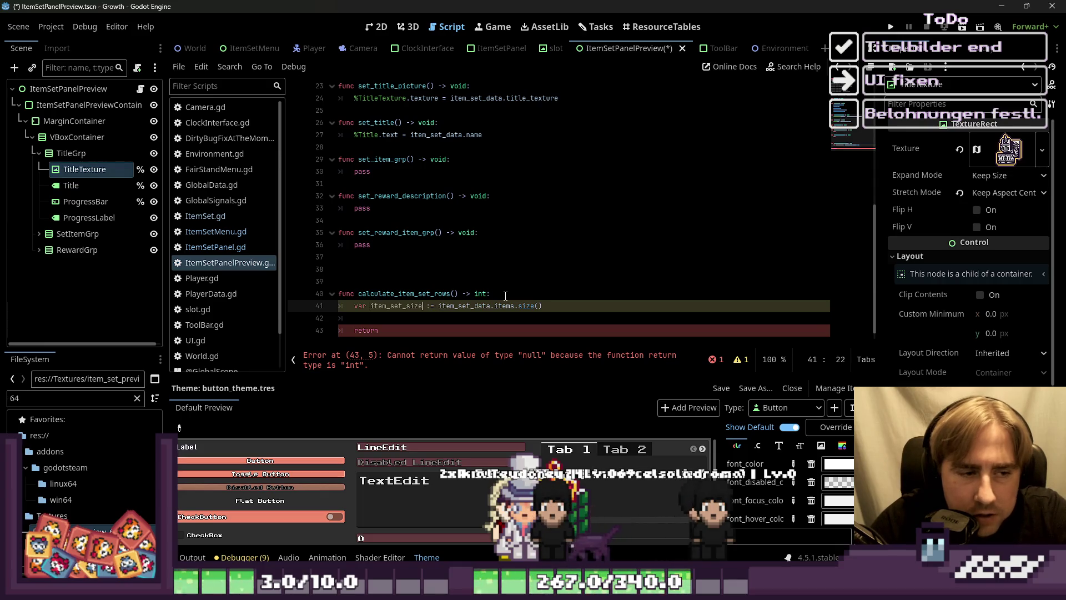
pyautogui.hotkey('ctrl', 'shift', 'Right')
pyautogui.hotkey('ctrl', 'shift', 'Right')
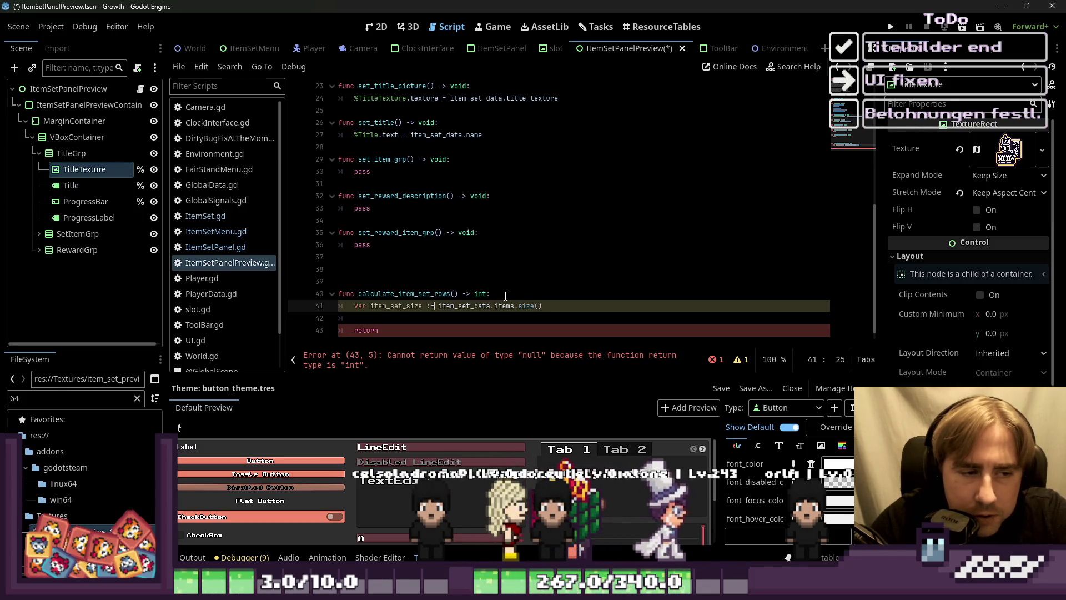
pyautogui.press('End')
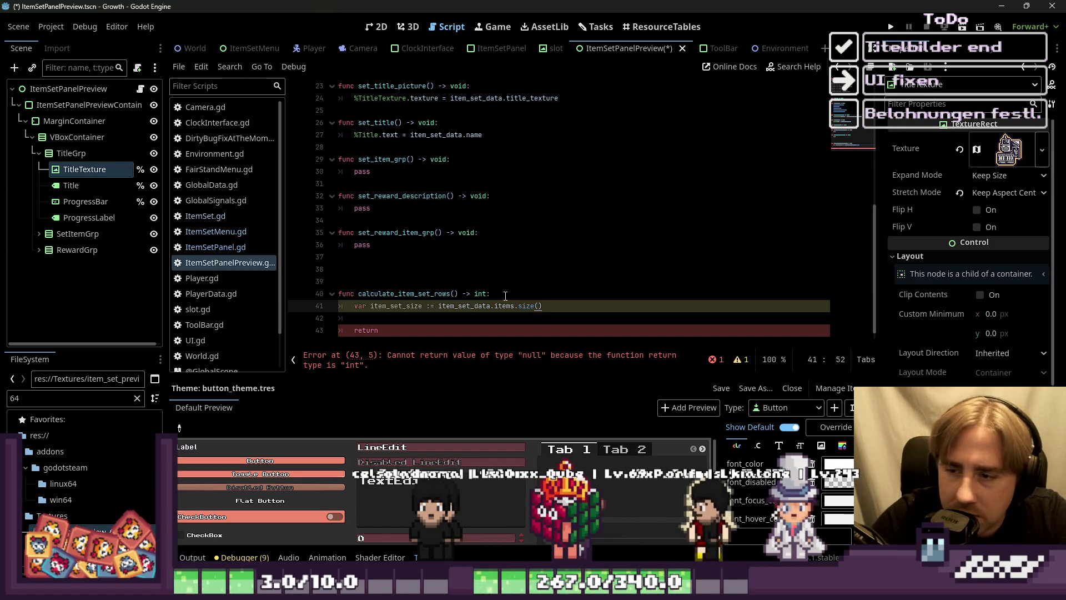
pyautogui.press('Down')
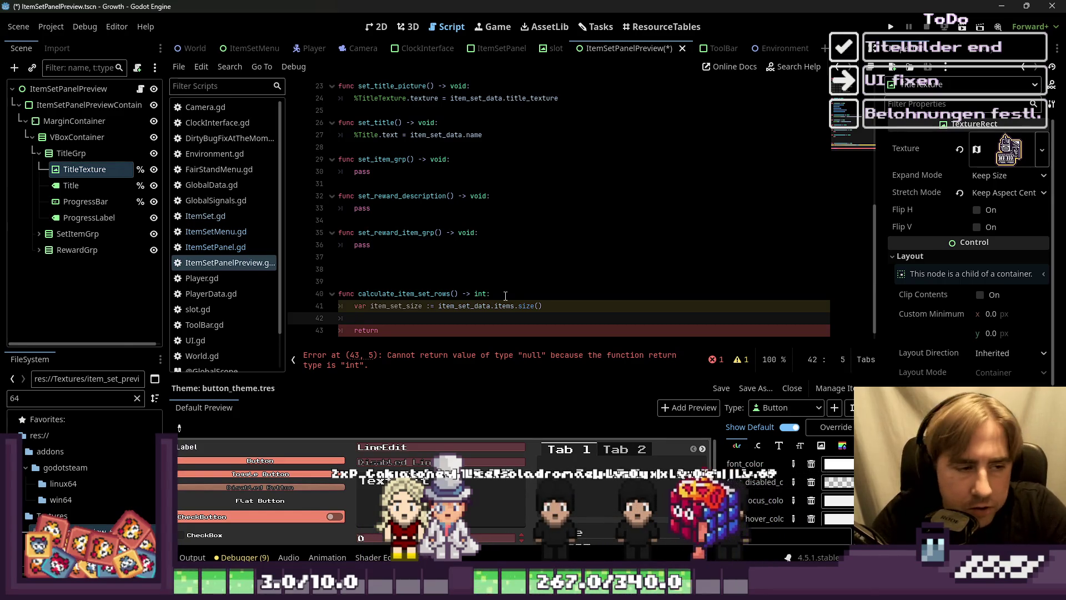
pyautogui.press('BackSpace')
pyautogui.press('BackSpace')
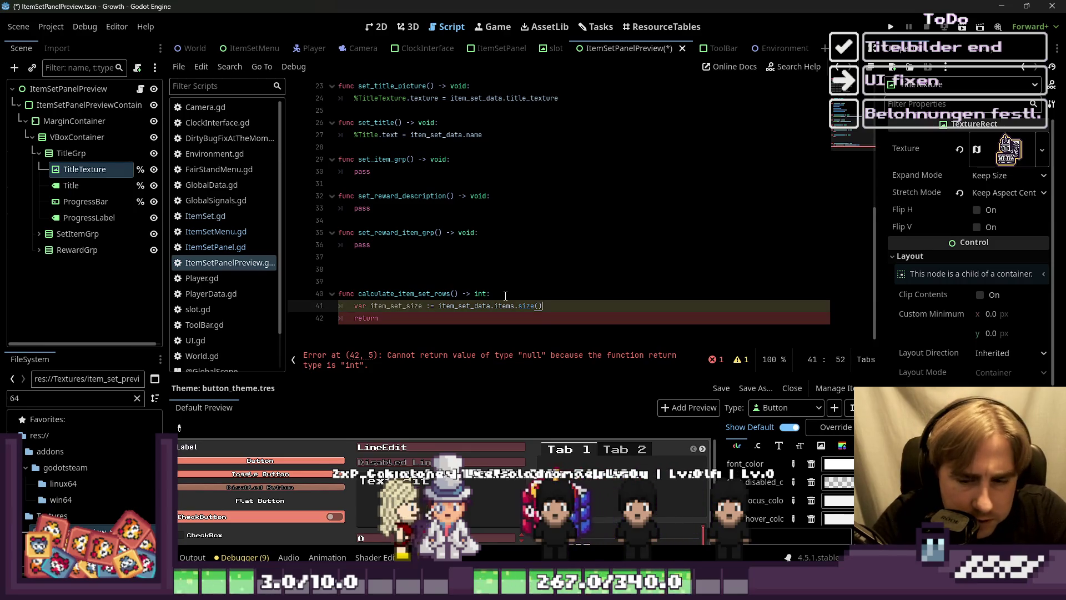
pyautogui.press('Return')
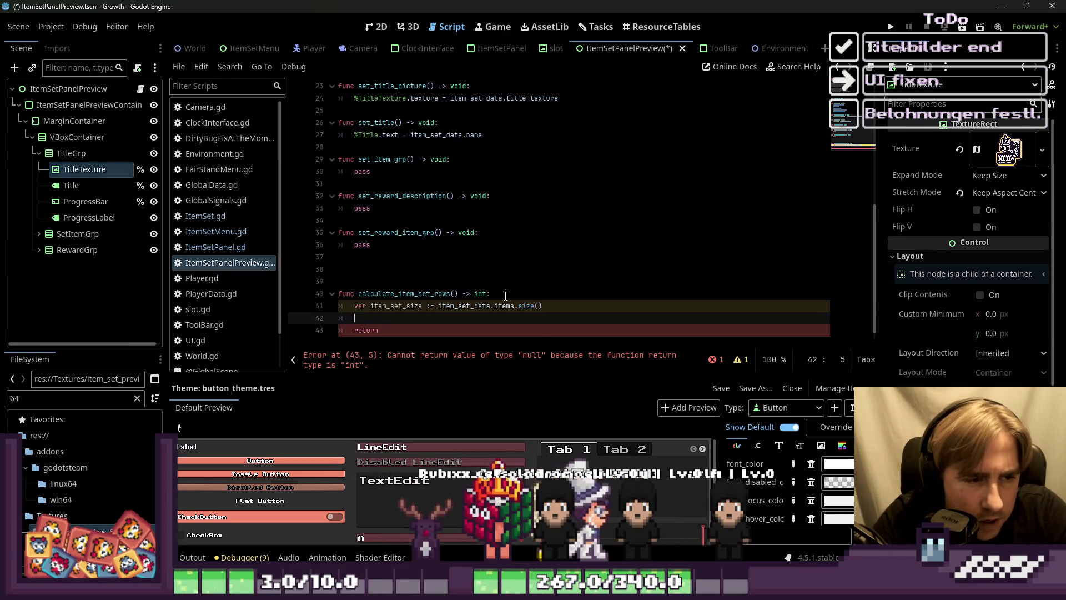
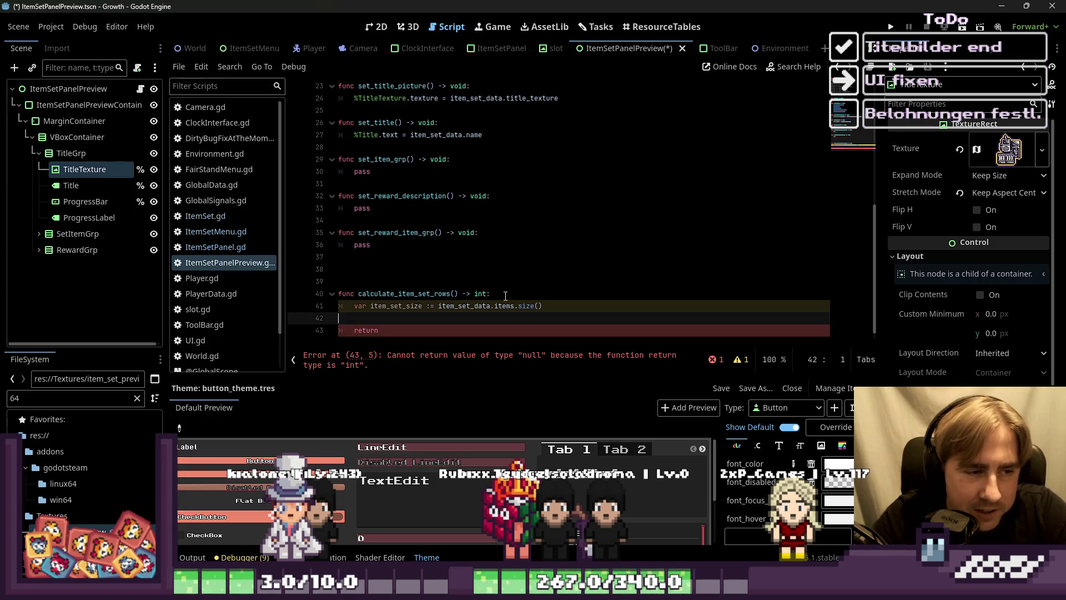
# Step: In calculate_item_set_rows, replace the bare return with 'var test_calc := item_set_size % 5' and 'return test_calc'
pyautogui.press('Left')
pyautogui.press('Right')
pyautogui.press('Tab')
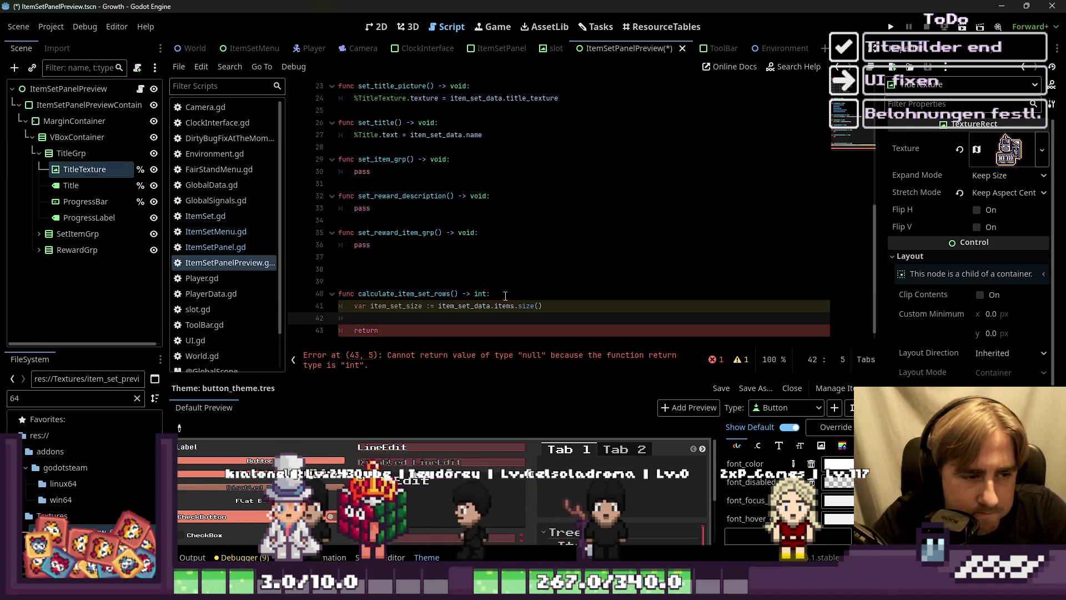
pyautogui.write('va')
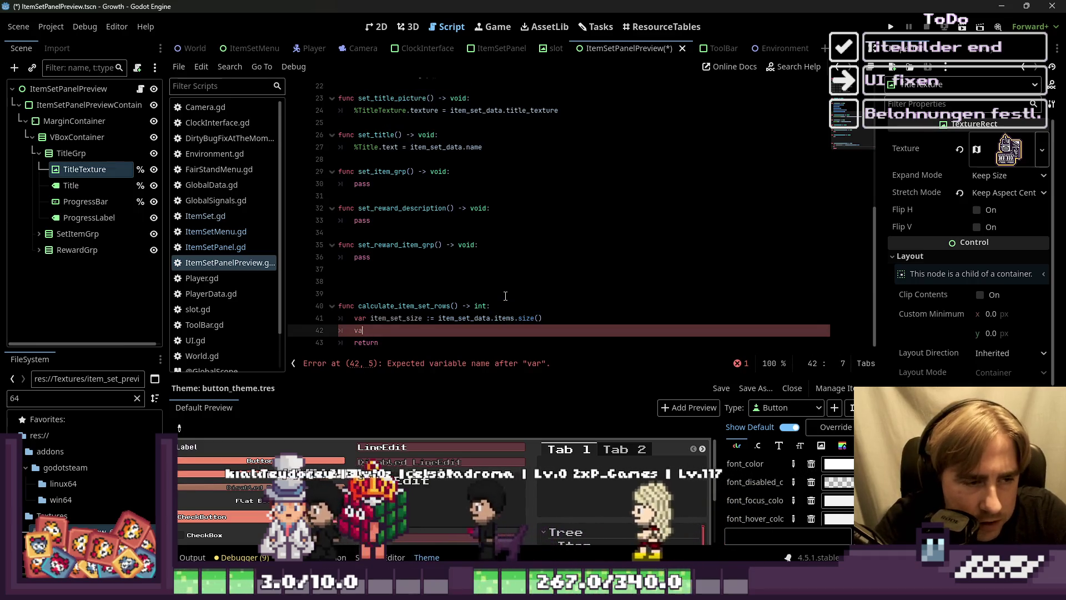
pyautogui.hotkey('ctrl', 'shift', 'k')
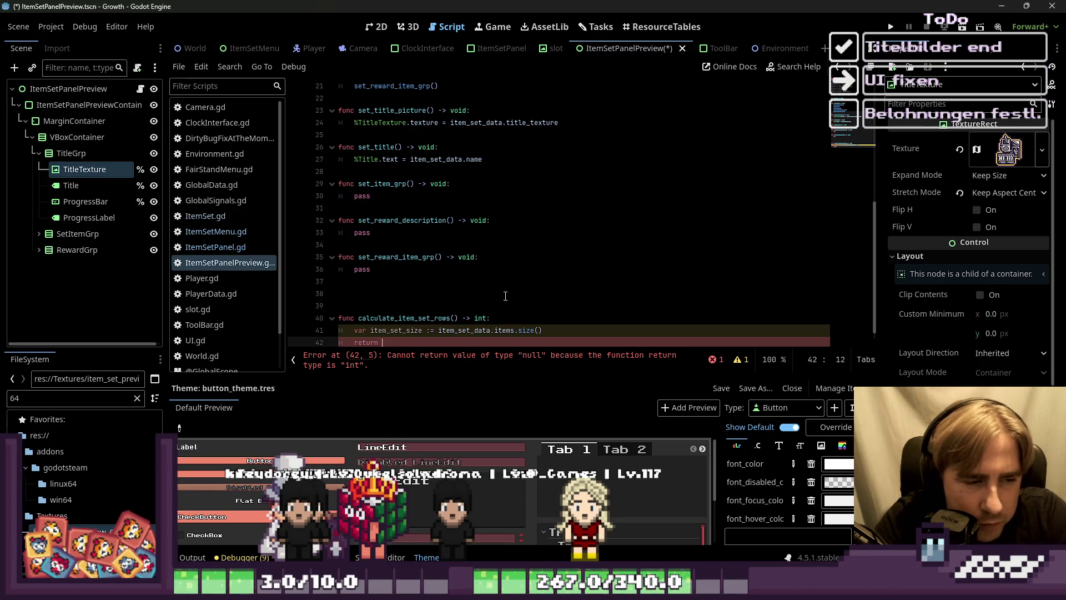
pyautogui.hotkey('ctrl', 'Delete')
pyautogui.write('var ')
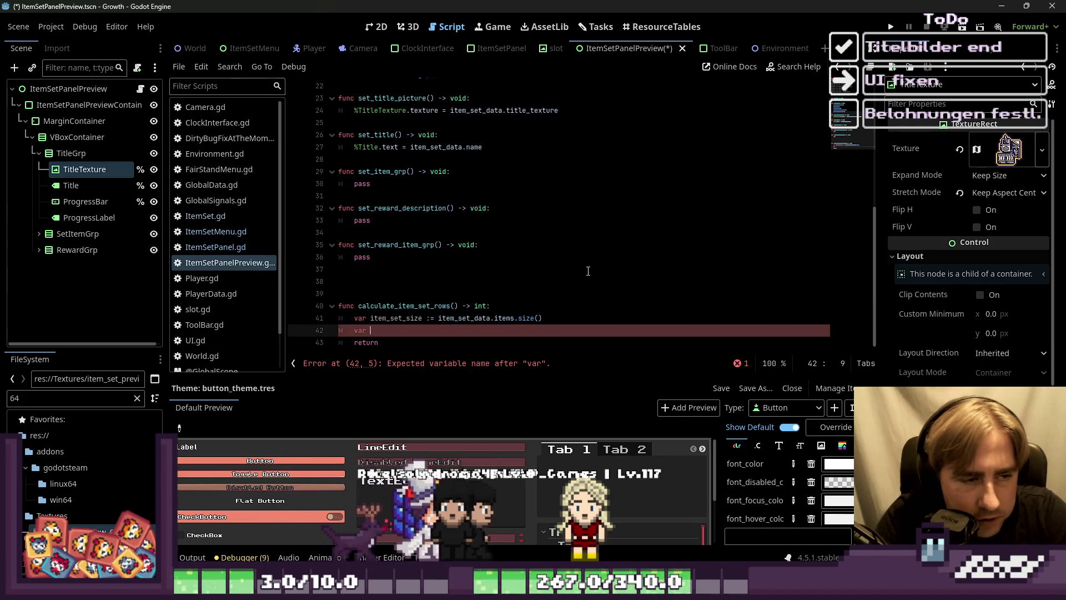
pyautogui.write('test_calc =')
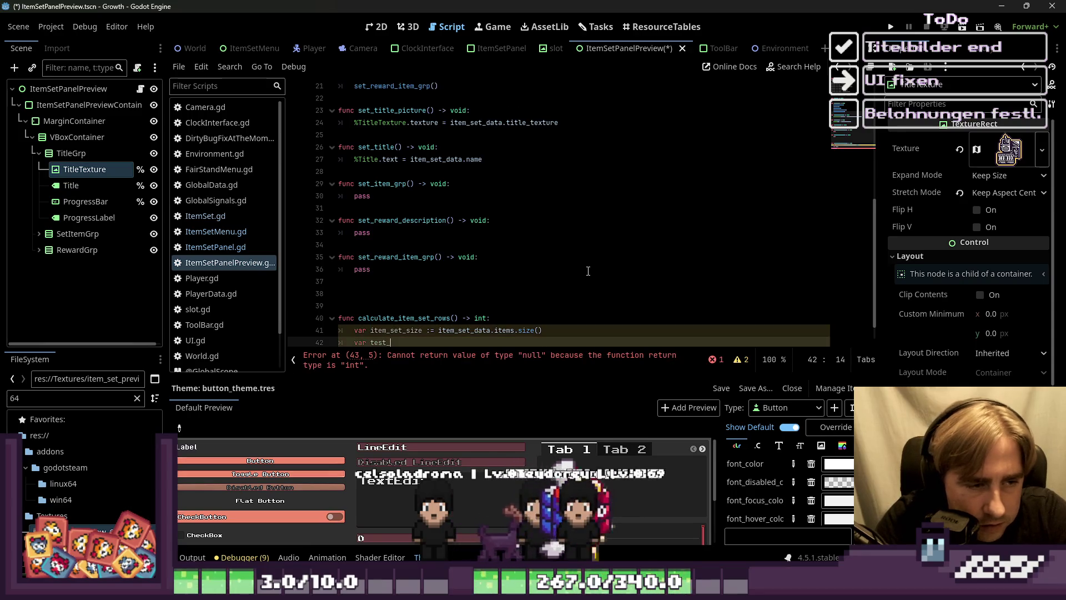
pyautogui.press('BackSpace')
pyautogui.press('BackSpace')
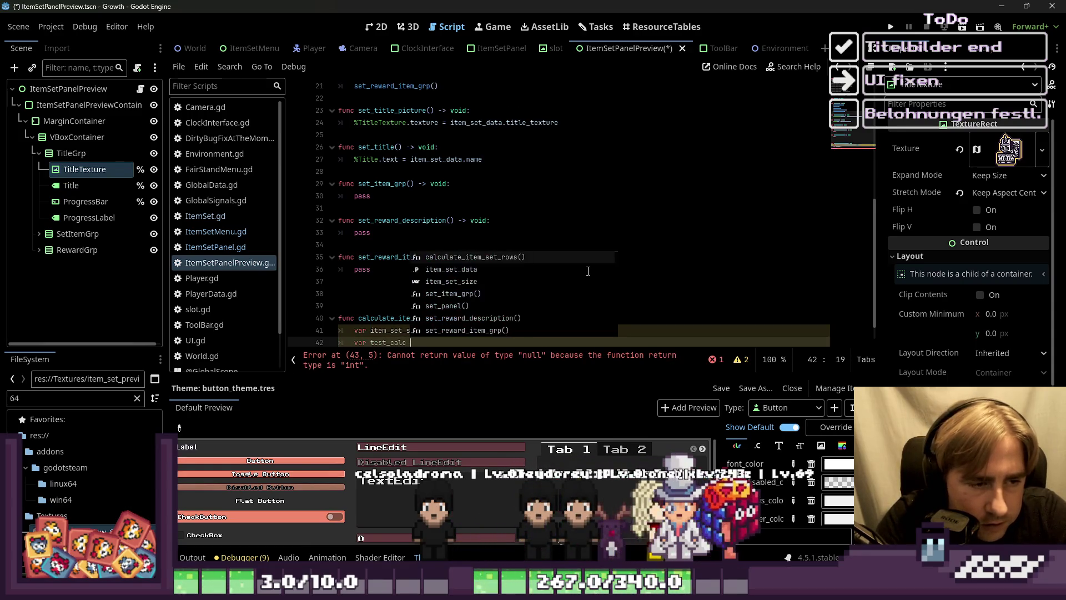
pyautogui.write(':= ')
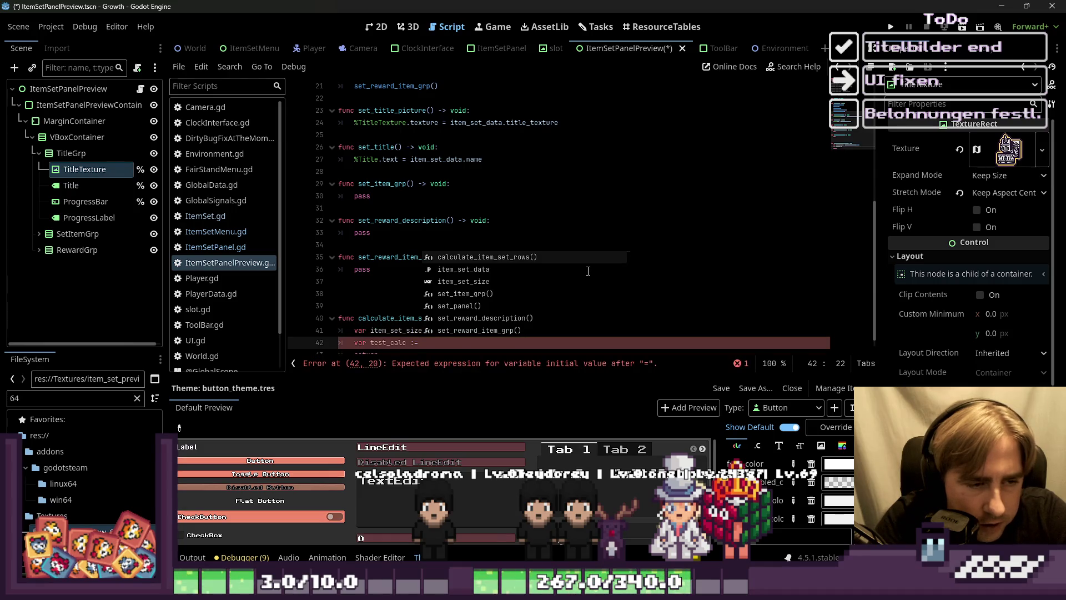
pyautogui.write(' em')
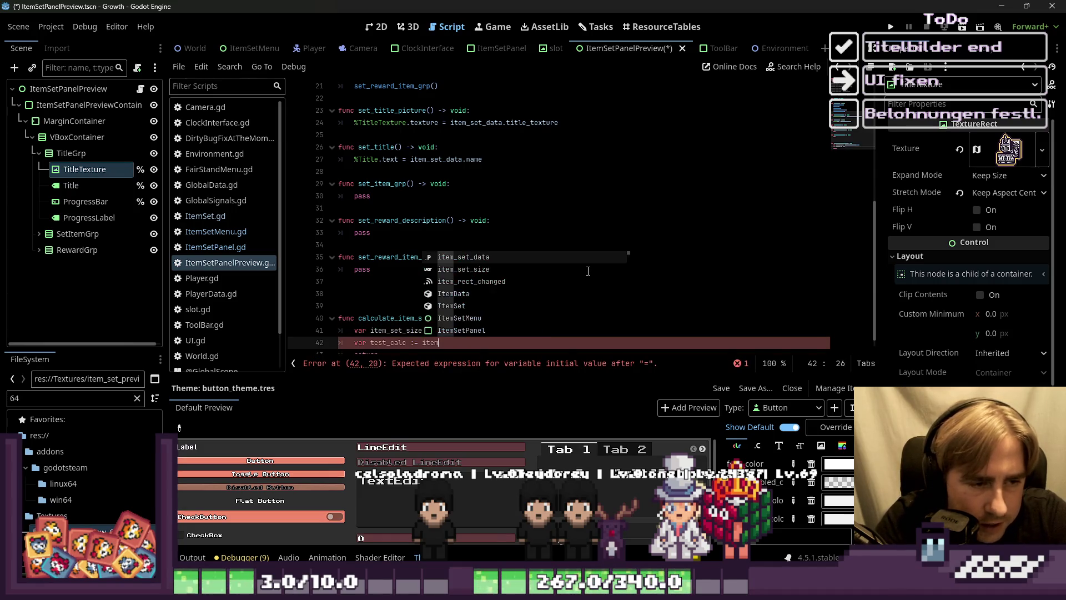
pyautogui.write('_set_')
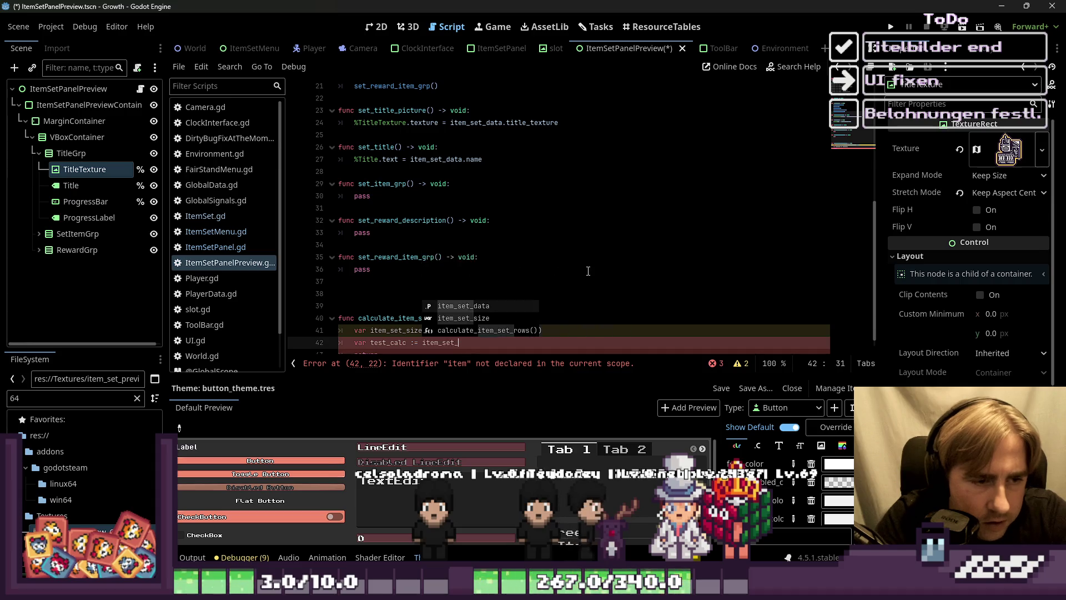
pyautogui.write('size % ')
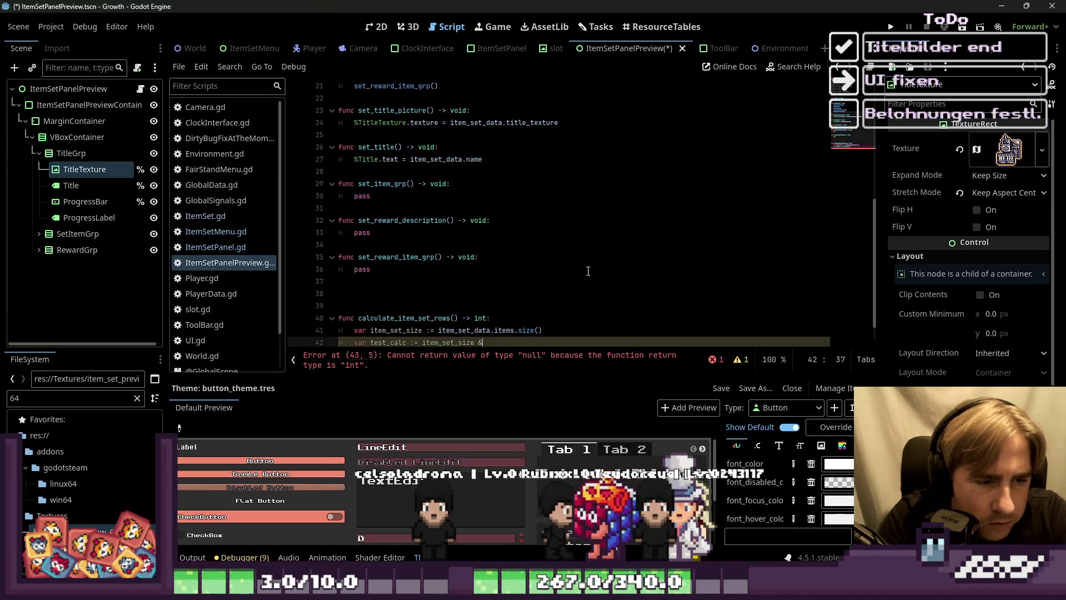
pyautogui.write('5')
pyautogui.press('Return')
pyautogui.write('return ')
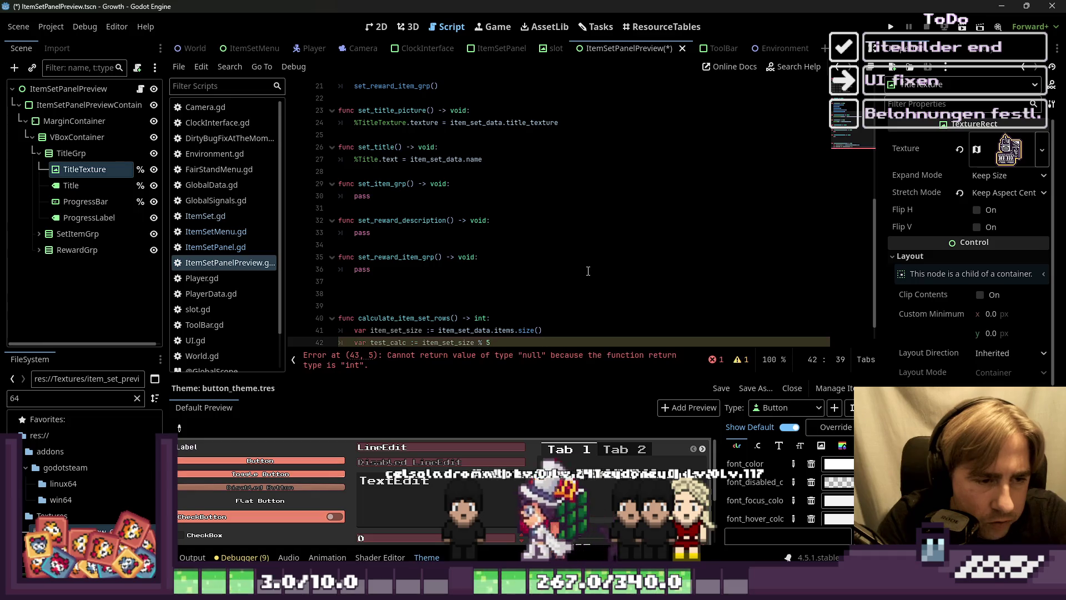
pyautogui.write('test_calc')
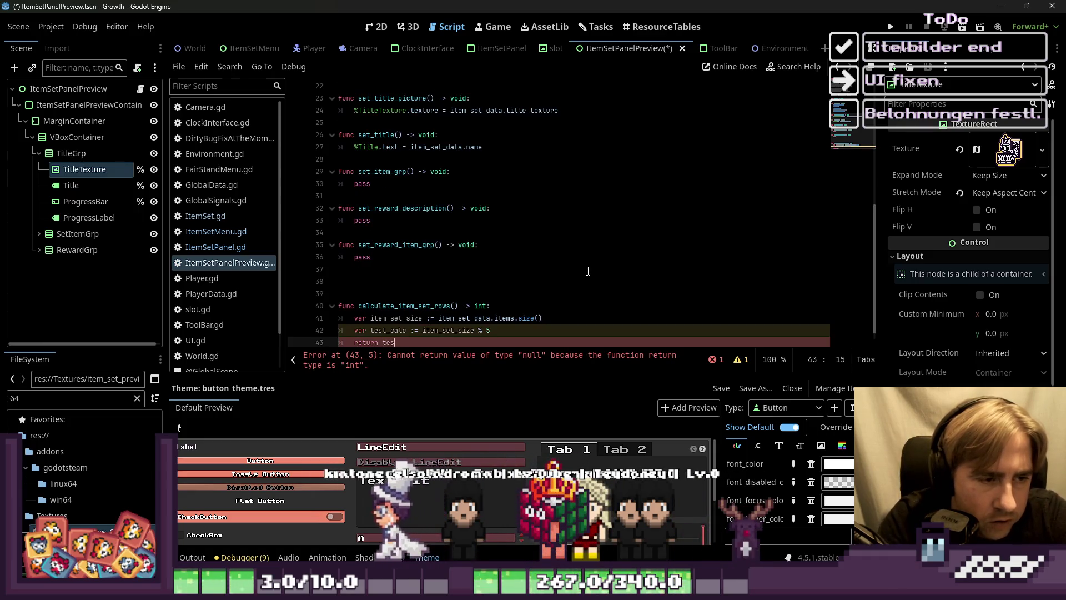
# Step: Add print(calculate_item_set_rows) as the first line inside _ready
pyautogui.press('Up')
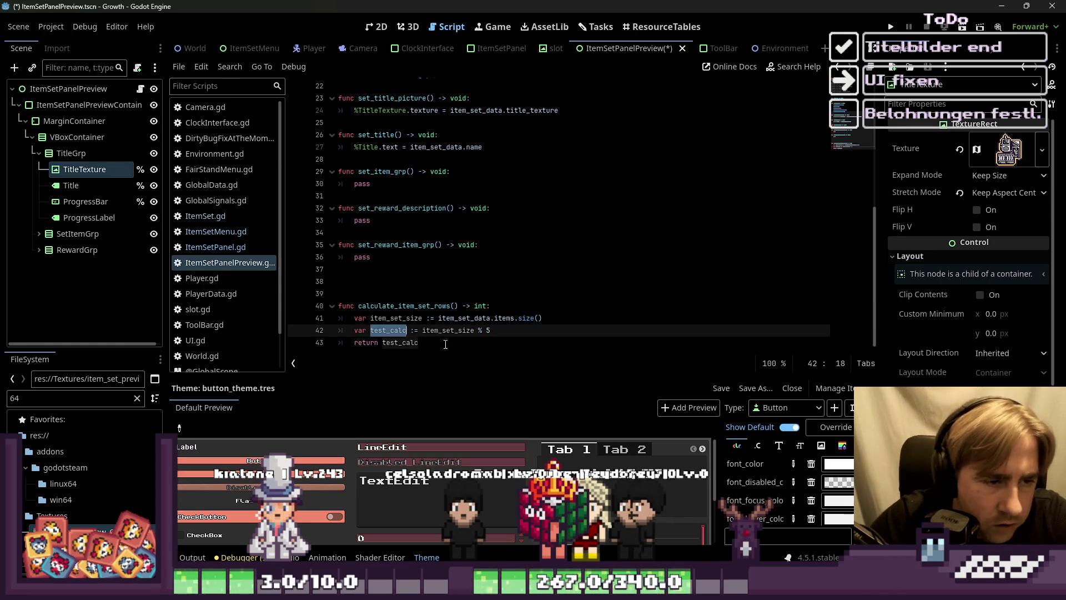
pyautogui.click(429, 299)
pyautogui.doubleClick(429, 307)
pyautogui.scroll(6, 467, 236)
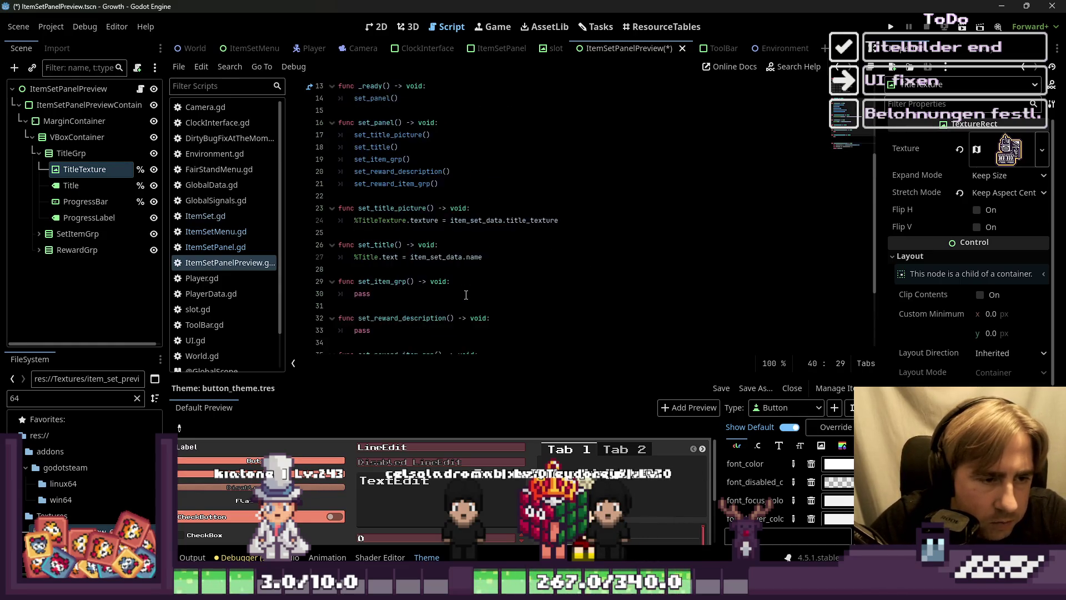
pyautogui.click(513, 199)
pyautogui.press('Return')
pyautogui.write('print(calculate_item_set_rows)')
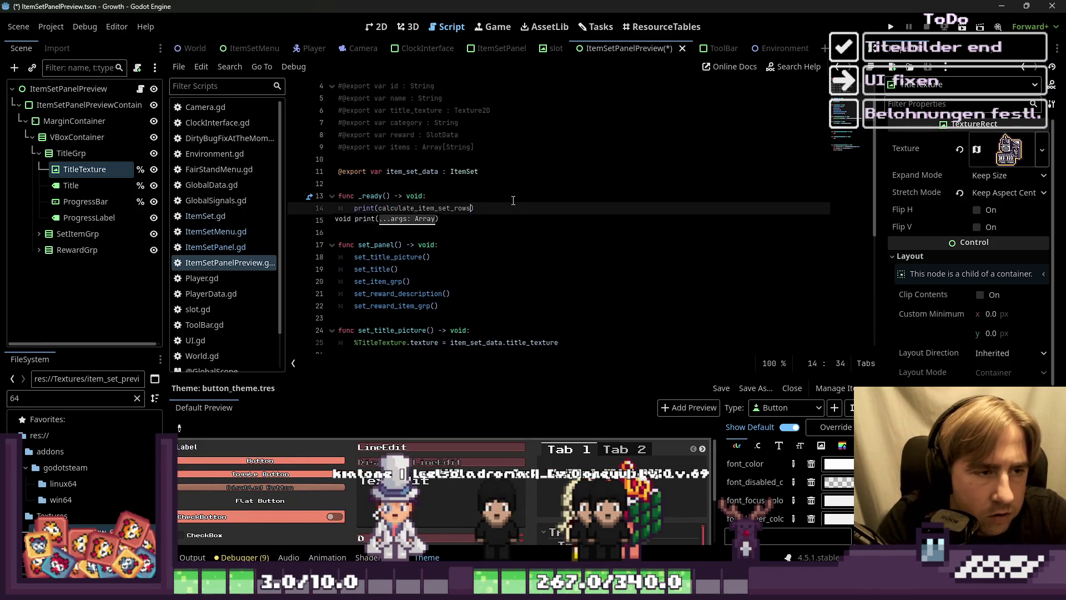
pyautogui.click(513, 200)
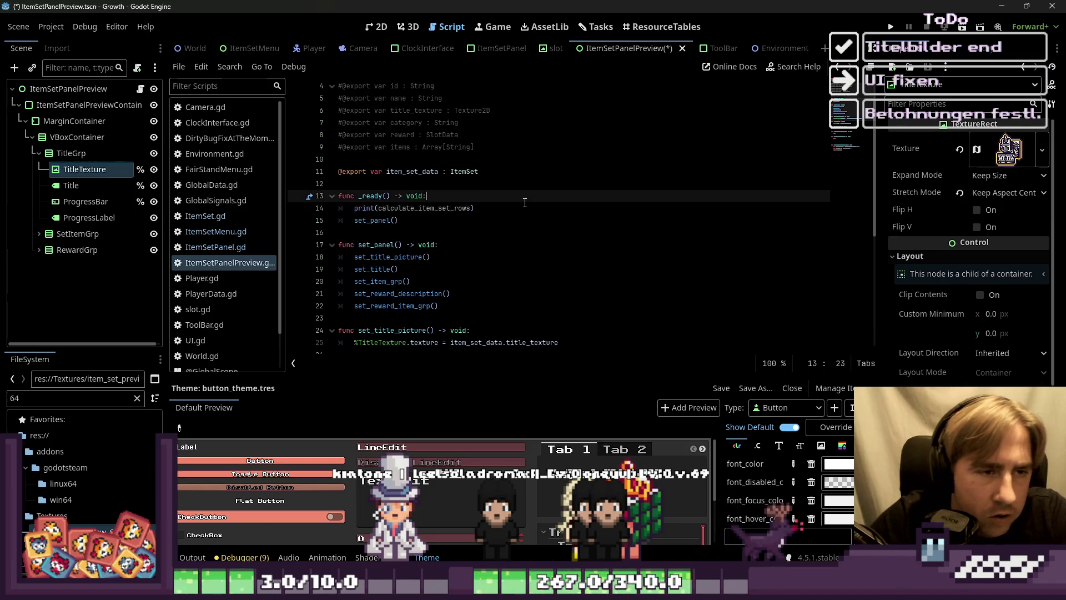
# Step: Run the game, reposition its window and open the Asian Food collection details
pyautogui.click(889, 29)
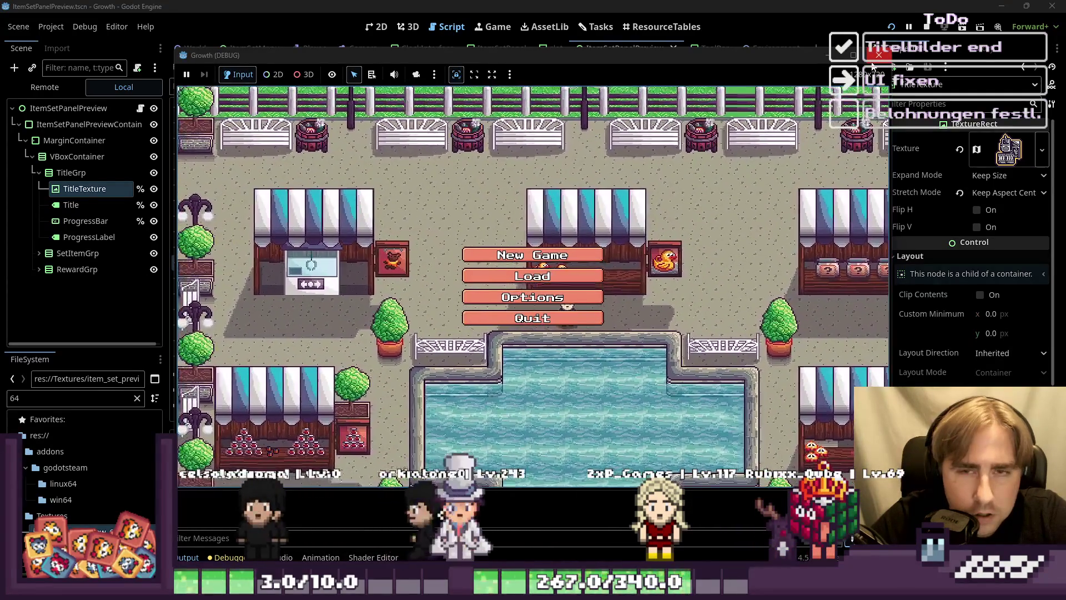
pyautogui.press('F8')
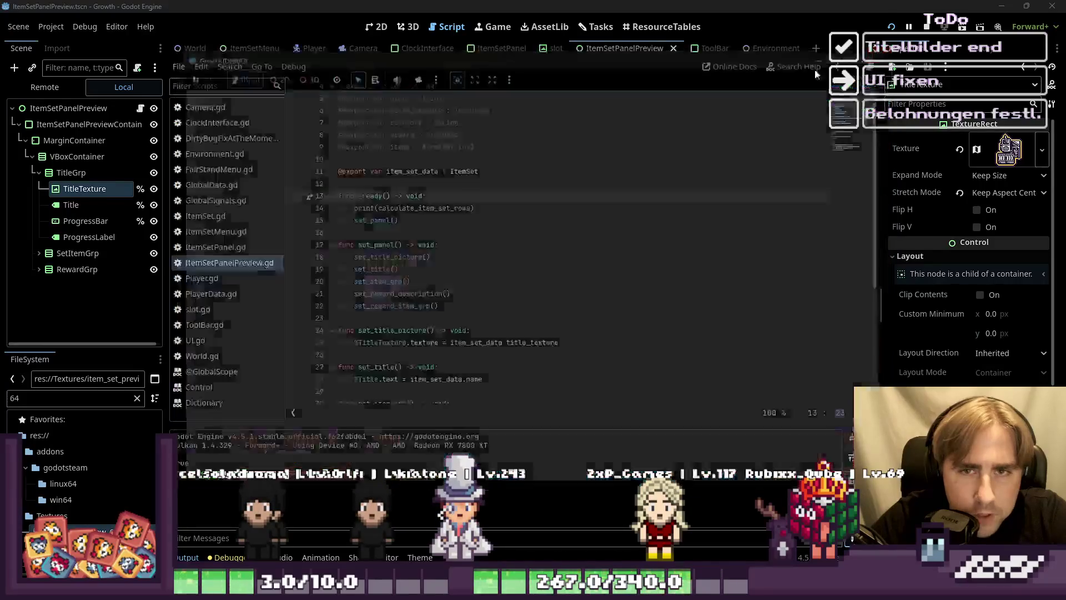
pyautogui.press('End')
pyautogui.press('Left')
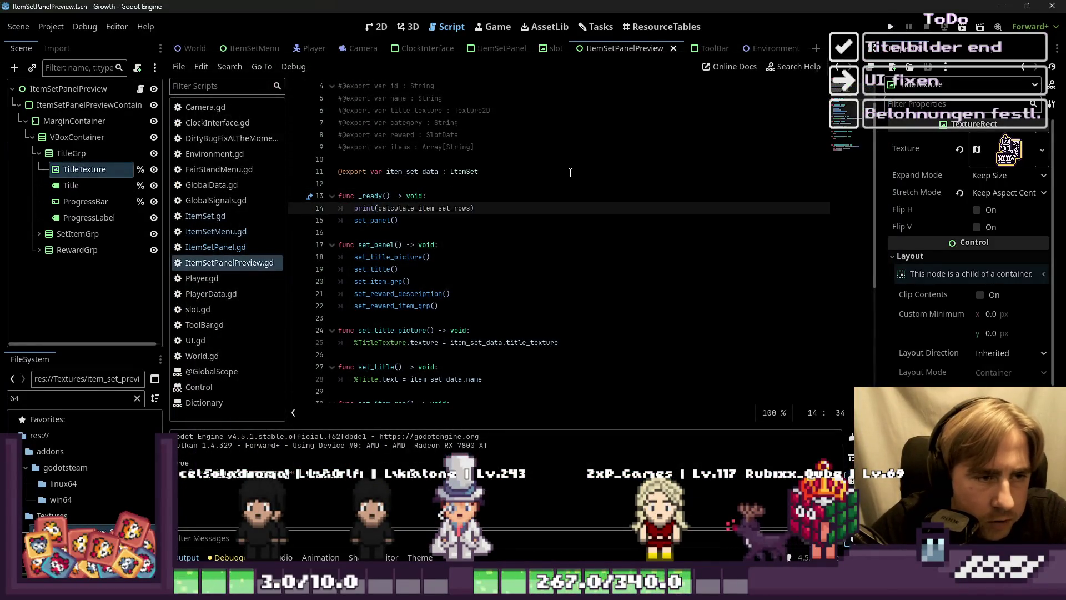
pyautogui.press('F6')
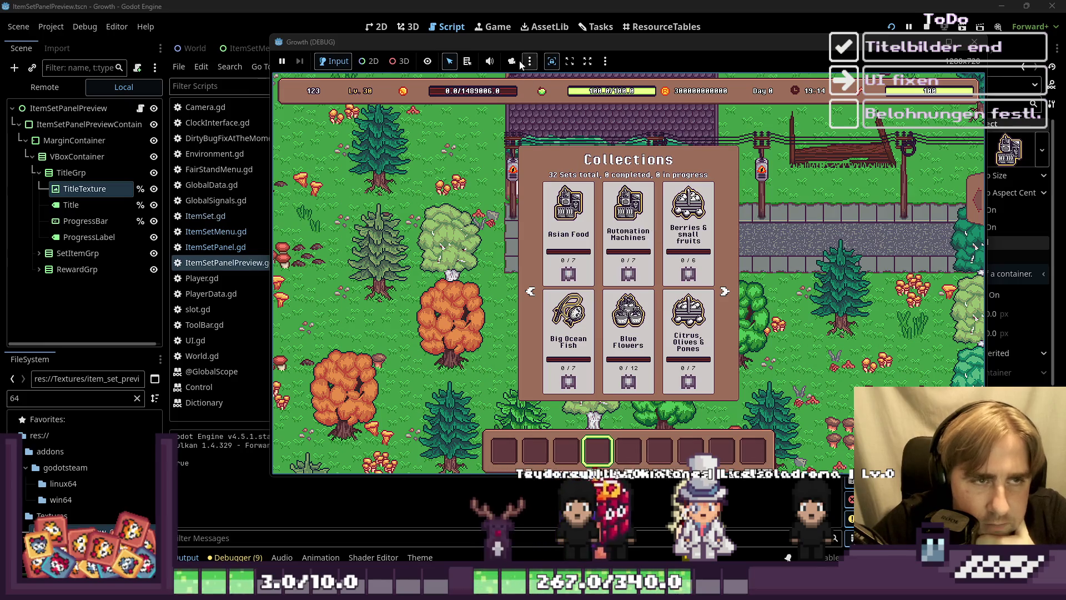
pyautogui.moveTo(527, 45); pyautogui.dragTo(616, 26)
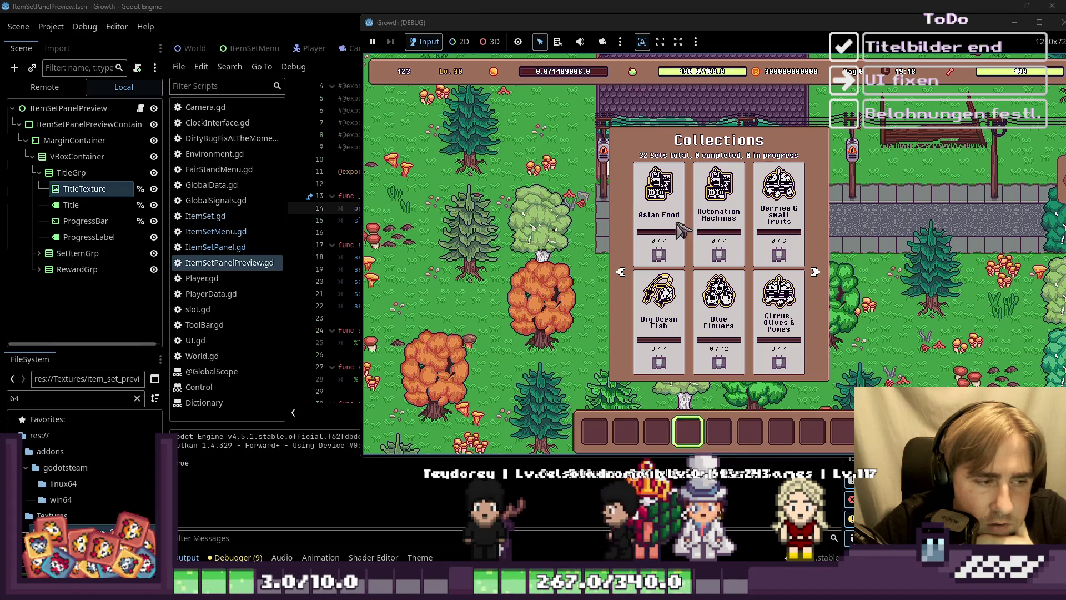
pyautogui.moveTo(518, 26)
pyautogui.mouseDown()
pyautogui.moveTo(646, 49)
pyautogui.moveTo(494, 49)
pyautogui.mouseUp()
pyautogui.click(643, 201)
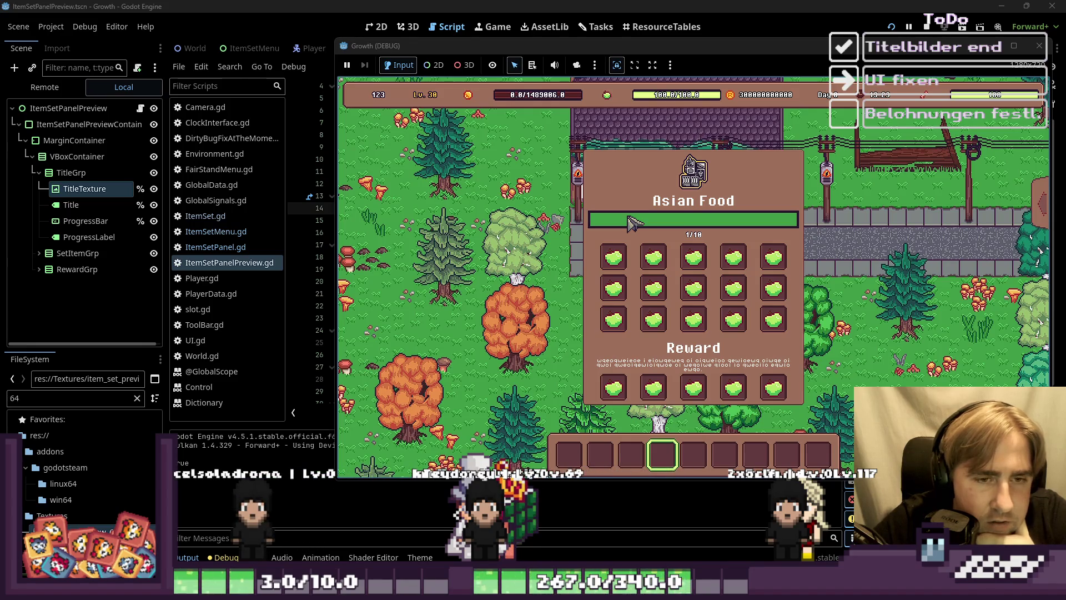
# Step: Restart the game, open the Blue Flowers set details, then stop the game with F8
pyautogui.click(1039, 45)
pyautogui.click(891, 27)
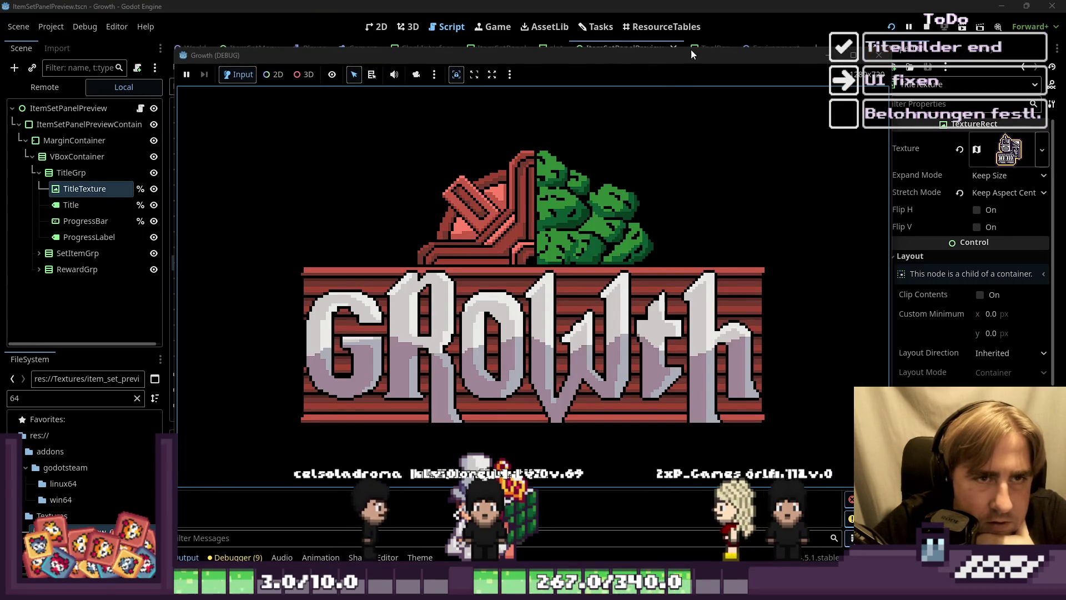
pyautogui.moveTo(721, 50); pyautogui.dragTo(832, 41)
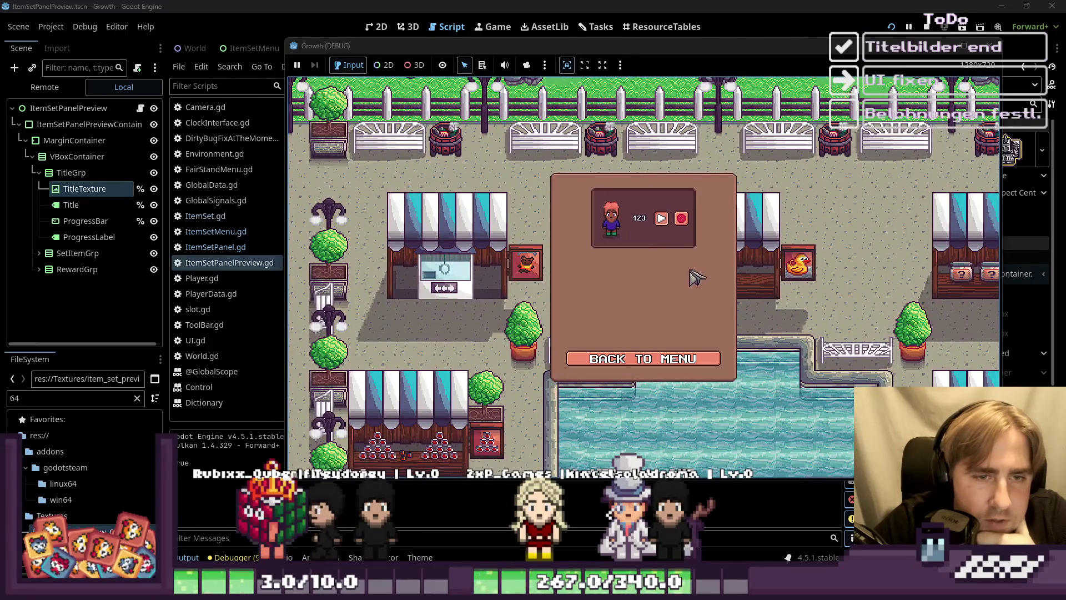
pyautogui.press('F5')
pyautogui.moveTo(526, 44)
pyautogui.mouseDown()
pyautogui.moveTo(667, 29)
pyautogui.moveTo(738, 48)
pyautogui.mouseUp()
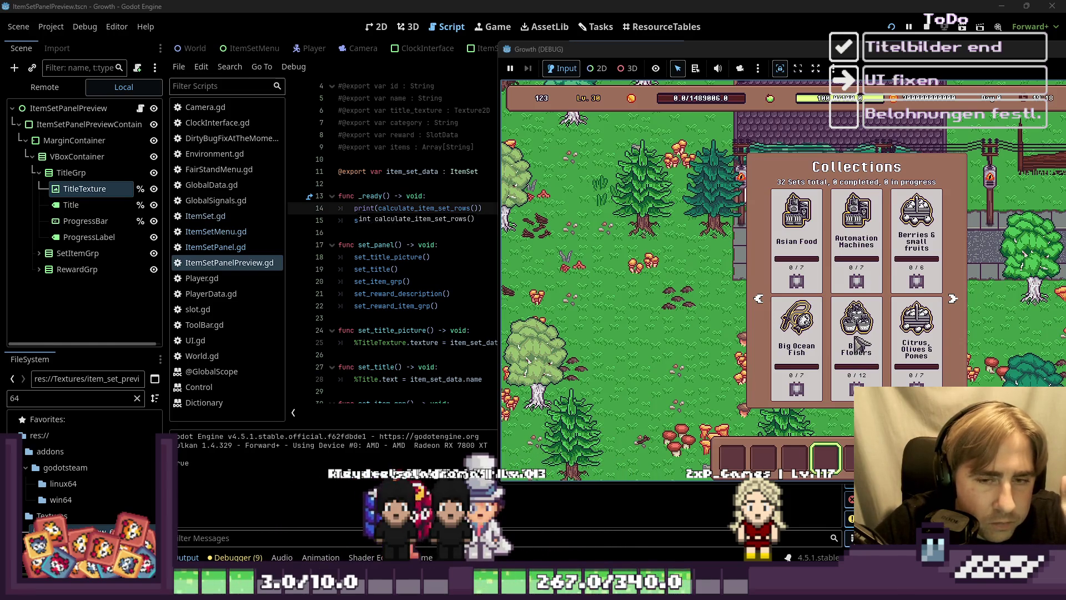
pyautogui.click(855, 343)
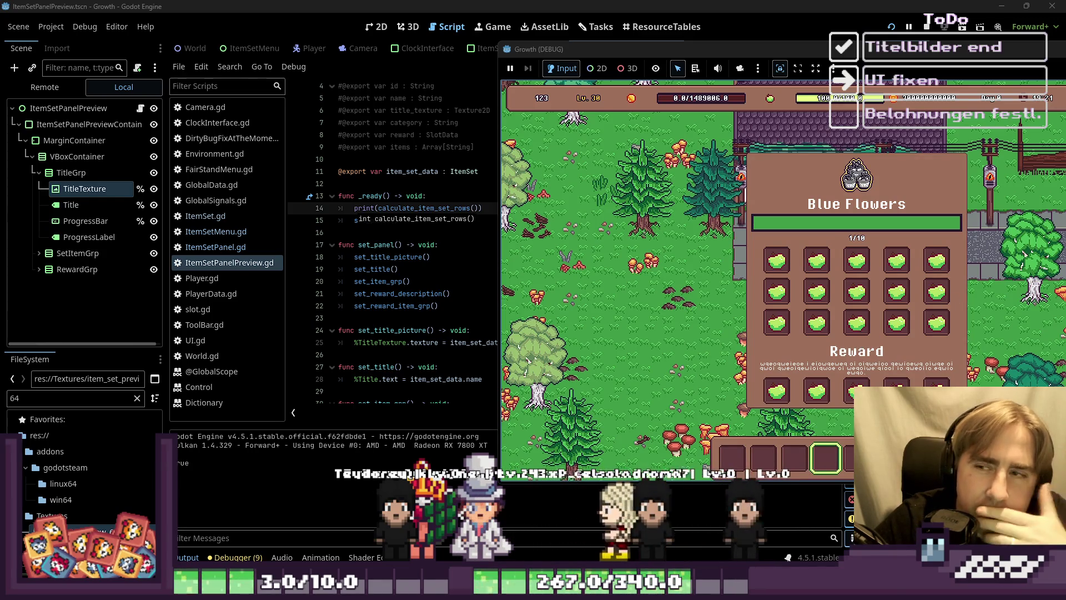
pyautogui.press('F8')
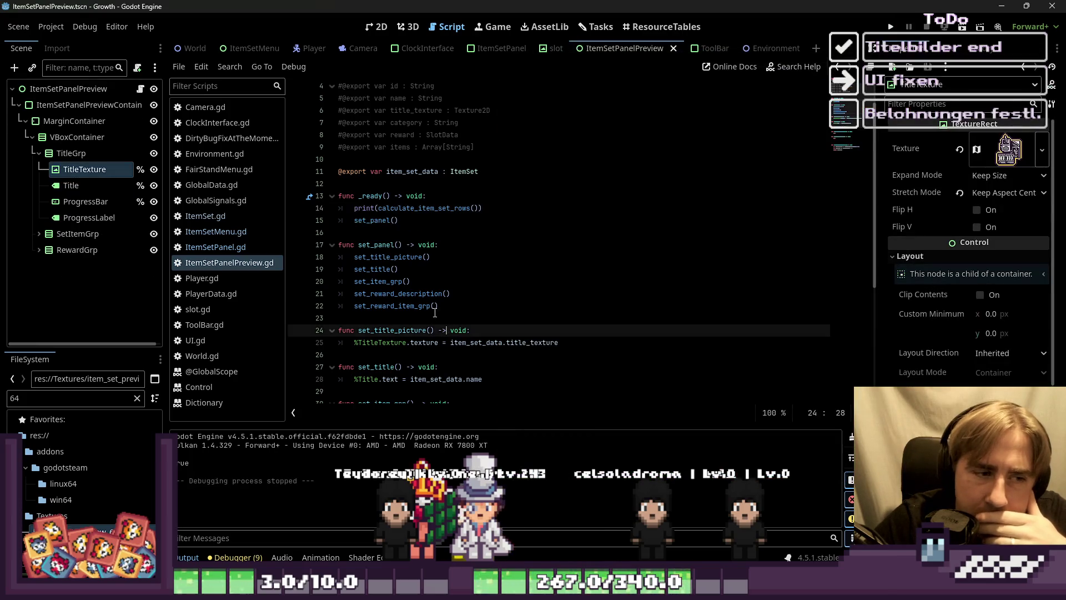
# Step: Scroll to calculate_item_set_rows and select the test_calc and item_set_size lines
pyautogui.click(418, 319)
pyautogui.scroll(-5, 418, 319)
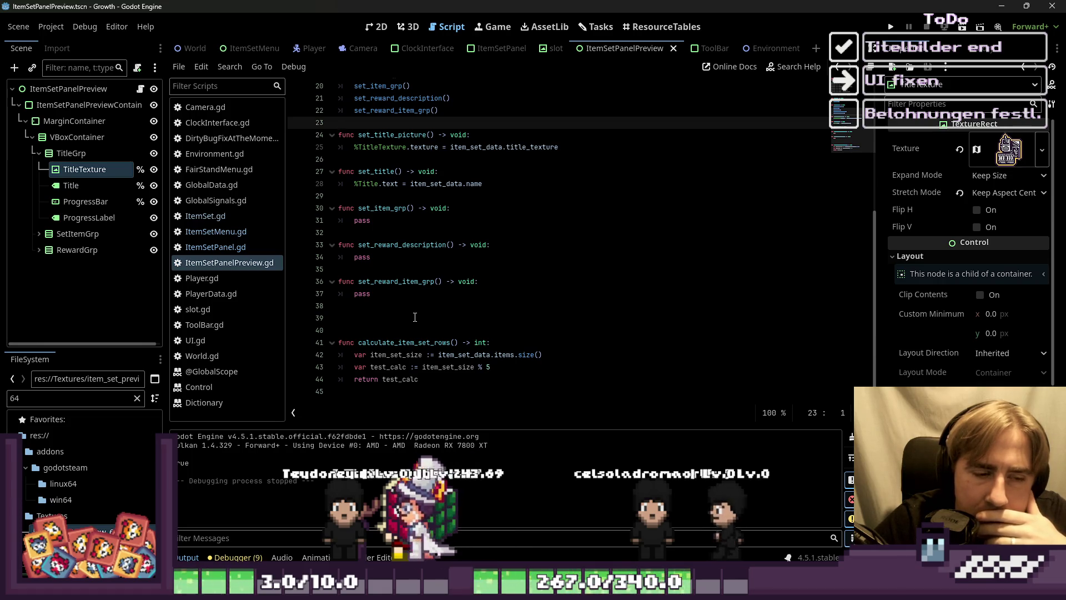
pyautogui.click(503, 369)
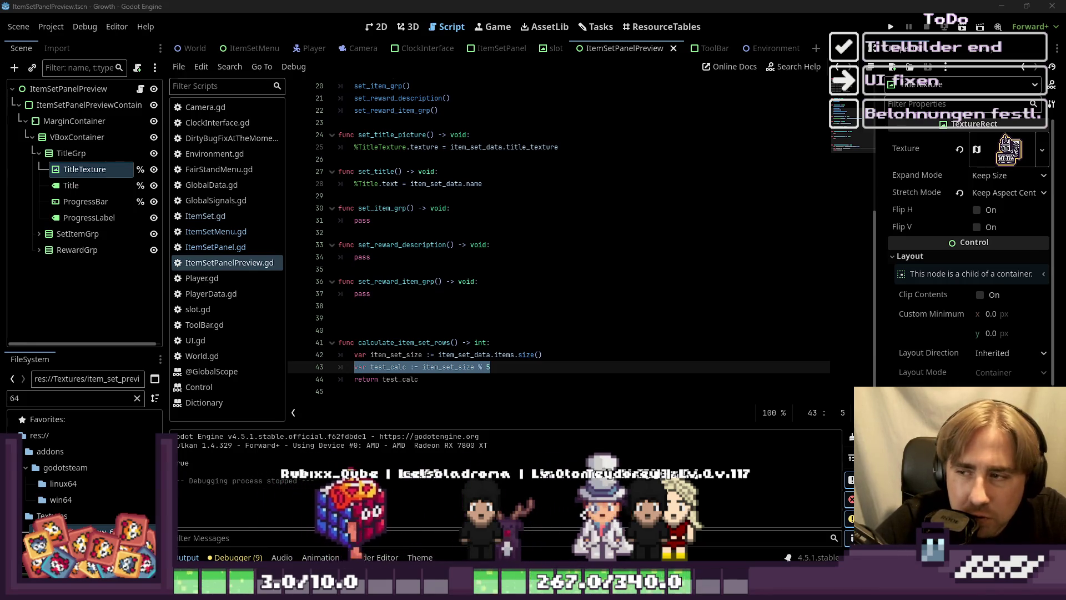
pyautogui.click(431, 355)
# Step: Search the help for 'int', open its reference page and read the Operators and Constructor sections
pyautogui.click(794, 66)
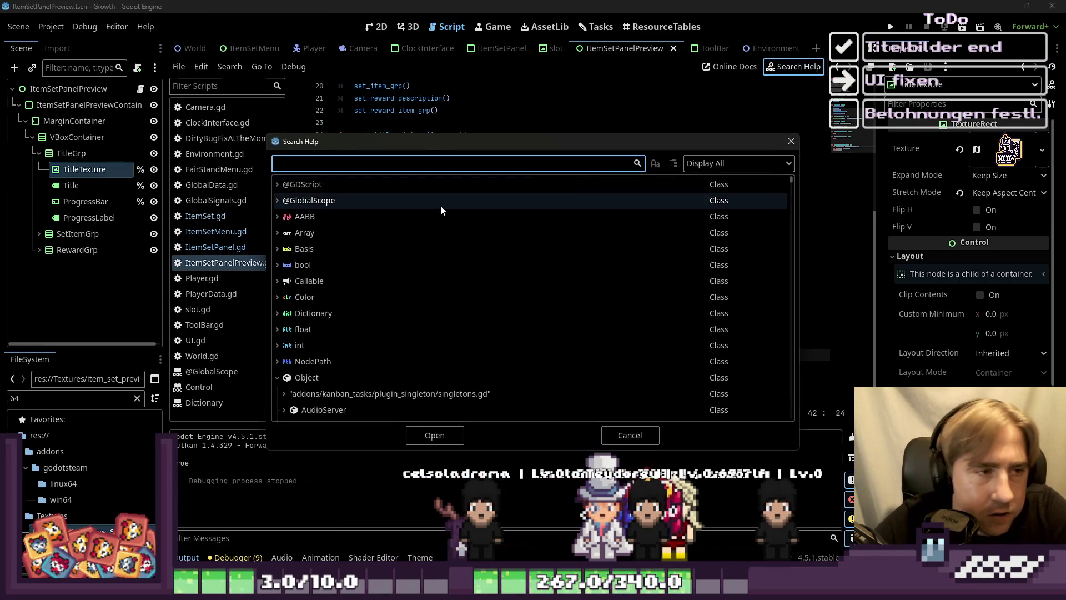
pyautogui.write('int')
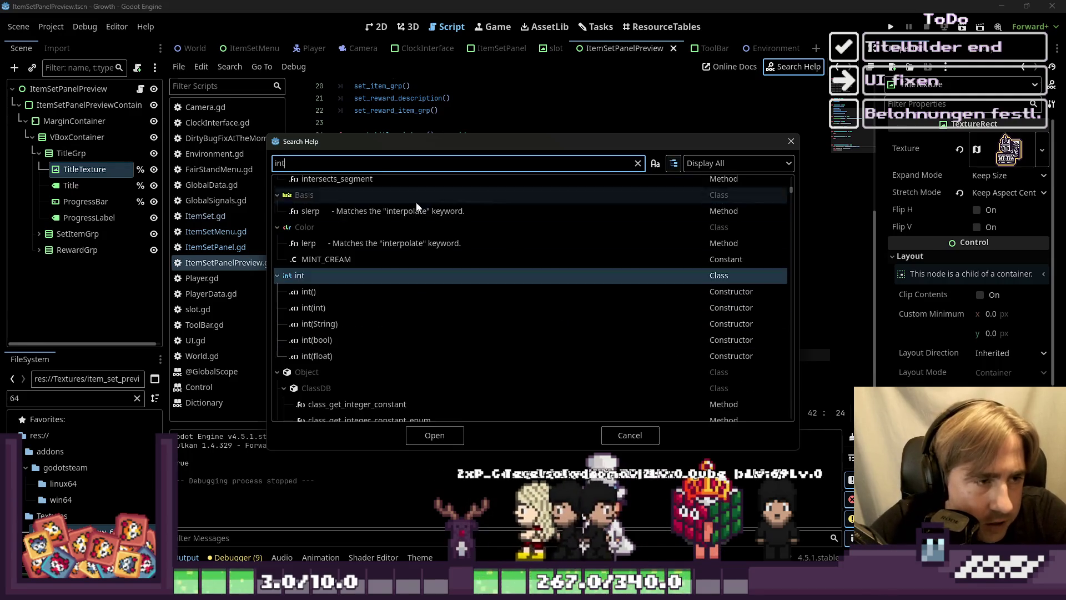
pyautogui.doubleClick(313, 289)
pyautogui.scroll(5, 474, 230)
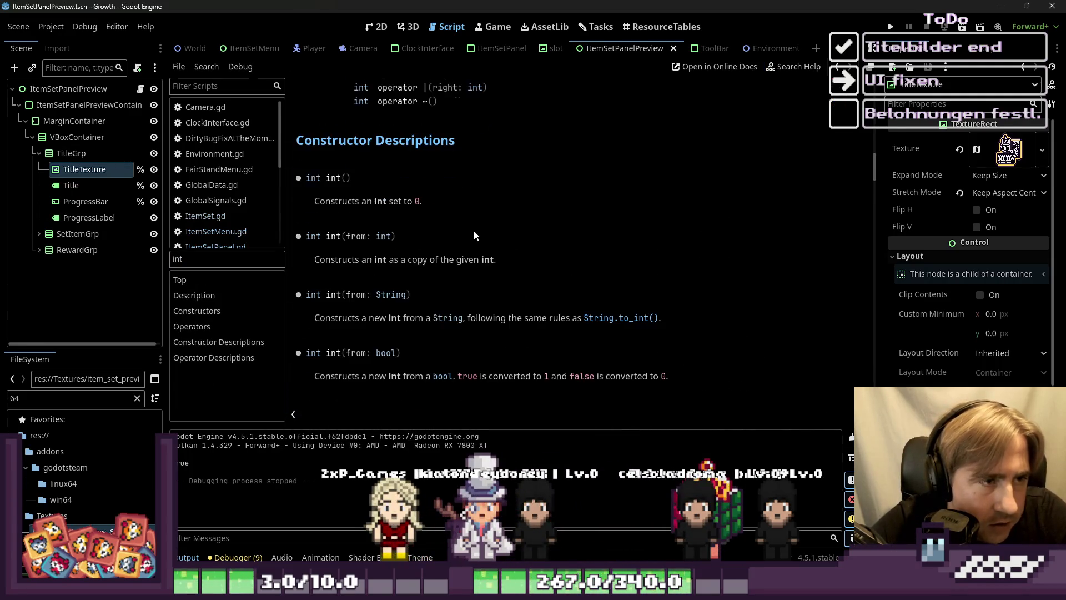
pyautogui.scroll(3, 480, 240)
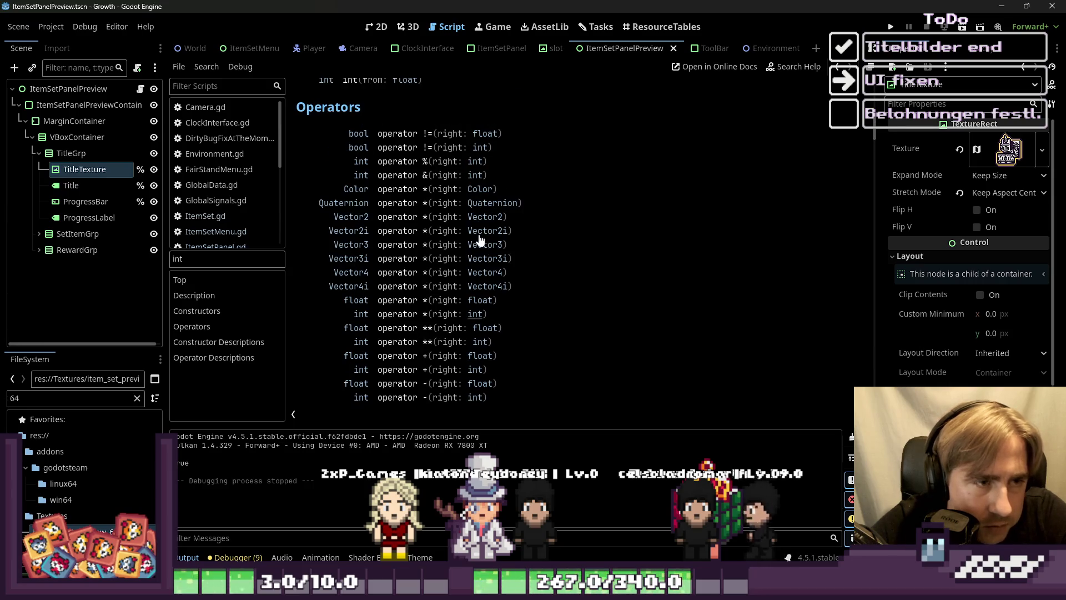
pyautogui.scroll(-2, 481, 239)
pyautogui.scroll(-7, 481, 239)
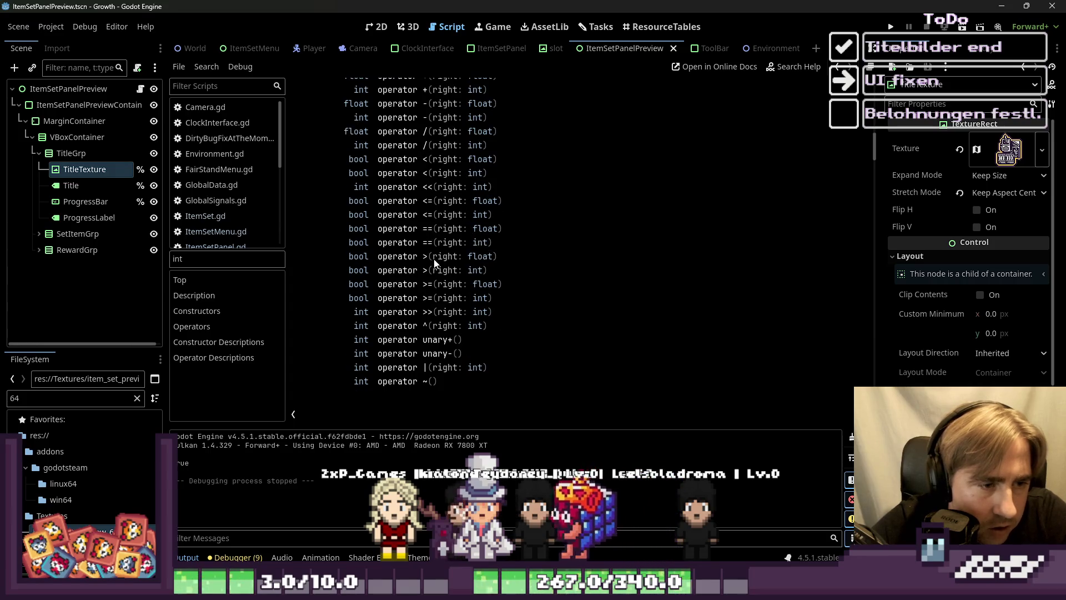
pyautogui.scroll(7, 480, 239)
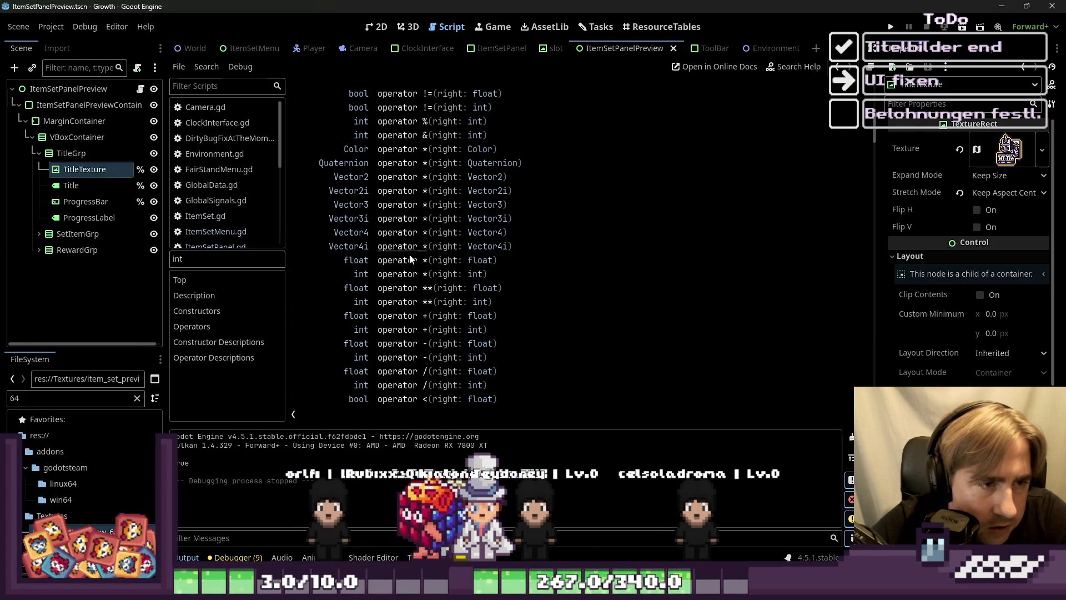
pyautogui.scroll(2, 575, 264)
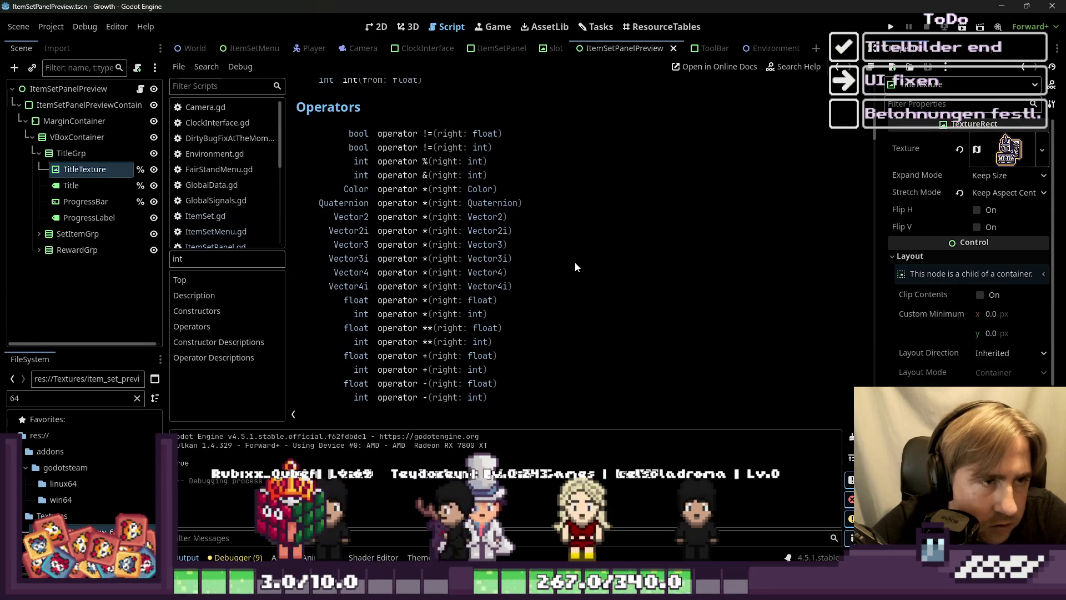
pyautogui.scroll(-4, 575, 265)
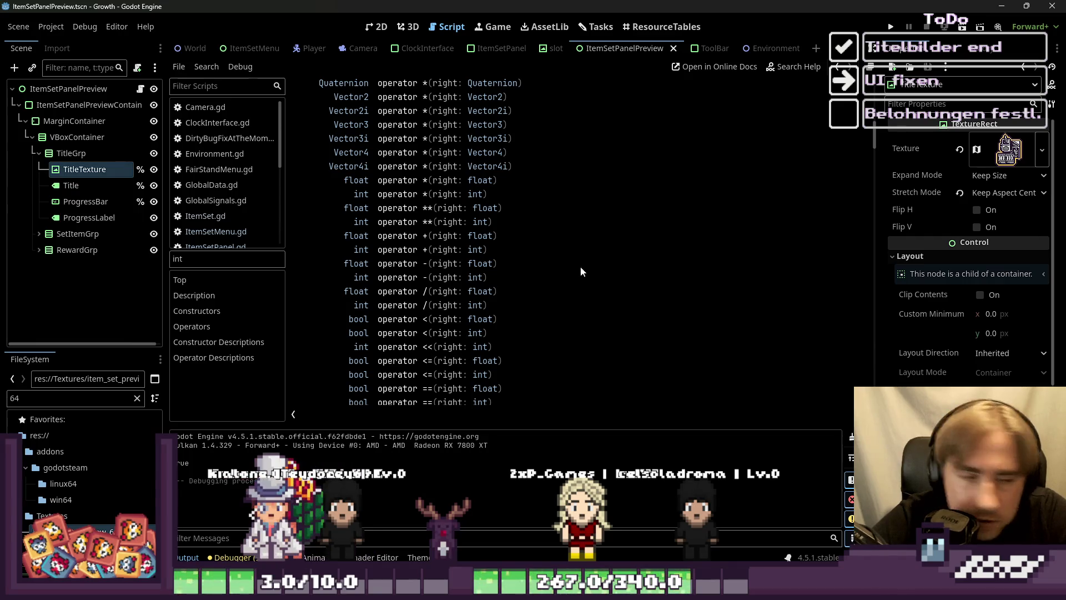
pyautogui.scroll(-5, 510, 268)
pyautogui.scroll(-8, 468, 294)
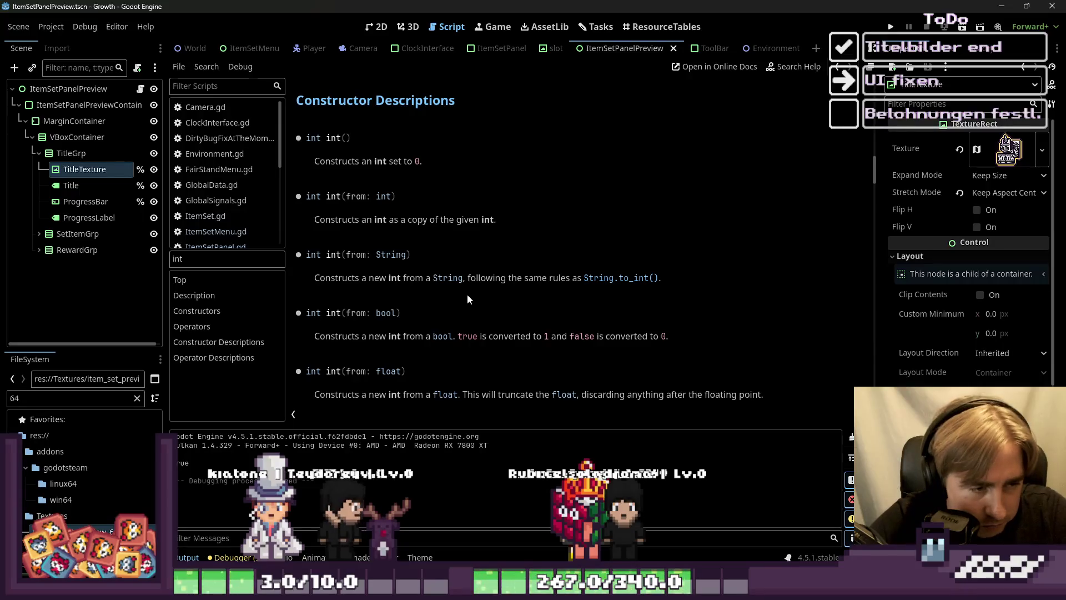
pyautogui.scroll(-1, 468, 295)
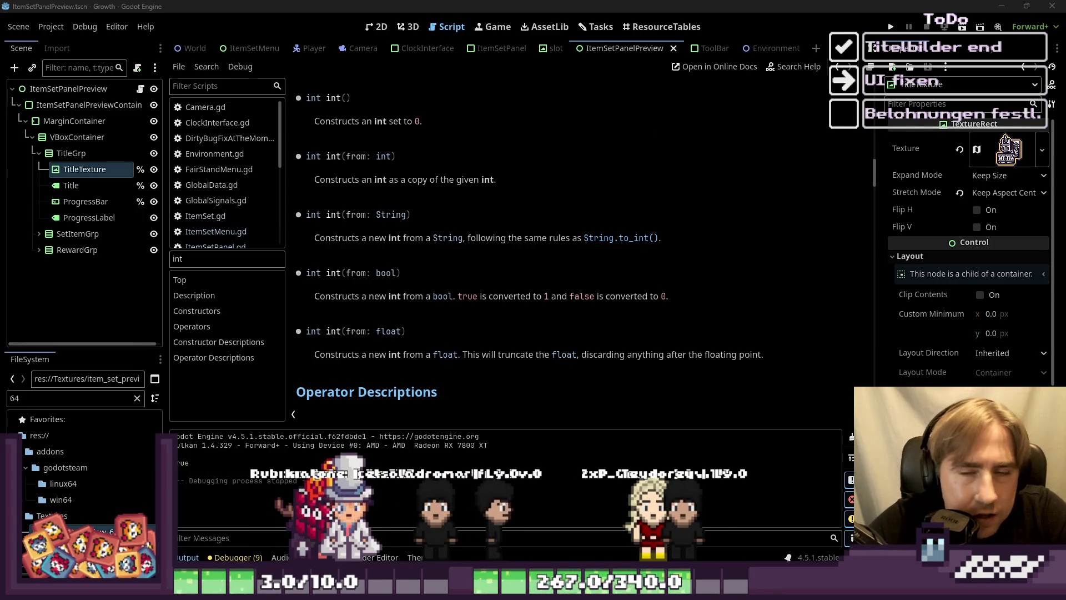
pyautogui.click(377, 27)
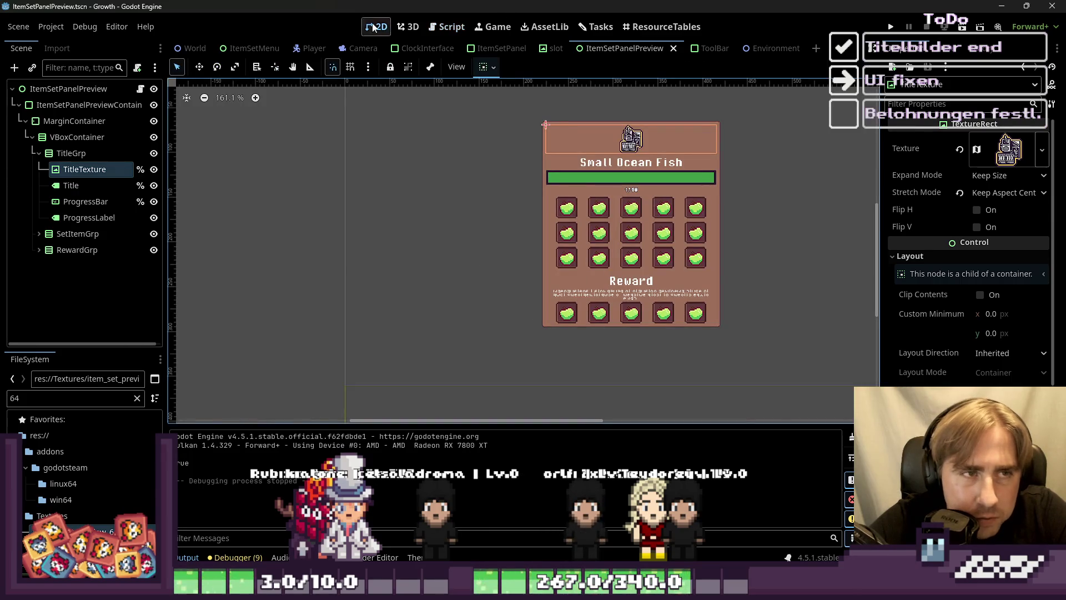
pyautogui.click(447, 26)
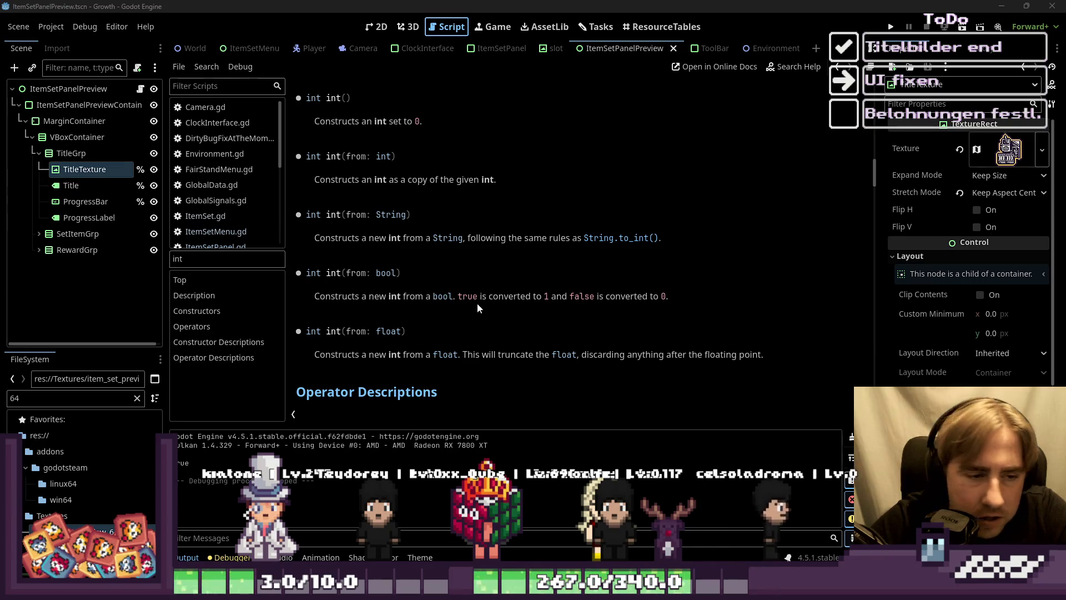
pyautogui.hotkey('ctrl', 'F1')
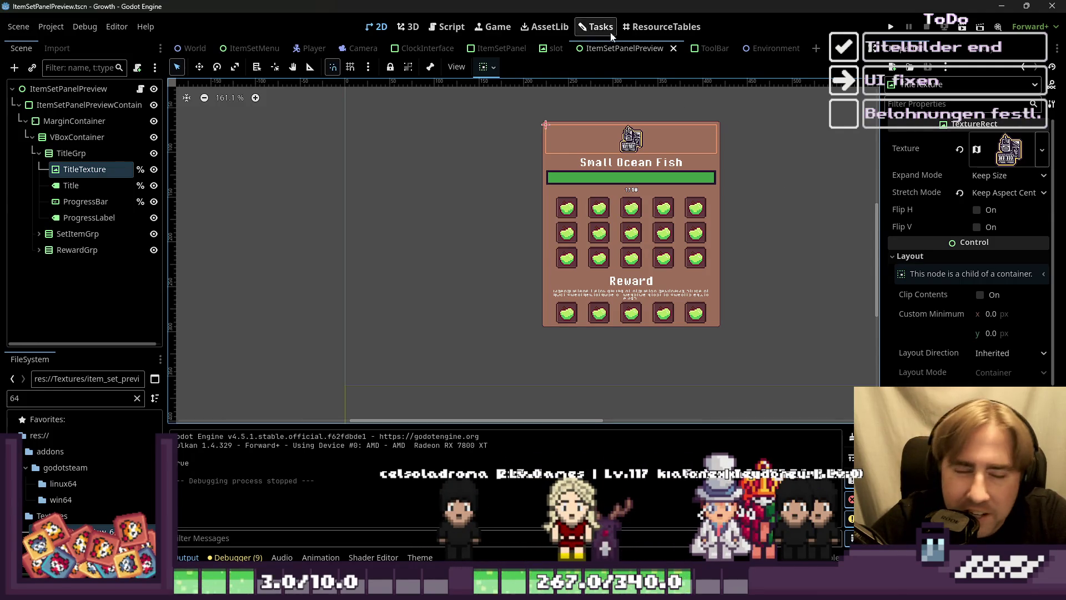
pyautogui.click(449, 27)
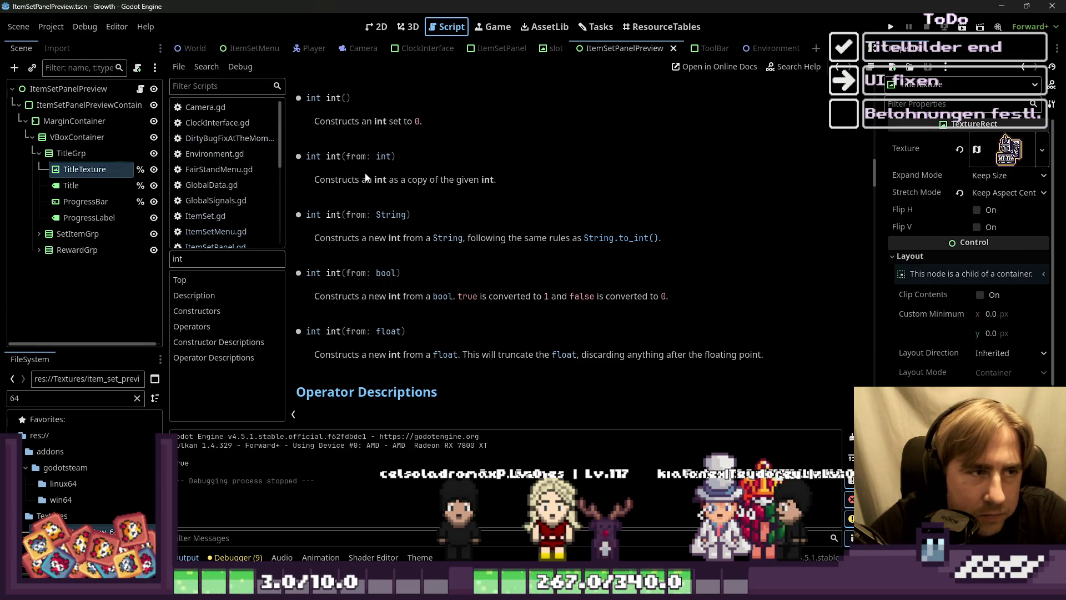
pyautogui.scroll(10, 366, 178)
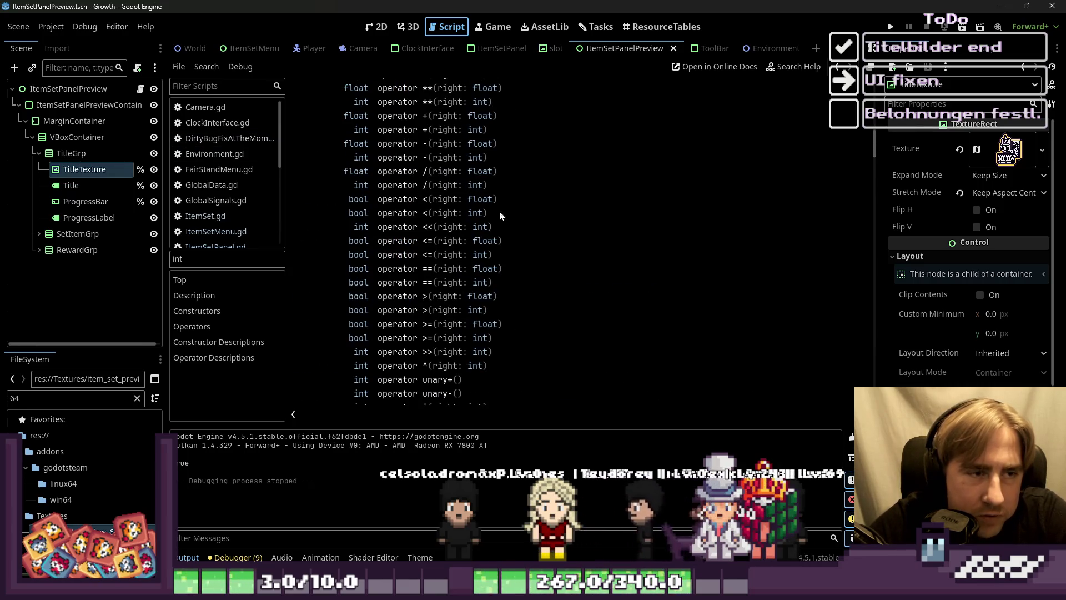
pyautogui.click(760, 51)
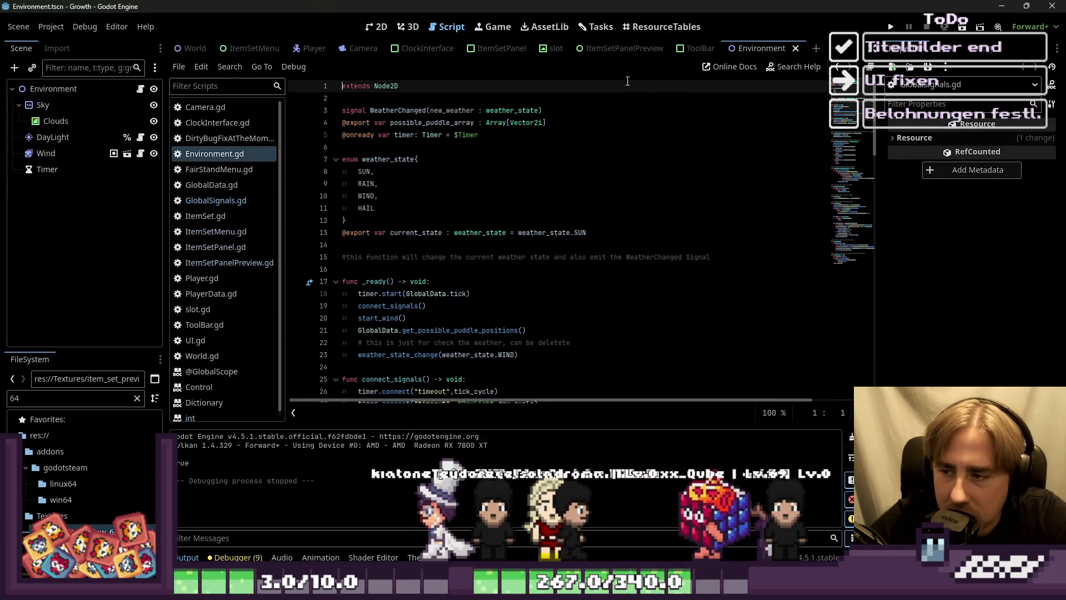
pyautogui.click(449, 217)
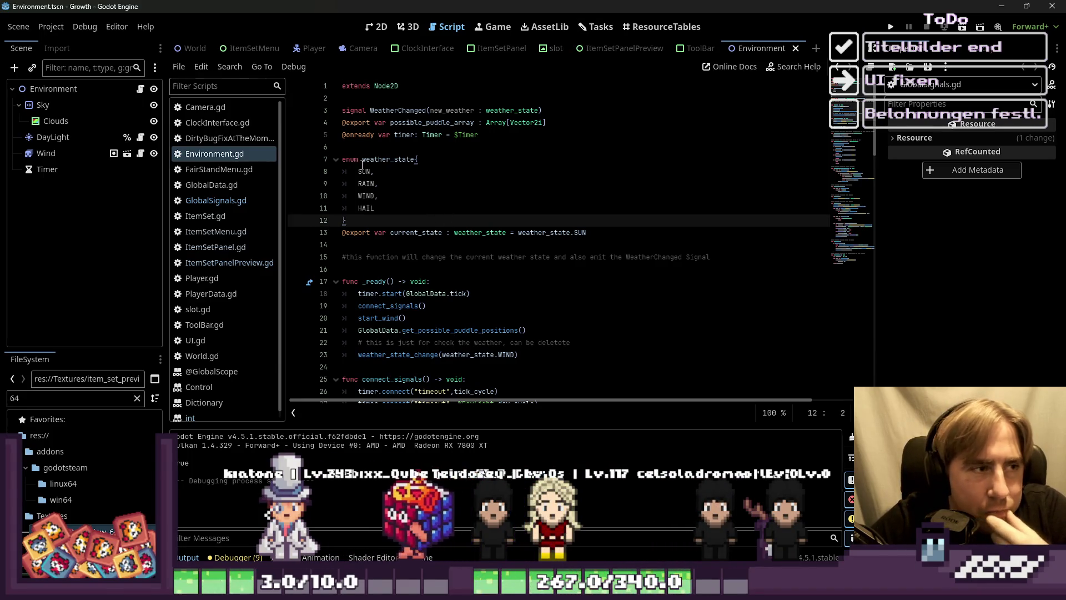
pyautogui.scroll(-2, 413, 201)
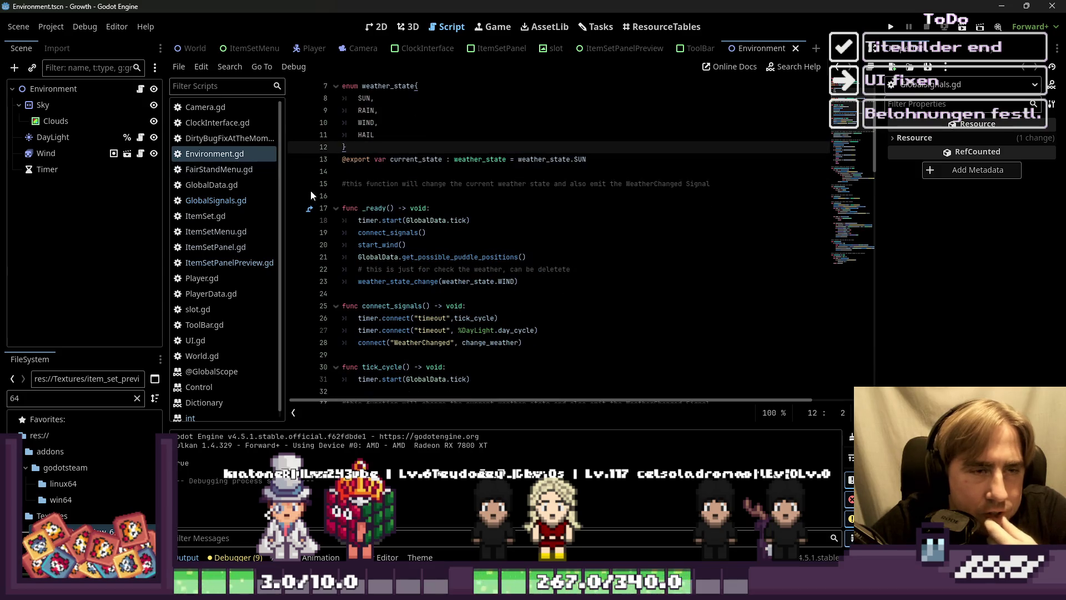
pyautogui.scroll(-1, 248, 211)
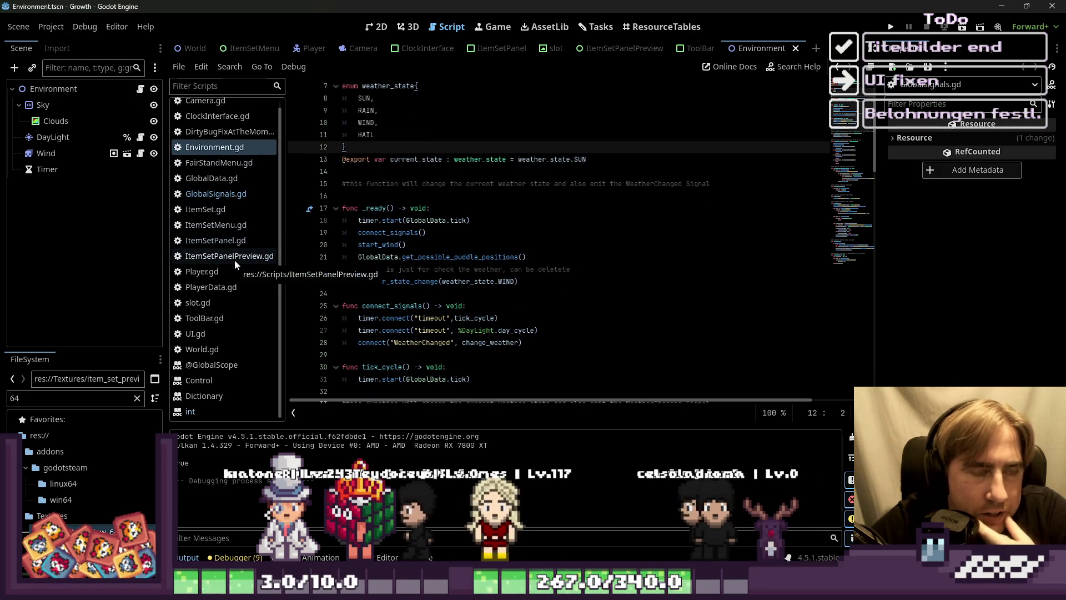
pyautogui.click(389, 195)
pyautogui.click(433, 233)
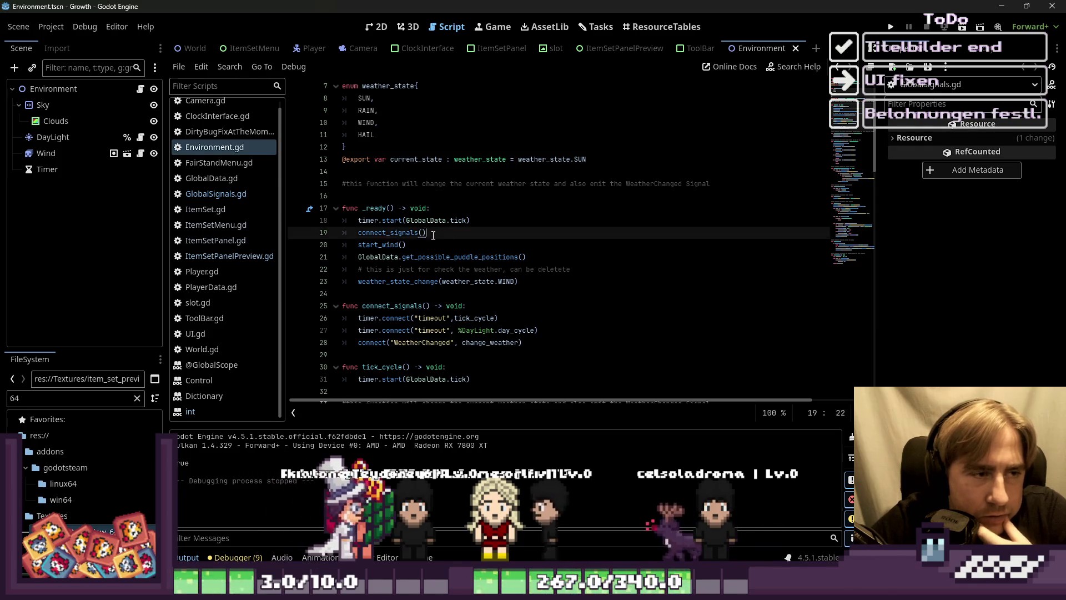
pyautogui.click(462, 258)
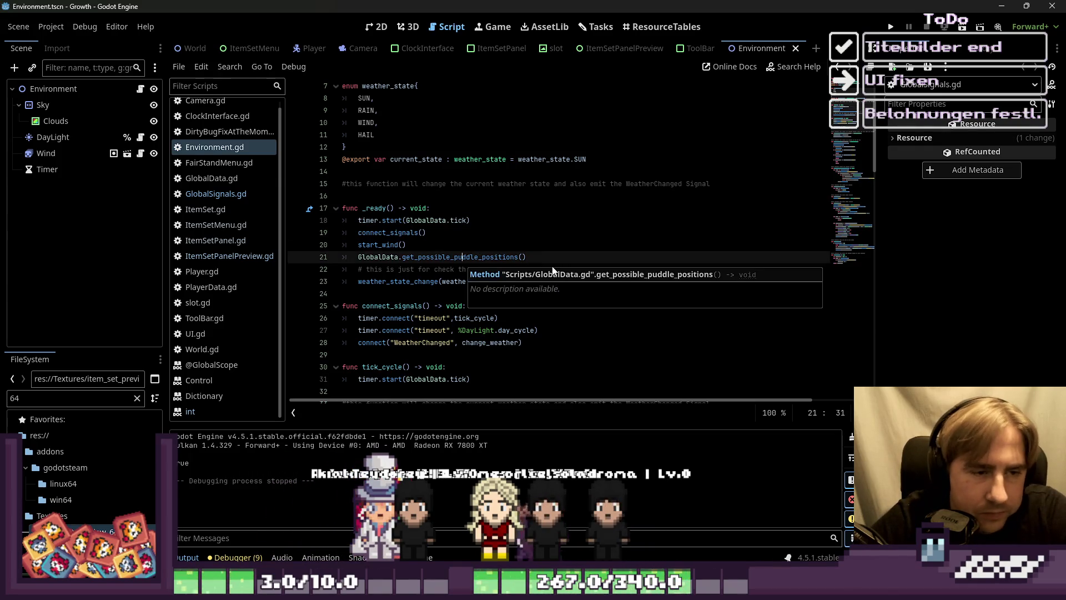
pyautogui.click(547, 253)
pyautogui.press('Return')
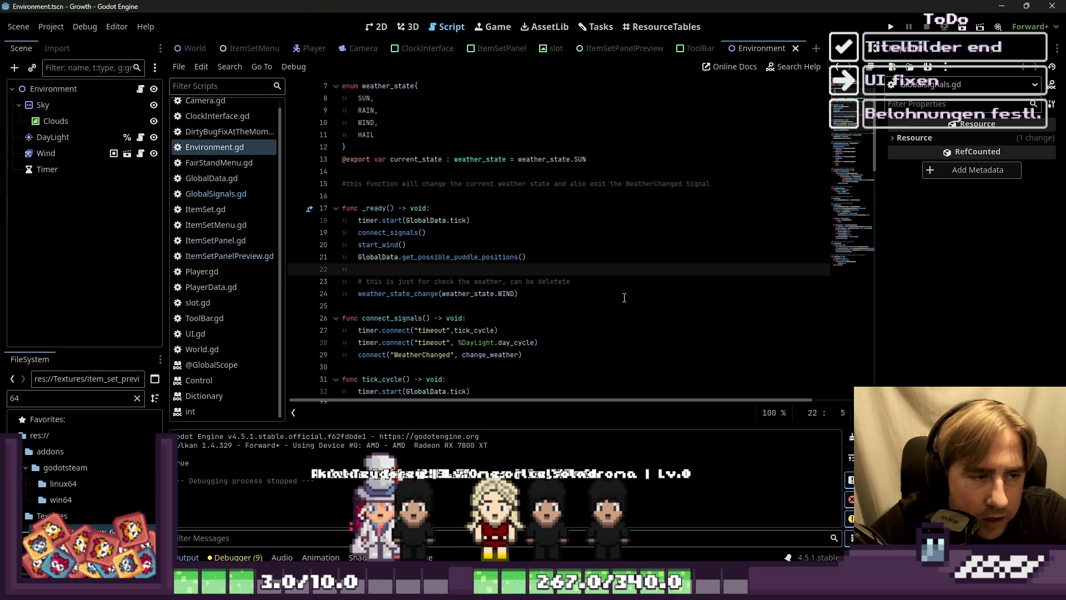
pyautogui.press('BackSpace')
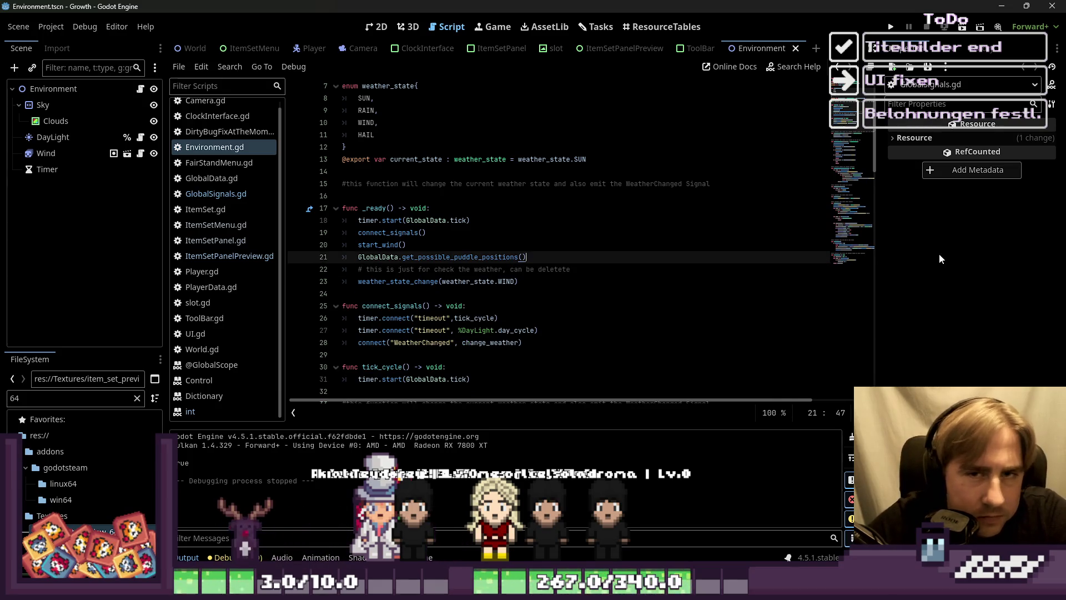
pyautogui.scroll(2, 868, 207)
pyautogui.scroll(-5, 871, 129)
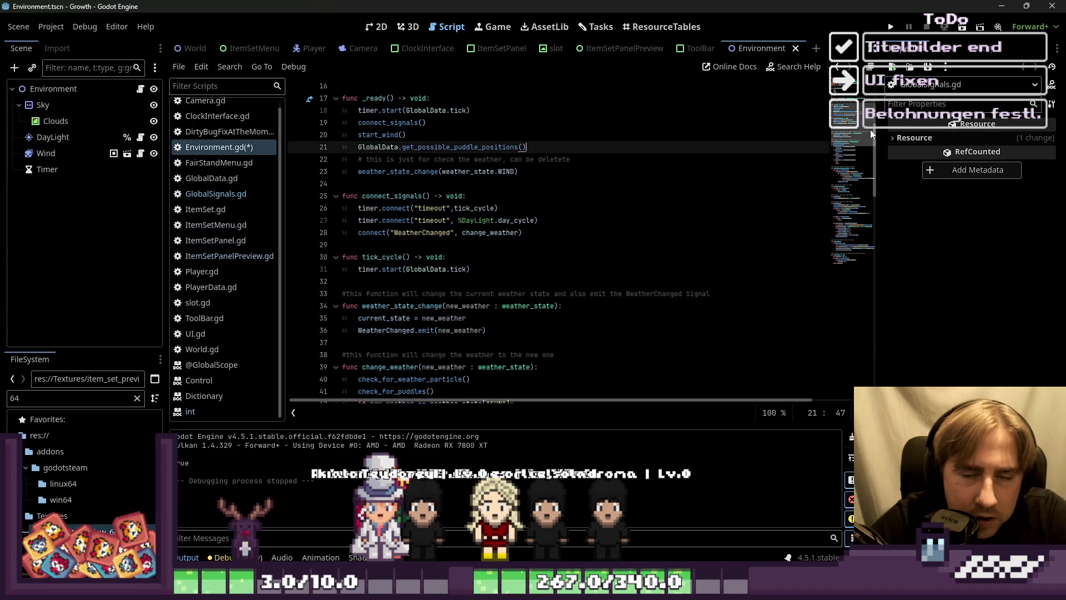
pyautogui.scroll(5, 872, 142)
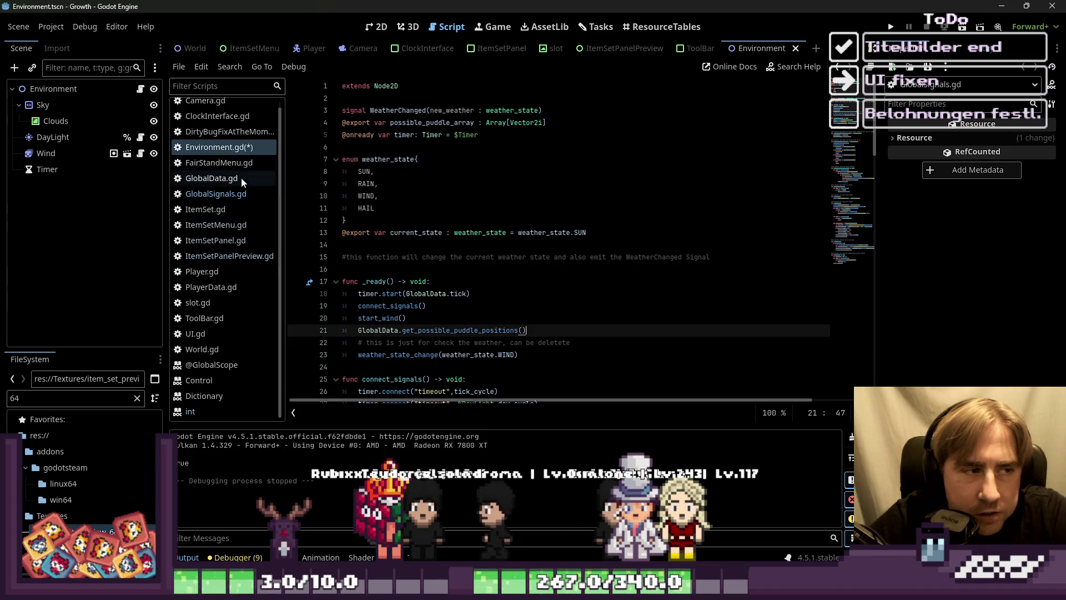
pyautogui.click(503, 183)
pyautogui.hotkey('ctrl', 's')
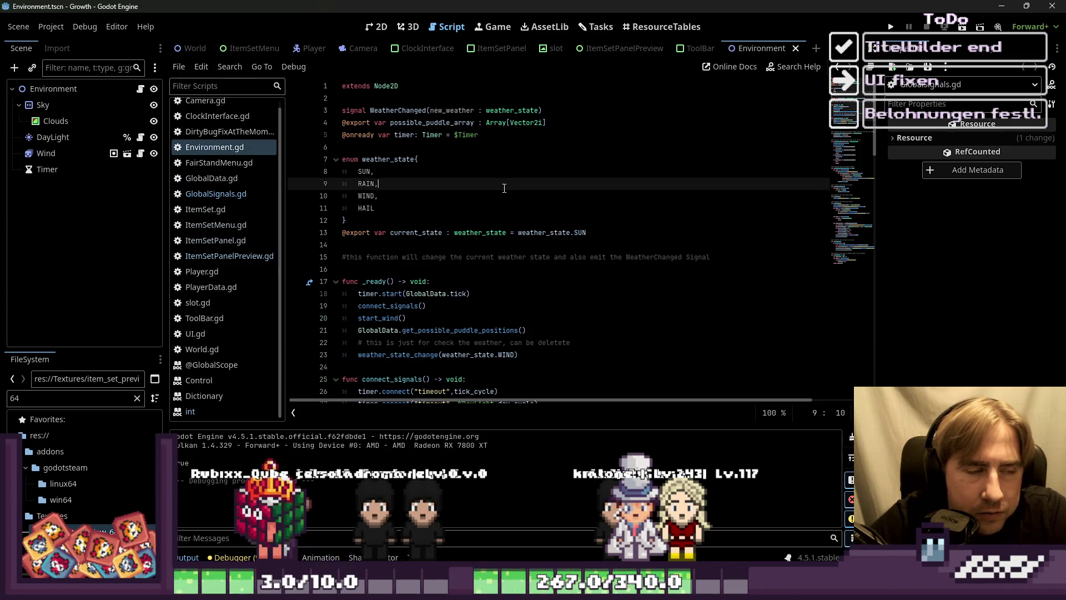
pyautogui.moveTo(362, 160); pyautogui.dragTo(370, 214)
pyautogui.click(345, 161)
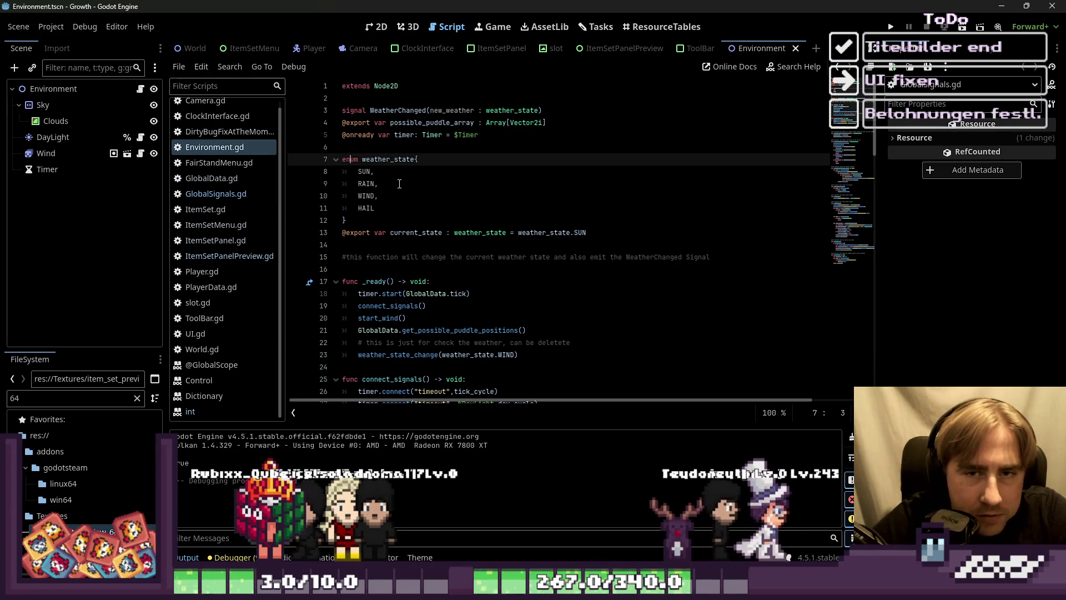
# Step: Delete the trailing empty line from Environment.gd and save the script
pyautogui.scroll(-19, 442, 227)
pyautogui.scroll(-1, 442, 228)
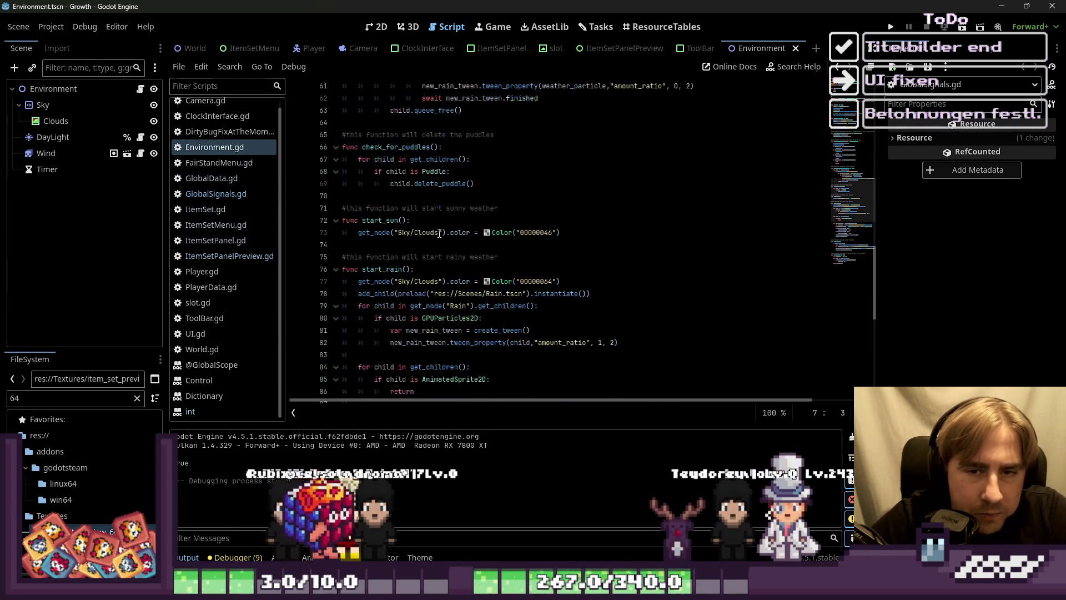
pyautogui.scroll(20, 439, 232)
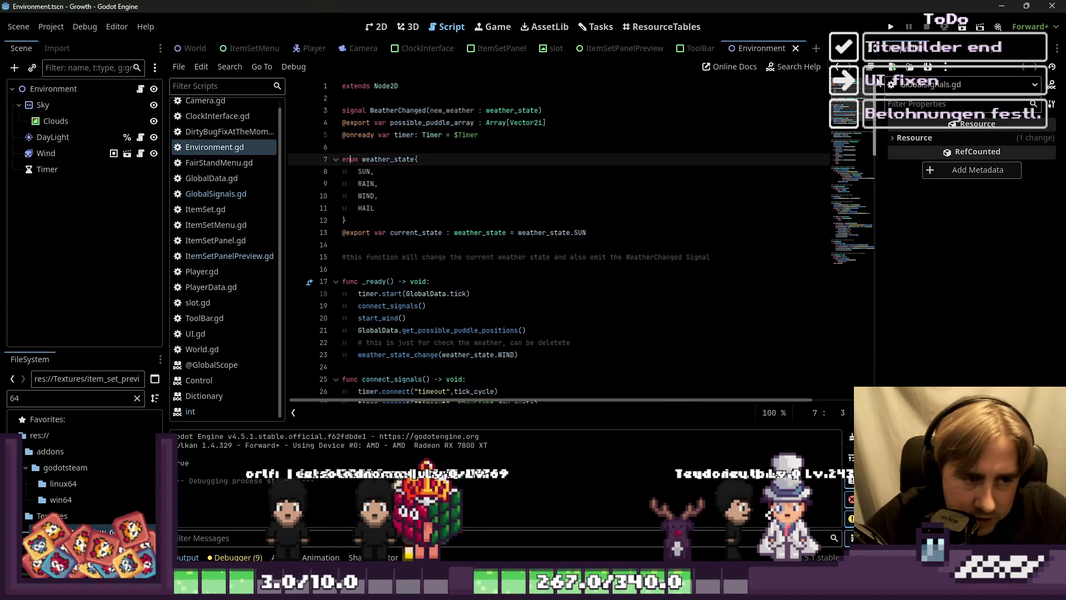
pyautogui.scroll(-20, 439, 233)
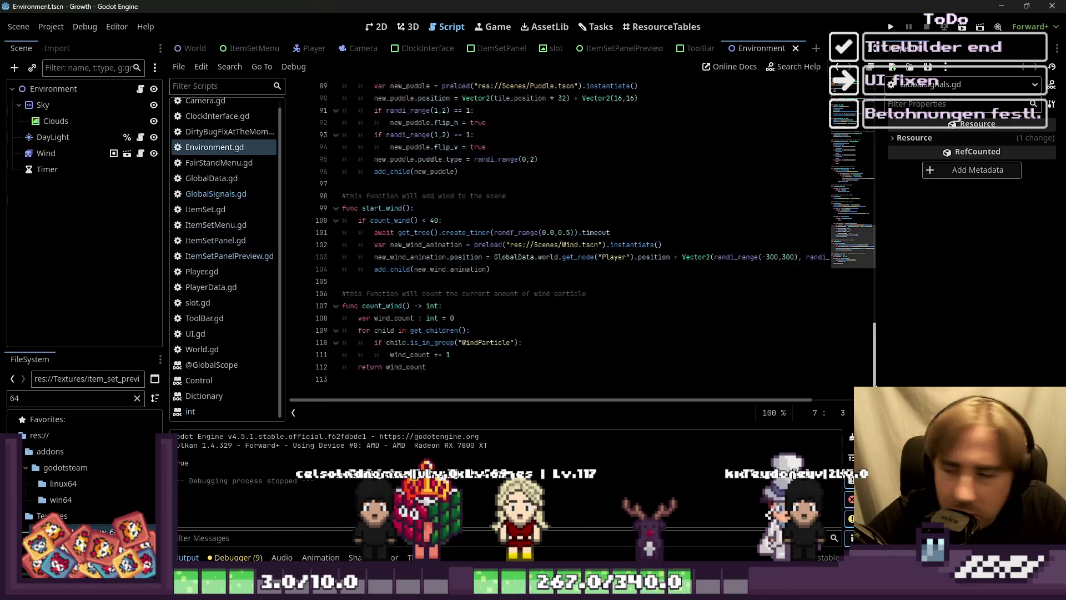
pyautogui.click(459, 383)
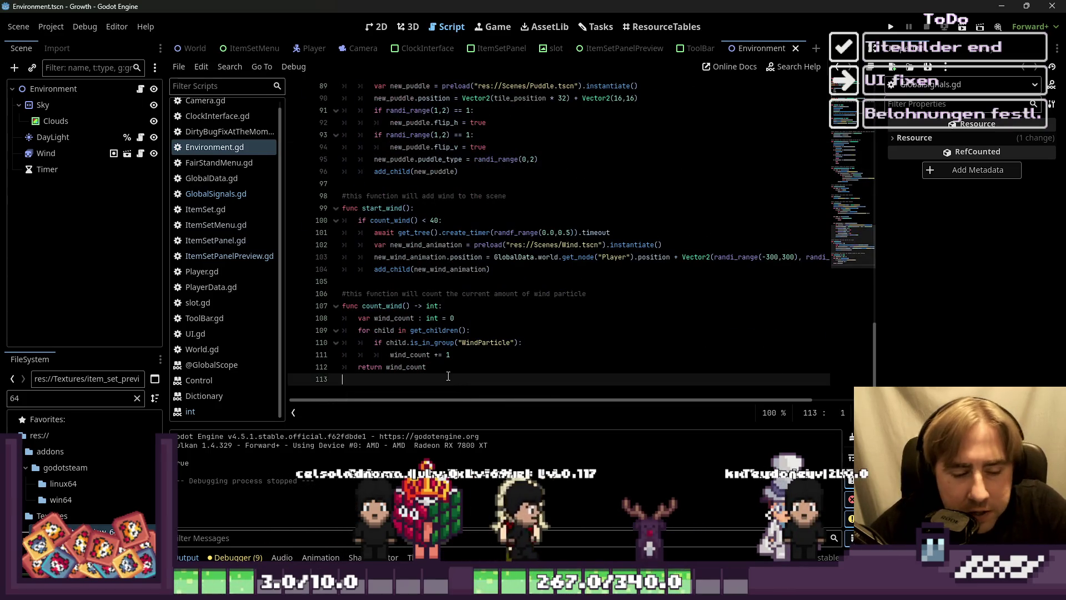
pyautogui.press('BackSpace')
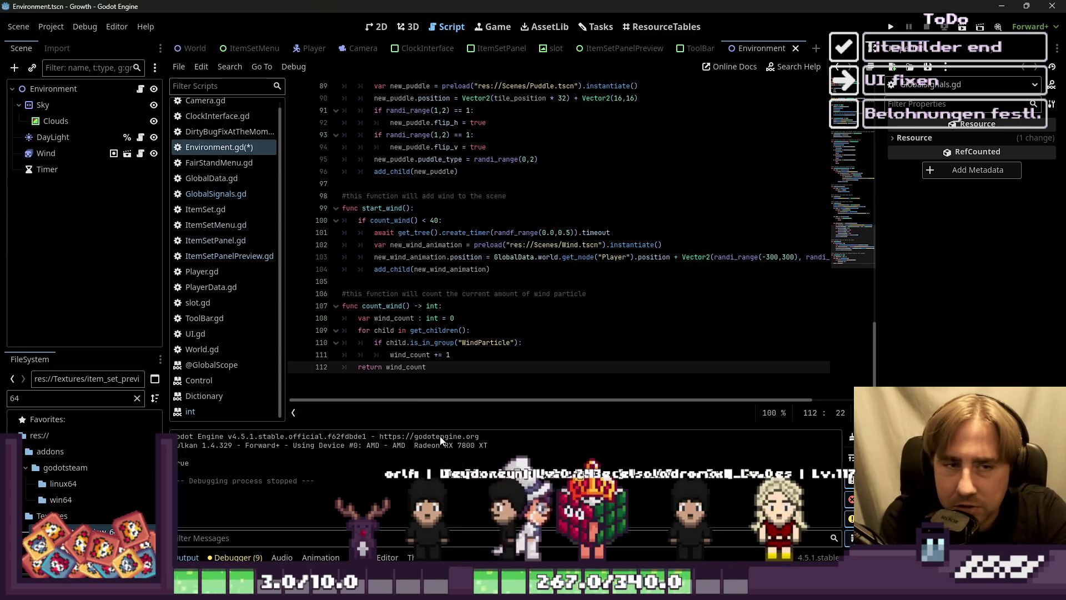
pyautogui.click(434, 232)
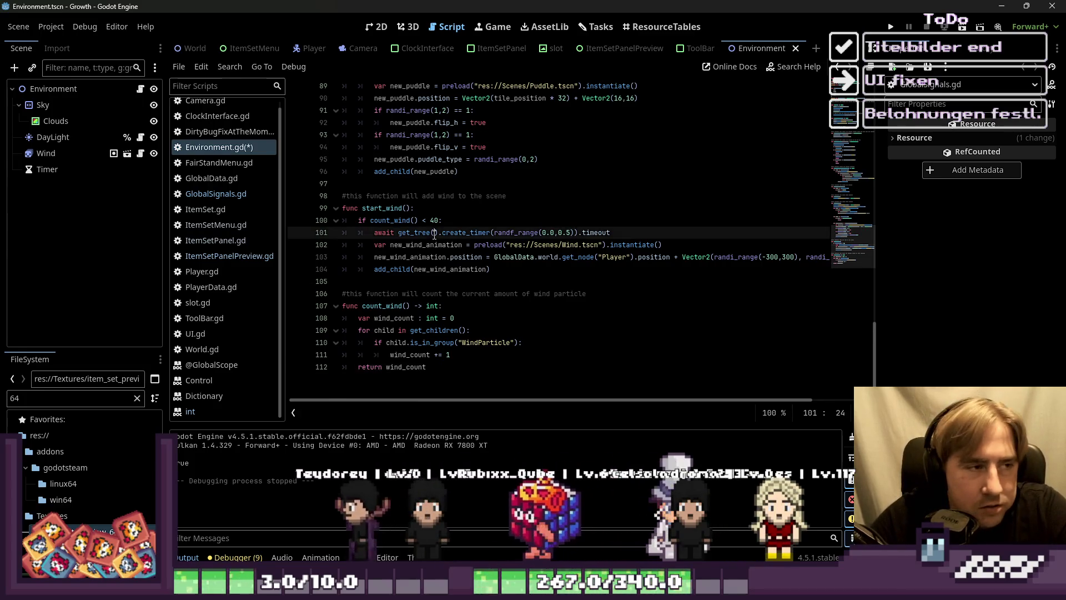
pyautogui.hotkey('ctrl', 's')
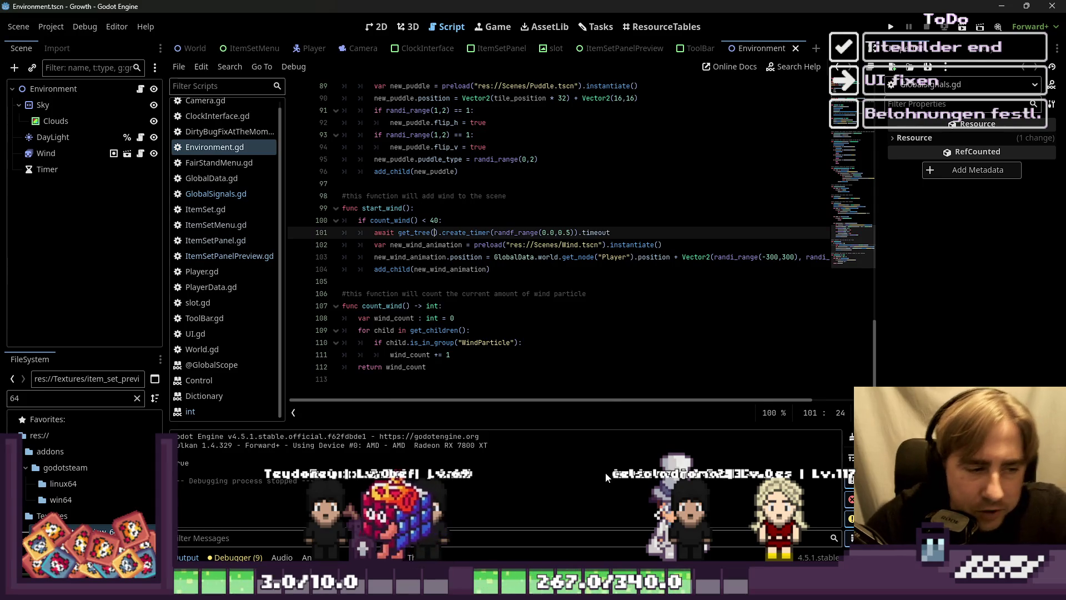
pyautogui.click(591, 386)
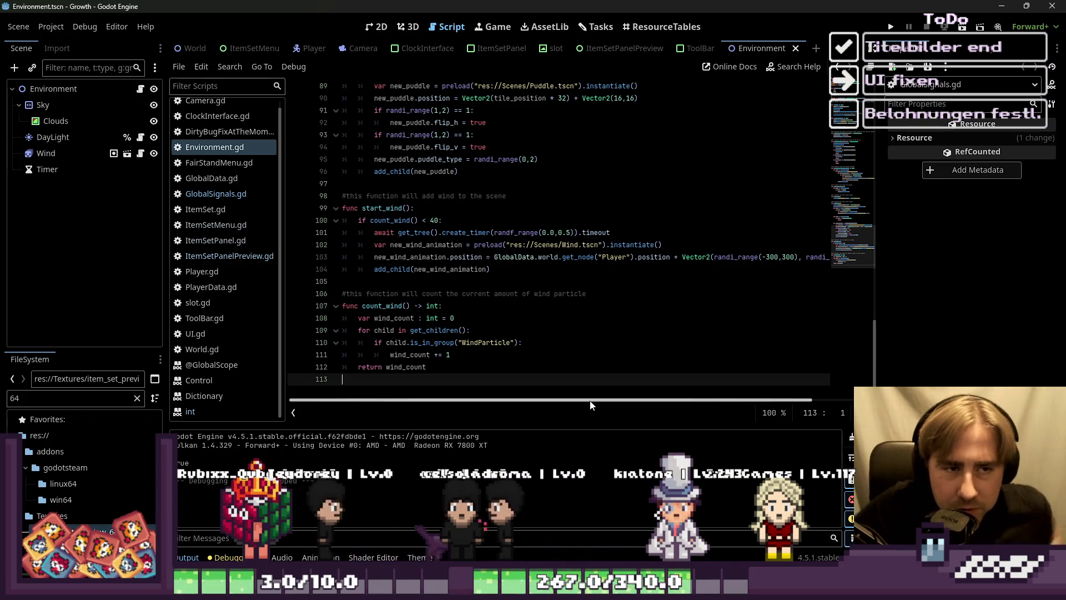
# Step: Scroll back up through Environment.gd to the check_for_puddles() call
pyautogui.scroll(5, 580, 367)
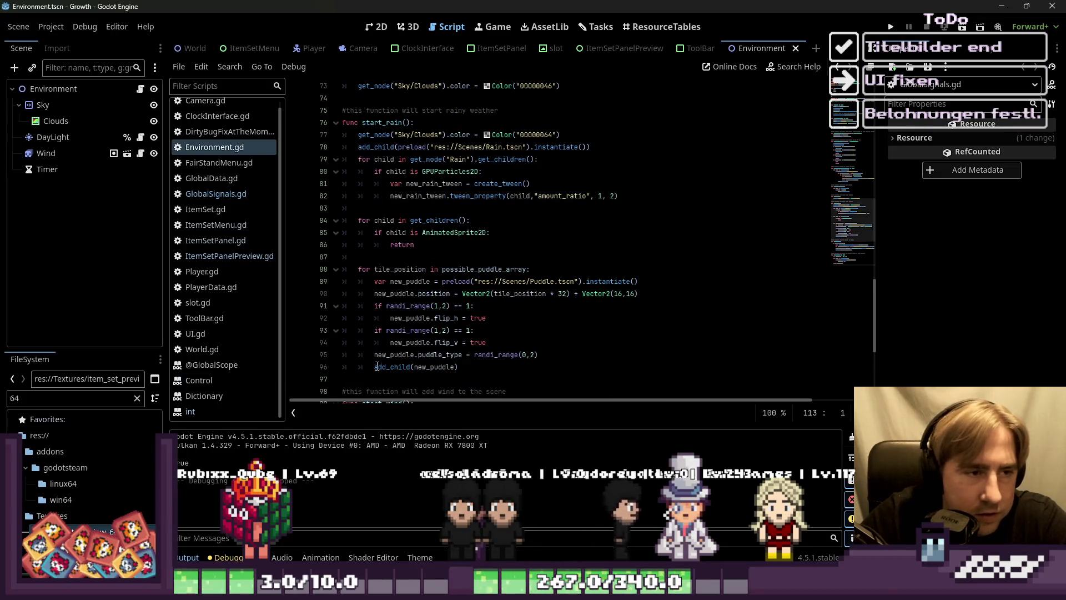
pyautogui.scroll(2, 382, 251)
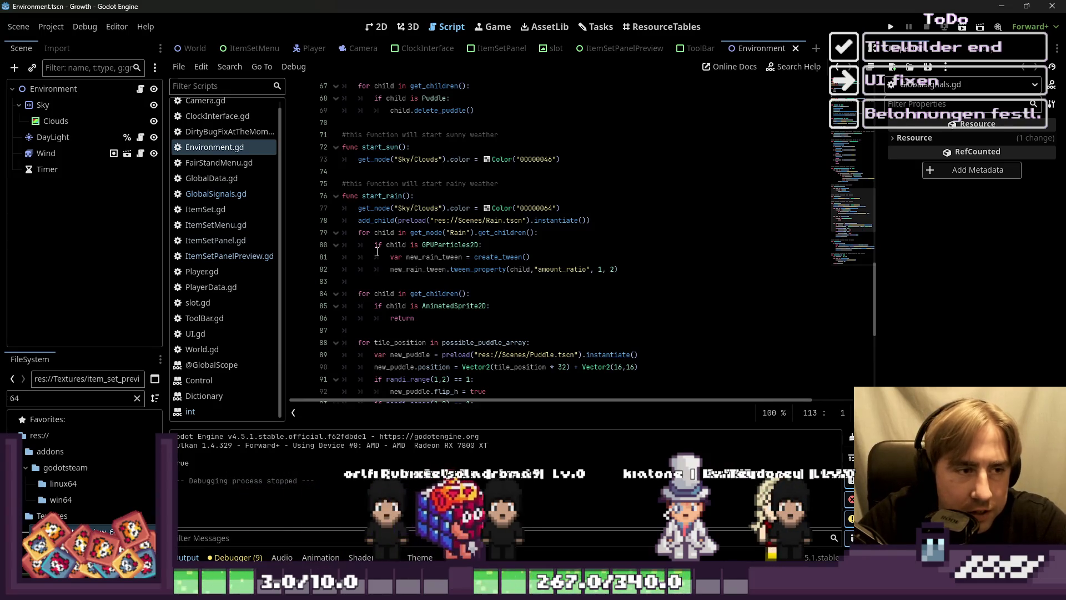
pyautogui.scroll(3, 327, 252)
pyautogui.scroll(7, 328, 251)
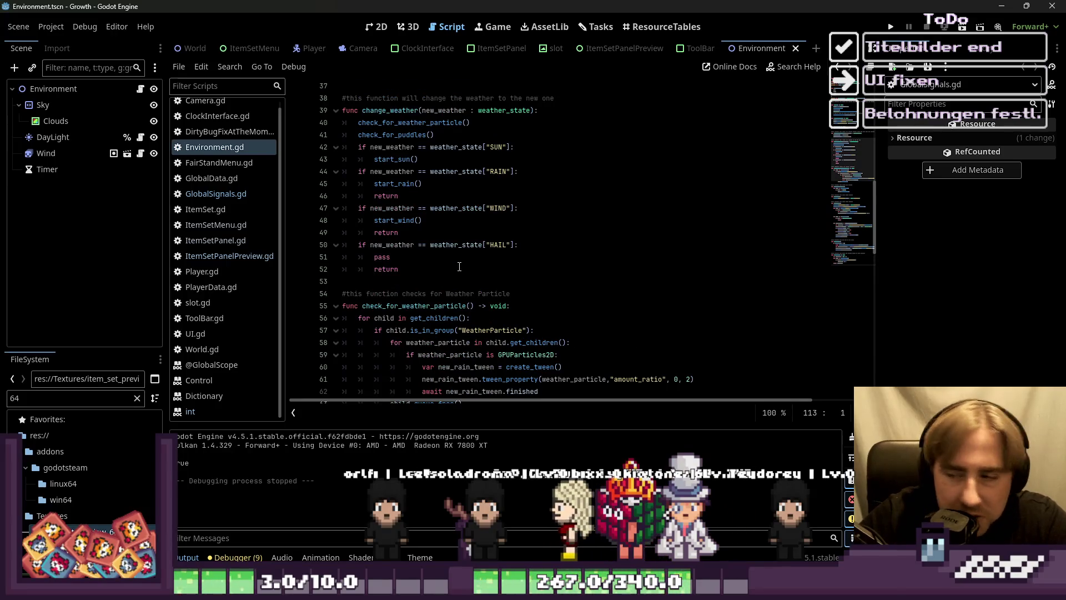
pyautogui.scroll(3, 529, 254)
pyautogui.click(527, 246)
pyautogui.scroll(2, 649, 123)
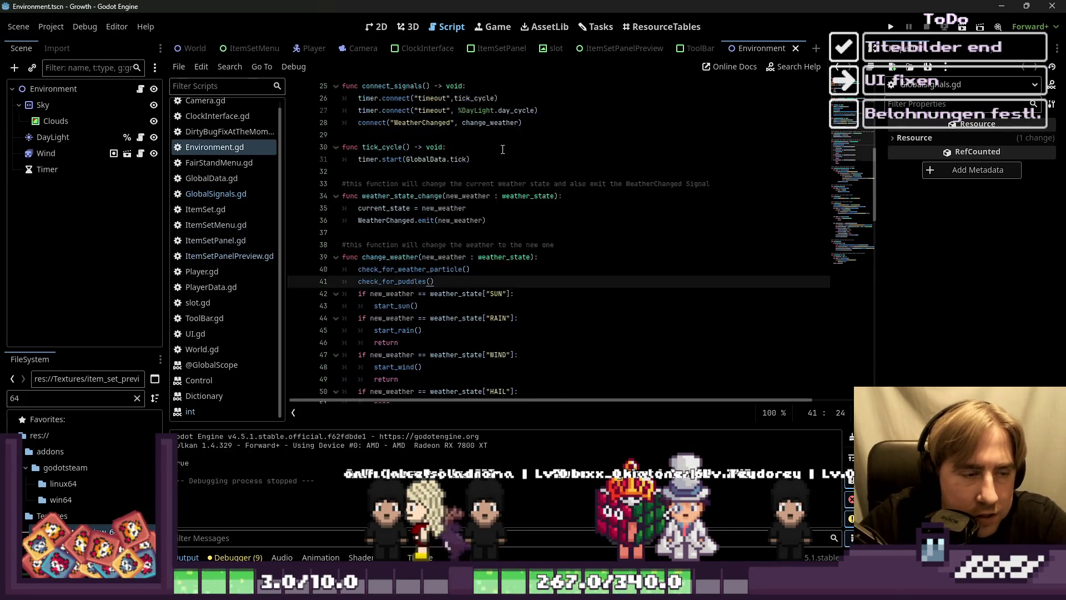
# Step: Switch to the ItemSetPanelPreview scene and put the caret on the test_calc line
pyautogui.click(631, 50)
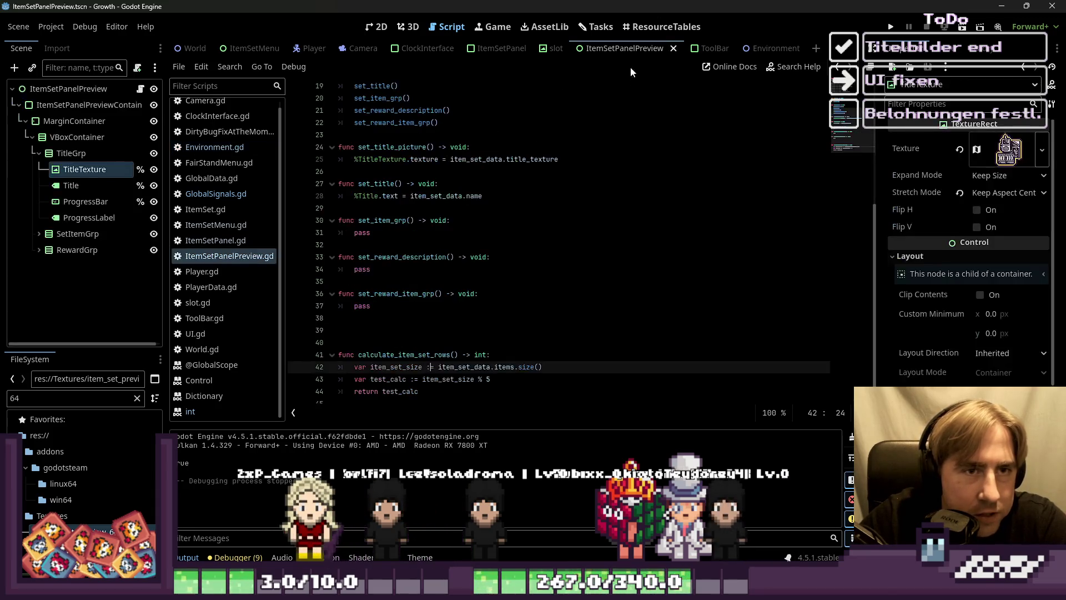
pyautogui.scroll(6, 579, 176)
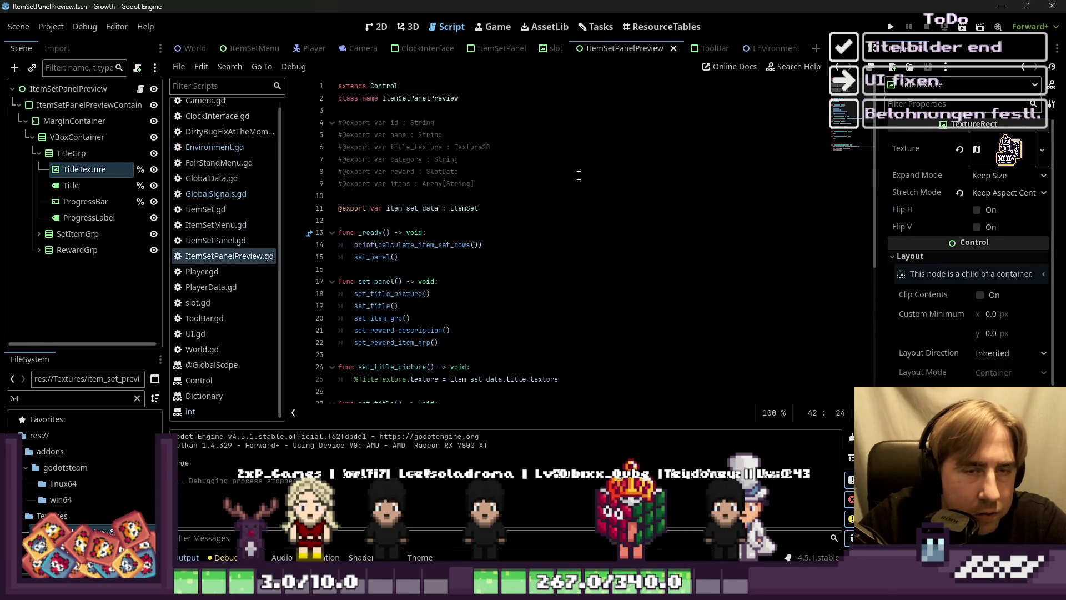
pyautogui.scroll(-6, 501, 191)
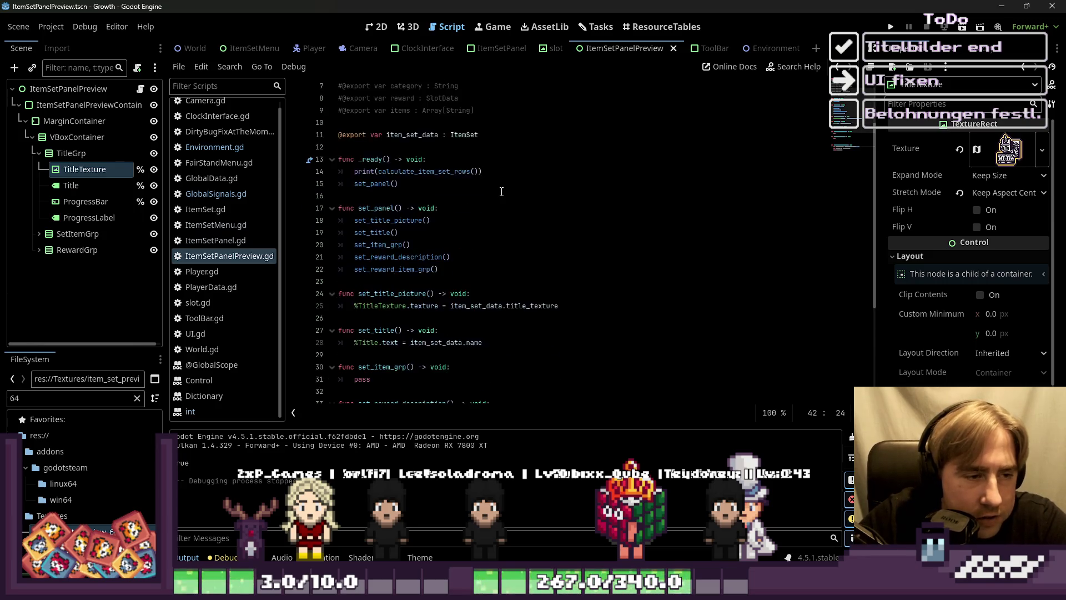
pyautogui.click(455, 366)
# Step: Insert blank lines between the test_calc calculation and 'return test_calc', leaving the caret on line 45
pyautogui.click(498, 364)
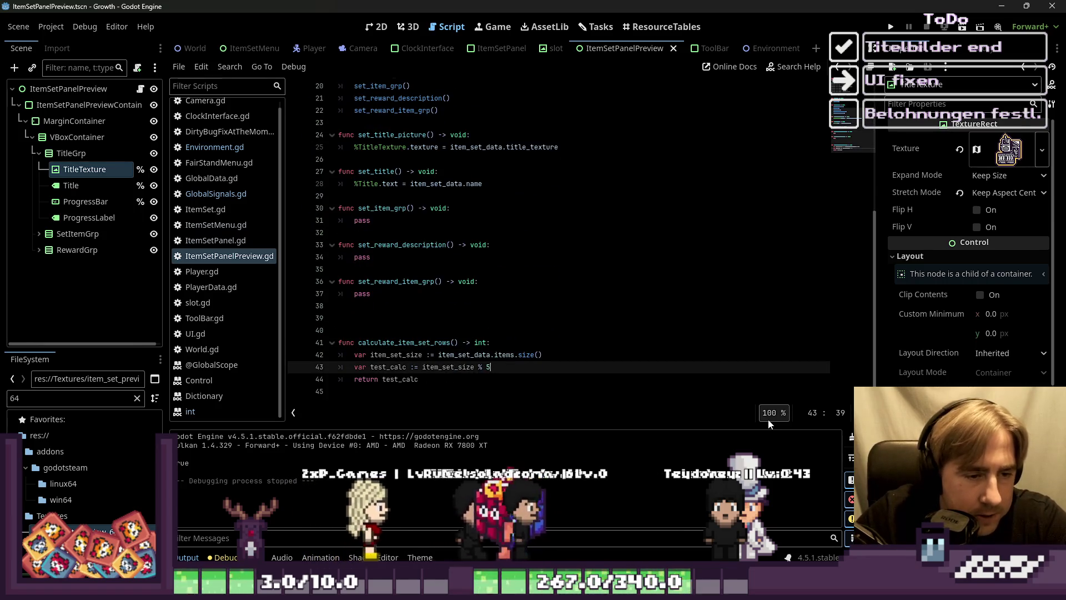
pyautogui.press('Return')
pyautogui.write('while')
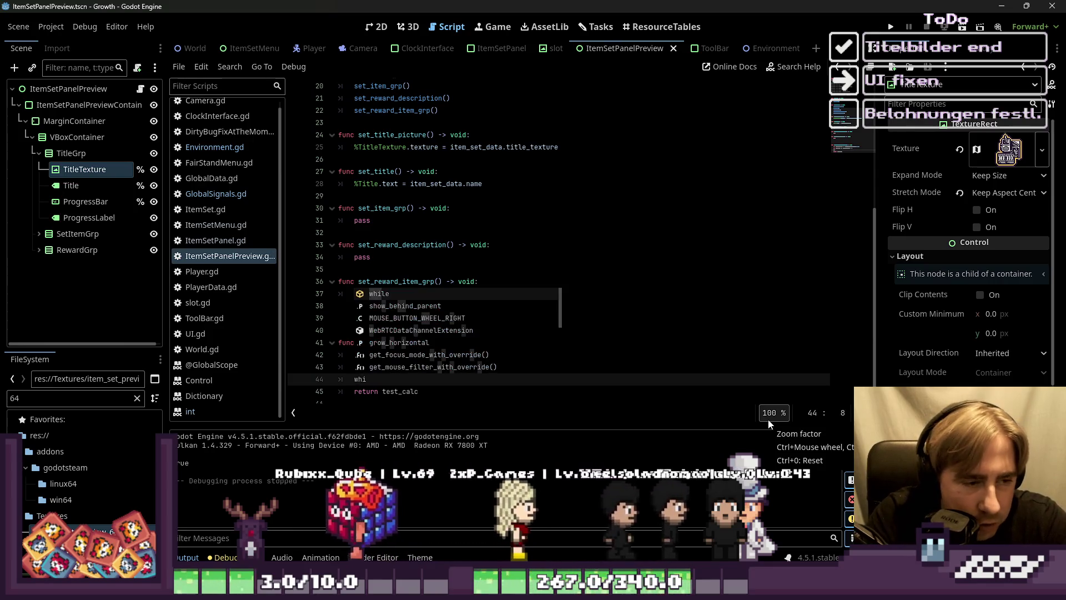
pyautogui.press('BackSpace')
pyautogui.press('BackSpace')
pyautogui.press('BackSpace')
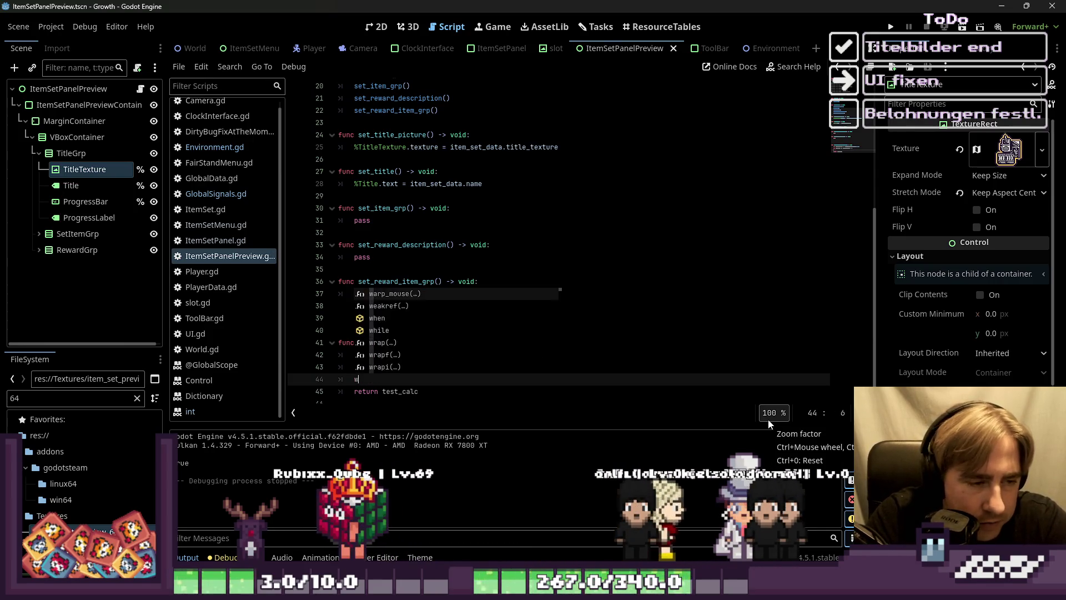
pyautogui.press('Return')
pyautogui.press('Return')
pyautogui.press('Up')
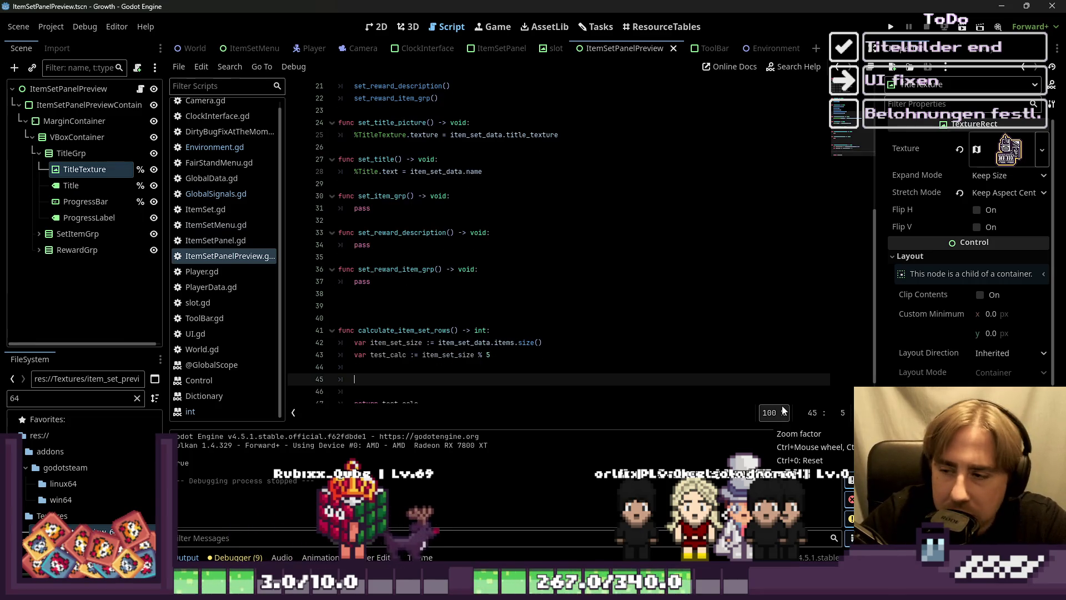
pyautogui.scroll(-1, 714, 397)
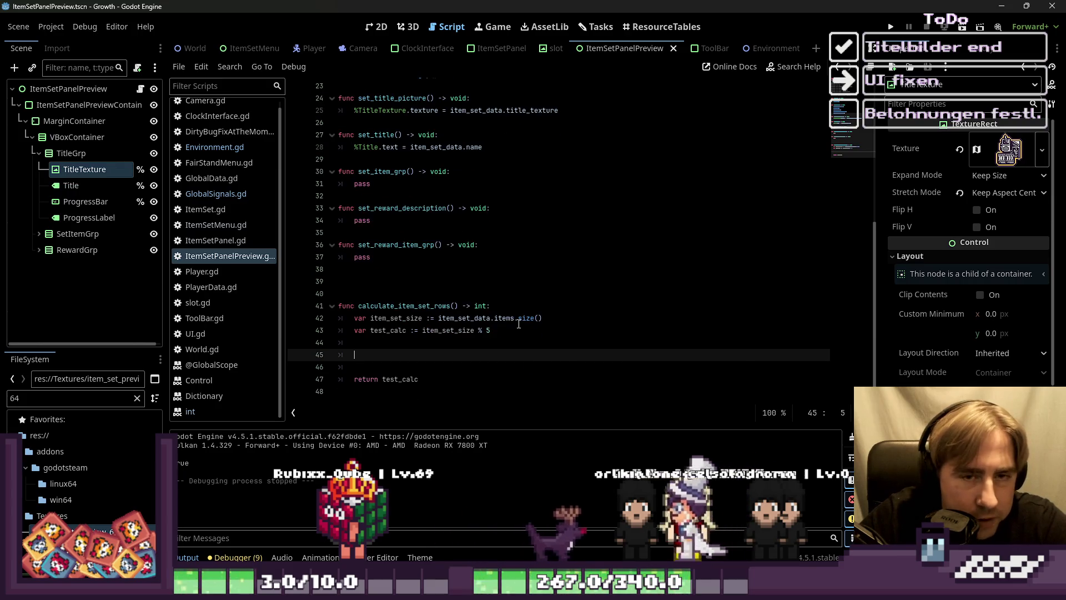
pyautogui.moveTo(519, 324)
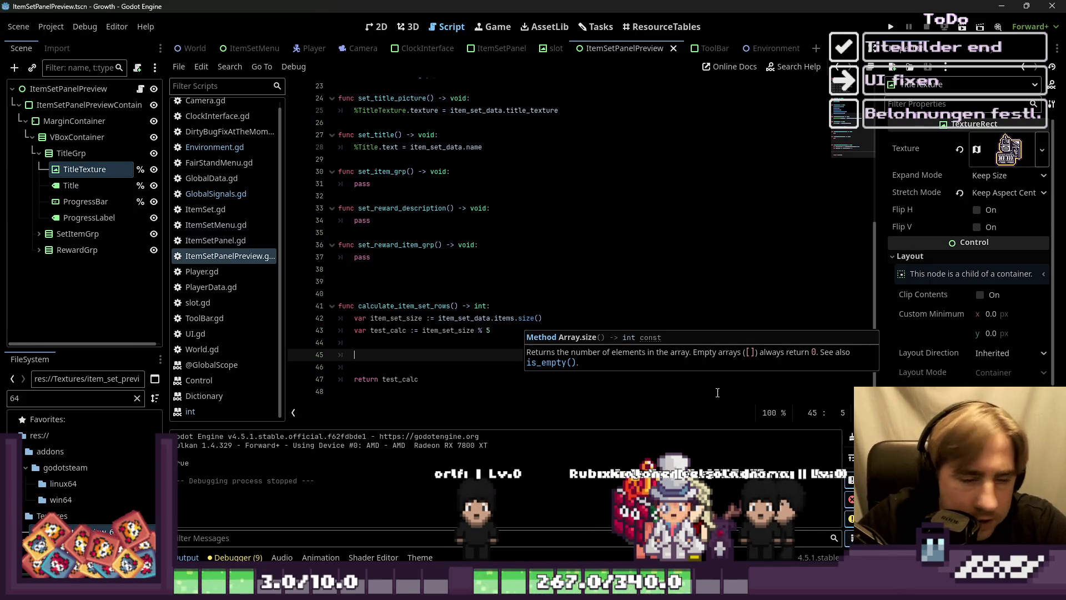
pyautogui.click(410, 306)
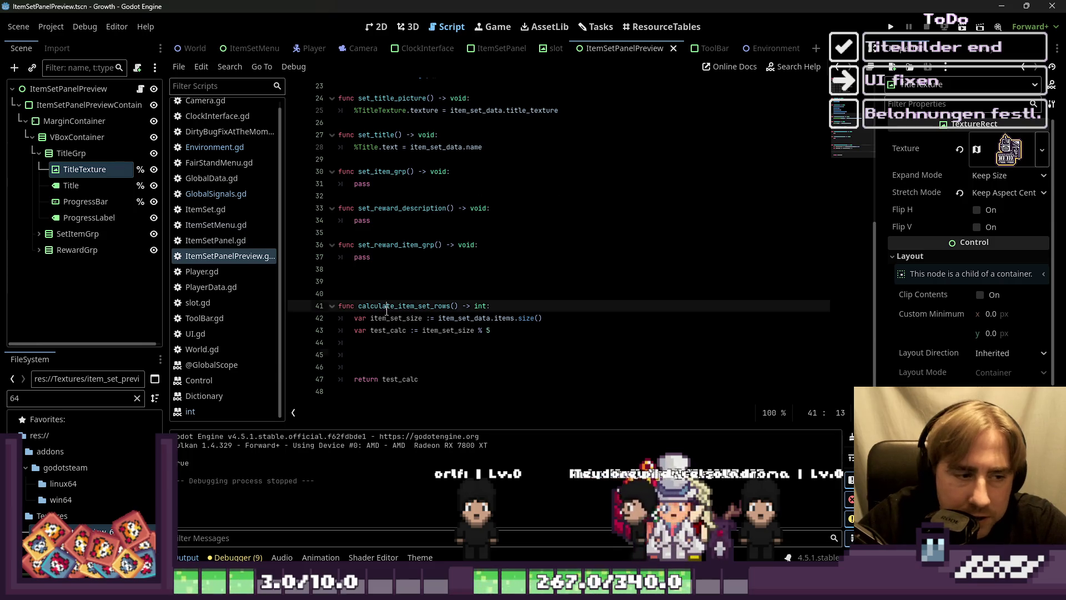
pyautogui.click(380, 356)
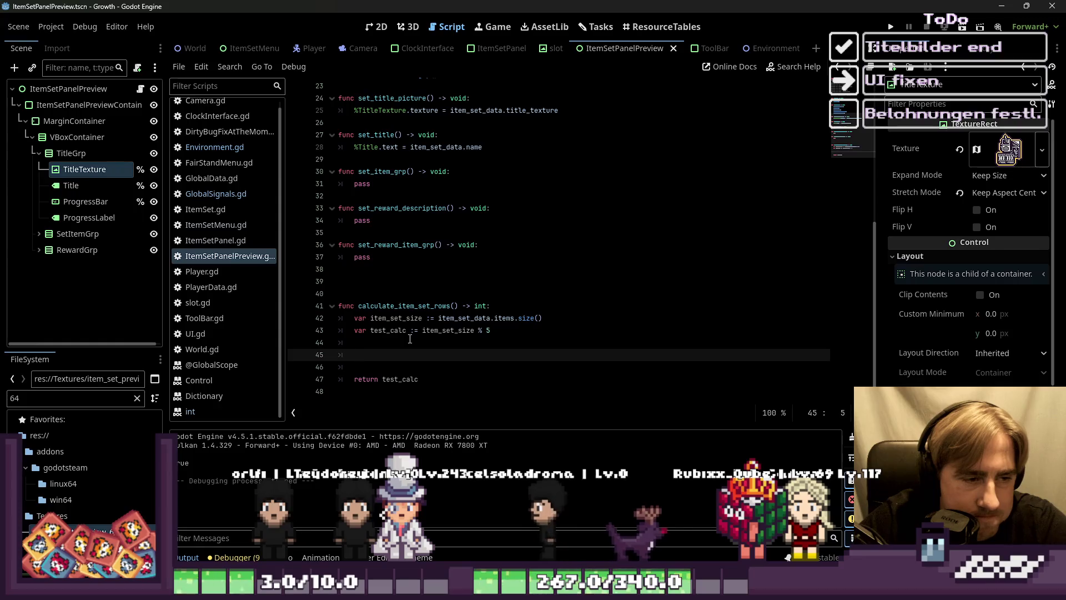
pyautogui.write('w')
# Step: Below test_calc, begin an unfinished 'while item_set_size >' line, completing the variable name with autocomplete
pyautogui.press('BackSpace')
pyautogui.press('BackSpace')
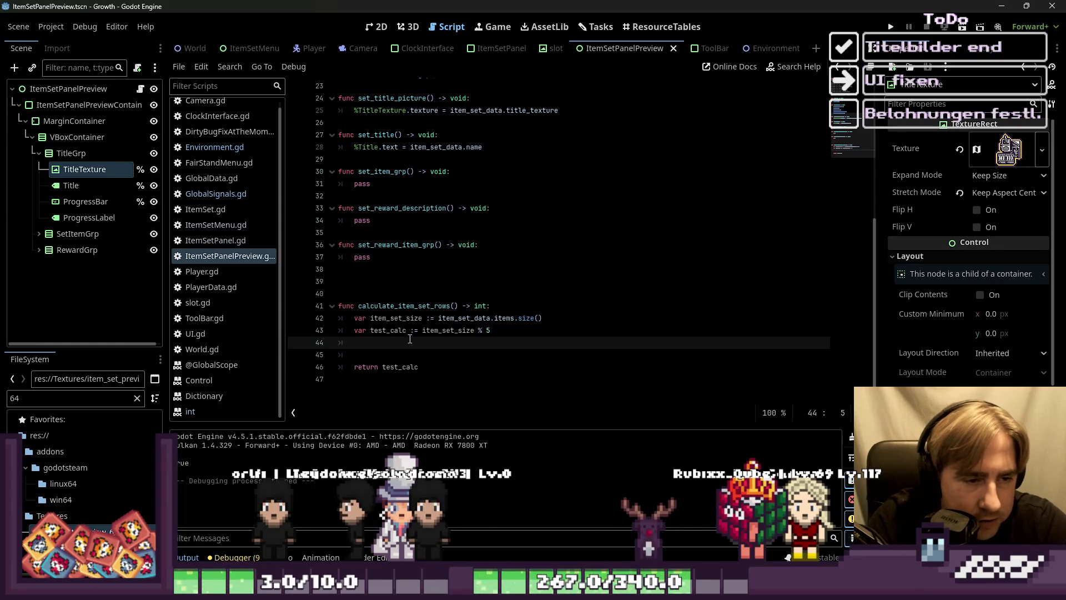
pyautogui.press('Up')
pyautogui.press('End')
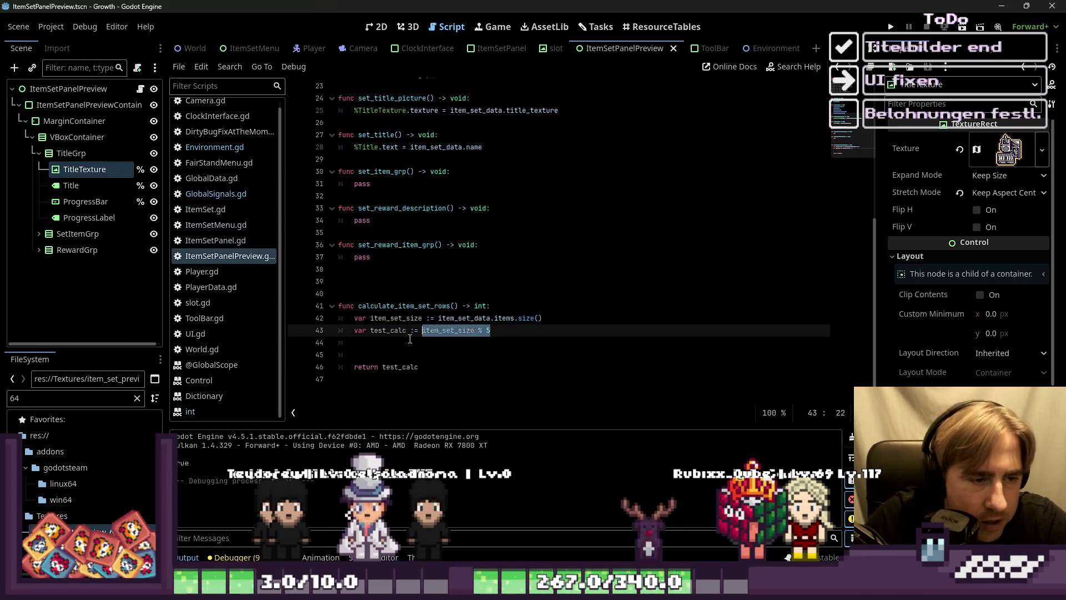
pyautogui.press('Down')
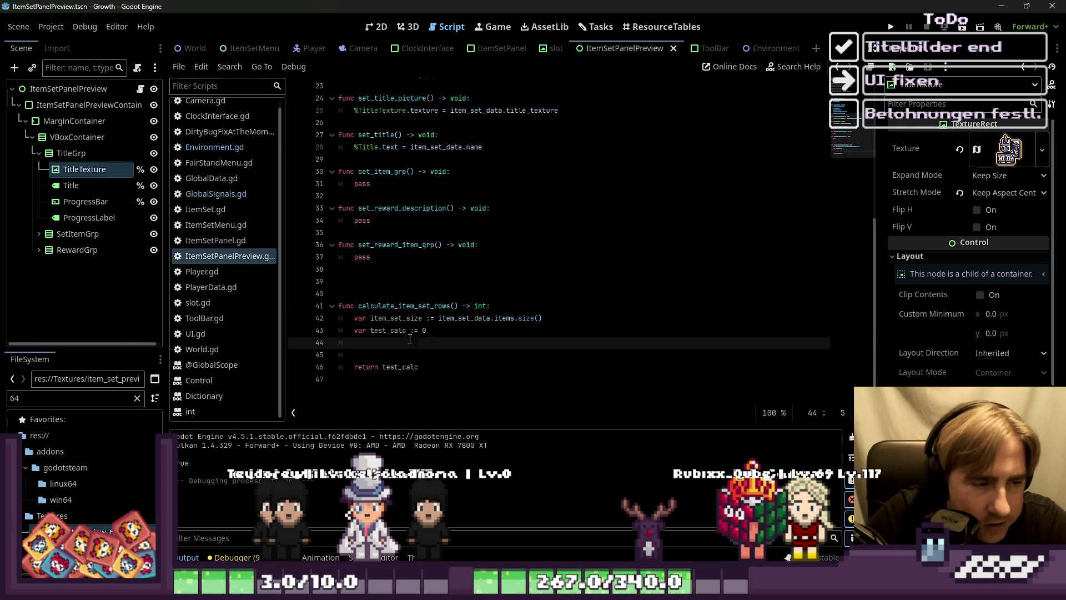
pyautogui.press('Return')
pyautogui.write('while')
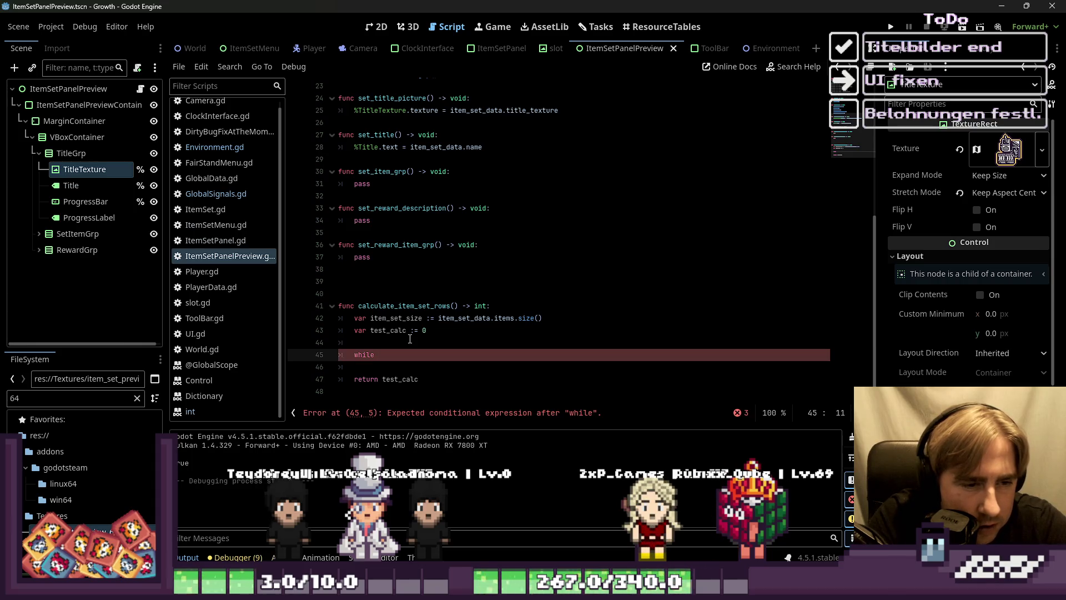
pyautogui.write('item')
pyautogui.press('Return')
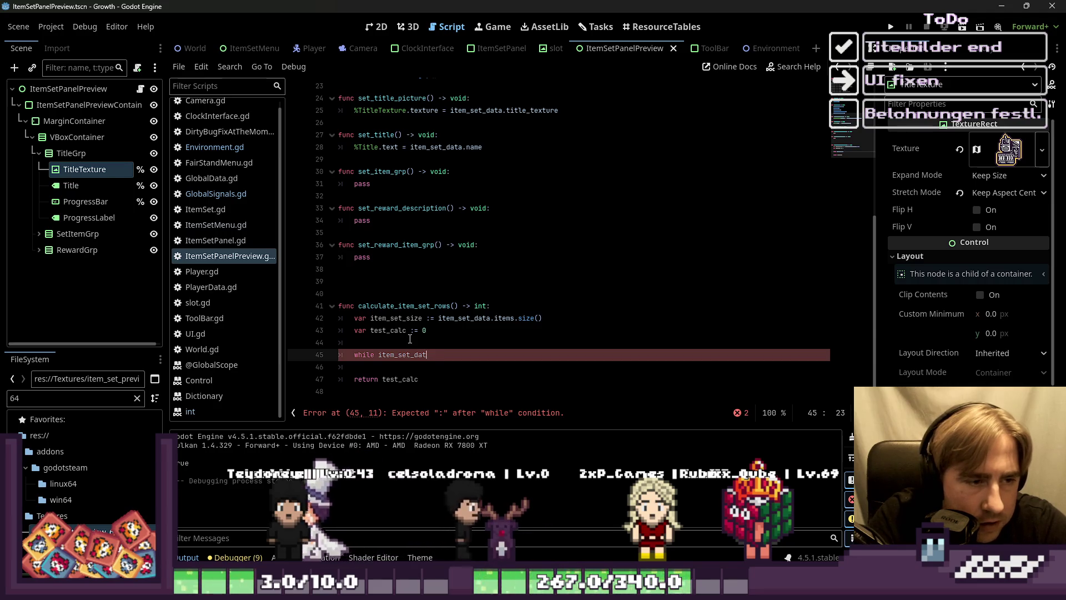
pyautogui.press('BackSpace')
pyautogui.press('BackSpace')
pyautogui.press('BackSpace')
pyautogui.write('ze')
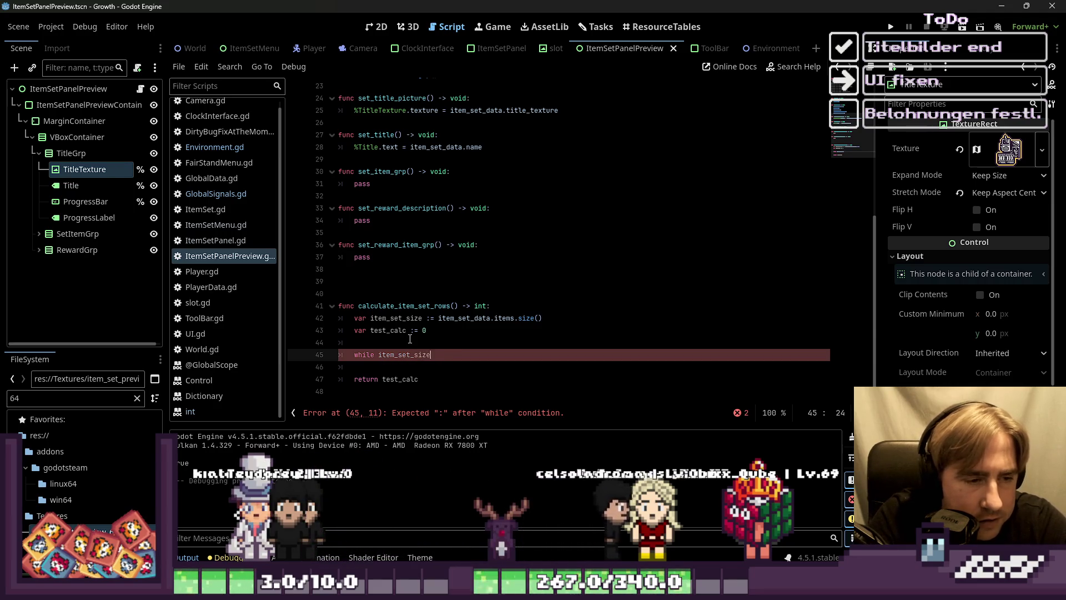
pyautogui.write(' > 0')
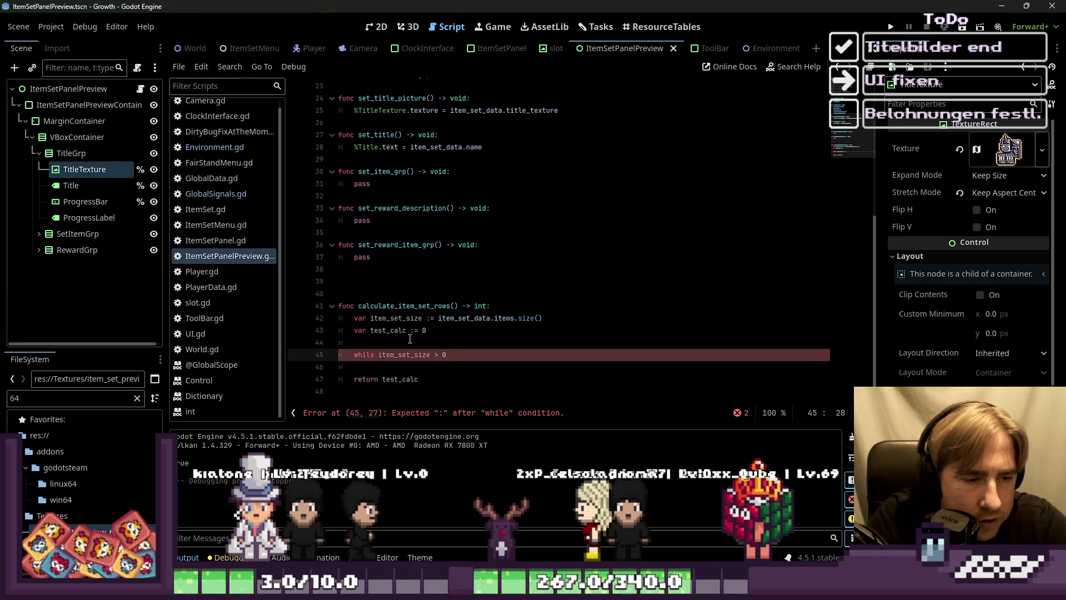
pyautogui.press('BackSpace')
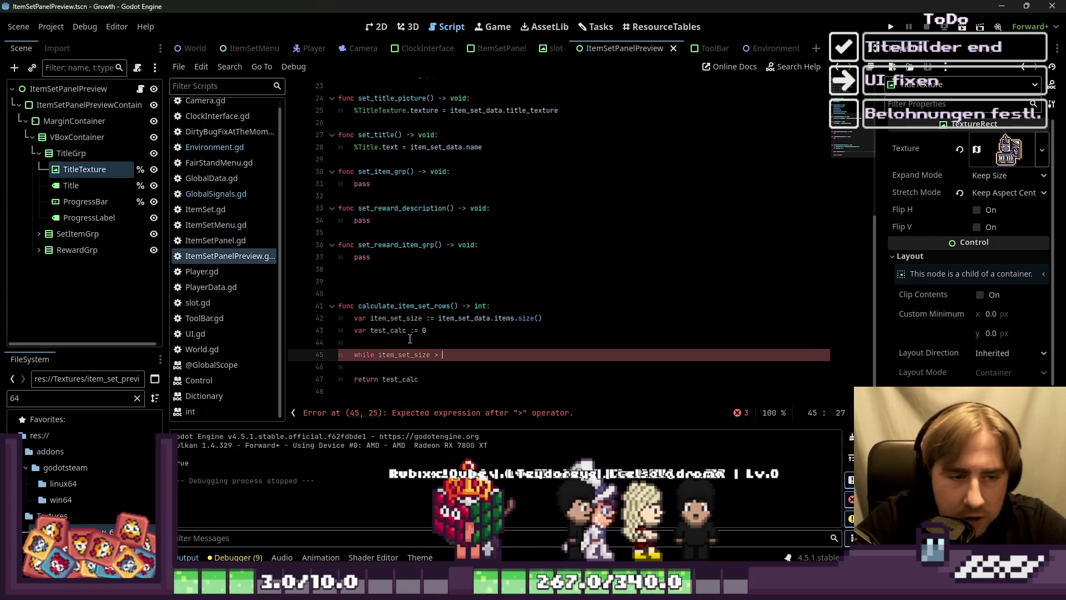
# Step: Leave the script and show the ItemSetPanelPreview scene's Small Ocean Fish panel in the 2D view
pyautogui.click(477, 358)
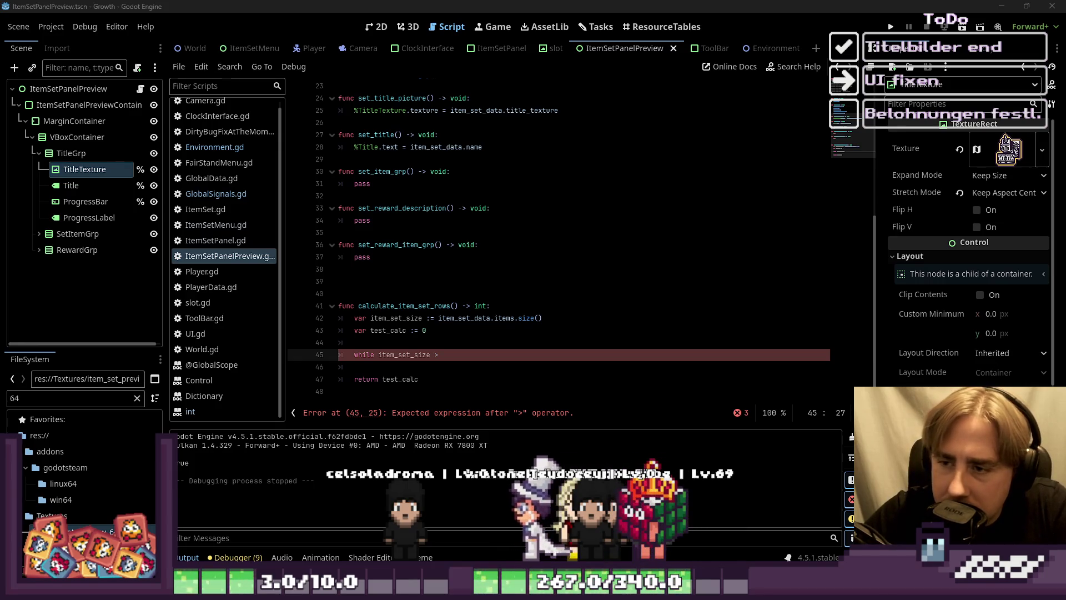
pyautogui.hotkey('ctrl', 'z')
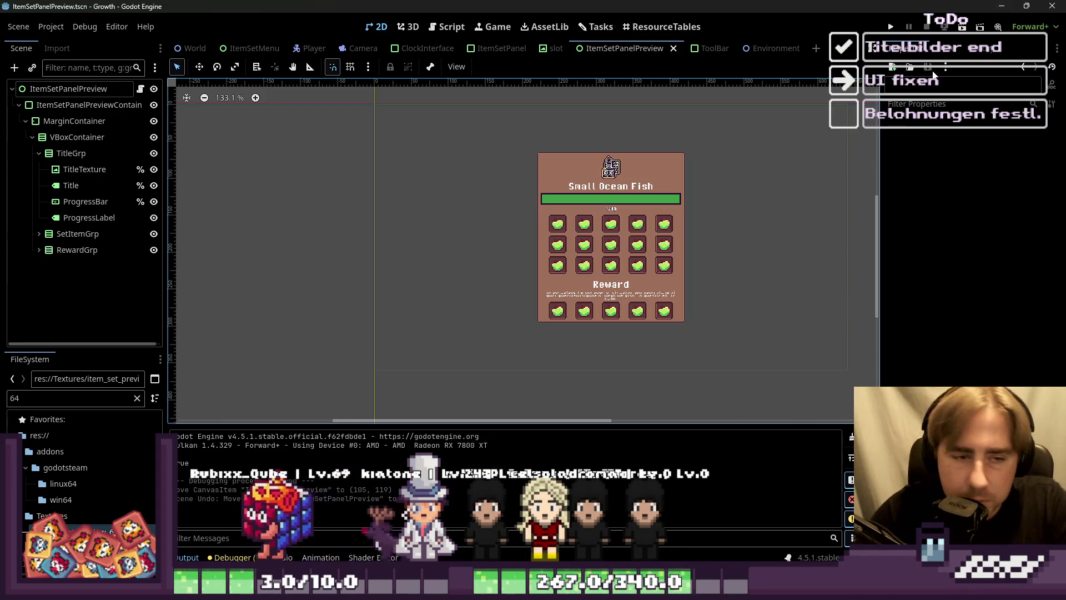
pyautogui.click(485, 222)
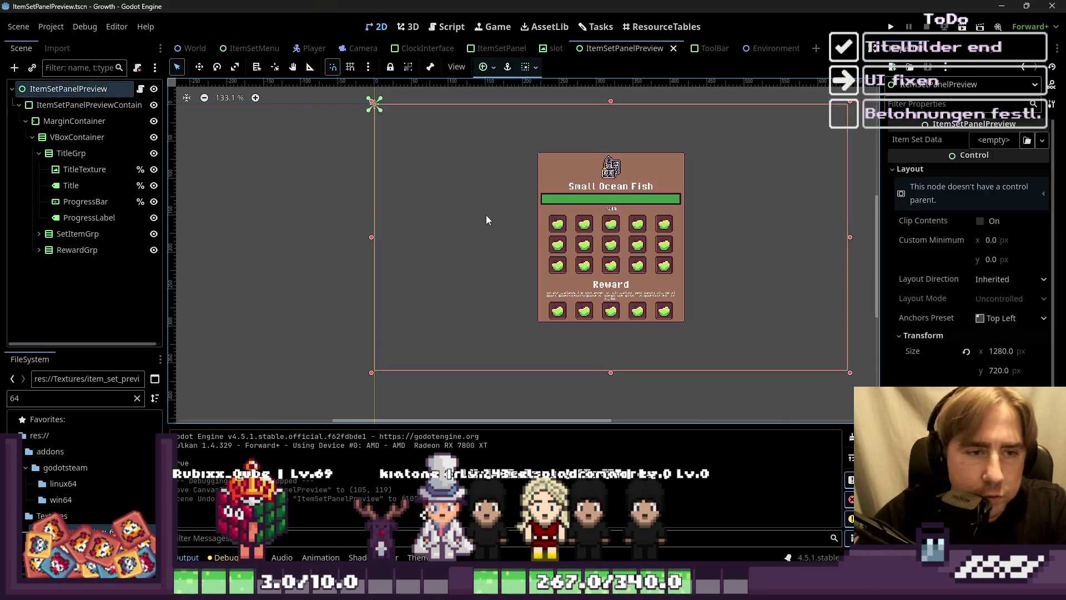
pyautogui.moveTo(518, 165); pyautogui.dragTo(529, 180)
pyautogui.hotkey('ctrl', 'z')
pyautogui.click(299, 144)
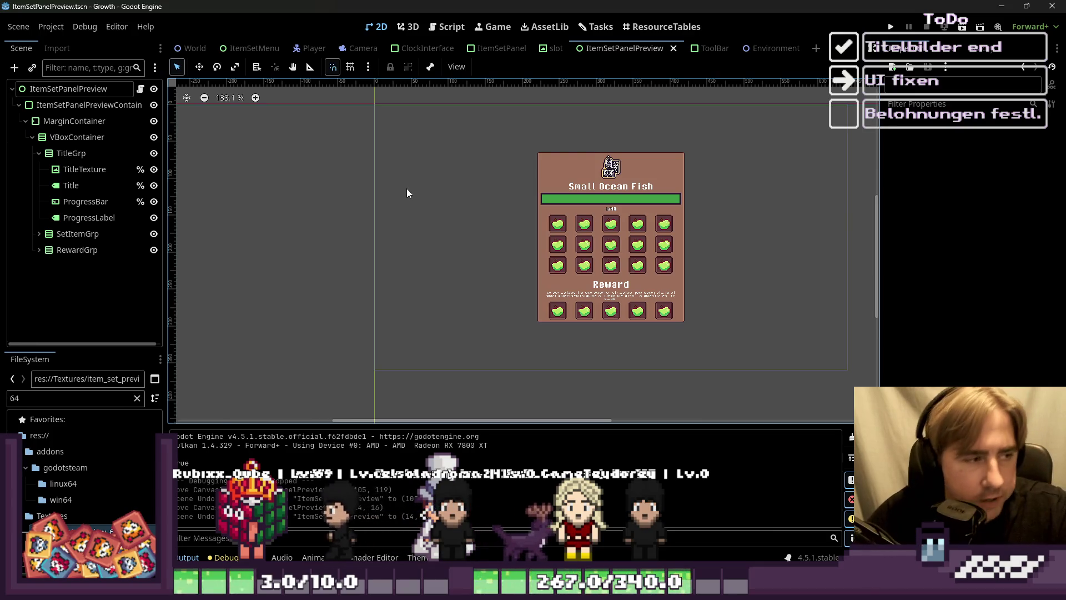
pyautogui.moveTo(283, 159); pyautogui.dragTo(382, 272)
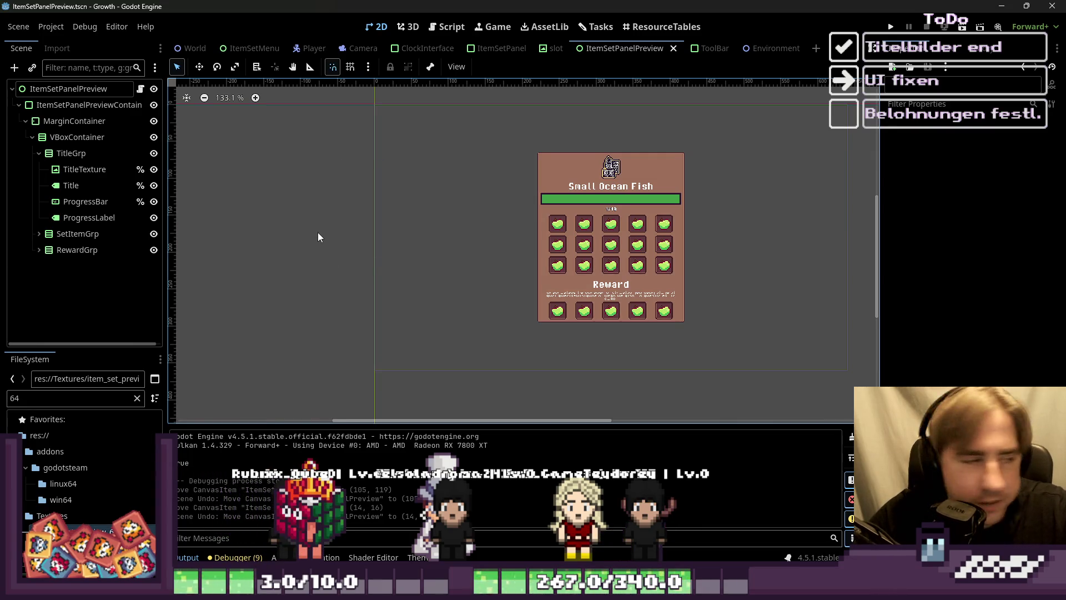
pyautogui.scroll(4, 674, 268)
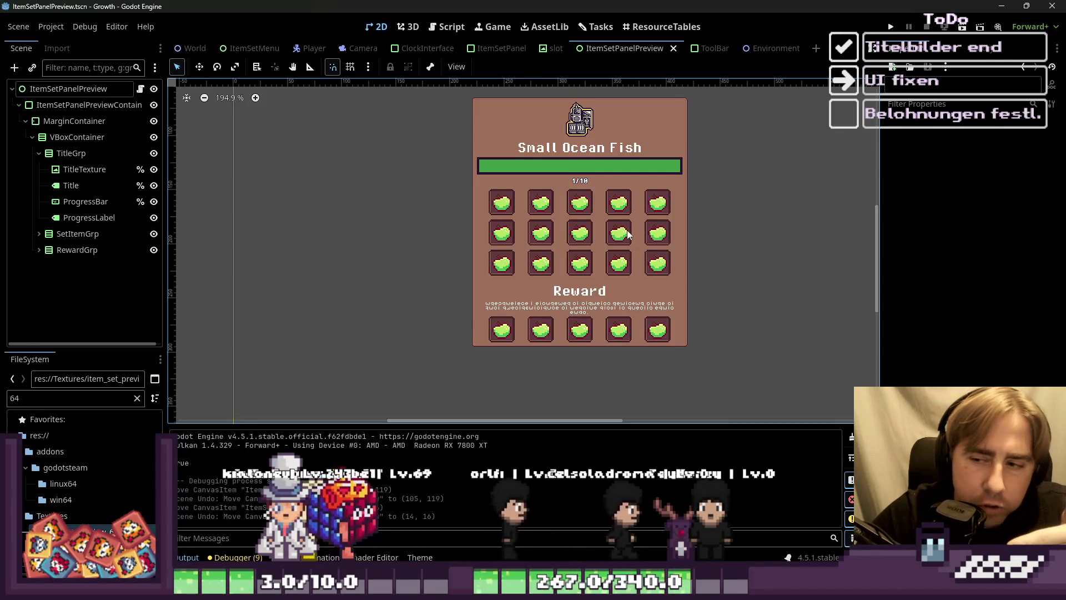
pyautogui.scroll(-4, 435, 264)
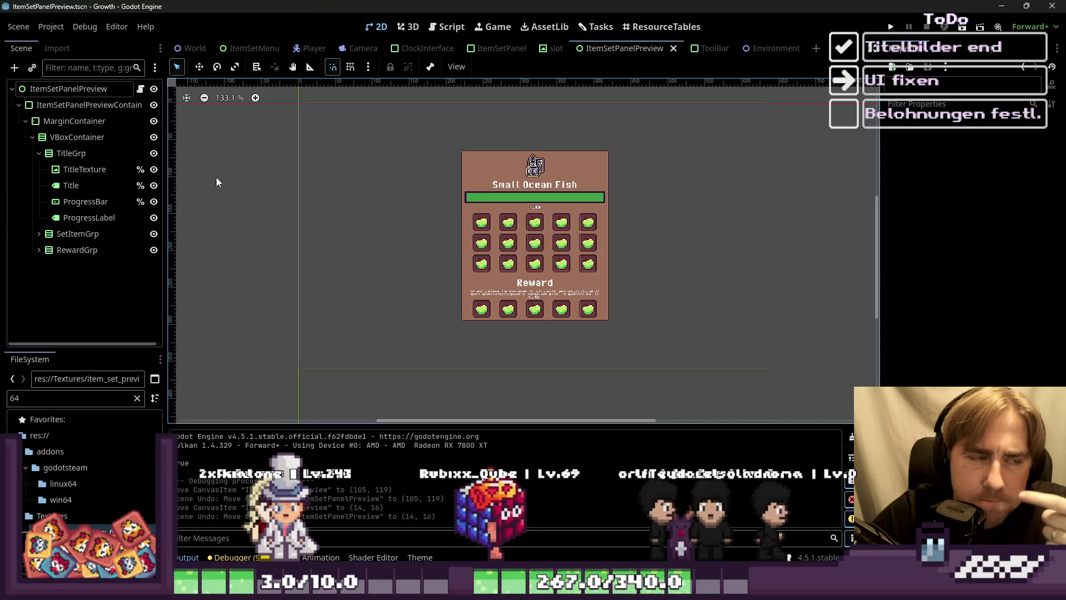